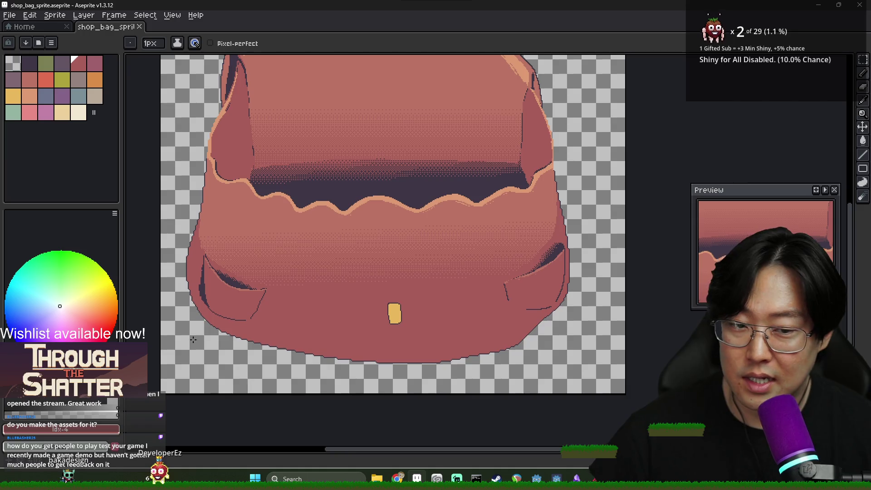
Pick the muted pink, then sample the pocket's dark outline colour from the canvas
{"action": "scroll", "coordinate": [214, 352], "scroll_direction": "up", "scroll_amount": 3}
{"action": "scroll", "coordinate": [254, 276], "scroll_direction": "down", "scroll_amount": 1}
{"action": "scroll", "coordinate": [257, 274], "scroll_direction": "down", "scroll_amount": 1}
{"action": "scroll", "coordinate": [260, 270], "scroll_direction": "up", "scroll_amount": 2}
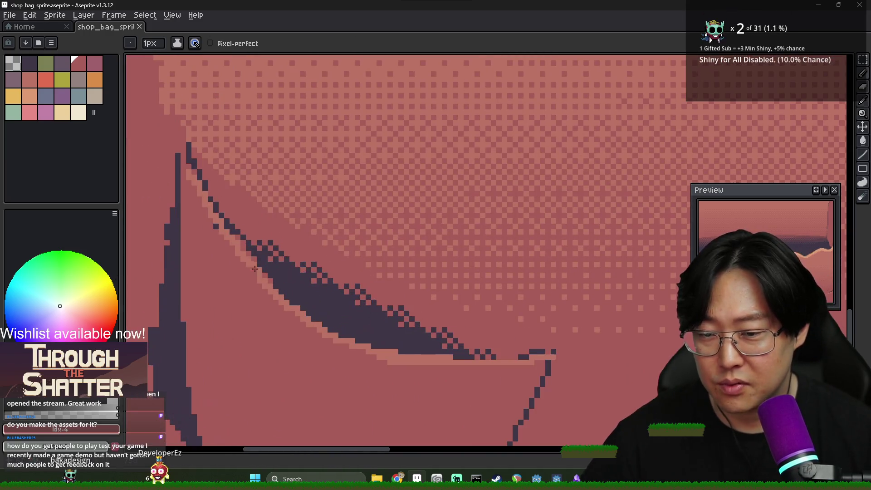
{"action": "left_click", "coordinate": [260, 271], "text": "alt"}
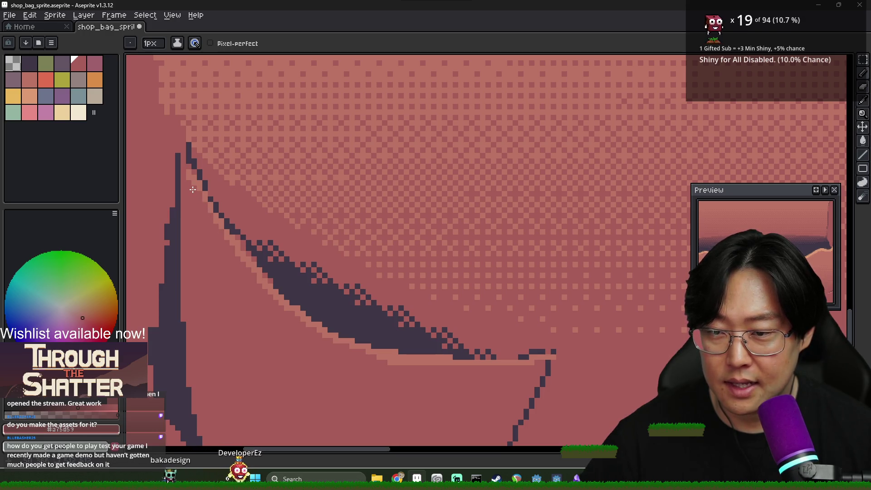
{"action": "key", "text": "alt"}
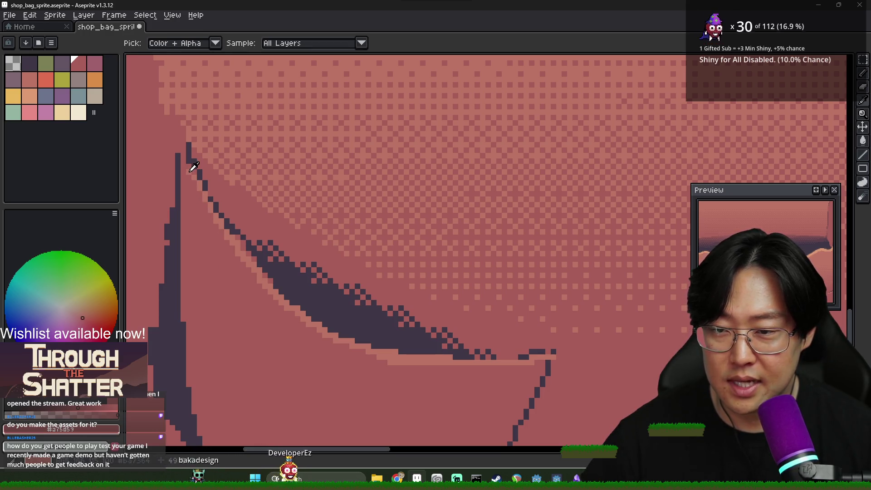
{"action": "left_click", "coordinate": [189, 171], "text": "alt"}
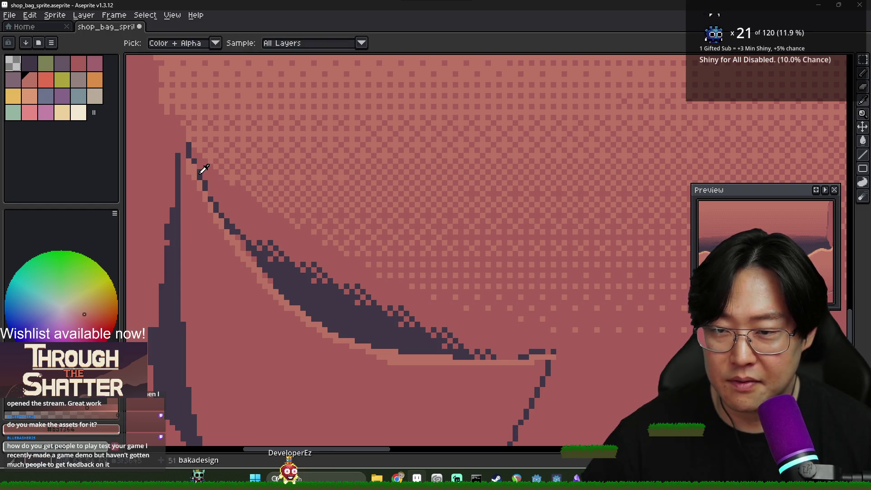
{"action": "left_click", "coordinate": [199, 168], "text": "alt"}
Pencil-fix the pixels along the left pocket's outline, resampling the dark outline colour as needed
{"action": "left_click", "coordinate": [205, 161]}
{"action": "left_click", "coordinate": [198, 176], "text": "alt"}
{"action": "left_click", "coordinate": [226, 242], "text": "alt"}
{"action": "left_click", "coordinate": [210, 196], "text": "alt"}
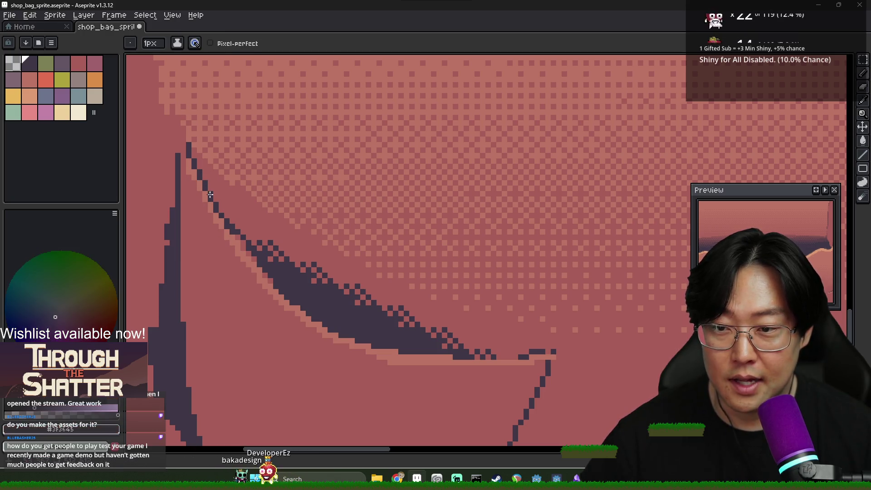
{"action": "left_click", "coordinate": [267, 281], "text": "alt"}
{"action": "left_click", "coordinate": [245, 250], "text": "alt"}
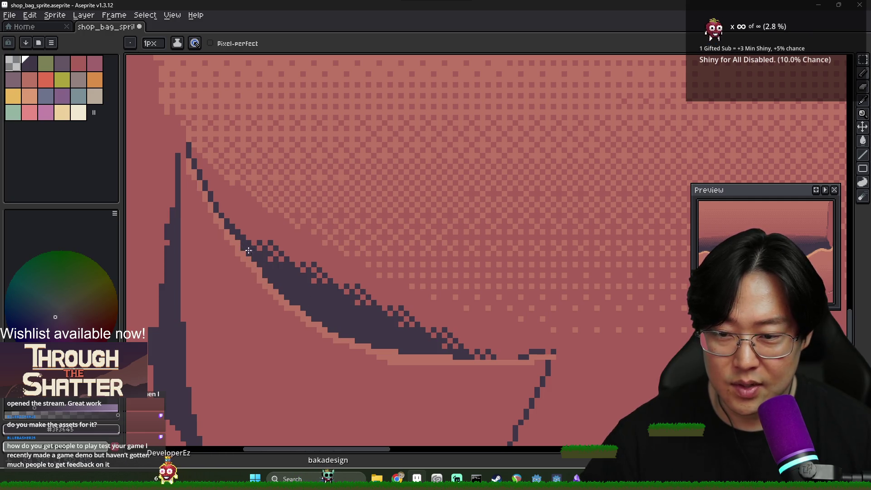
{"action": "scroll", "coordinate": [448, 356], "scroll_direction": "down", "scroll_amount": 4}
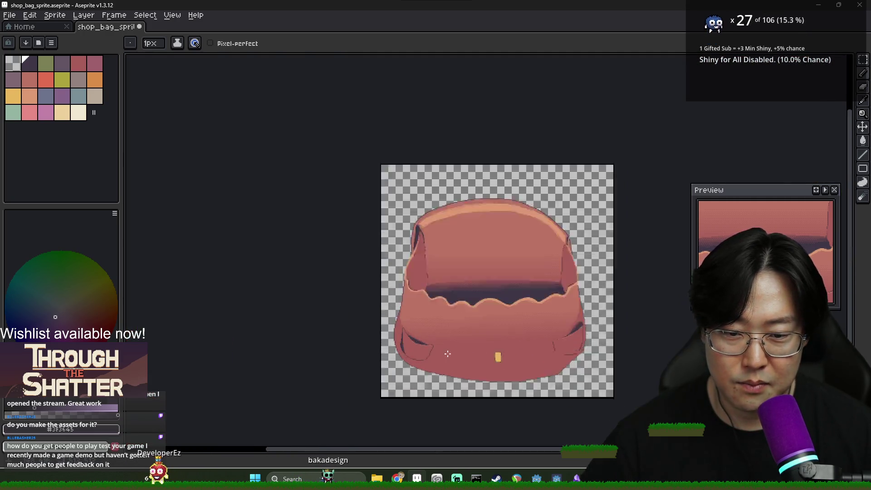
{"action": "scroll", "coordinate": [449, 363], "scroll_direction": "up", "scroll_amount": 2}
{"action": "scroll", "coordinate": [376, 329], "scroll_direction": "down", "scroll_amount": 1}
{"action": "scroll", "coordinate": [367, 324], "scroll_direction": "up", "scroll_amount": 1}
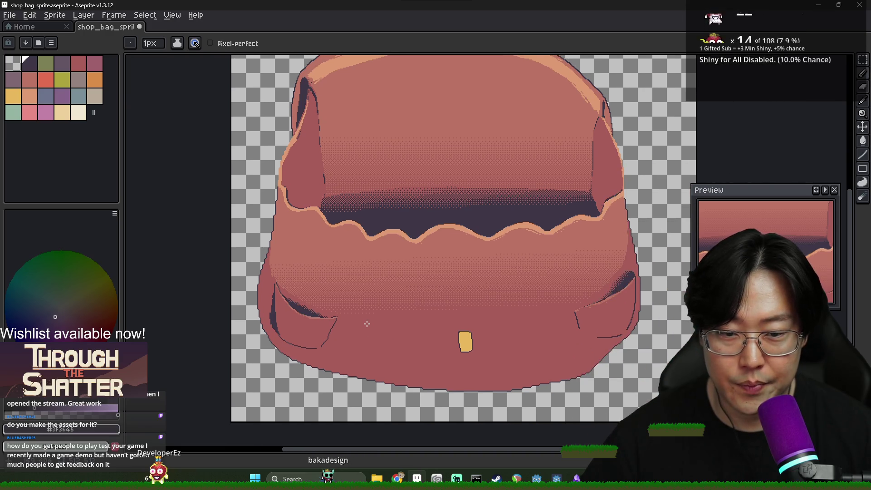
{"action": "scroll", "coordinate": [345, 320], "scroll_direction": "down", "scroll_amount": 3}
{"action": "scroll", "coordinate": [410, 305], "scroll_direction": "up", "scroll_amount": 3}
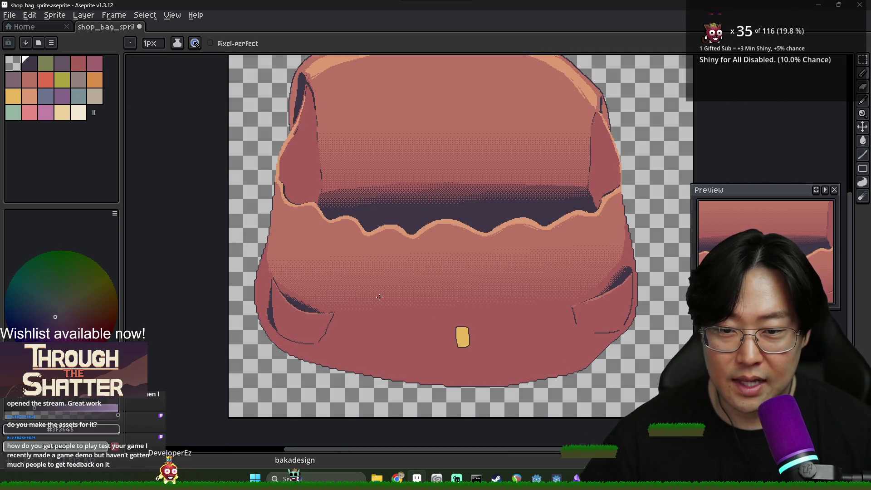
{"action": "scroll", "coordinate": [386, 204], "scroll_direction": "up", "scroll_amount": 2}
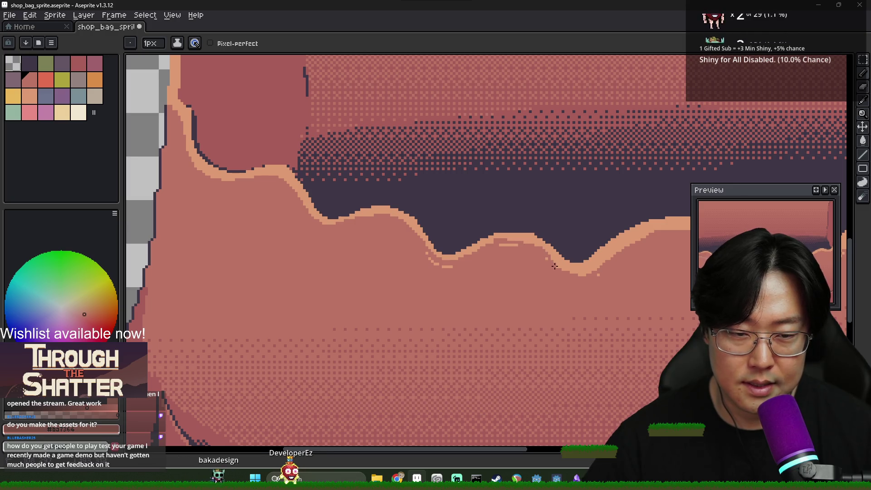
{"action": "scroll", "coordinate": [554, 266], "scroll_direction": "down", "scroll_amount": 4}
{"action": "scroll", "coordinate": [512, 272], "scroll_direction": "up", "scroll_amount": 4}
{"action": "scroll", "coordinate": [511, 272], "scroll_direction": "down", "scroll_amount": 3}
{"action": "scroll", "coordinate": [454, 276], "scroll_direction": "up", "scroll_amount": 1}
{"action": "scroll", "coordinate": [455, 276], "scroll_direction": "down", "scroll_amount": 1}
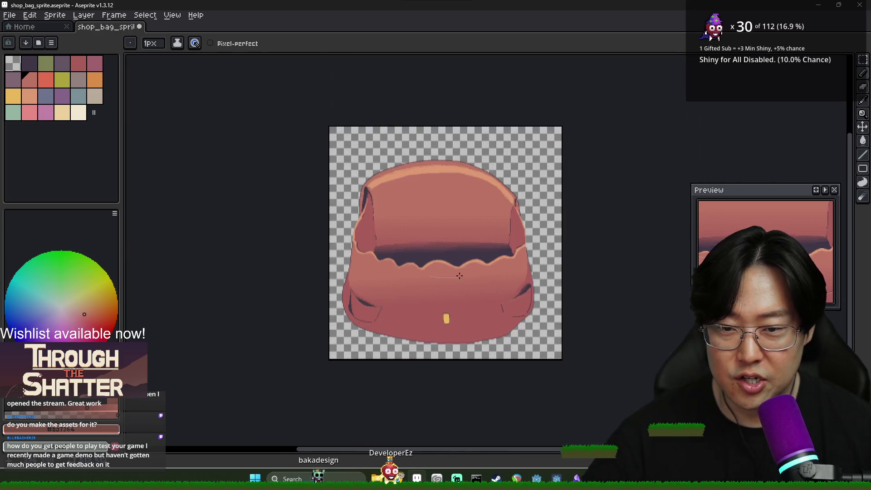
{"action": "scroll", "coordinate": [454, 276], "scroll_direction": "up", "scroll_amount": 1}
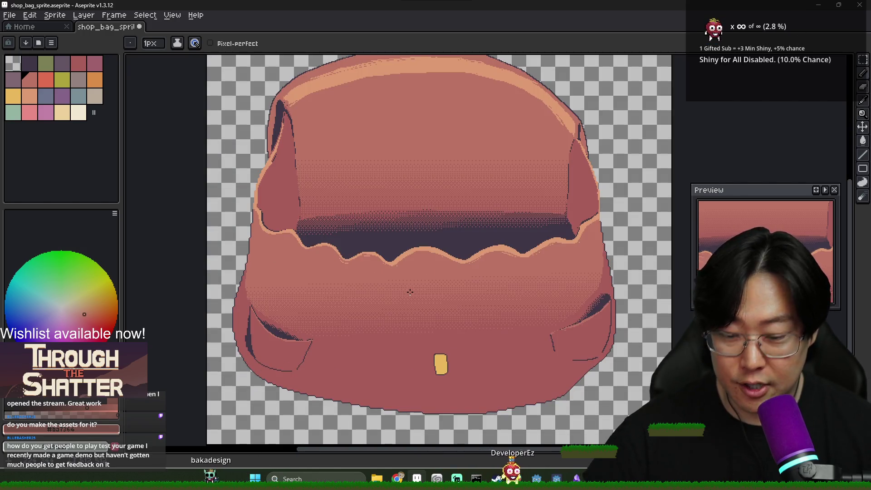
{"action": "key", "text": "v"}
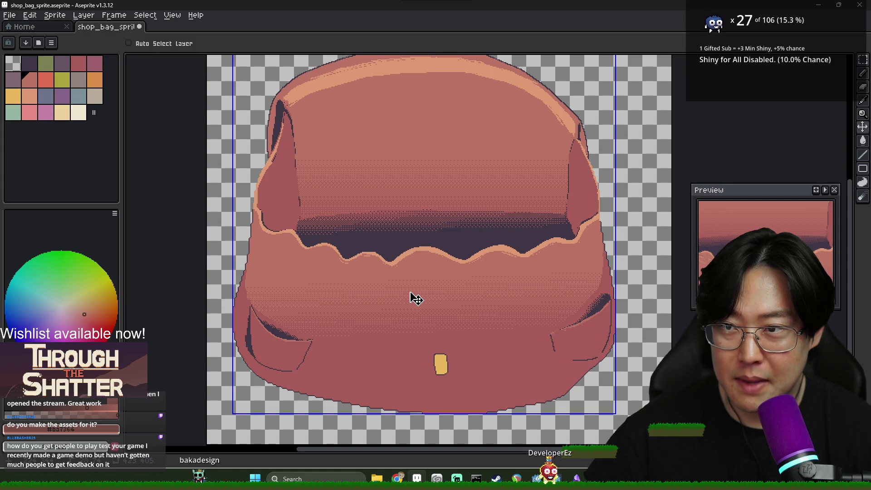
Create a new transparent sprite 256 px wide and 256 px high with Ctrl+N
{"action": "key", "text": "ctrl+n"}
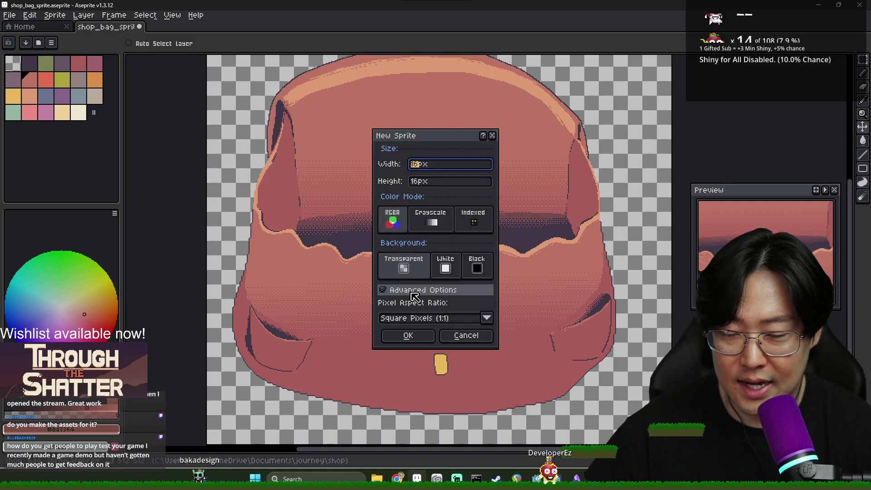
{"action": "key", "text": "Tab"}
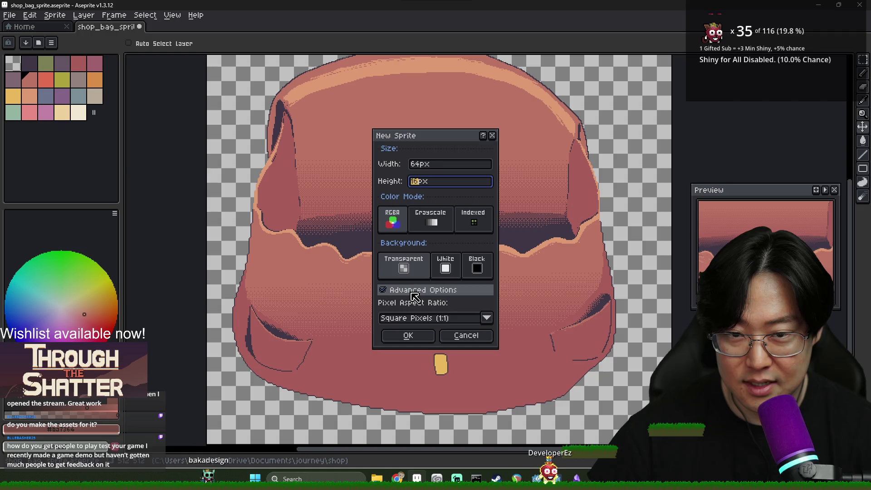
{"action": "type", "text": "64"}
{"action": "key", "text": "BackSpace"}
{"action": "key", "text": "BackSpace"}
{"action": "left_click", "coordinate": [440, 167]}
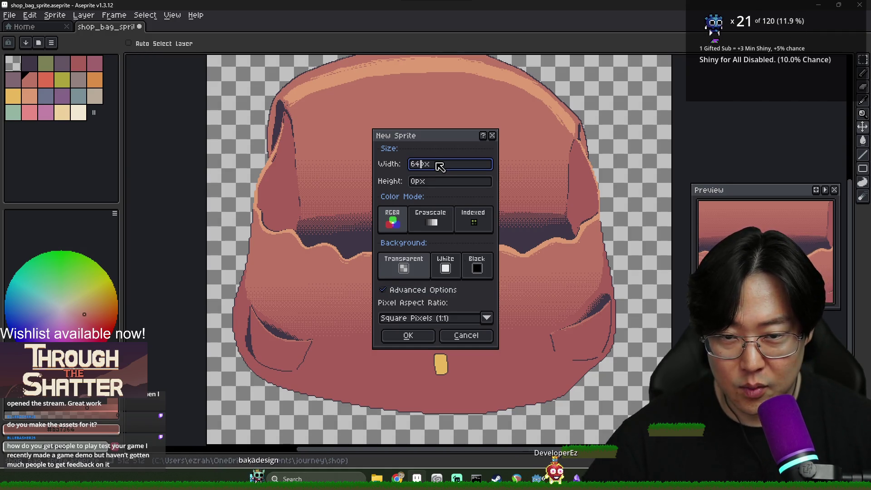
{"action": "type", "text": "25"}
{"action": "key", "text": "Tab"}
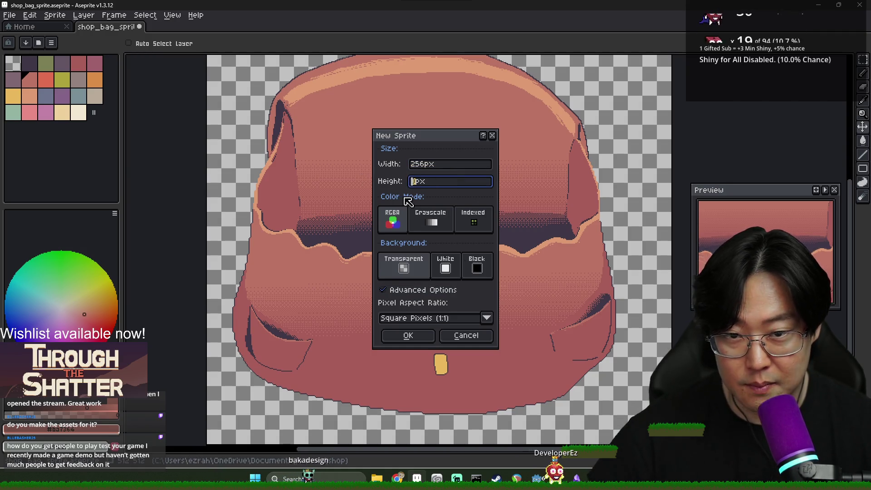
{"action": "type", "text": "256"}
{"action": "left_click", "coordinate": [412, 338]}
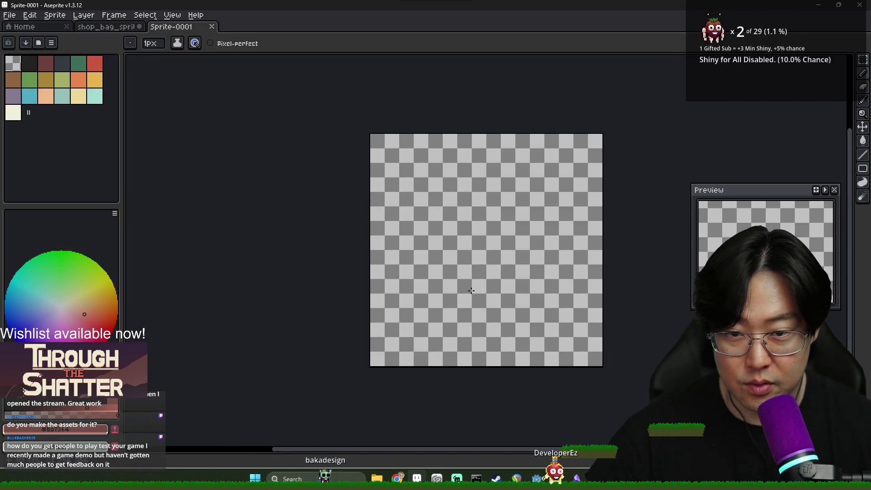
Load the sweetie palette preset into the new sprite
{"action": "left_click", "coordinate": [107, 27]}
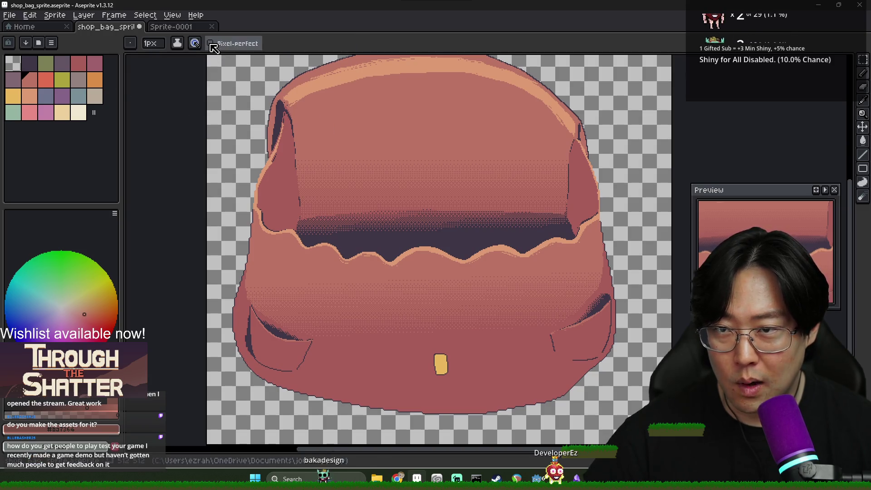
{"action": "left_click", "coordinate": [171, 27]}
{"action": "left_click", "coordinate": [25, 43]}
{"action": "type", "text": "sweetie"}
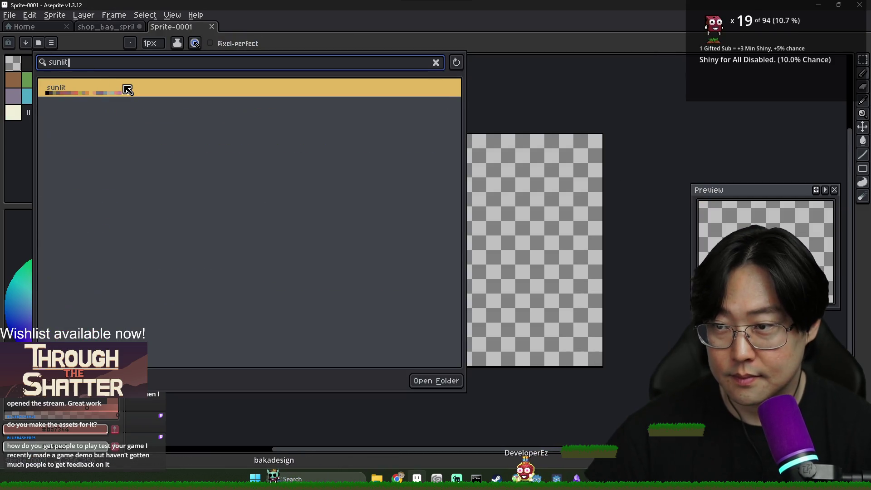
{"action": "left_click", "coordinate": [125, 87]}
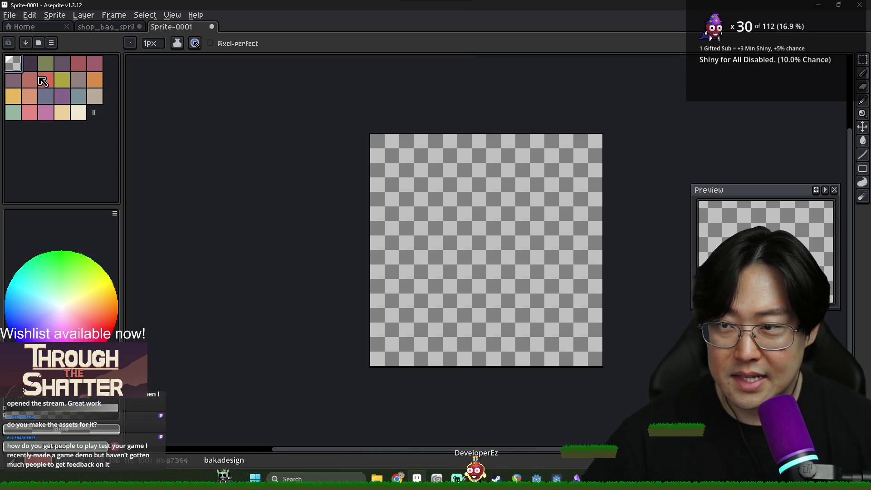
Draw a dark purple filled rectangle across most of the new sprite's canvas
{"action": "left_click", "coordinate": [29, 64]}
{"action": "scroll", "coordinate": [506, 225], "scroll_direction": "up", "scroll_amount": 1}
{"action": "scroll", "coordinate": [506, 226], "scroll_direction": "down", "scroll_amount": 1}
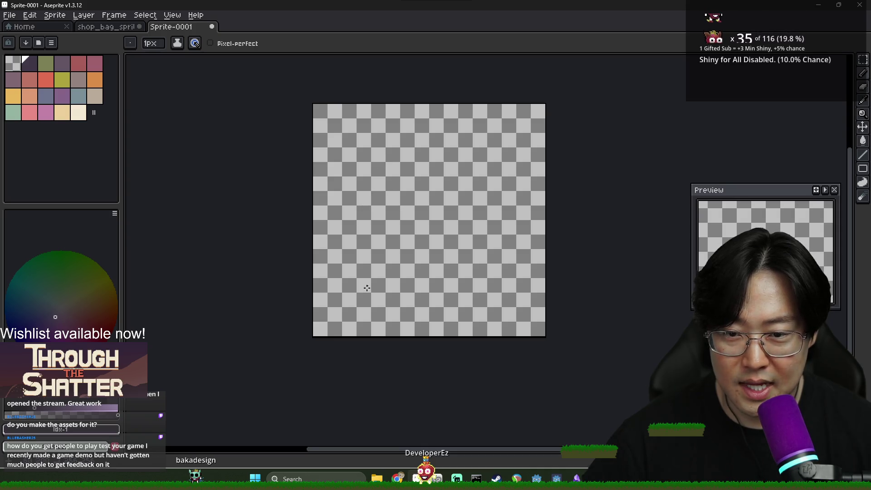
{"action": "key", "text": "Tab"}
{"action": "key", "text": "Tab"}
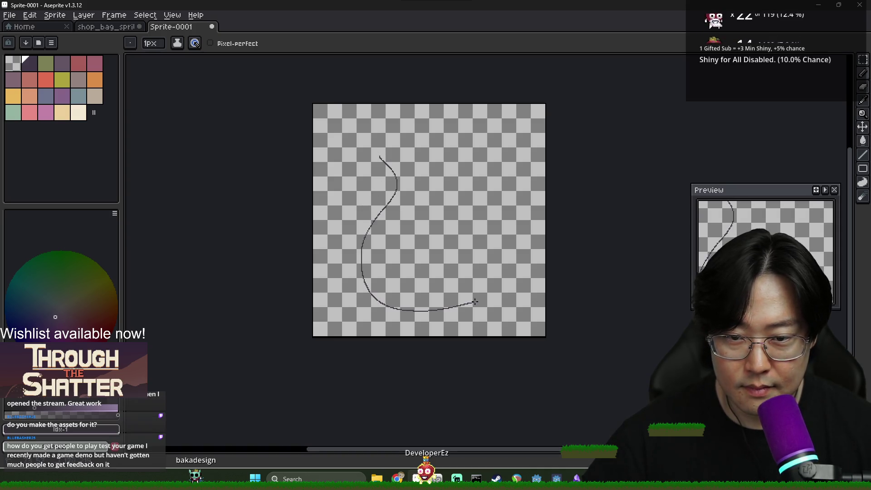
{"action": "key", "text": "ctrl+z"}
{"action": "left_click_drag", "start_coordinate": [349, 176], "coordinate": [349, 309]}
{"action": "left_click", "coordinate": [863, 169]}
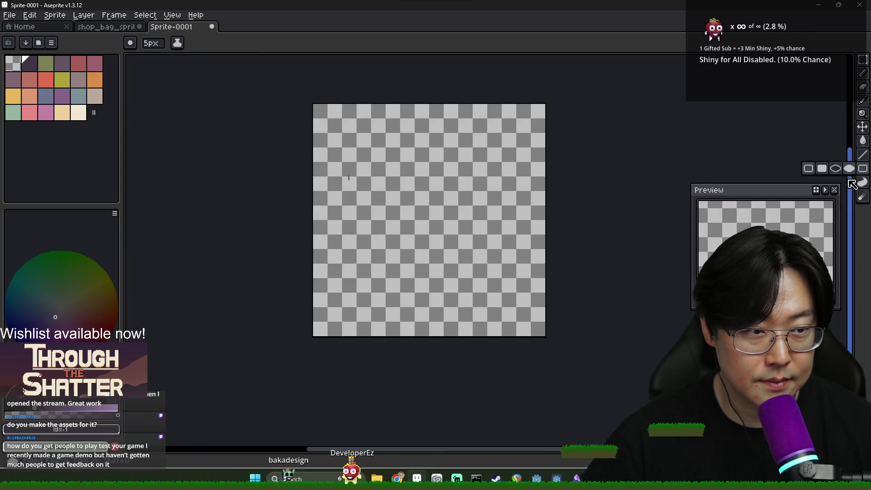
{"action": "left_click", "coordinate": [828, 170]}
{"action": "left_click_drag", "start_coordinate": [342, 131], "coordinate": [515, 320]}
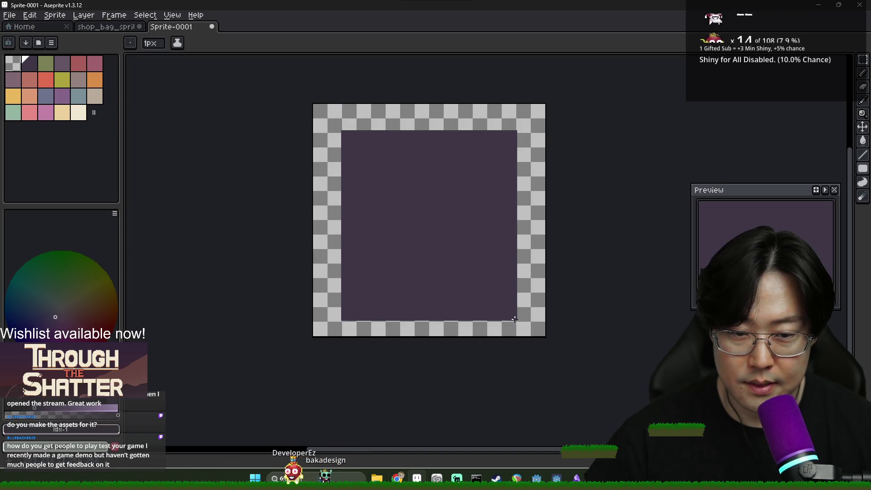
{"action": "left_click", "coordinate": [123, 26]}
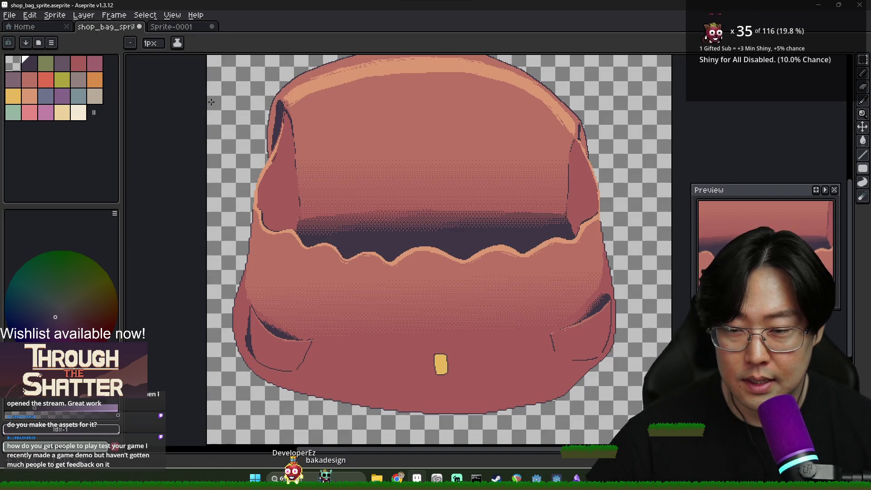
{"action": "left_click", "coordinate": [179, 28]}
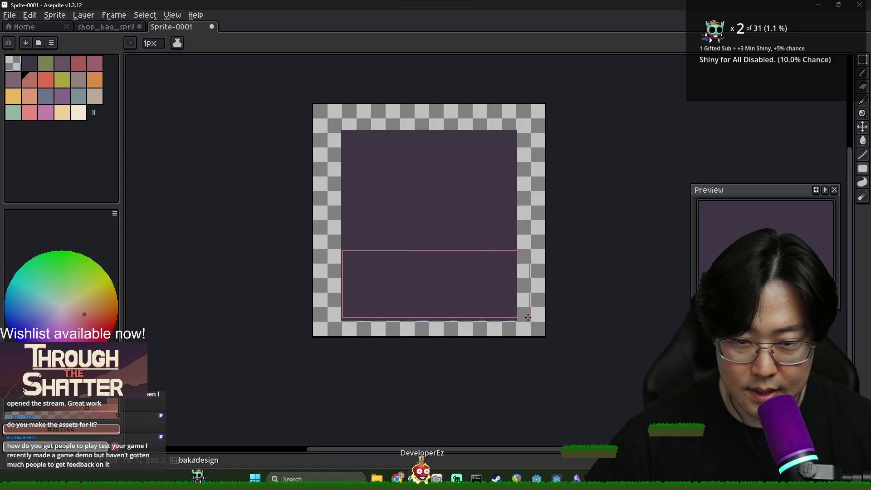
{"action": "key", "text": "g"}
{"action": "left_click", "coordinate": [428, 301]}
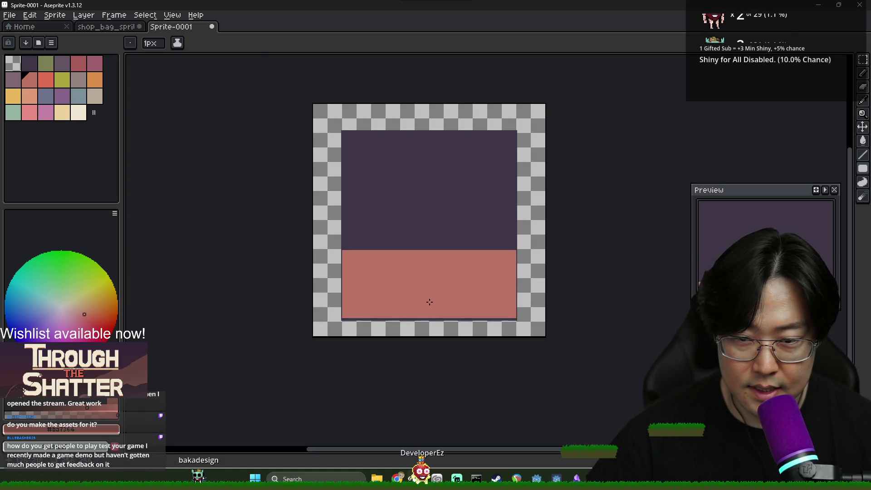
{"action": "left_click", "coordinate": [107, 27]}
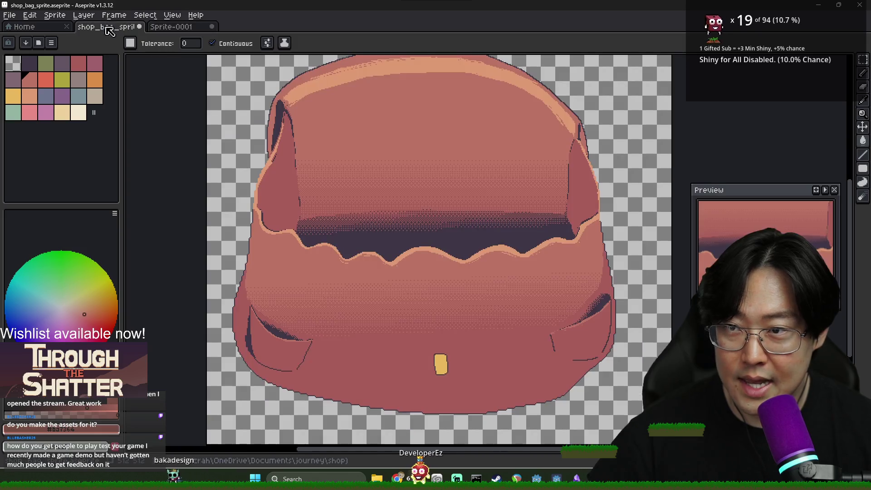
{"action": "key", "text": "alt+Tab"}
{"action": "key", "text": "alt+Tab"}
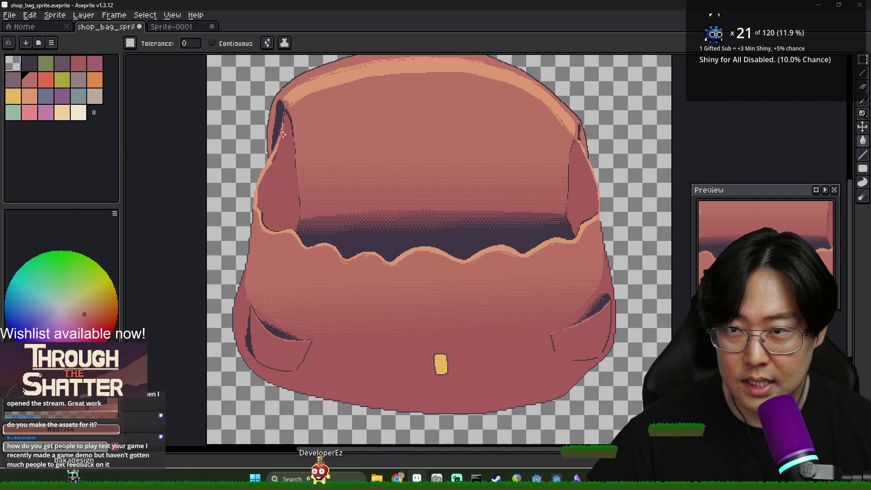
{"action": "scroll", "coordinate": [368, 182], "scroll_direction": "down", "scroll_amount": 2}
{"action": "scroll", "coordinate": [366, 150], "scroll_direction": "up", "scroll_amount": 2}
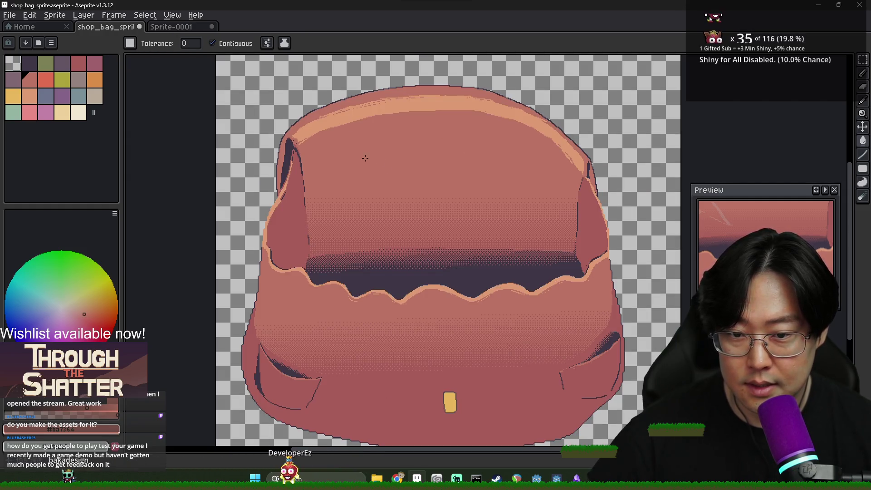
{"action": "left_click", "coordinate": [171, 27]}
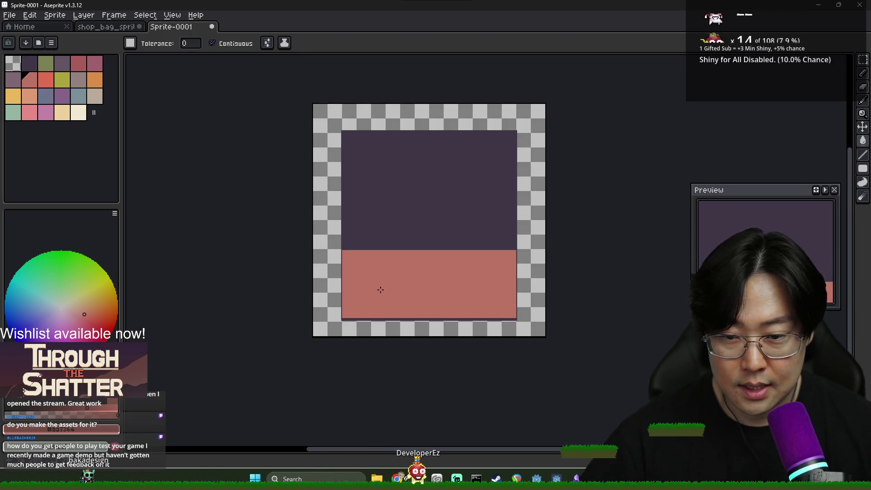
Magic-wand select the empty bottom-left corner region of the pink block
{"action": "scroll", "coordinate": [362, 312], "scroll_direction": "up", "scroll_amount": 1}
{"action": "key", "text": "b"}
{"action": "scroll", "coordinate": [301, 338], "scroll_direction": "up", "scroll_amount": 1}
{"action": "scroll", "coordinate": [521, 320], "scroll_direction": "down", "scroll_amount": 1}
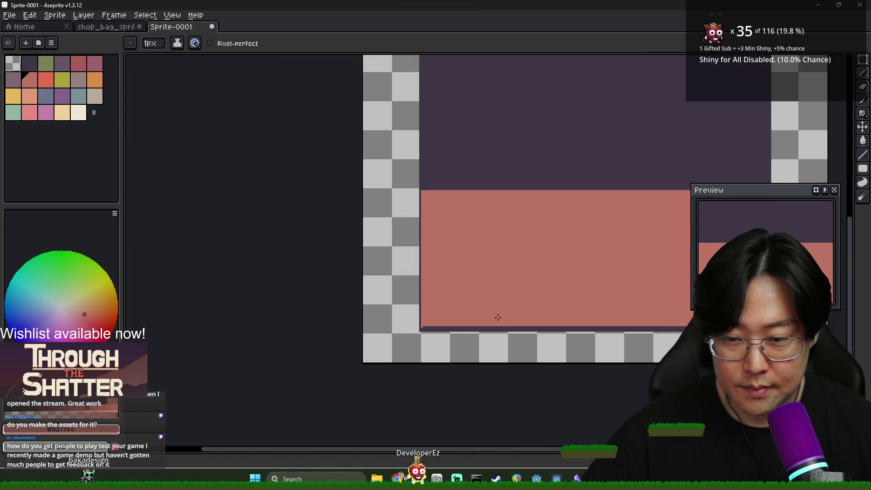
{"action": "scroll", "coordinate": [521, 320], "scroll_direction": "right", "scroll_amount": 3}
{"action": "scroll", "coordinate": [495, 310], "scroll_direction": "up", "scroll_amount": 1}
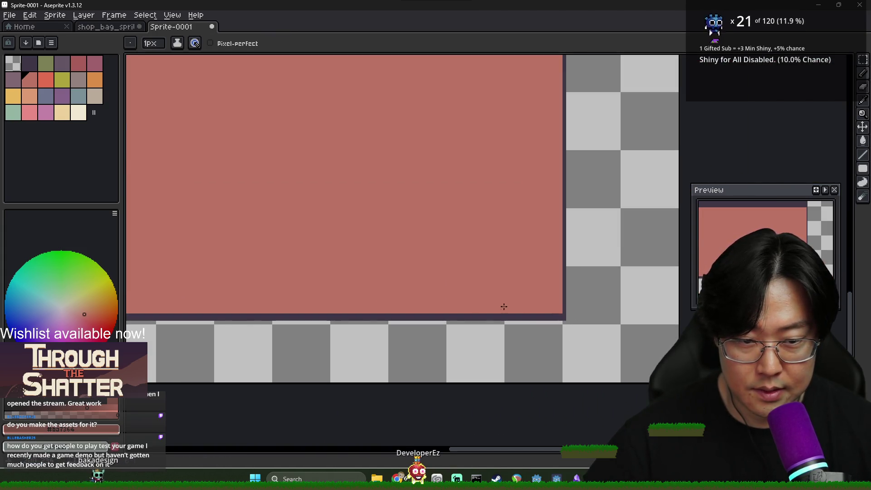
{"action": "scroll", "coordinate": [320, 278], "scroll_direction": "down", "scroll_amount": 1}
{"action": "scroll", "coordinate": [364, 288], "scroll_direction": "down", "scroll_amount": 1}
{"action": "key", "text": "alt+Tab"}
{"action": "key", "text": "alt+Tab"}
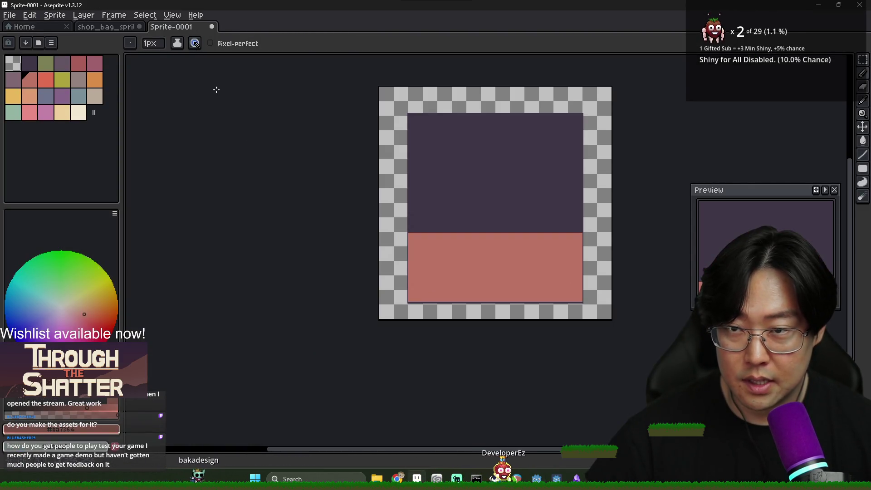
{"action": "scroll", "coordinate": [394, 277], "scroll_direction": "down", "scroll_amount": 1}
{"action": "scroll", "coordinate": [269, 157], "scroll_direction": "up", "scroll_amount": 2}
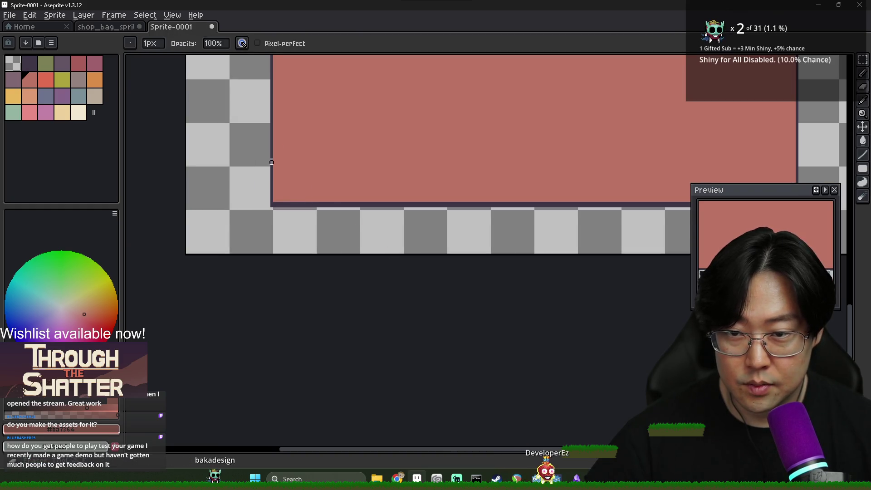
{"action": "key", "text": "w"}
{"action": "left_click", "coordinate": [280, 204]}
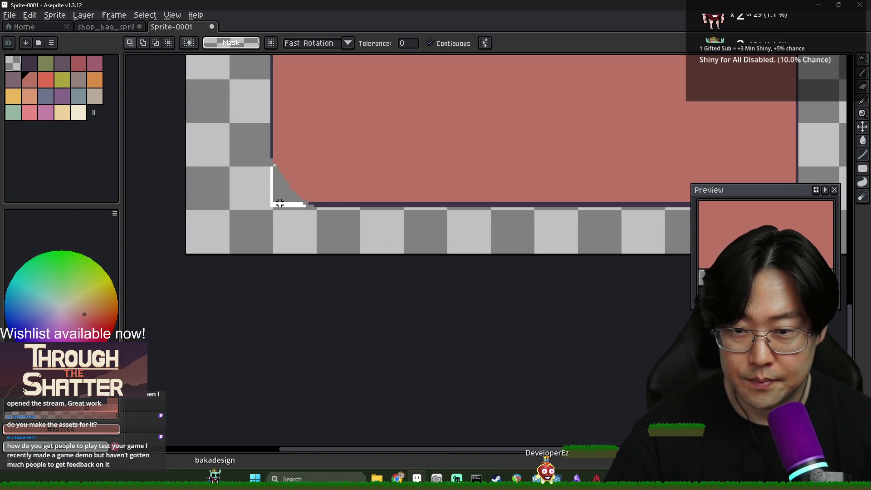
{"action": "scroll", "coordinate": [375, 205], "scroll_direction": "down", "scroll_amount": 1}
{"action": "scroll", "coordinate": [301, 238], "scroll_direction": "up", "scroll_amount": 1}
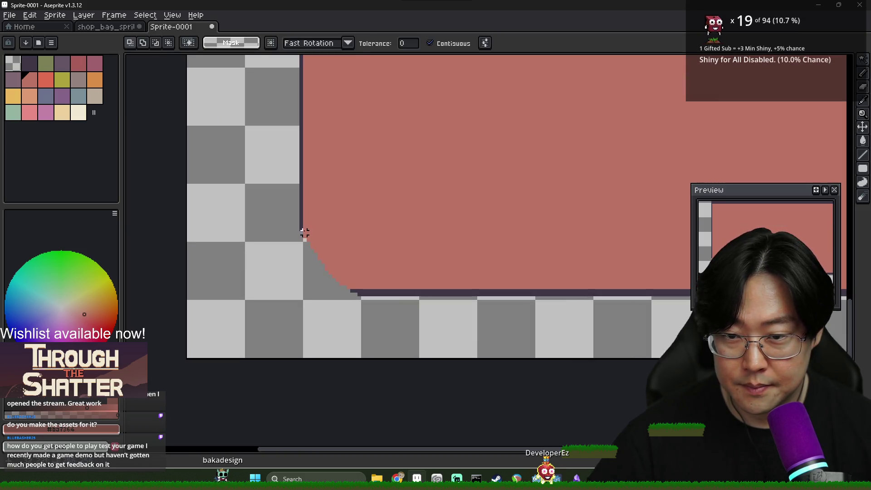
Pencil a stepped dark purple outline curve around the bottom-left corner
{"action": "left_click", "coordinate": [302, 224], "text": "alt"}
{"action": "key", "text": "b"}
{"action": "mouse_move", "coordinate": [303, 231]}
{"action": "left_mouse_down"}
{"action": "mouse_move", "coordinate": [312, 260]}
{"action": "mouse_move", "coordinate": [352, 292]}
{"action": "left_mouse_up"}
{"action": "scroll", "coordinate": [331, 261], "scroll_direction": "up", "scroll_amount": 1}
{"action": "scroll", "coordinate": [331, 261], "scroll_direction": "up", "scroll_amount": 1}
{"action": "left_click", "coordinate": [331, 261], "text": "alt"}
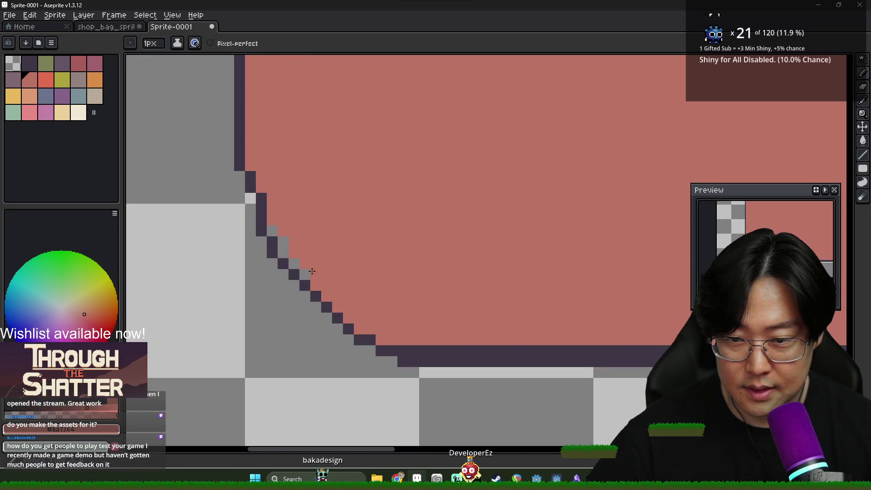
{"action": "scroll", "coordinate": [345, 250], "scroll_direction": "down", "scroll_amount": 1}
{"action": "scroll", "coordinate": [345, 249], "scroll_direction": "down", "scroll_amount": 3}
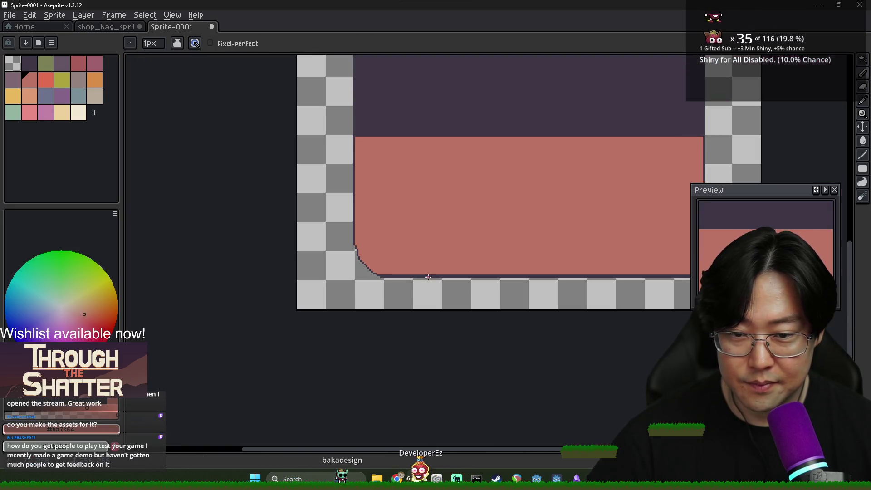
{"action": "scroll", "coordinate": [239, 269], "scroll_direction": "up", "scroll_amount": 3}
{"action": "left_click", "coordinate": [221, 286], "text": "alt"}
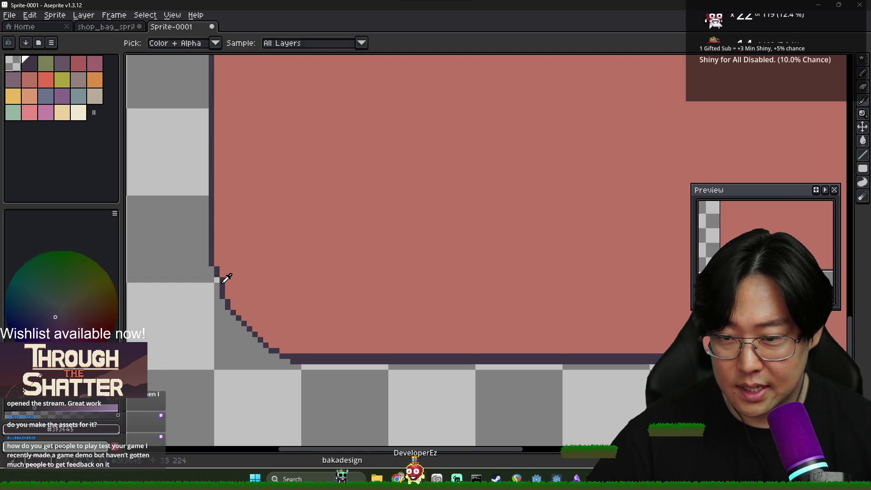
{"action": "left_click", "coordinate": [236, 269], "text": "alt"}
{"action": "scroll", "coordinate": [255, 288], "scroll_direction": "down", "scroll_amount": 3}
{"action": "scroll", "coordinate": [337, 306], "scroll_direction": "up", "scroll_amount": 1}
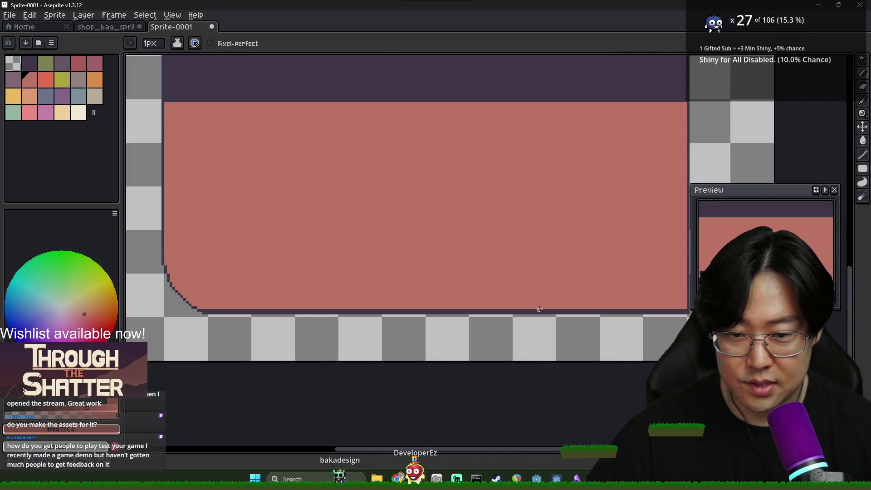
{"action": "left_click", "coordinate": [410, 307], "text": "alt"}
{"action": "scroll", "coordinate": [313, 300], "scroll_direction": "down", "scroll_amount": 2}
Copy the finished corner, flip it horizontally, and place it on the bottom-right corner
{"action": "mouse_move", "coordinate": [312, 301]}
{"action": "left_mouse_down"}
{"action": "mouse_move", "coordinate": [395, 302]}
{"action": "mouse_move", "coordinate": [296, 254]}
{"action": "left_mouse_up"}
{"action": "key", "text": "m"}
{"action": "left_click", "coordinate": [30, 15]}
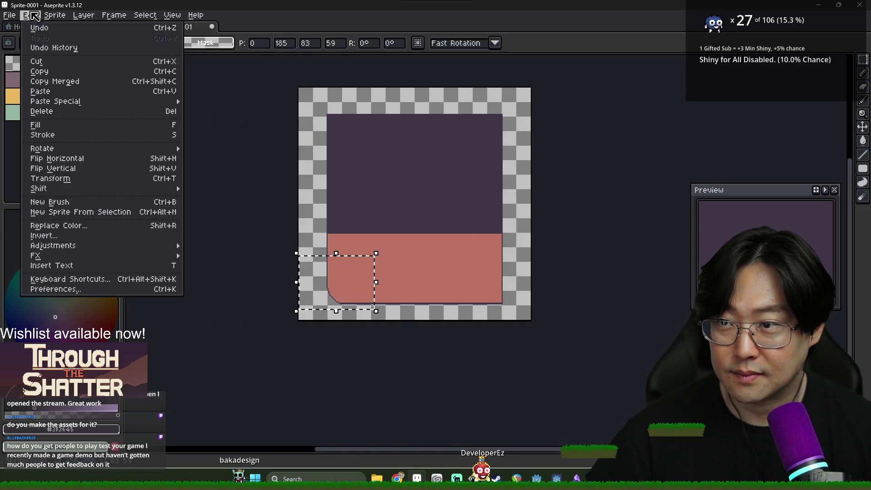
{"action": "left_click", "coordinate": [78, 160]}
{"action": "left_click_drag", "start_coordinate": [366, 282], "coordinate": [481, 285]}
{"action": "scroll", "coordinate": [477, 286], "scroll_direction": "up", "scroll_amount": 3}
{"action": "left_click_drag", "start_coordinate": [537, 300], "coordinate": [554, 292]}
{"action": "key", "text": "Return"}
Delete the leftover pink triangle and erase stray bottom border pixels near the right corner
{"action": "key", "text": "w"}
{"action": "left_click", "coordinate": [591, 381]}
{"action": "key", "text": "Delete"}
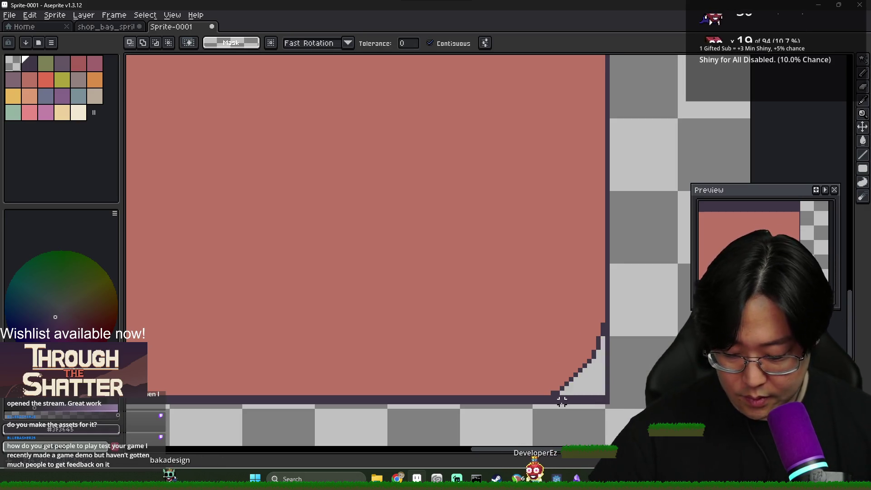
{"action": "key", "text": "e"}
{"action": "mouse_move", "coordinate": [568, 398]}
{"action": "left_mouse_down"}
{"action": "mouse_move", "coordinate": [612, 398]}
{"action": "mouse_move", "coordinate": [607, 329]}
{"action": "mouse_move", "coordinate": [608, 398]}
{"action": "left_mouse_up"}
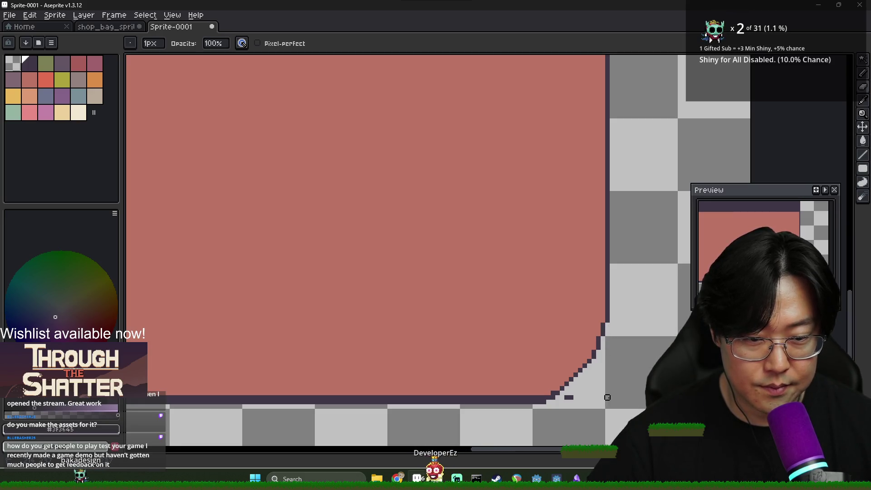
{"action": "scroll", "coordinate": [562, 398], "scroll_direction": "down", "scroll_amount": 5}
{"action": "scroll", "coordinate": [545, 370], "scroll_direction": "up", "scroll_amount": 2}
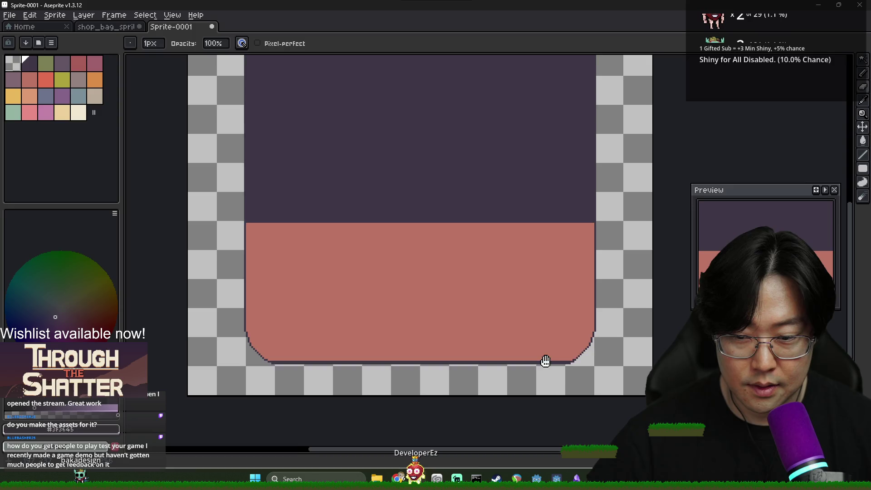
Save the sprite as shop_bag_mini.aseprite
{"action": "key", "text": "ctrl+s"}
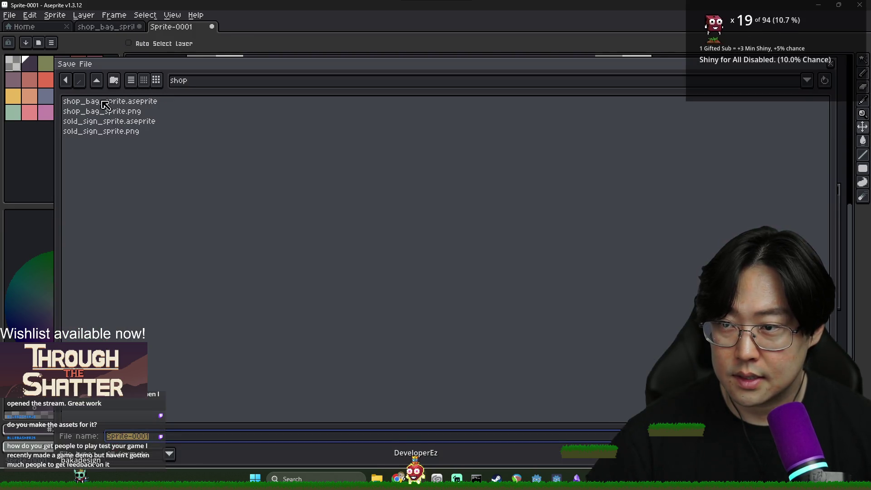
{"action": "type", "text": "shop"}
{"action": "type", "text": "ag_mini"}
{"action": "key", "text": "Return"}
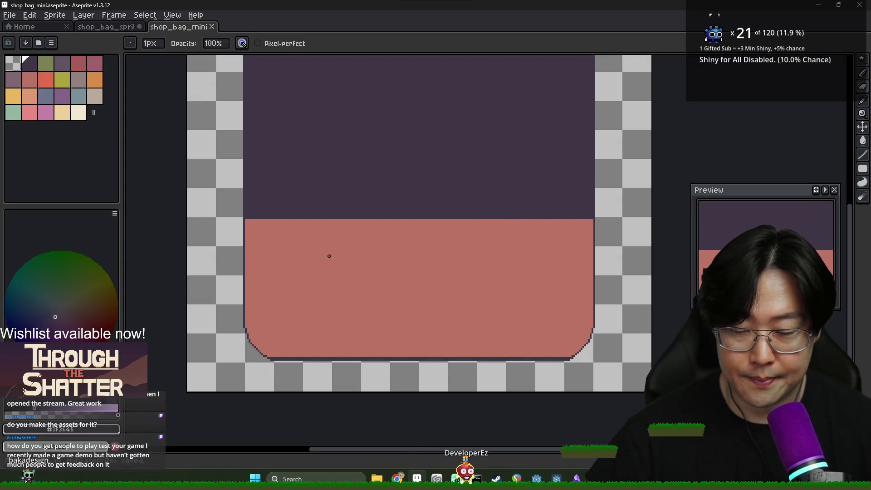
Compare shop_bag_mini with the full shop_bag_sprite tab
{"action": "left_click", "coordinate": [114, 28]}
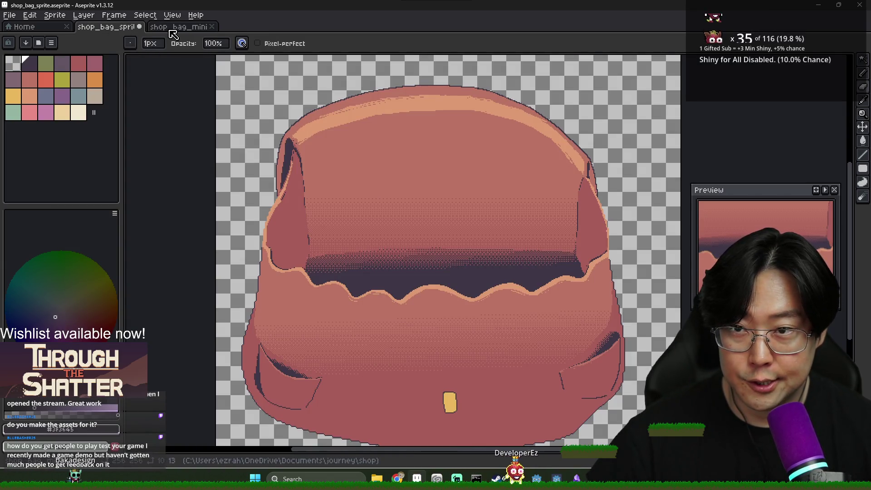
{"action": "left_click", "coordinate": [172, 29]}
{"action": "key", "text": "alt+Tab"}
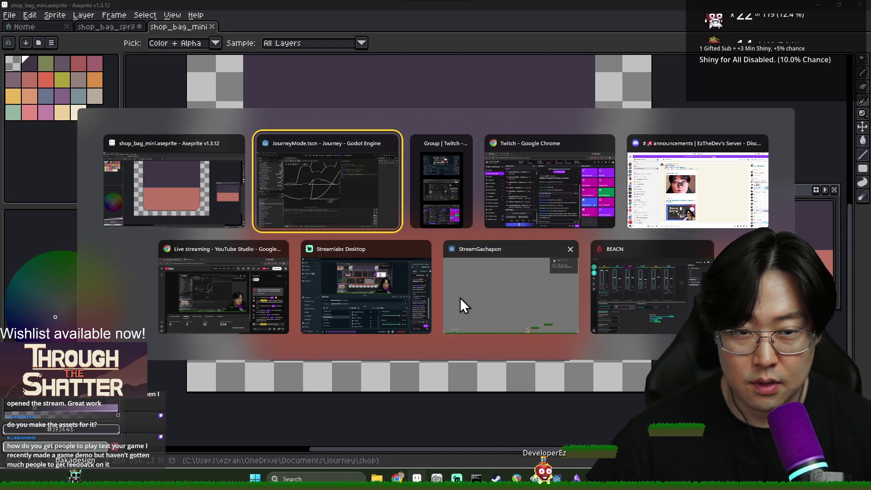
{"action": "key", "text": "Escape"}
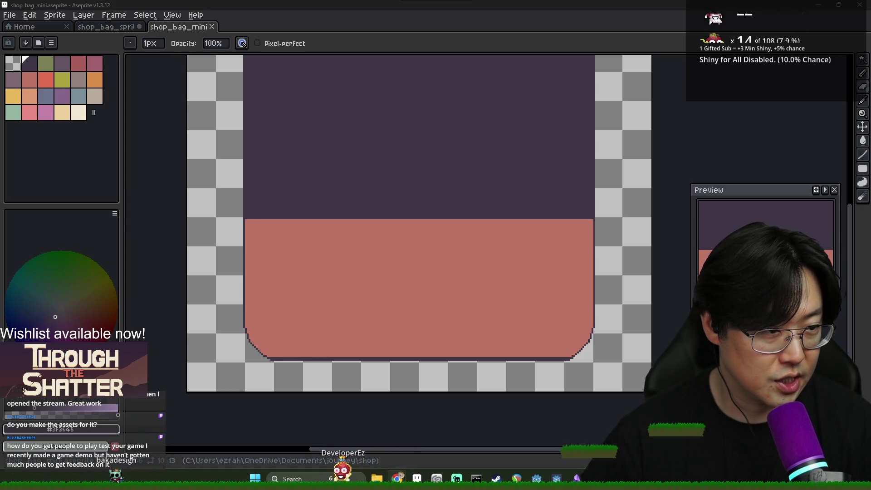
Search Google Images for 'fantasy adventure backpack' instead of the dnd query
{"action": "key", "text": "alt+Tab"}
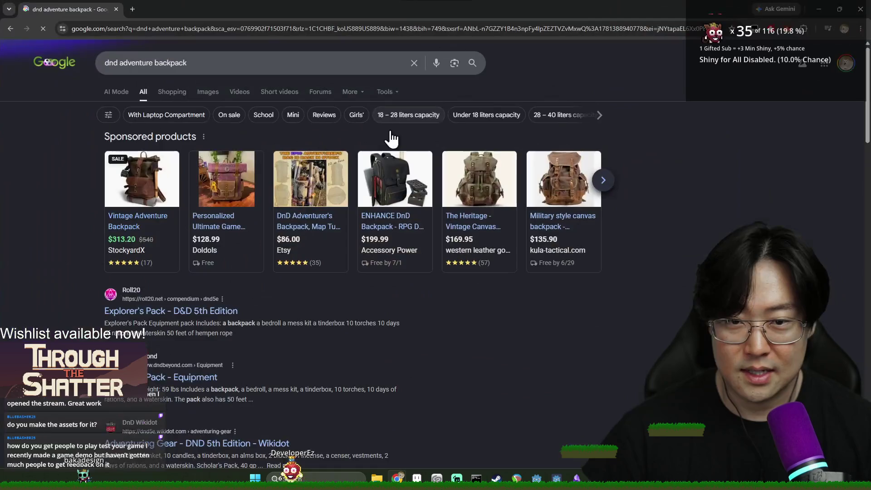
{"action": "double_click", "coordinate": [110, 63]}
{"action": "type", "text": "fantasy"}
{"action": "key", "text": "Return"}
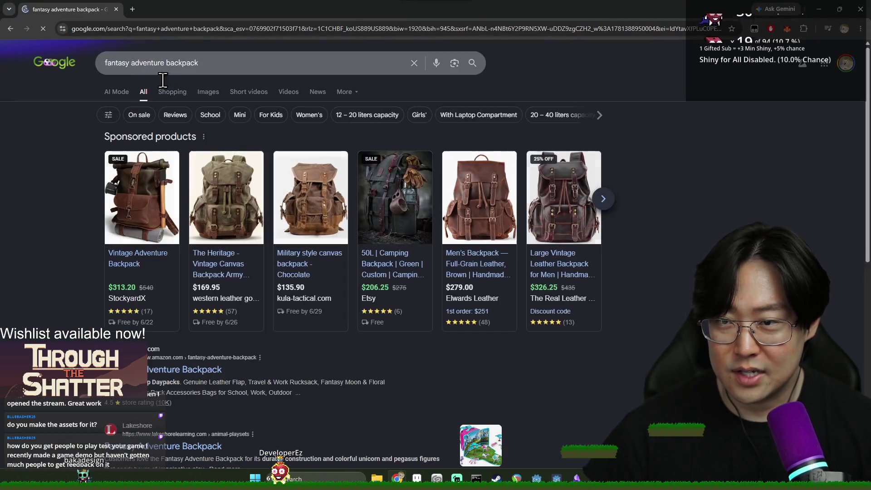
{"action": "left_click", "coordinate": [209, 92]}
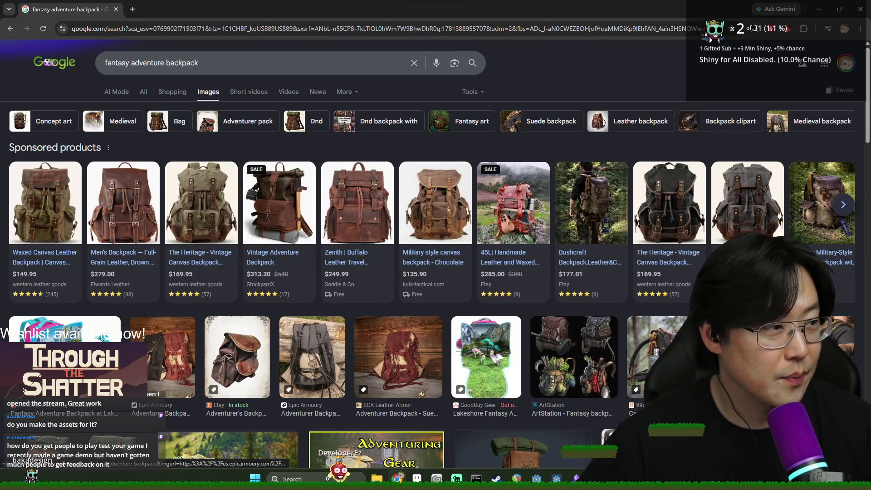
Preview the fantasy backpacks concept sheet, then return to the Aseprite bag canvas
{"action": "mouse_move", "coordinate": [600, 303]}
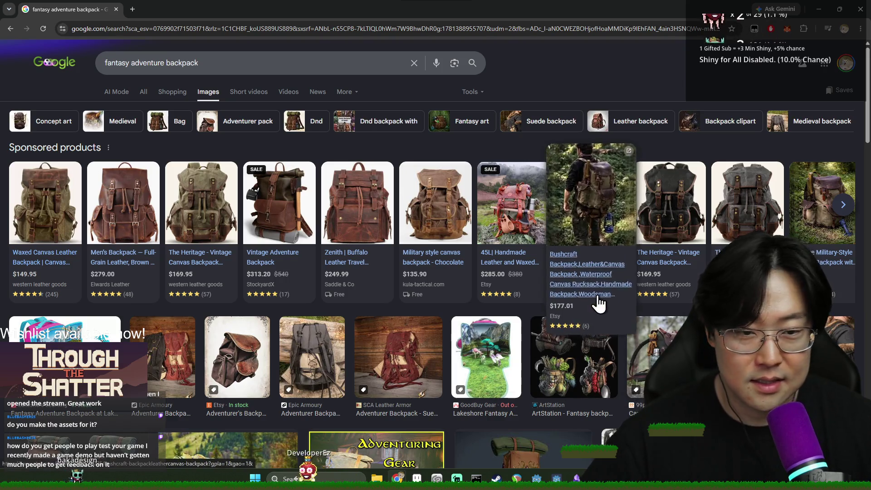
{"action": "mouse_move", "coordinate": [438, 233]}
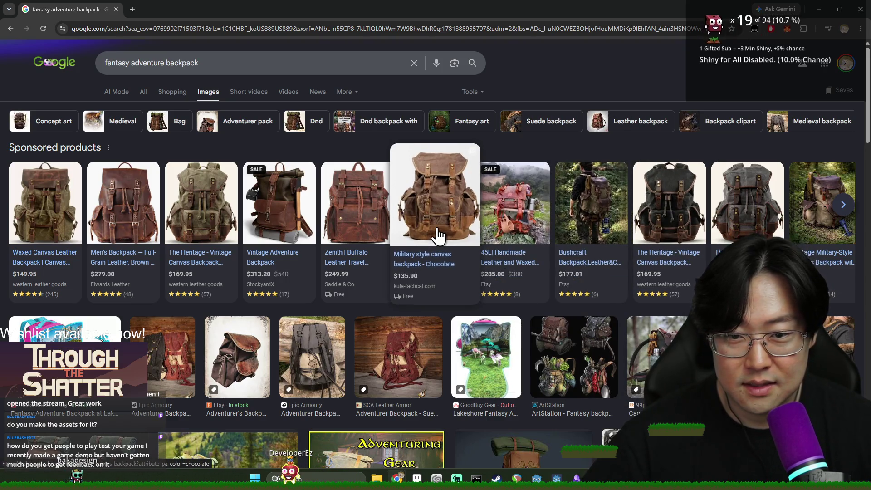
{"action": "left_click", "coordinate": [610, 368]}
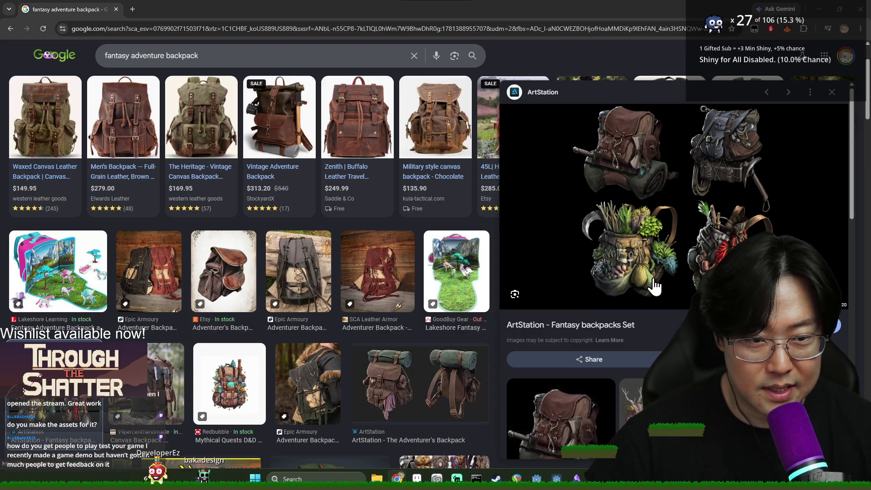
{"action": "key", "text": "Right"}
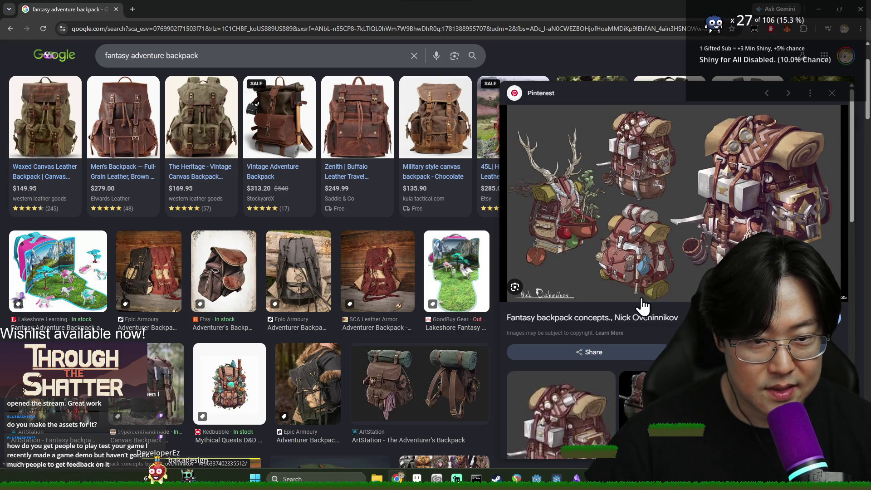
{"action": "key", "text": "alt+Tab"}
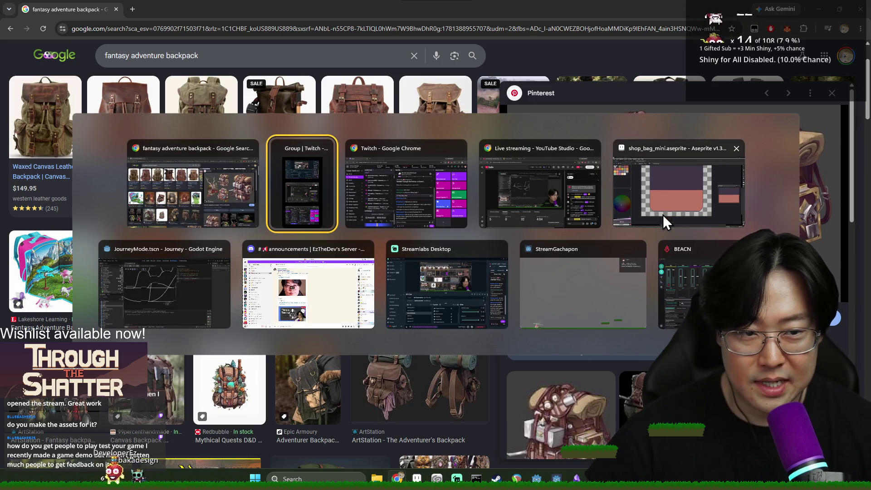
{"action": "left_click", "coordinate": [676, 196]}
{"action": "key", "text": "alt+Tab"}
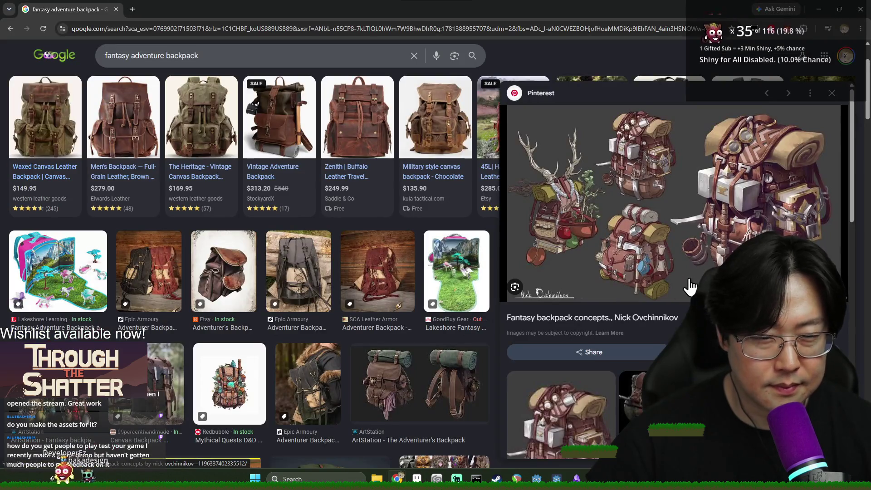
{"action": "key", "text": "alt+Tab"}
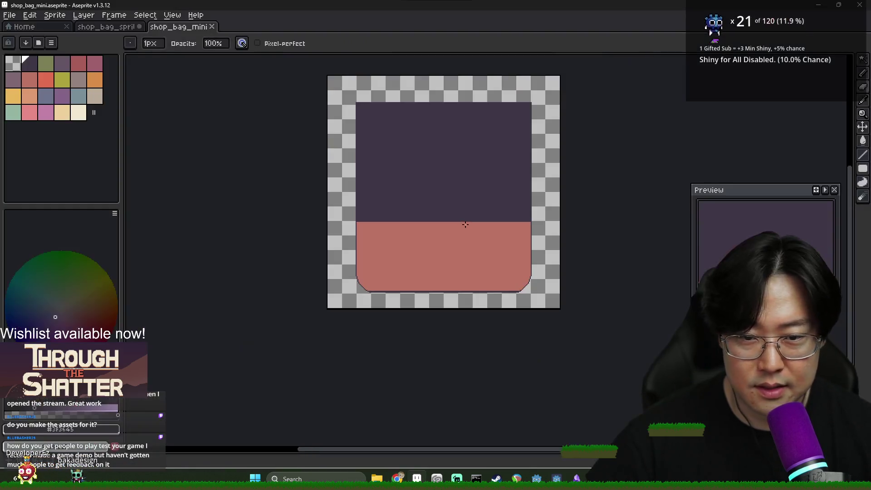
Pick the salmon colour and pencil the bag's sloping left shoulder outline
{"action": "scroll", "coordinate": [467, 226], "scroll_direction": "up", "scroll_amount": 2}
{"action": "left_click", "coordinate": [343, 254], "text": "alt"}
{"action": "scroll", "coordinate": [342, 254], "scroll_direction": "up", "scroll_amount": 1}
{"action": "key", "text": "alt+Tab"}
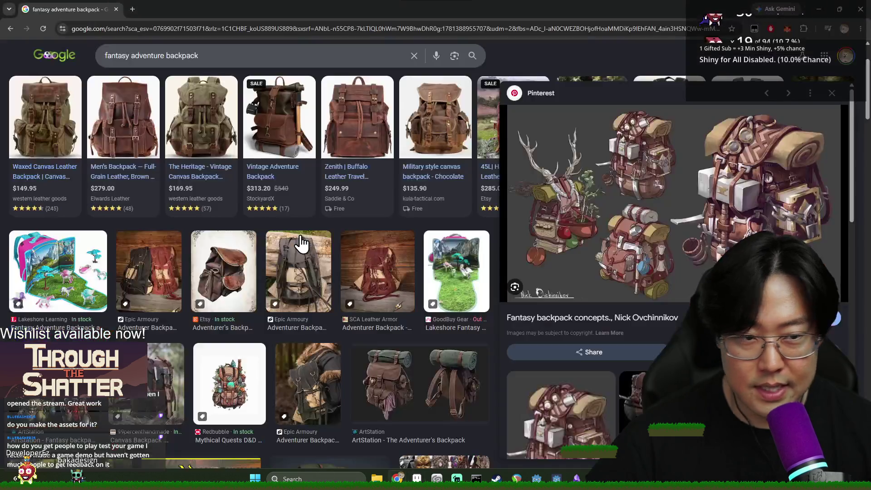
{"action": "key", "text": "alt+Tab"}
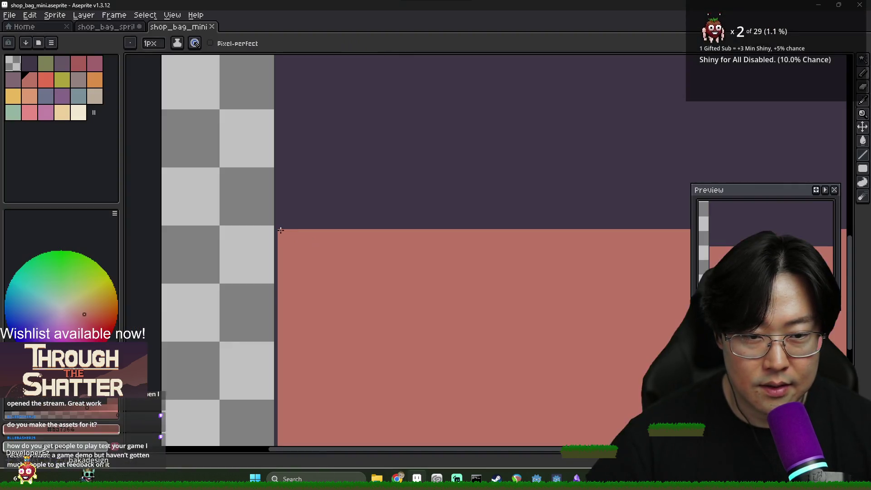
{"action": "scroll", "coordinate": [307, 243], "scroll_direction": "down", "scroll_amount": 1}
{"action": "scroll", "coordinate": [306, 243], "scroll_direction": "up", "scroll_amount": 1}
{"action": "mouse_move", "coordinate": [279, 226]}
{"action": "left_mouse_down"}
{"action": "mouse_move", "coordinate": [312, 127]}
{"action": "mouse_move", "coordinate": [301, 112]}
{"action": "left_mouse_up"}
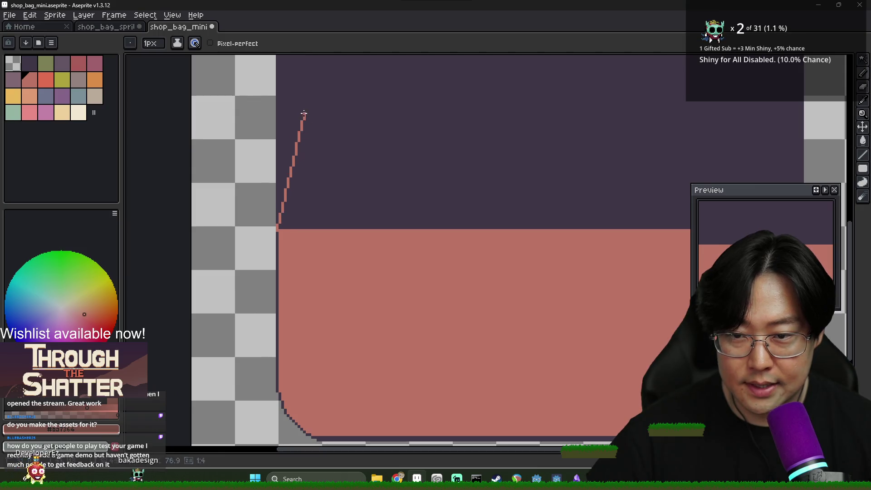
{"action": "mouse_move", "coordinate": [280, 231]}
{"action": "left_mouse_down"}
{"action": "mouse_move", "coordinate": [317, 151]}
{"action": "mouse_move", "coordinate": [305, 150]}
{"action": "mouse_move", "coordinate": [347, 72]}
{"action": "left_mouse_up"}
Draw the flat top edge and right side to close the outline, then select the dark area above
{"action": "scroll", "coordinate": [318, 140], "scroll_direction": "down", "scroll_amount": 2}
{"action": "scroll", "coordinate": [317, 140], "scroll_direction": "up", "scroll_amount": 2}
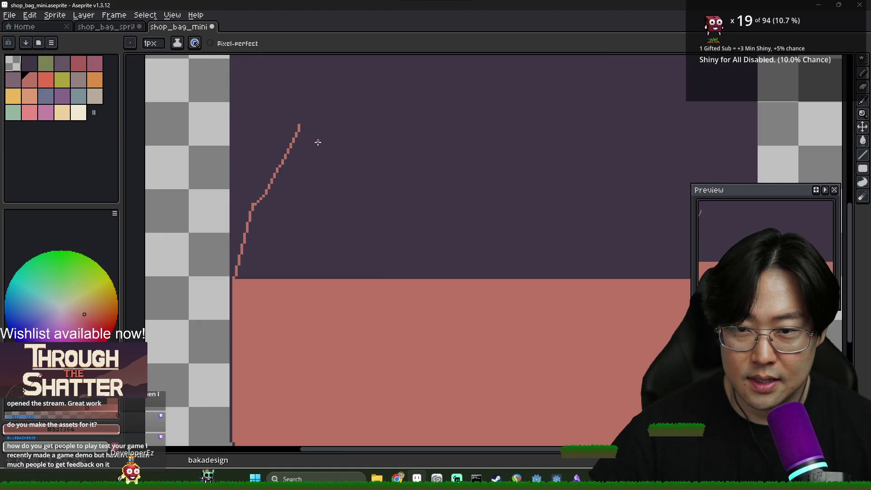
{"action": "scroll", "coordinate": [287, 181], "scroll_direction": "down", "scroll_amount": 2}
{"action": "scroll", "coordinate": [295, 162], "scroll_direction": "up", "scroll_amount": 1}
{"action": "left_click_drag", "start_coordinate": [288, 163], "coordinate": [314, 181]}
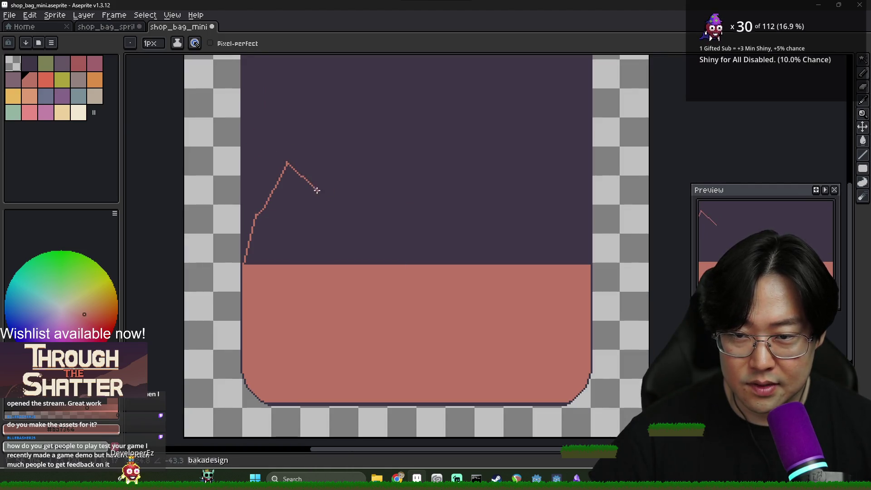
{"action": "left_click", "coordinate": [109, 29]}
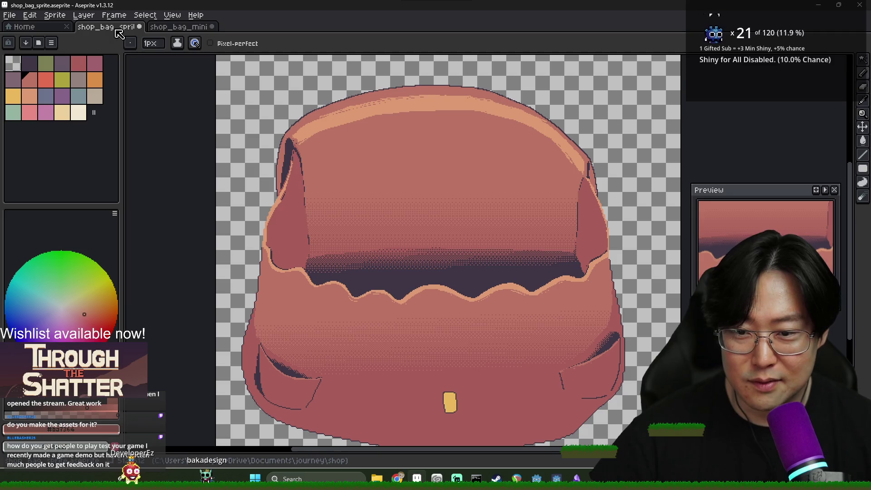
{"action": "left_click", "coordinate": [174, 28]}
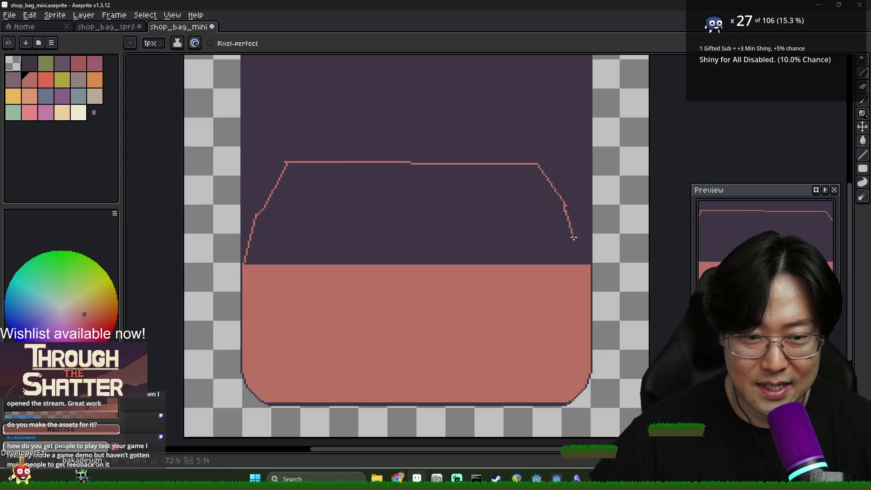
{"action": "left_click_drag", "start_coordinate": [589, 265], "coordinate": [590, 266]}
{"action": "scroll", "coordinate": [483, 241], "scroll_direction": "down", "scroll_amount": 3}
{"action": "scroll", "coordinate": [463, 227], "scroll_direction": "up", "scroll_amount": 3}
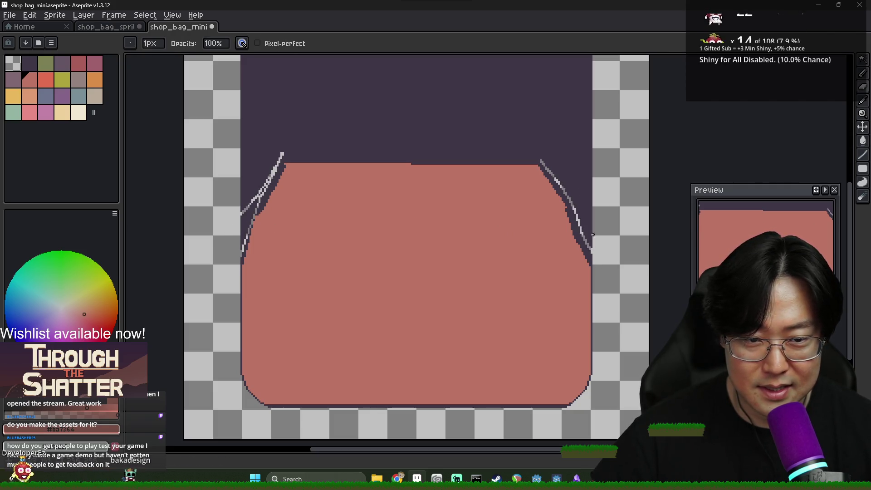
{"action": "key", "text": "w"}
{"action": "left_click", "coordinate": [412, 127]}
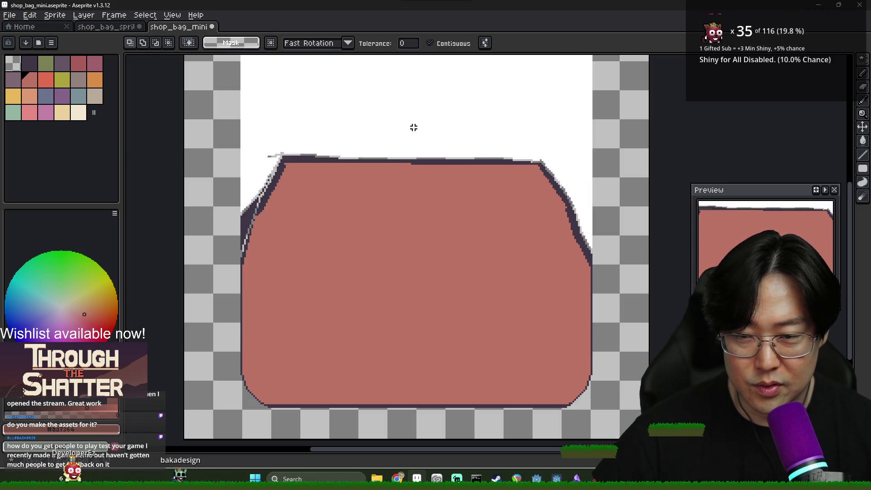
Delete the dark purple backdrop above the bag and erase stray outline pixels on its left edge
{"action": "key", "text": "Delete"}
{"action": "scroll", "coordinate": [268, 220], "scroll_direction": "up", "scroll_amount": 2}
{"action": "key", "text": "e"}
{"action": "left_click_drag", "start_coordinate": [226, 182], "coordinate": [217, 213]}
{"action": "key", "text": "w"}
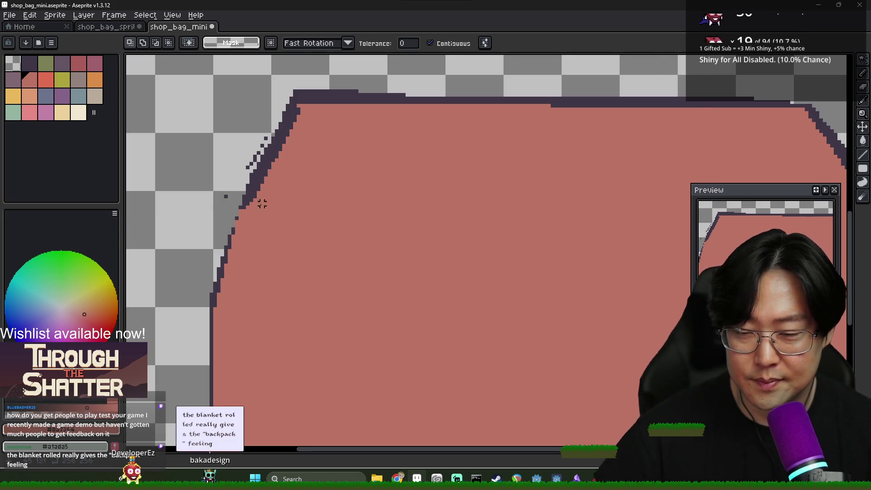
{"action": "scroll", "coordinate": [255, 189], "scroll_direction": "down", "scroll_amount": 1}
{"action": "key", "text": "b"}
{"action": "left_click", "coordinate": [236, 244], "text": "alt"}
{"action": "scroll", "coordinate": [248, 207], "scroll_direction": "down", "scroll_amount": 3}
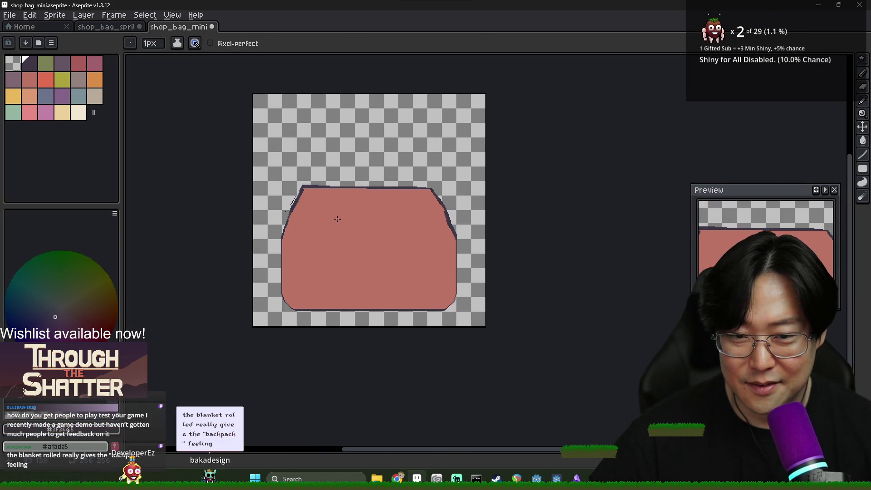
{"action": "key", "text": "alt+Tab"}
{"action": "key", "text": "alt+Tab"}
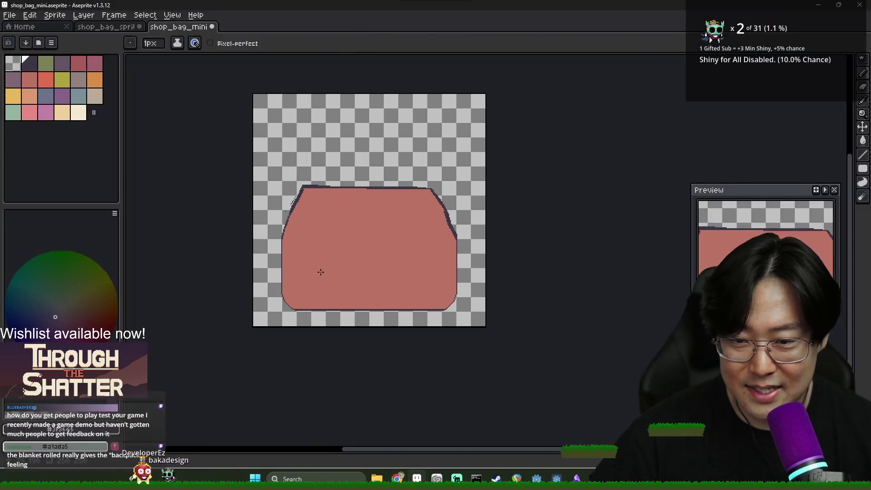
{"action": "scroll", "coordinate": [336, 270], "scroll_direction": "up", "scroll_amount": 3}
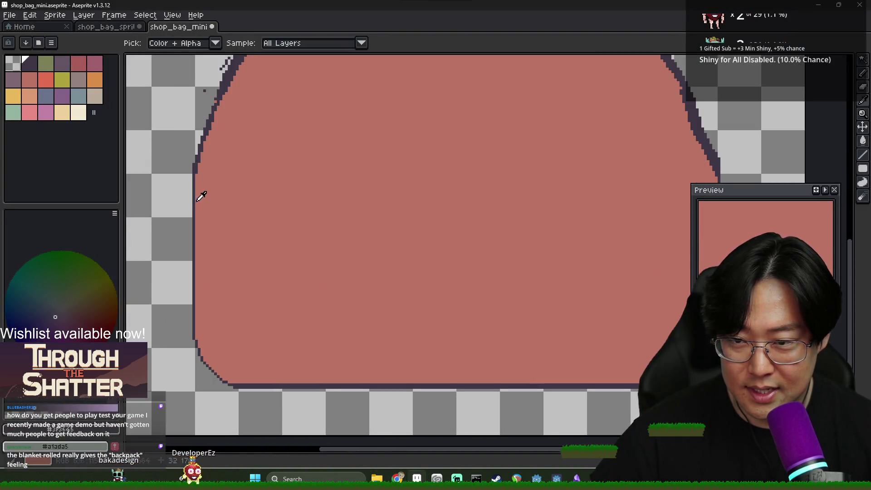
Draw a dark rectangle on the mini bag as its front pocket
{"action": "key", "text": "u"}
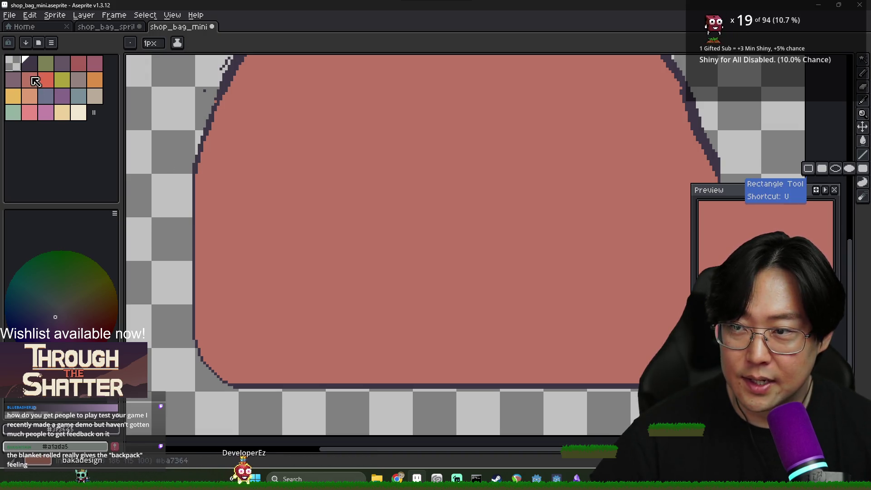
{"action": "mouse_move", "coordinate": [313, 200]}
{"action": "left_mouse_down"}
{"action": "mouse_move", "coordinate": [499, 335]}
{"action": "mouse_move", "coordinate": [592, 357]}
{"action": "mouse_move", "coordinate": [583, 356]}
{"action": "left_mouse_up"}
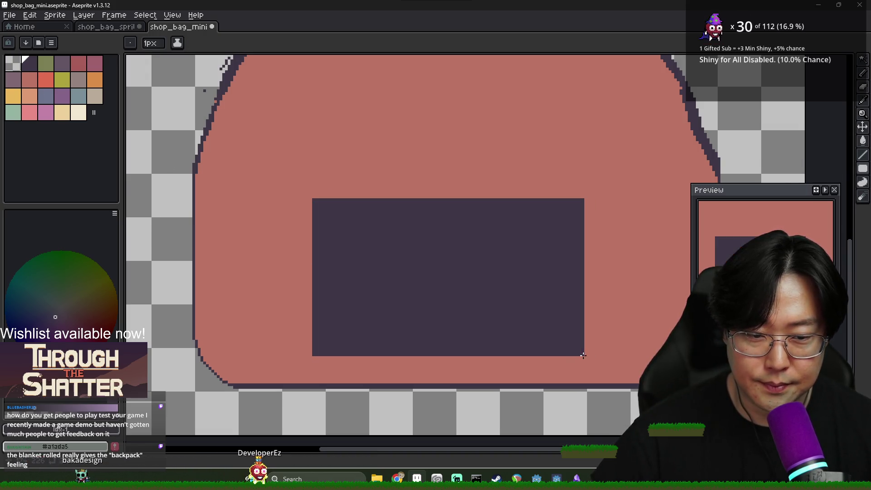
{"action": "scroll", "coordinate": [554, 336], "scroll_direction": "down", "scroll_amount": 2}
Sample the peach colour from the full bag sprite and set rectangles to filled
{"action": "left_click", "coordinate": [126, 29]}
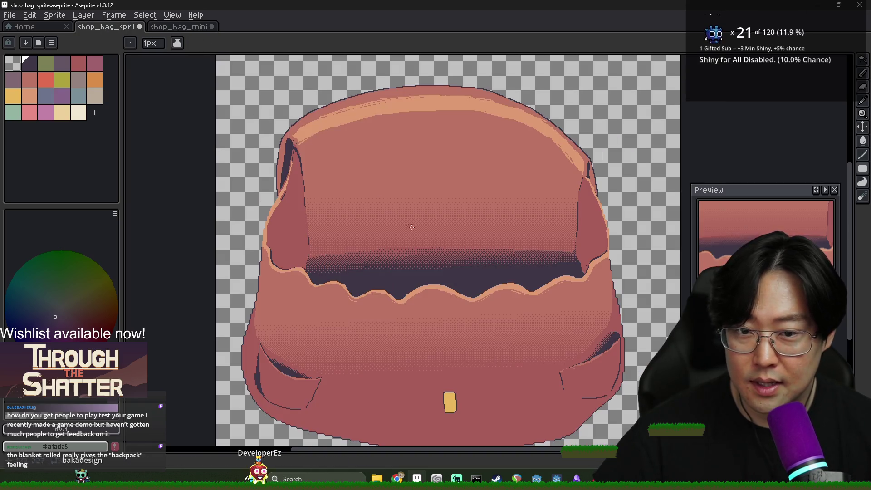
{"action": "left_click", "coordinate": [413, 293], "text": "alt"}
{"action": "left_click", "coordinate": [181, 28]}
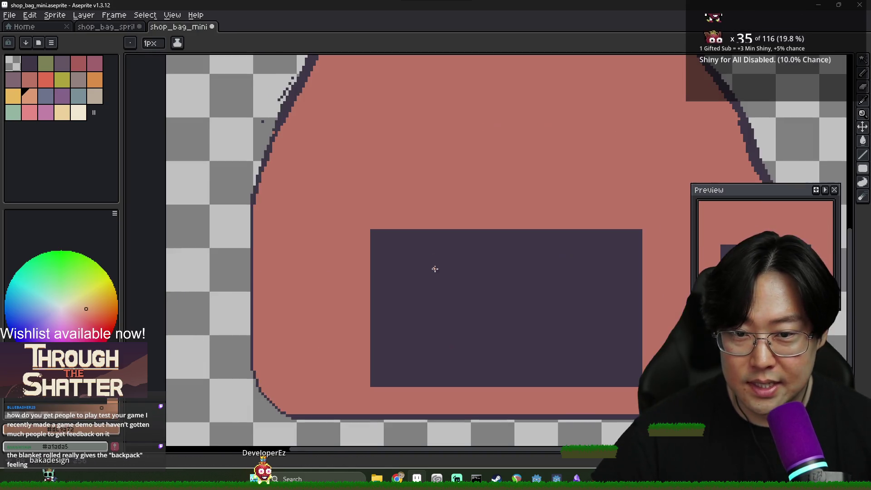
{"action": "mouse_move", "coordinate": [370, 191]}
{"action": "left_mouse_down"}
{"action": "mouse_move", "coordinate": [461, 241]}
{"action": "mouse_move", "coordinate": [593, 238]}
{"action": "left_mouse_up"}
{"action": "key", "text": "ctrl+z"}
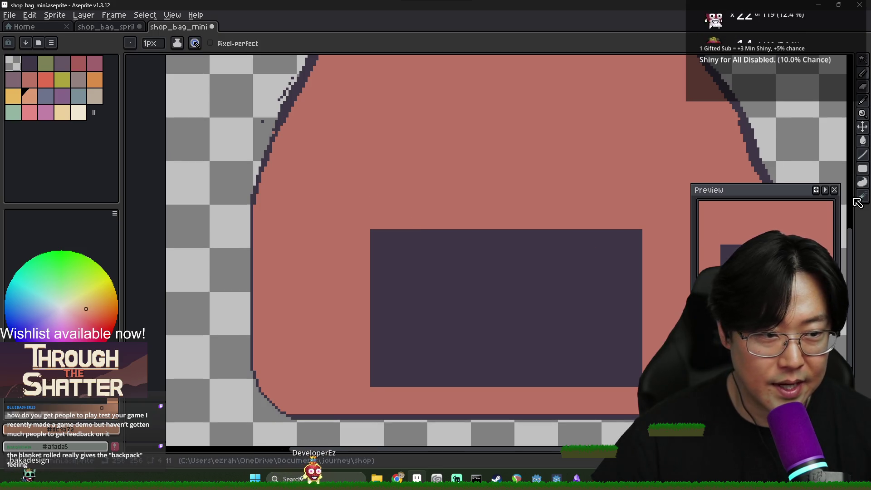
{"action": "left_click", "coordinate": [863, 168]}
{"action": "left_click", "coordinate": [822, 168]}
Draw a filled peach band across the top of the pocket
{"action": "mouse_move", "coordinate": [374, 190]}
{"action": "left_mouse_down"}
{"action": "mouse_move", "coordinate": [551, 247]}
{"action": "mouse_move", "coordinate": [640, 239]}
{"action": "left_mouse_up"}
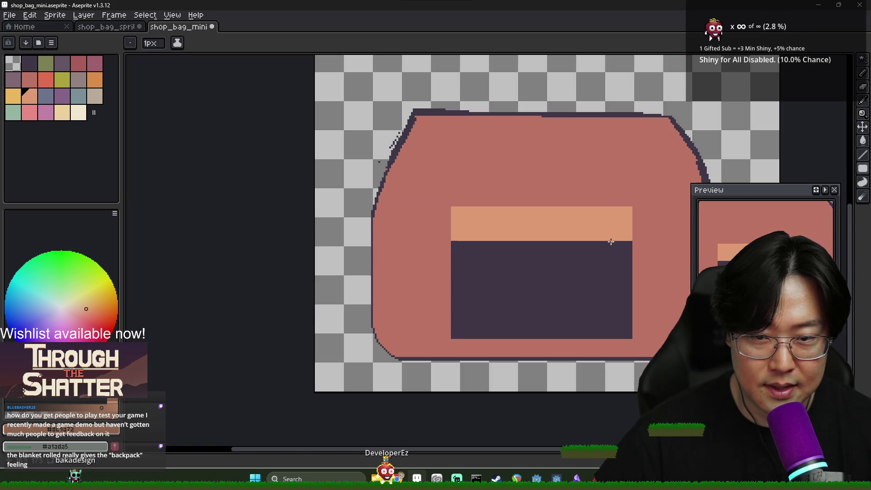
{"action": "scroll", "coordinate": [606, 251], "scroll_direction": "down", "scroll_amount": 4}
{"action": "left_click", "coordinate": [473, 247], "text": "alt"}
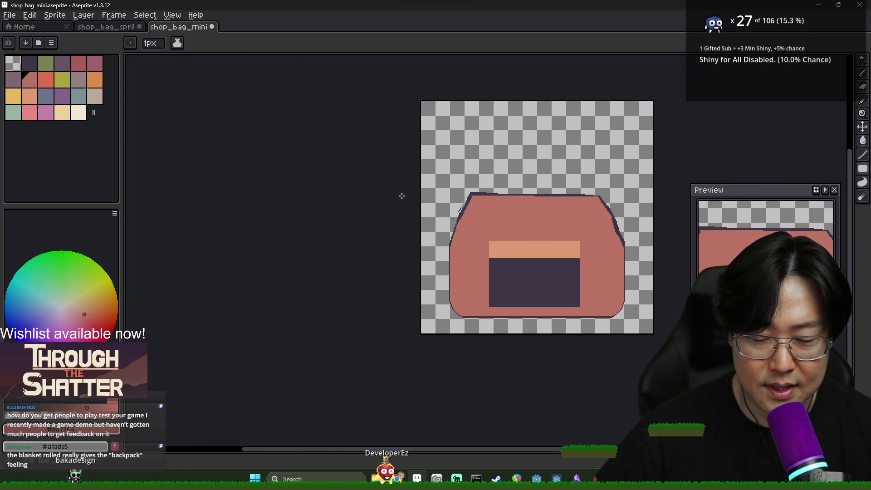
{"action": "left_click", "coordinate": [109, 28]}
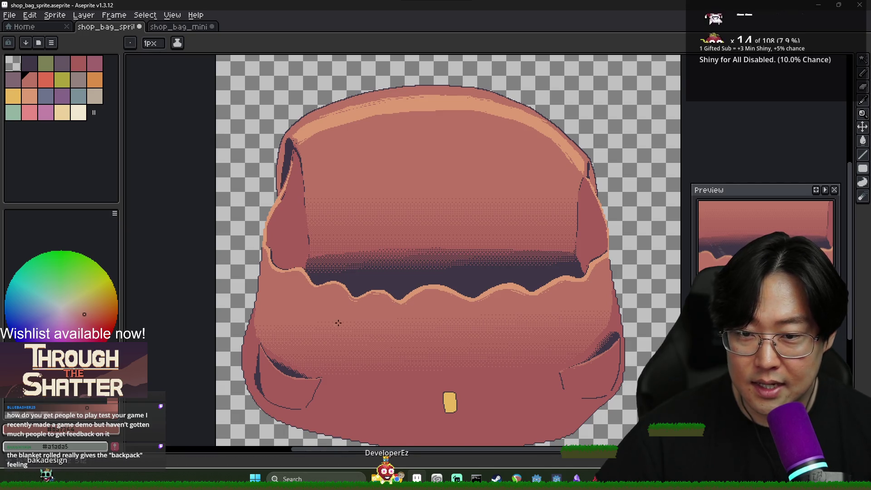
Fill the bag body with darker pink and the pocket with lighter pink from the full sprite
{"action": "left_click", "coordinate": [376, 391], "text": "alt"}
{"action": "key", "text": "ctrl+Tab"}
{"action": "key", "text": "g"}
{"action": "left_click", "coordinate": [468, 272]}
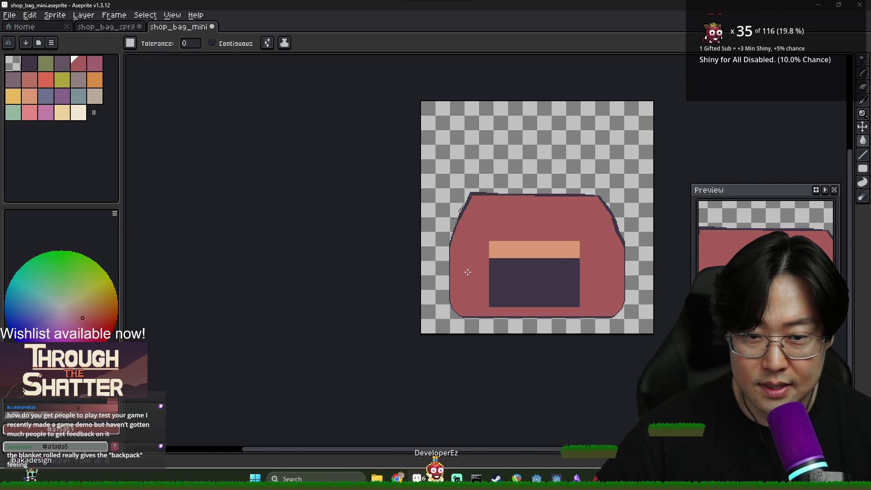
{"action": "key", "text": "ctrl+Tab"}
{"action": "left_click", "coordinate": [331, 298], "text": "alt"}
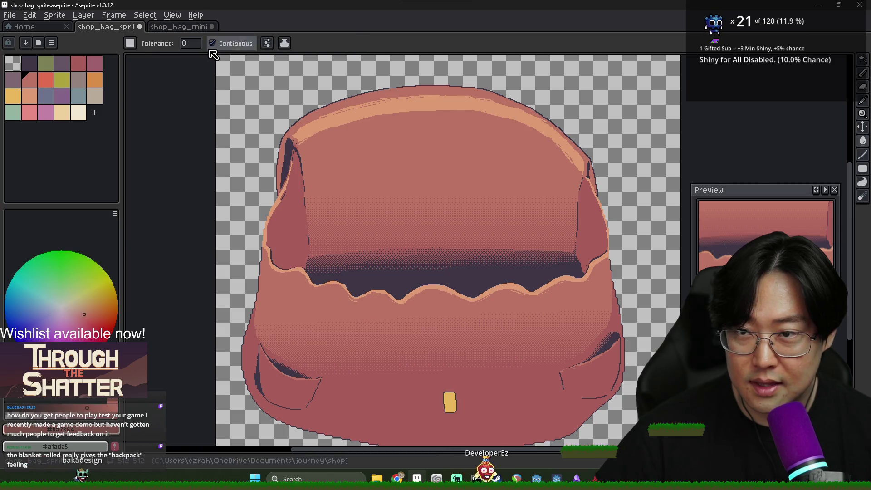
{"action": "key", "text": "ctrl+Tab"}
{"action": "left_click", "coordinate": [548, 292]}
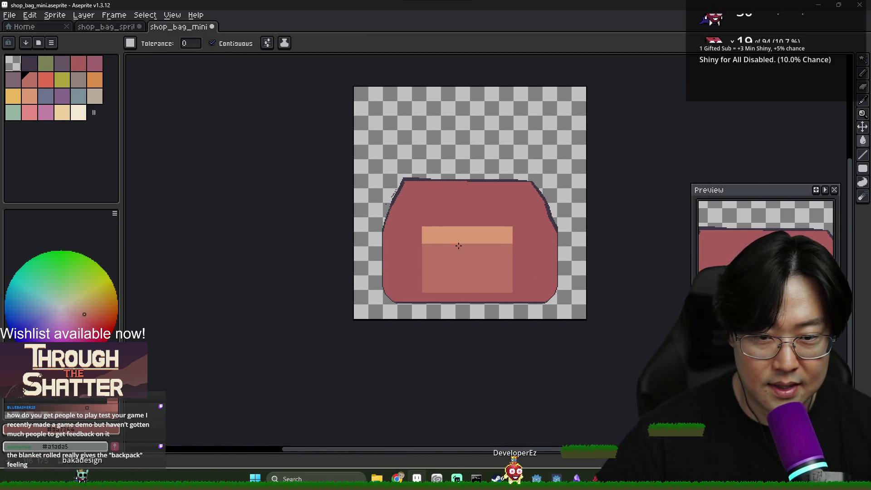
Draw a peach rectangle across the top edge of the bag
{"action": "scroll", "coordinate": [449, 263], "scroll_direction": "up", "scroll_amount": 3}
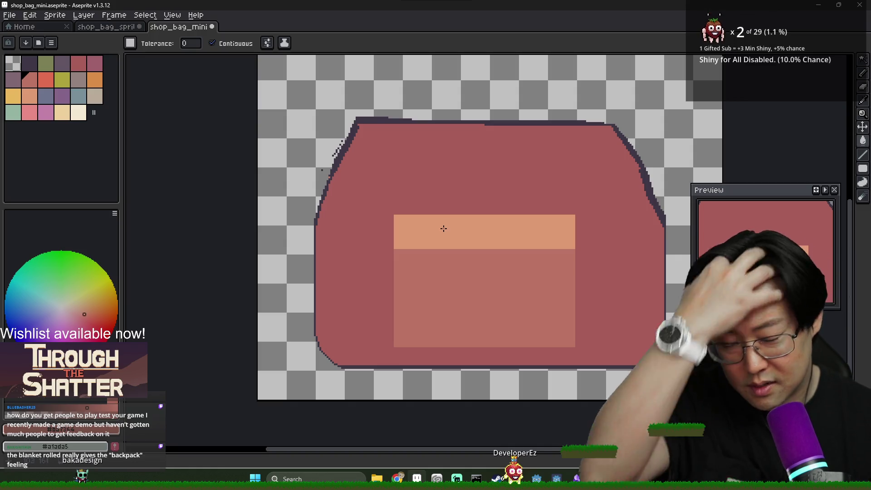
{"action": "left_click", "coordinate": [422, 219], "text": "alt"}
{"action": "scroll", "coordinate": [390, 145], "scroll_direction": "down", "scroll_amount": 3}
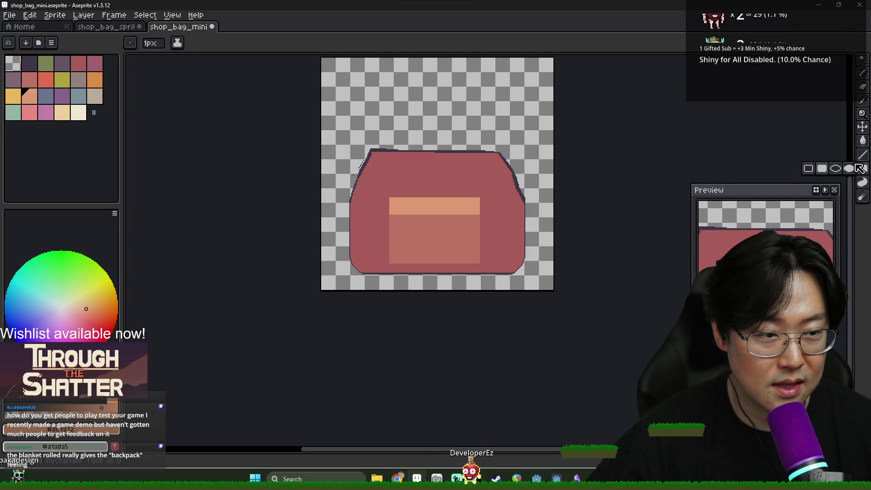
{"action": "left_click", "coordinate": [863, 168]}
{"action": "left_click_drag", "start_coordinate": [372, 150], "coordinate": [498, 123]}
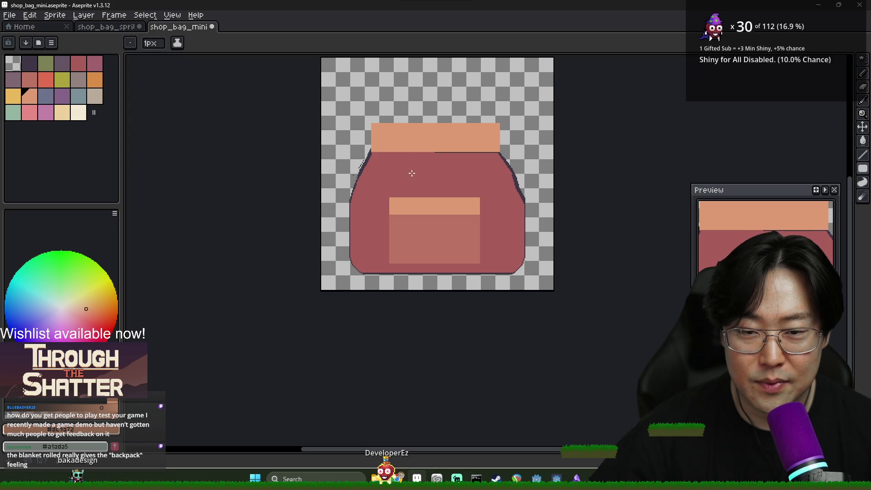
{"action": "scroll", "coordinate": [374, 173], "scroll_direction": "up", "scroll_amount": 2}
{"action": "left_click", "coordinate": [370, 166], "text": "alt"}
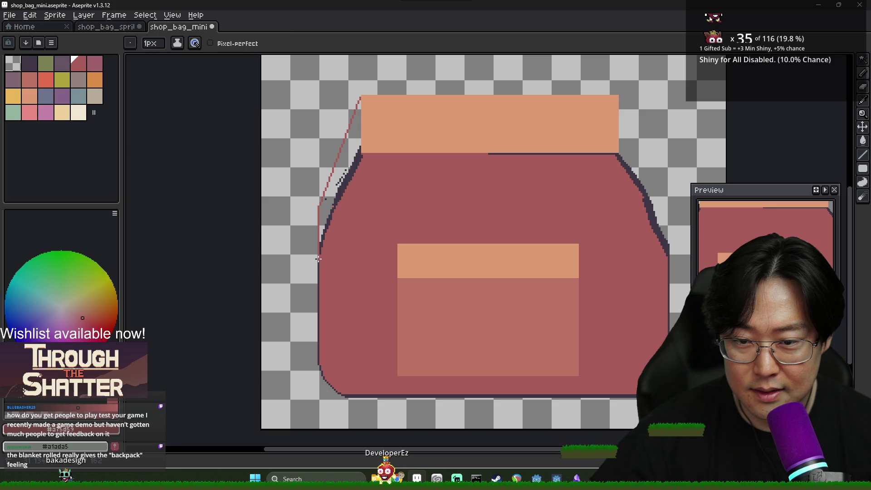
Fill the upper-left side red, pencil a new right edge and fill that wedge red
{"action": "left_click_drag", "start_coordinate": [319, 259], "coordinate": [319, 260]}
{"action": "key", "text": "b"}
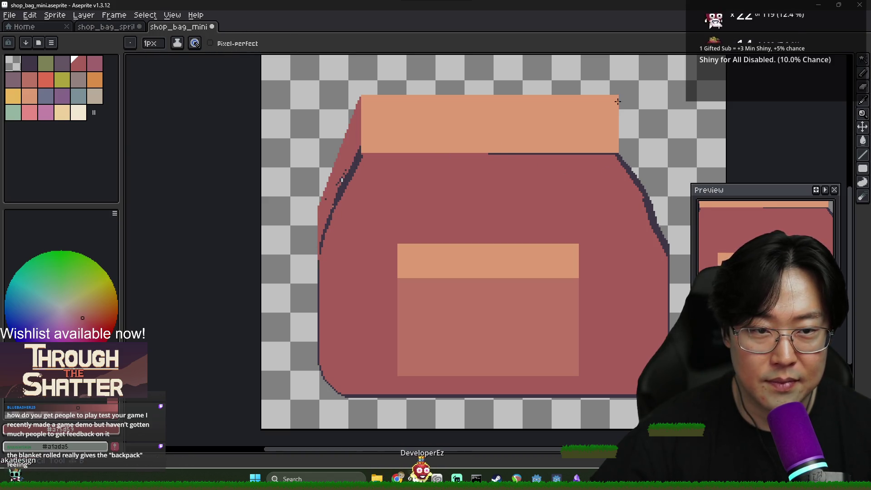
{"action": "left_click_drag", "start_coordinate": [621, 99], "coordinate": [667, 232]}
{"action": "key", "text": "g"}
{"action": "left_click", "coordinate": [655, 201]}
Pan across the bag's right edge and compare it with the backpack reference images
{"action": "scroll", "coordinate": [655, 202], "scroll_direction": "down", "scroll_amount": 3}
{"action": "scroll", "coordinate": [658, 209], "scroll_direction": "up", "scroll_amount": 6}
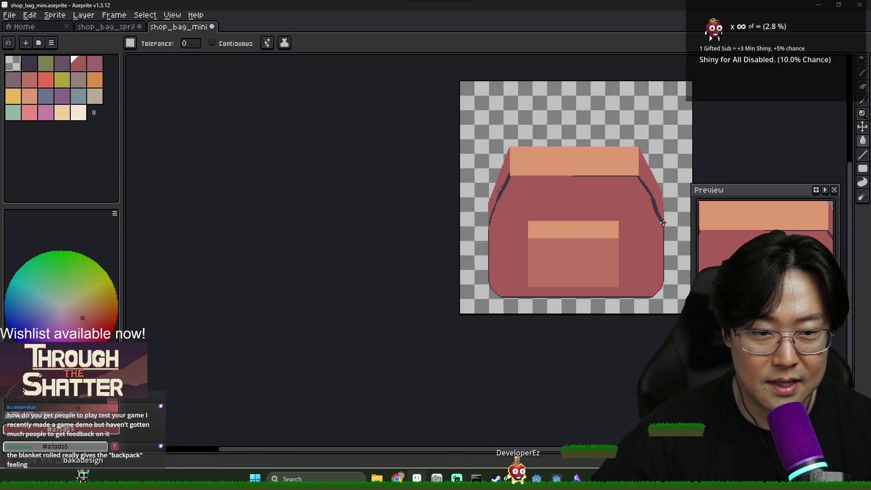
{"action": "left_click_drag", "start_coordinate": [661, 218], "coordinate": [602, 209]}
{"action": "left_click_drag", "start_coordinate": [690, 214], "coordinate": [604, 209]}
{"action": "key", "text": "b"}
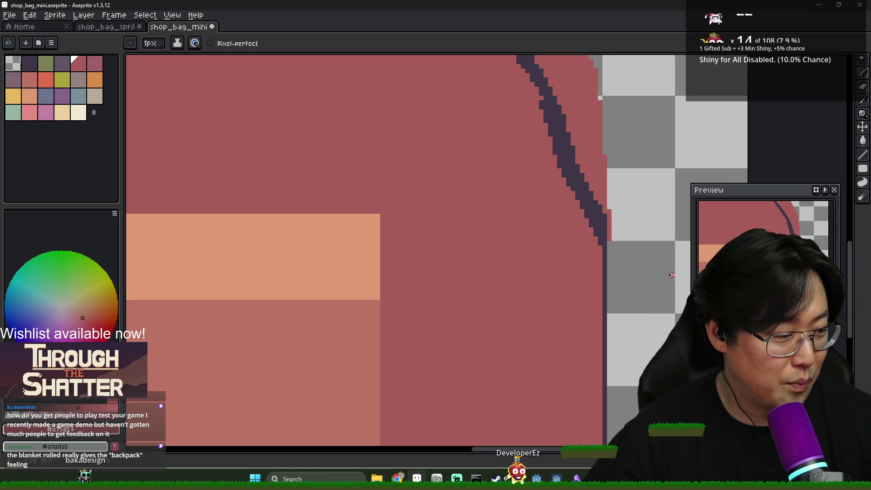
{"action": "key", "text": "alt+Tab"}
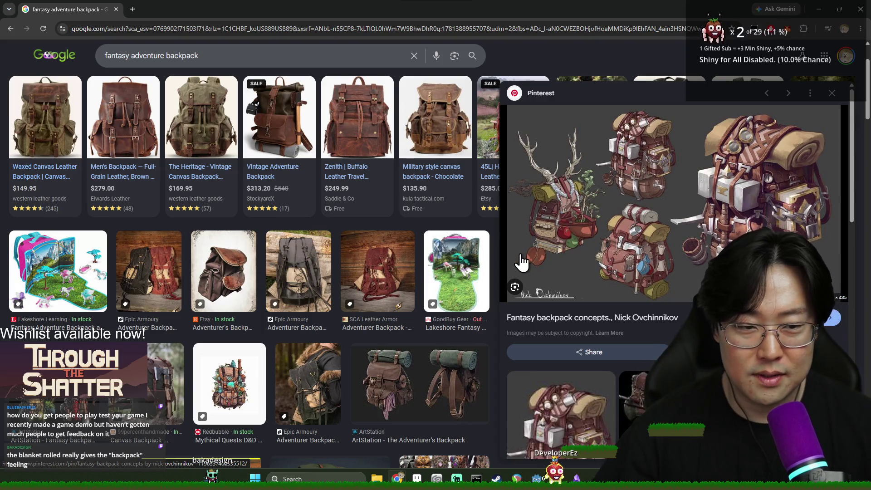
{"action": "key", "text": "alt+Tab"}
{"action": "scroll", "coordinate": [446, 218], "scroll_direction": "down", "scroll_amount": 5}
{"action": "scroll", "coordinate": [414, 247], "scroll_direction": "up", "scroll_amount": 3}
{"action": "scroll", "coordinate": [414, 247], "scroll_direction": "down", "scroll_amount": 2}
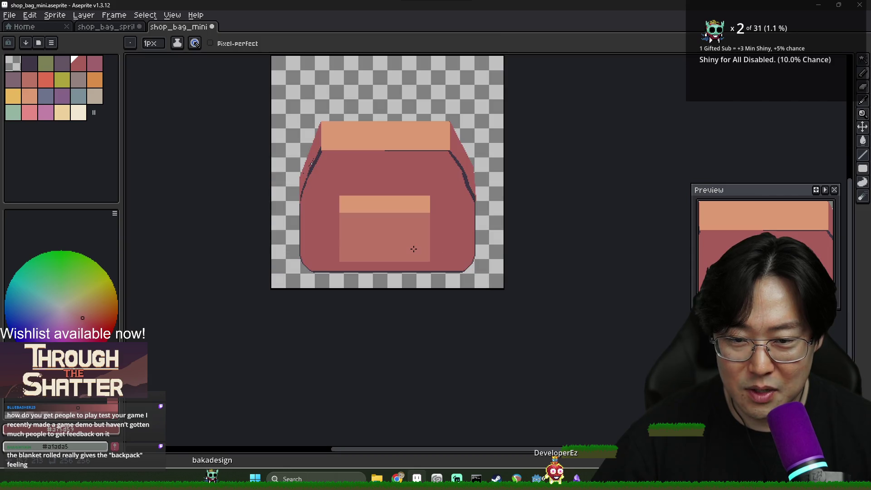
{"action": "left_click", "coordinate": [83, 15]}
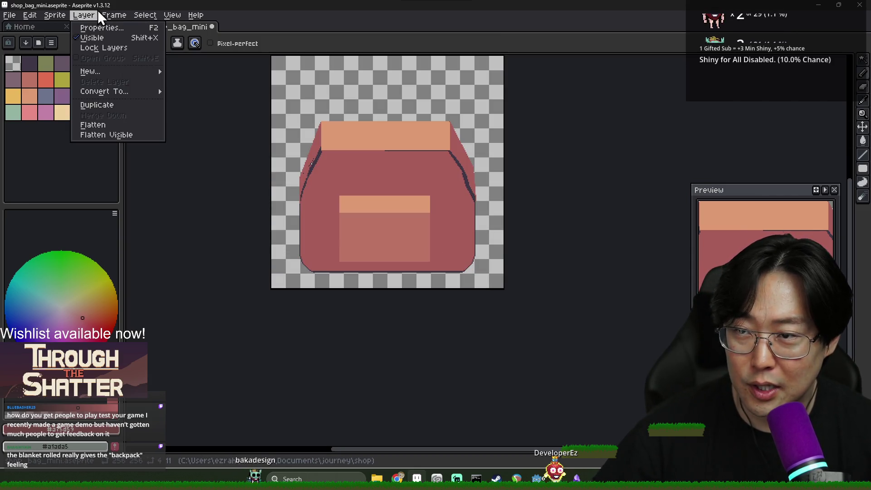
Set the canvas height to 512 px, anchored at the top so space is added below
{"action": "mouse_move", "coordinate": [30, 14]}
{"action": "mouse_move", "coordinate": [74, 194]}
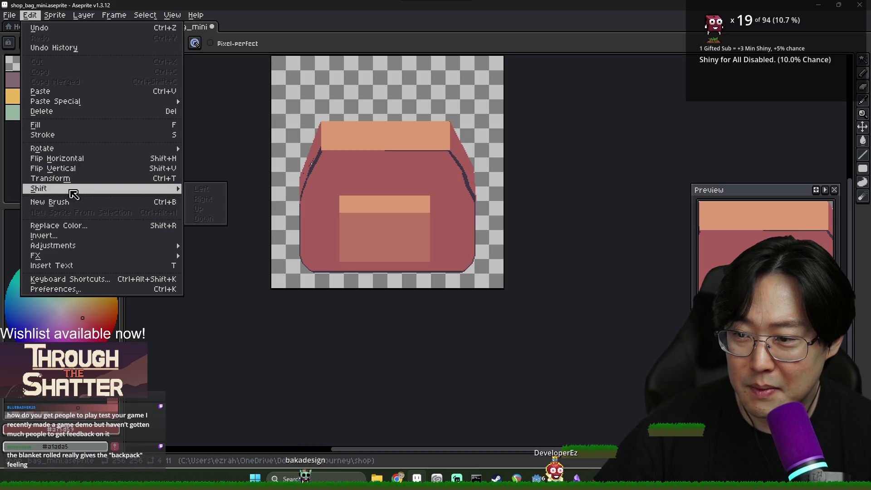
{"action": "mouse_move", "coordinate": [142, 18]}
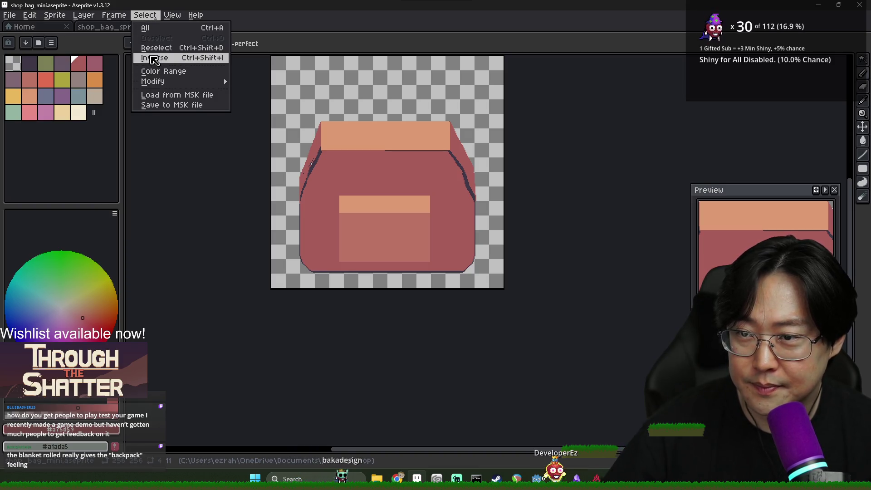
{"action": "mouse_move", "coordinate": [97, 18]}
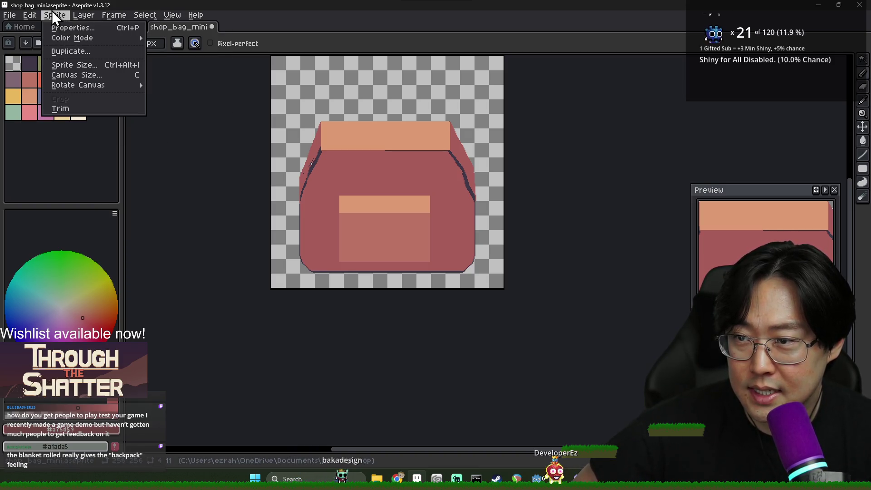
{"action": "left_click", "coordinate": [75, 75]}
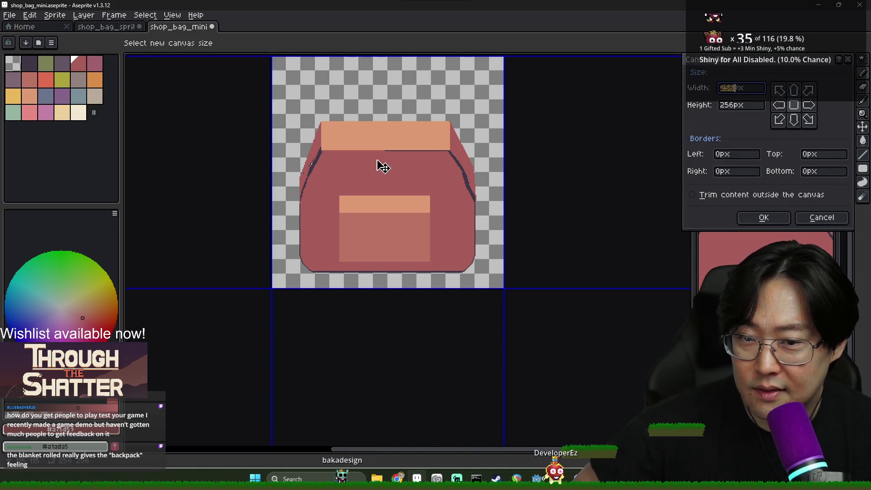
{"action": "left_click", "coordinate": [793, 89]}
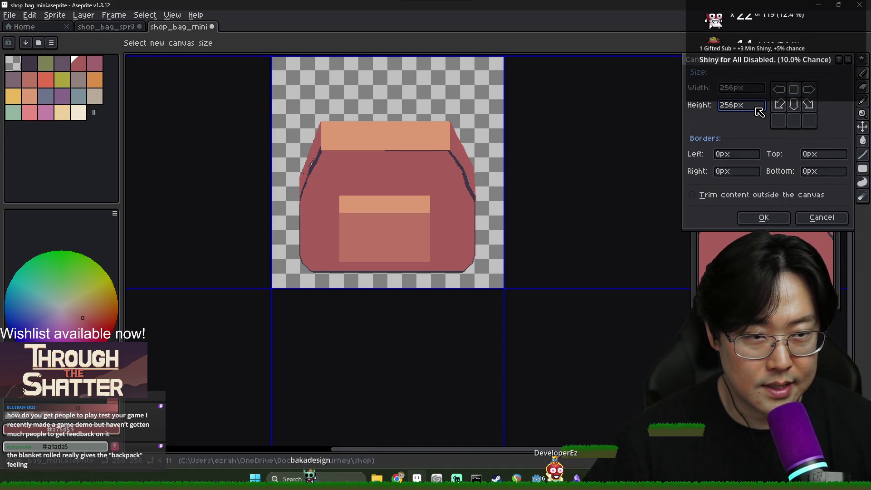
{"action": "key", "text": "BackSpace"}
{"action": "key", "text": "BackSpace"}
{"action": "key", "text": "BackSpace"}
{"action": "type", "text": "512"}
{"action": "key", "text": "Return"}
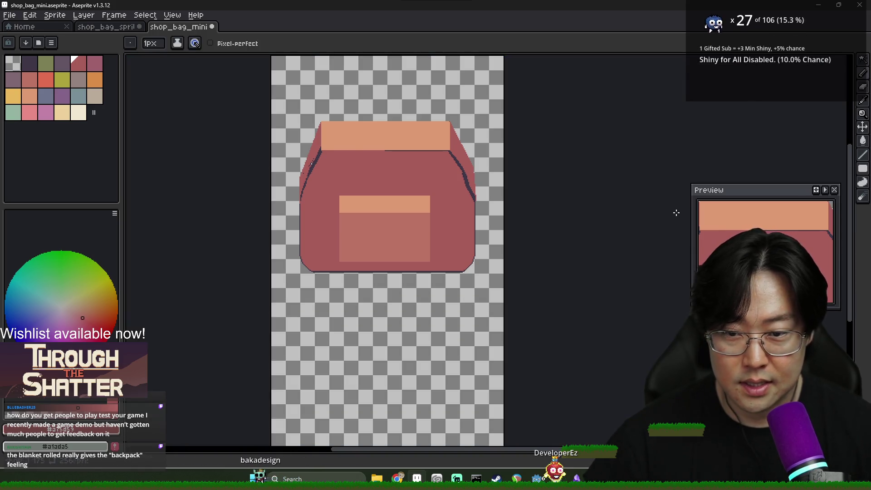
Double the canvas width in Canvas Size, then switch to the backpack reference images
{"action": "left_click", "coordinate": [54, 14]}
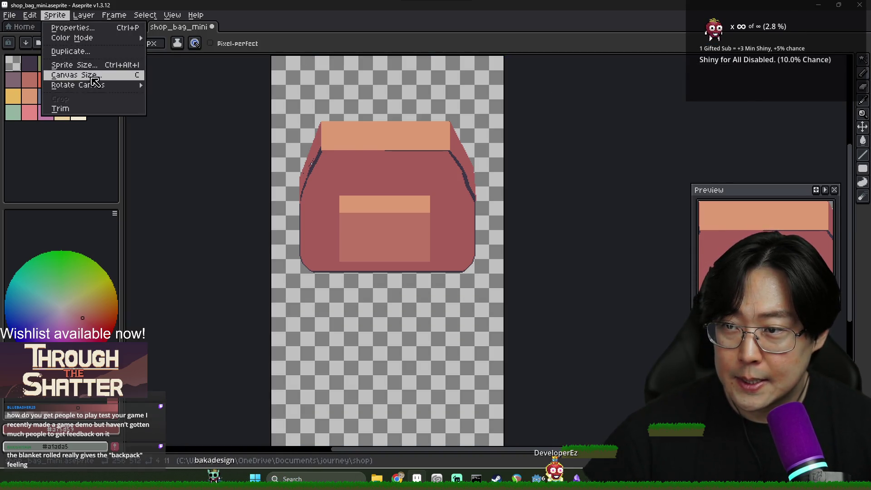
{"action": "left_click", "coordinate": [74, 75]}
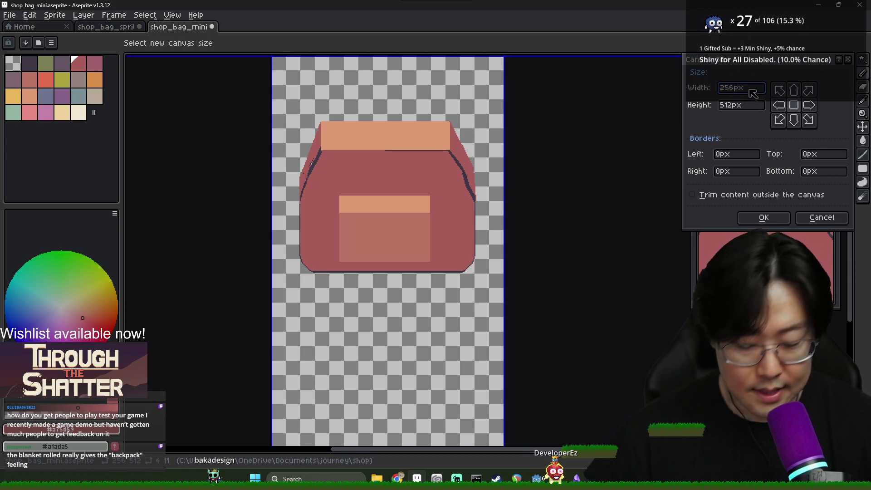
{"action": "type", "text": "+2"}
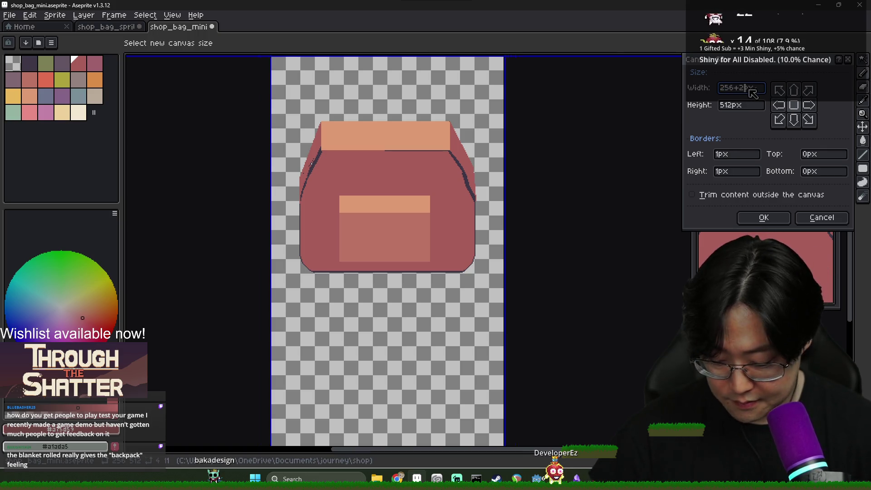
{"action": "type", "text": "56"}
{"action": "key", "text": "Return"}
{"action": "scroll", "coordinate": [360, 200], "scroll_direction": "up", "scroll_amount": 2}
{"action": "scroll", "coordinate": [332, 211], "scroll_direction": "down", "scroll_amount": 2}
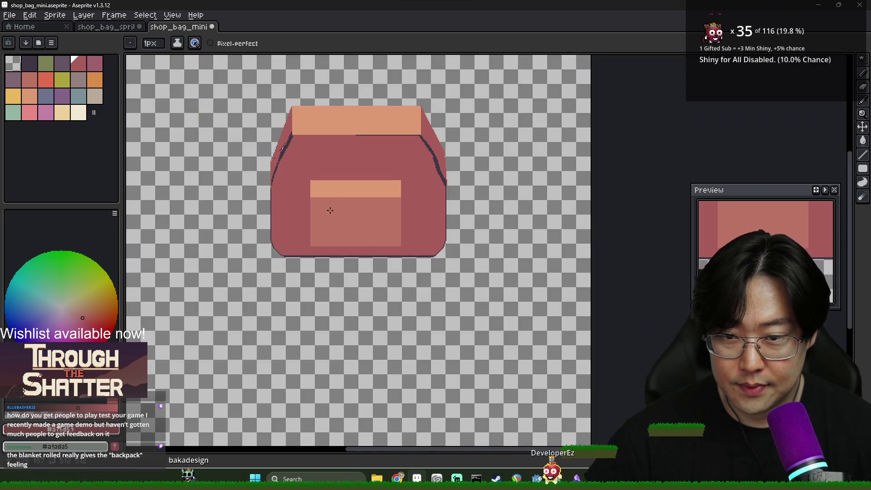
{"action": "key", "text": "alt+Tab"}
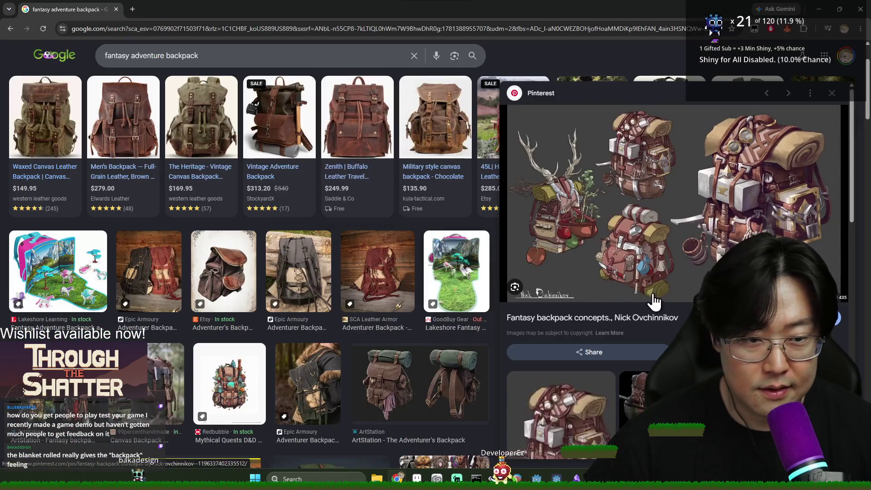
Create a new layer, move it below Layer 1 and name it sleeping_bag_roll
{"action": "key", "text": "alt+Tab"}
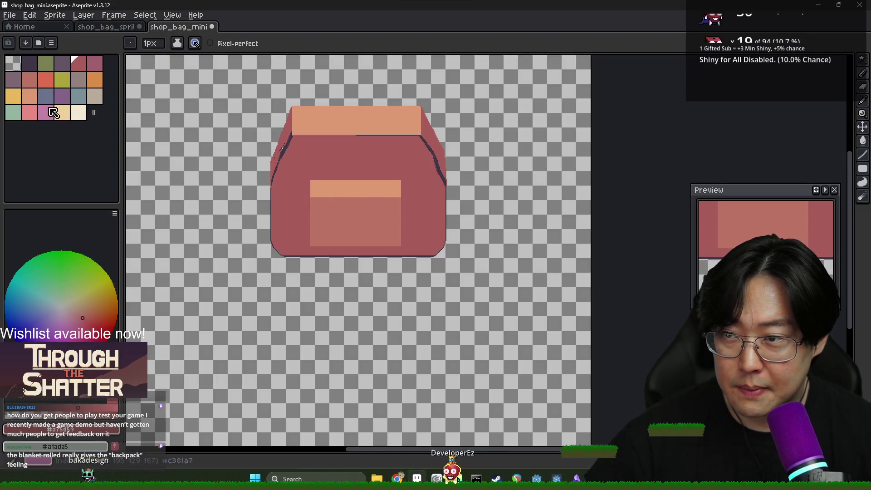
{"action": "key", "text": "Tab"}
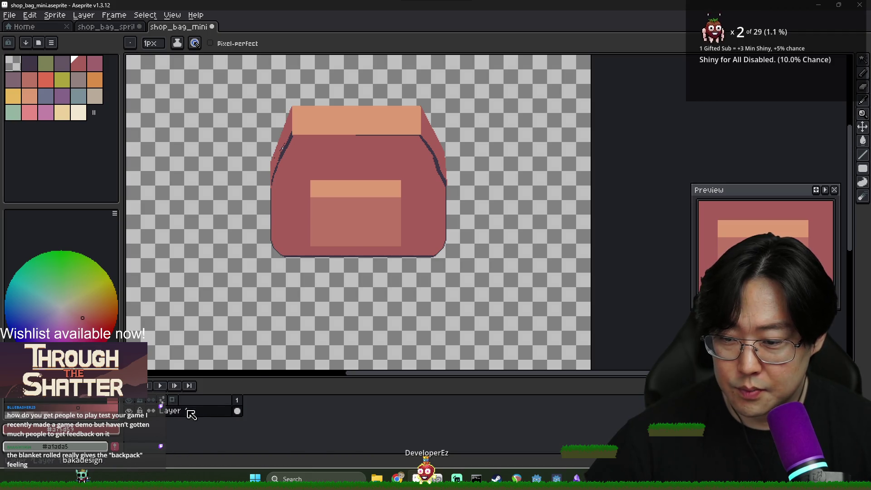
{"action": "right_click", "coordinate": [190, 414]}
{"action": "mouse_move", "coordinate": [216, 399]}
{"action": "left_click", "coordinate": [300, 396]}
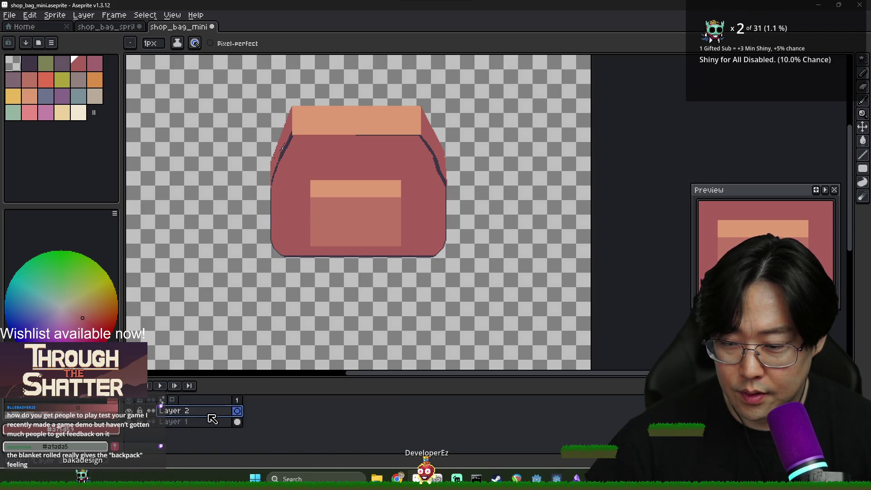
{"action": "left_click_drag", "start_coordinate": [213, 423], "coordinate": [214, 433]}
{"action": "double_click", "coordinate": [195, 423]}
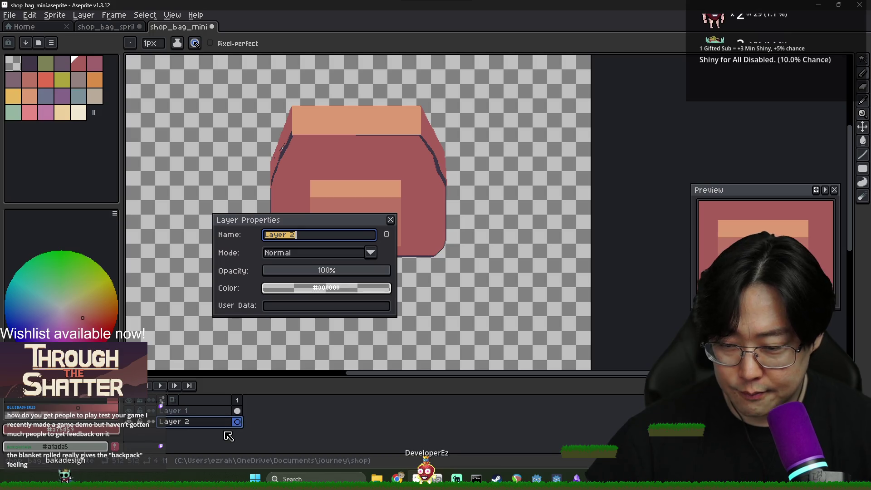
{"action": "key", "text": "BackSpace"}
{"action": "type", "text": "sleeping_bag_ro"}
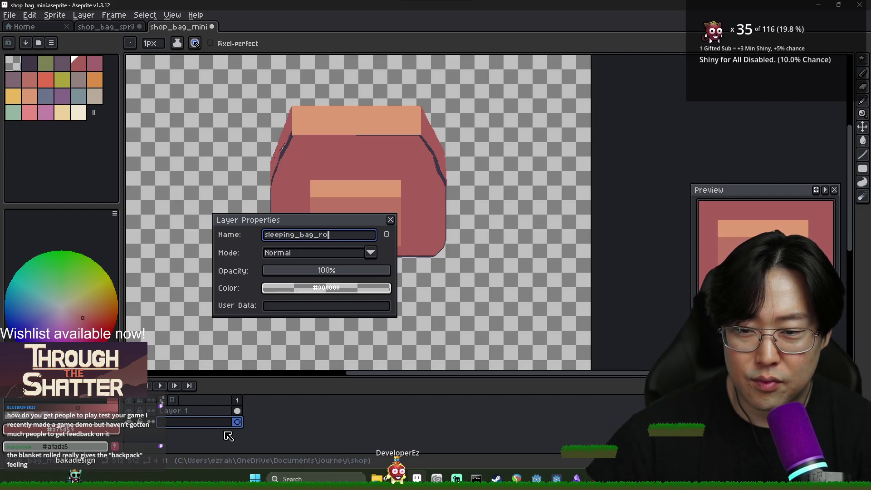
{"action": "type", "text": "ll"}
{"action": "key", "text": "Return"}
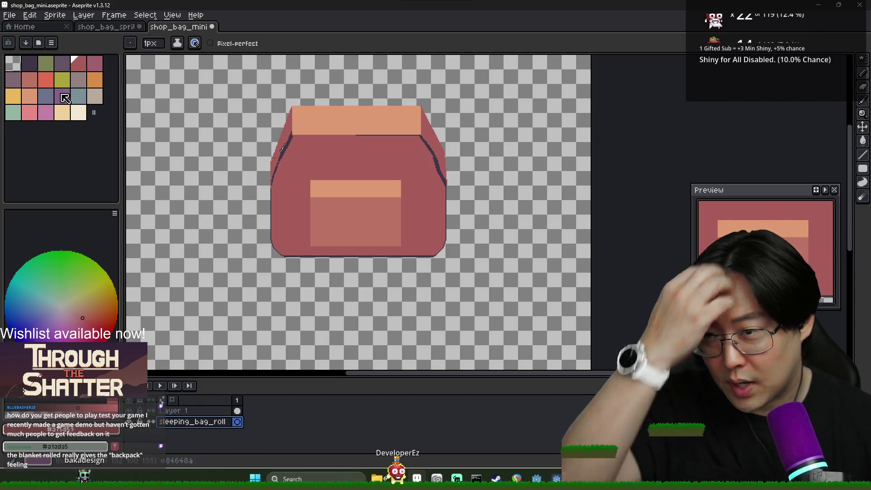
Draw a wide red rectangle behind the bag's base on the sleeping_bag_roll layer
{"action": "left_click", "coordinate": [863, 168]}
{"action": "mouse_move", "coordinate": [252, 210]}
{"action": "left_mouse_down"}
{"action": "mouse_move", "coordinate": [483, 282]}
{"action": "mouse_move", "coordinate": [461, 270]}
{"action": "left_mouse_up"}
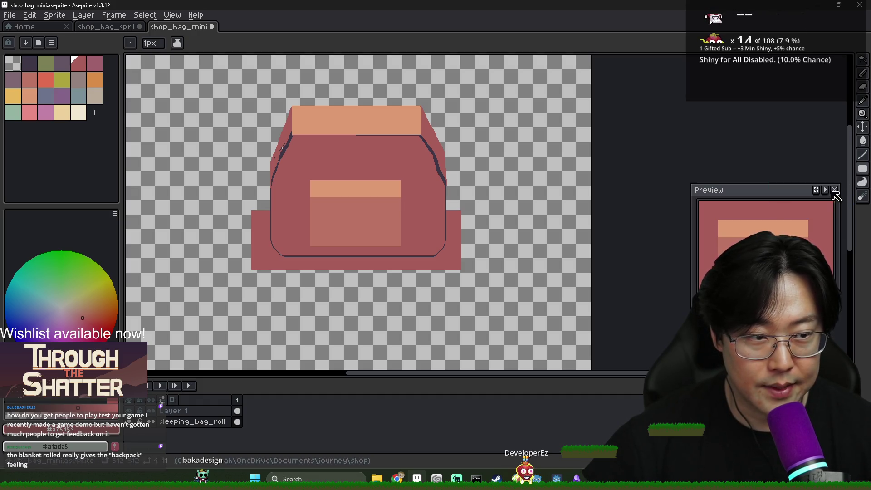
{"action": "scroll", "coordinate": [388, 238], "scroll_direction": "up", "scroll_amount": 3}
{"action": "scroll", "coordinate": [387, 238], "scroll_direction": "down", "scroll_amount": 3}
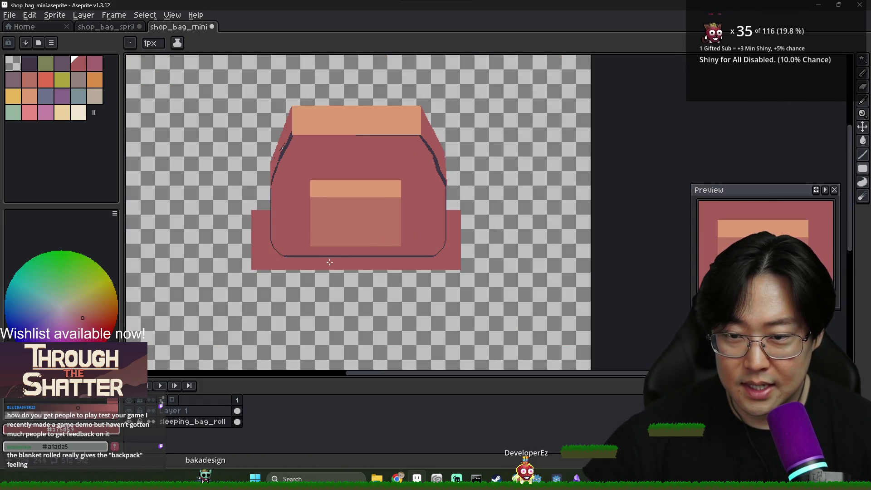
{"action": "scroll", "coordinate": [291, 263], "scroll_direction": "up", "scroll_amount": 2}
{"action": "scroll", "coordinate": [293, 264], "scroll_direction": "down", "scroll_amount": 2}
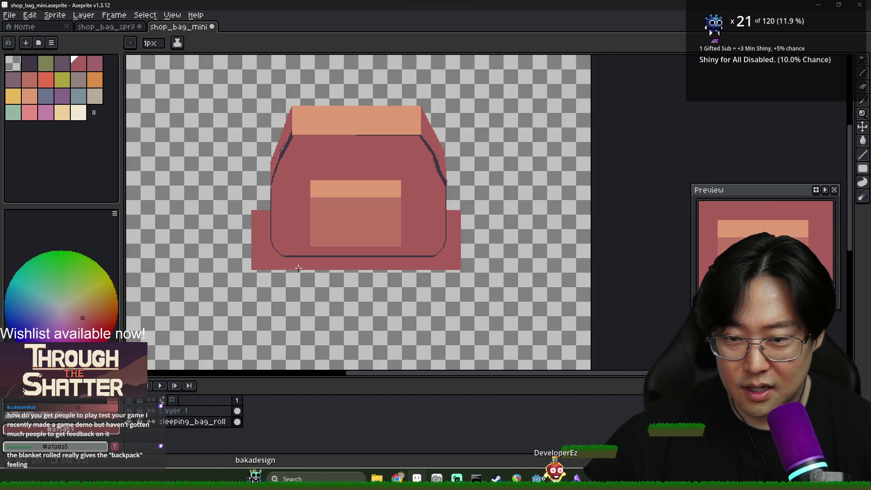
{"action": "scroll", "coordinate": [293, 264], "scroll_direction": "up", "scroll_amount": 2}
{"action": "key", "text": "i"}
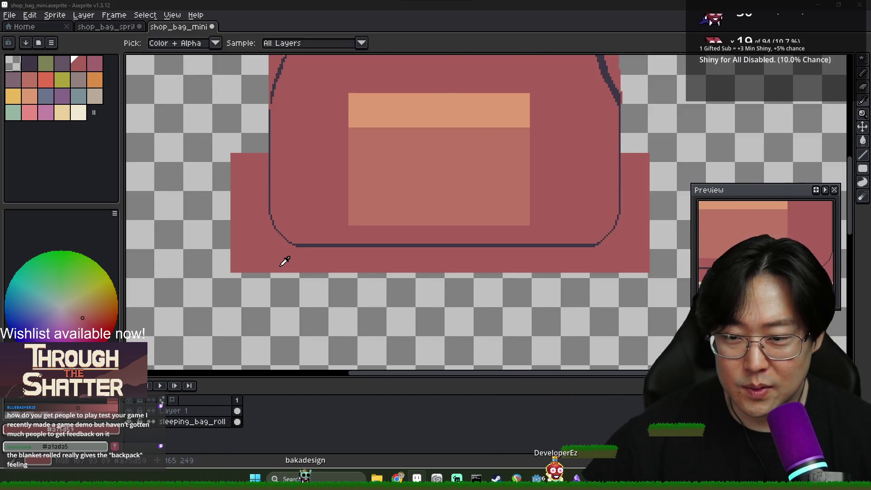
{"action": "key", "text": "alt+Tab"}
{"action": "key", "text": "alt+Tab"}
{"action": "scroll", "coordinate": [281, 263], "scroll_direction": "down", "scroll_amount": 2}
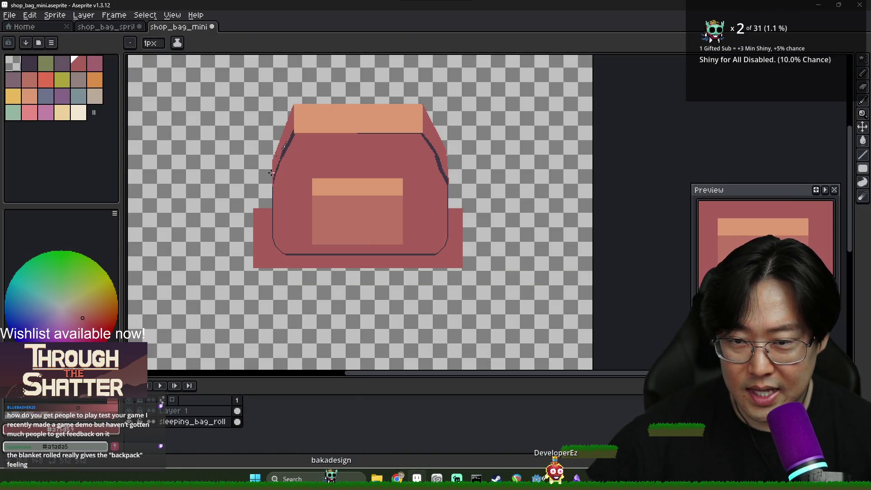
Move the roll up behind the bag and redraw it as a wider rectangle
{"action": "left_click_drag", "start_coordinate": [272, 234], "coordinate": [269, 219]}
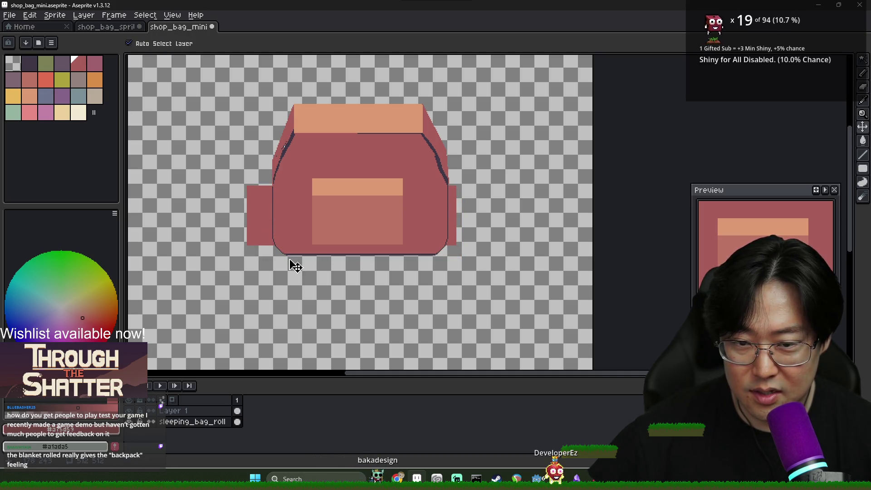
{"action": "key", "text": "u"}
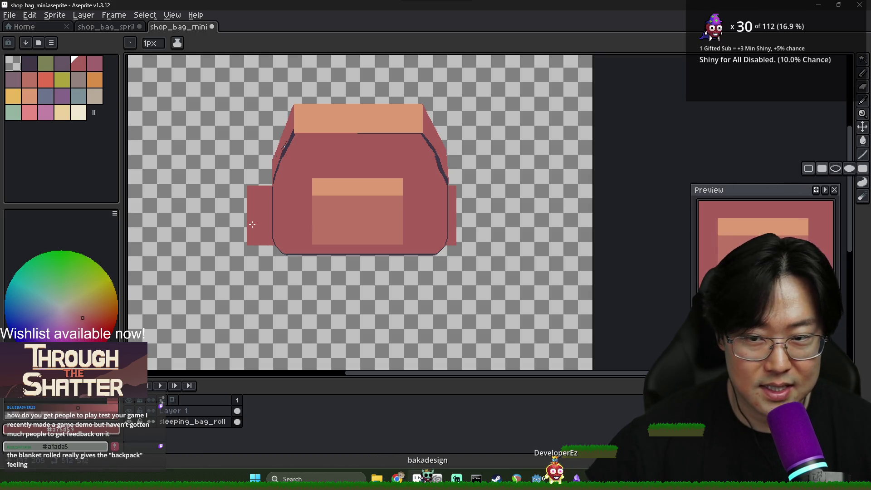
{"action": "left_click_drag", "start_coordinate": [242, 186], "coordinate": [463, 255]}
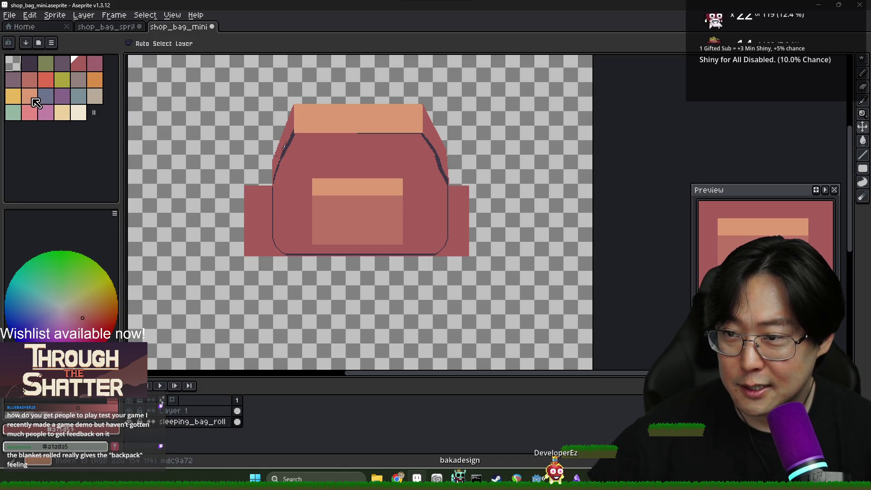
{"action": "scroll", "coordinate": [327, 245], "scroll_direction": "up", "scroll_amount": 2}
{"action": "scroll", "coordinate": [311, 252], "scroll_direction": "down", "scroll_amount": 3}
{"action": "scroll", "coordinate": [243, 245], "scroll_direction": "up", "scroll_amount": 3}
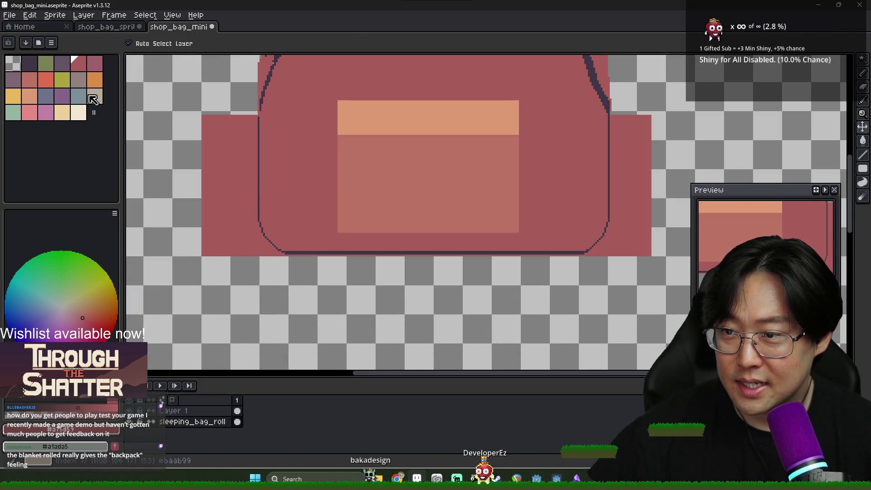
{"action": "left_click", "coordinate": [45, 63]}
Fill the sleeping-bag roll with yellow-olive
{"action": "key", "text": "g"}
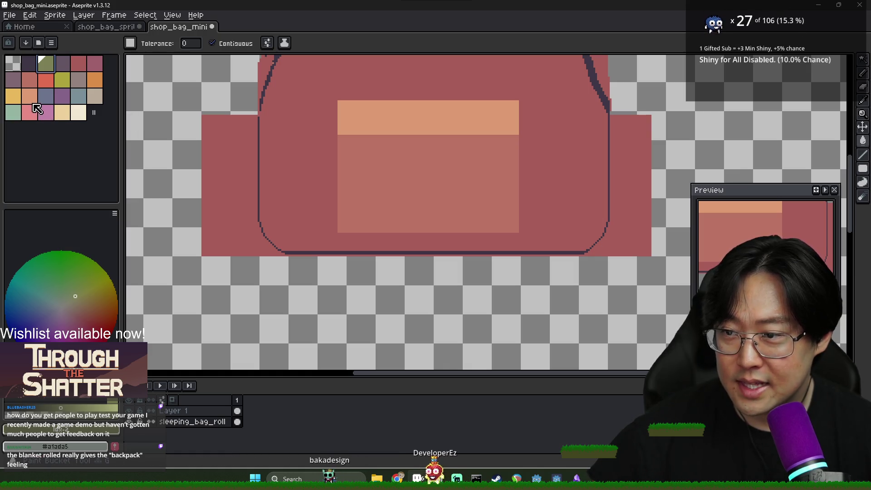
{"action": "left_click", "coordinate": [69, 82]}
{"action": "left_click", "coordinate": [231, 180]}
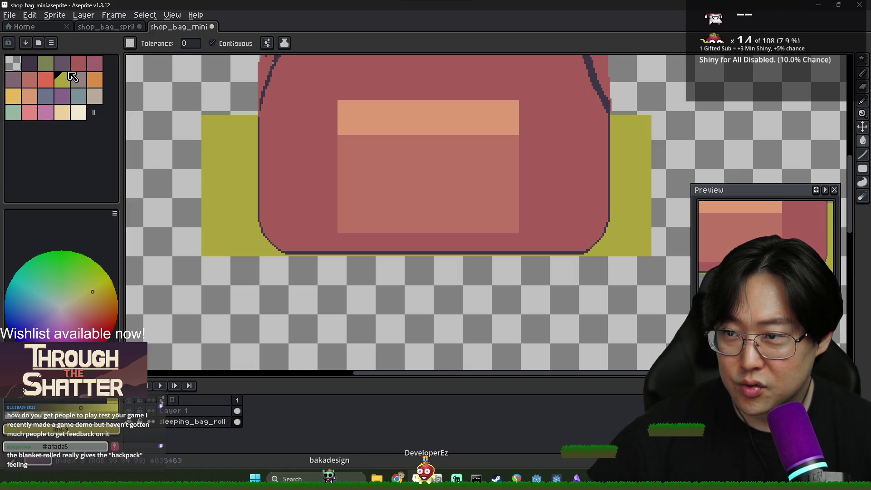
Draw a filled dark olive band across the roll beneath the bag
{"action": "left_click", "coordinate": [45, 63]}
{"action": "key", "text": "b"}
{"action": "scroll", "coordinate": [201, 263], "scroll_direction": "up", "scroll_amount": 2}
{"action": "scroll", "coordinate": [200, 249], "scroll_direction": "down", "scroll_amount": 3}
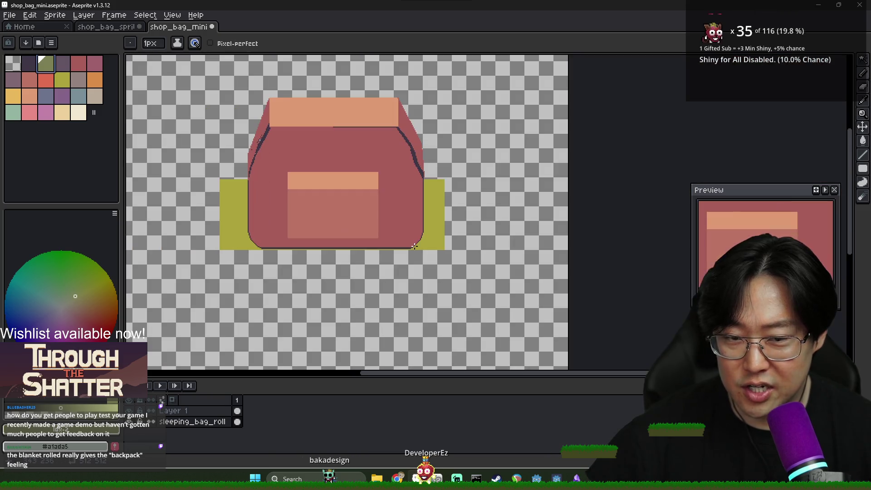
{"action": "key", "text": "u"}
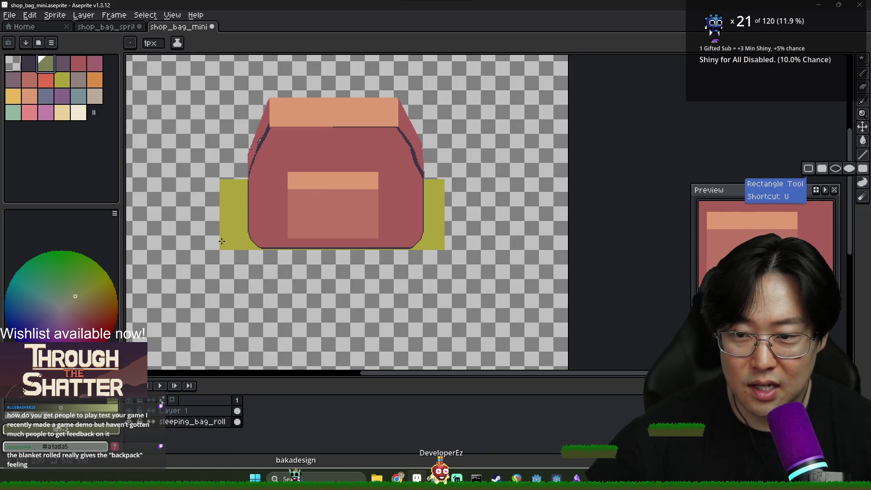
{"action": "left_click_drag", "start_coordinate": [220, 240], "coordinate": [444, 277]}
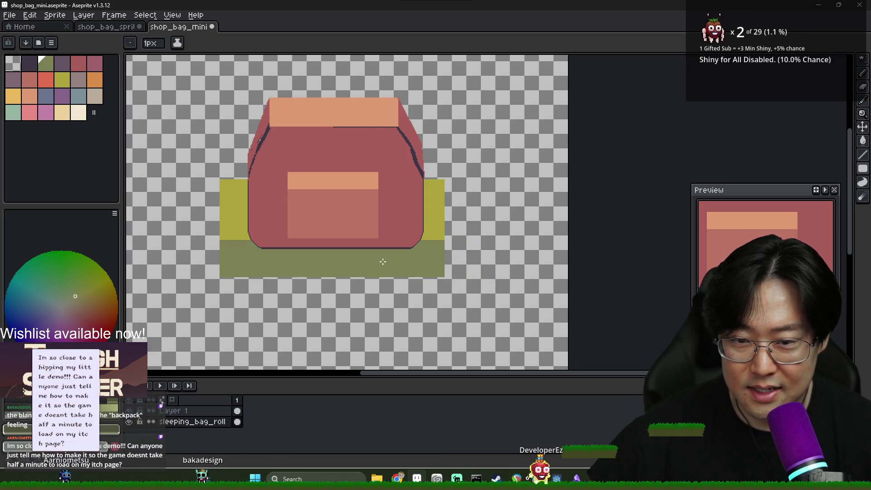
{"action": "scroll", "coordinate": [385, 257], "scroll_direction": "down", "scroll_amount": 1}
{"action": "scroll", "coordinate": [384, 257], "scroll_direction": "up", "scroll_amount": 1}
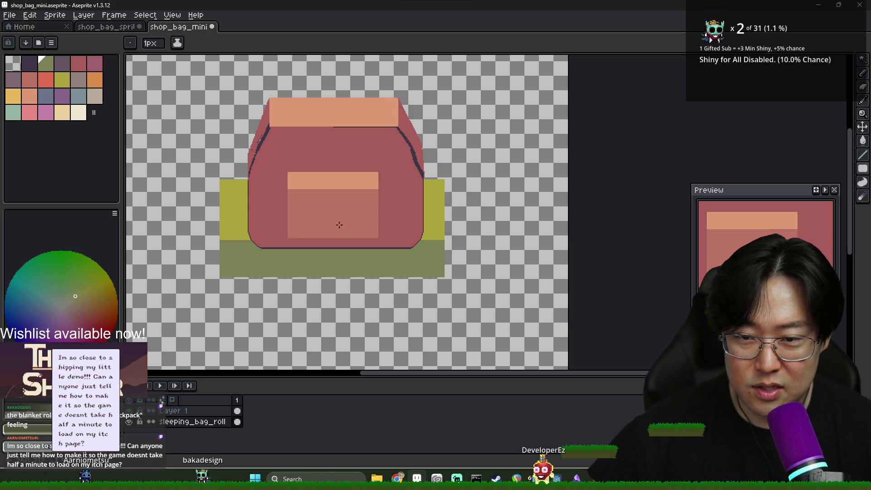
{"action": "scroll", "coordinate": [341, 227], "scroll_direction": "down", "scroll_amount": 1}
{"action": "scroll", "coordinate": [298, 184], "scroll_direction": "up", "scroll_amount": 2}
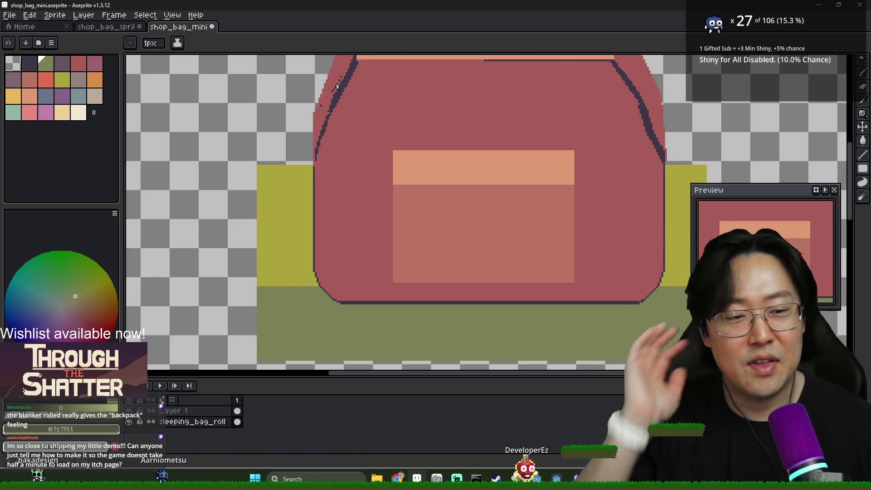
Pan to the bag's lower-left edge and check the backpack reference images
{"action": "scroll", "coordinate": [508, 204], "scroll_direction": "down", "scroll_amount": 3}
{"action": "left_click_drag", "start_coordinate": [528, 215], "coordinate": [467, 220]}
{"action": "scroll", "coordinate": [359, 258], "scroll_direction": "up", "scroll_amount": 2}
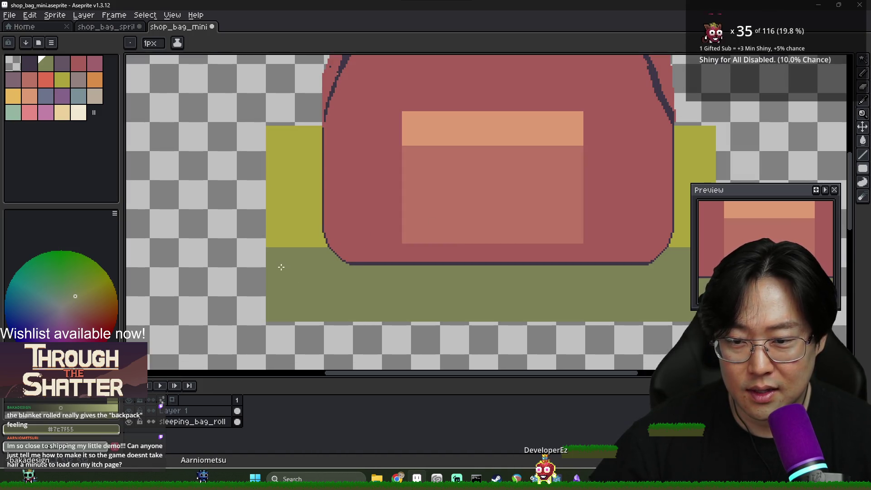
{"action": "key", "text": "alt+Tab"}
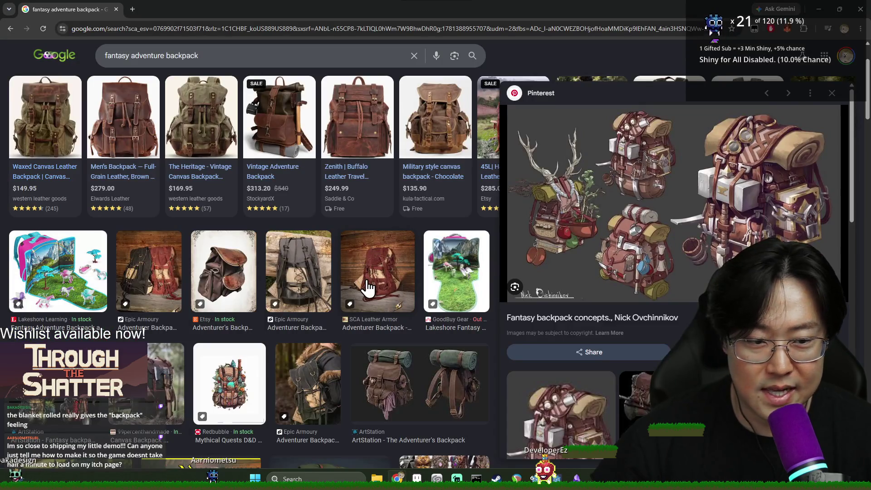
Sample the roll's yellow-olive and draw a straight yellow line across the olive band
{"action": "key", "text": "alt+Tab"}
{"action": "scroll", "coordinate": [369, 288], "scroll_direction": "down", "scroll_amount": 2}
{"action": "scroll", "coordinate": [341, 283], "scroll_direction": "up", "scroll_amount": 2}
{"action": "scroll", "coordinate": [336, 277], "scroll_direction": "down", "scroll_amount": 2}
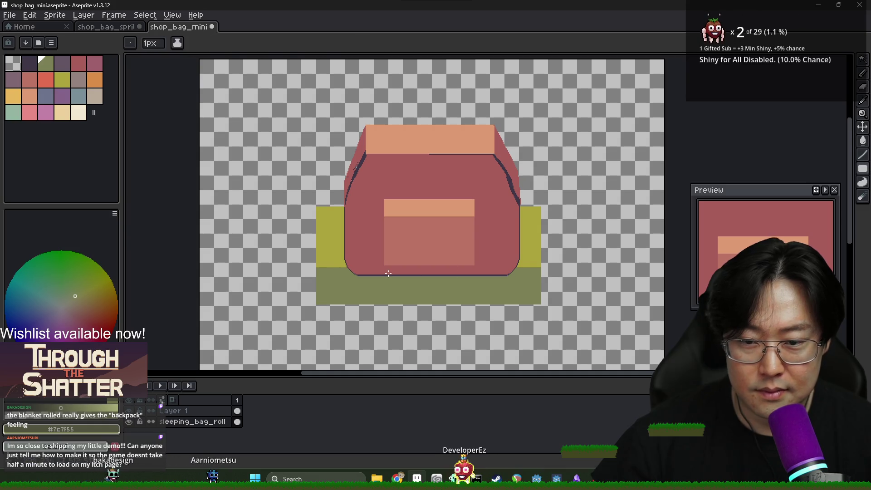
{"action": "scroll", "coordinate": [370, 271], "scroll_direction": "up", "scroll_amount": 2}
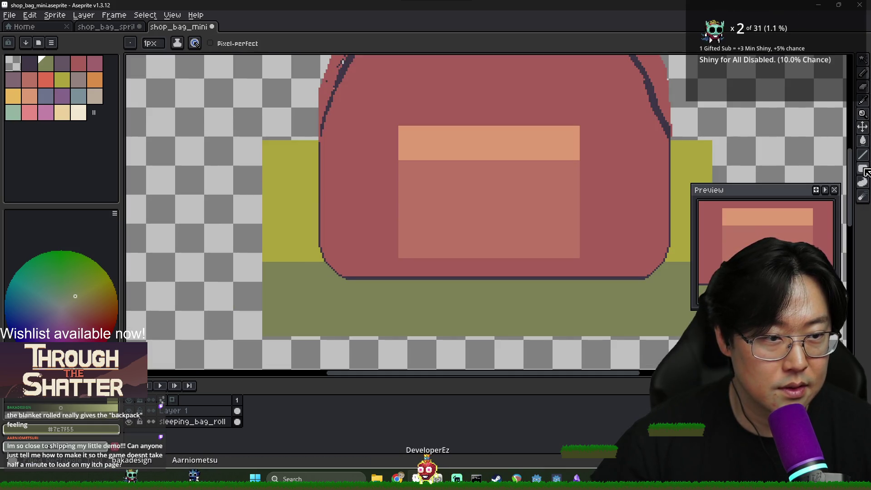
{"action": "left_click", "coordinate": [862, 175]}
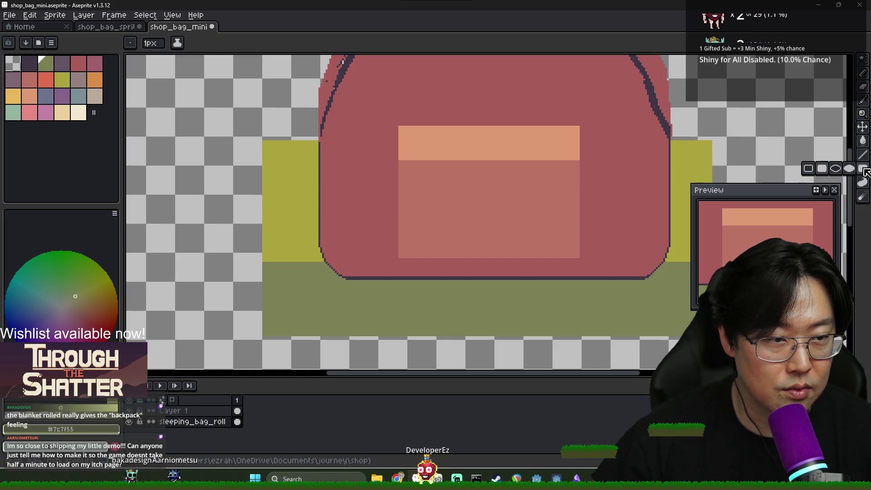
{"action": "key", "text": "alt"}
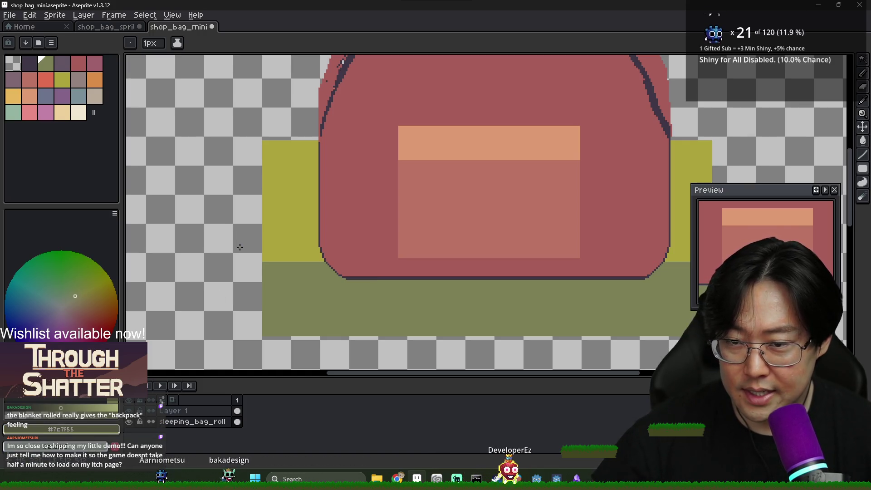
{"action": "key", "text": "alt"}
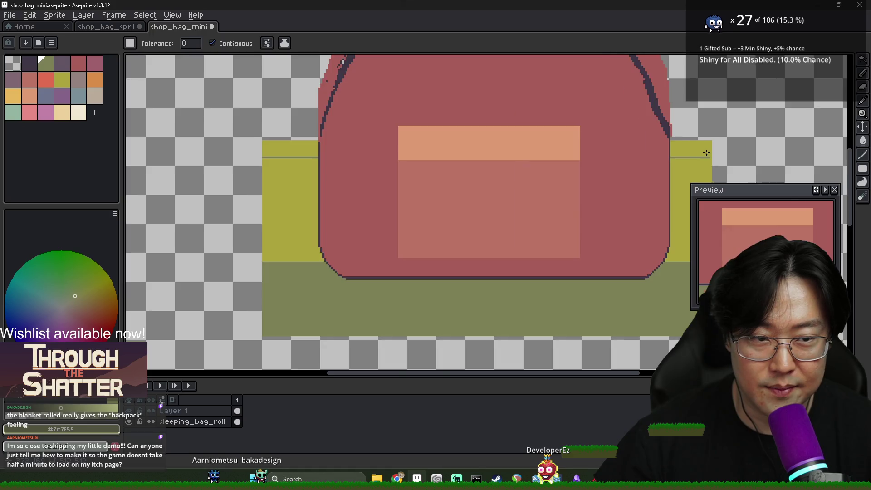
{"action": "scroll", "coordinate": [712, 158], "scroll_direction": "up", "scroll_amount": 2}
{"action": "key", "text": "g"}
{"action": "scroll", "coordinate": [715, 160], "scroll_direction": "down", "scroll_amount": 4}
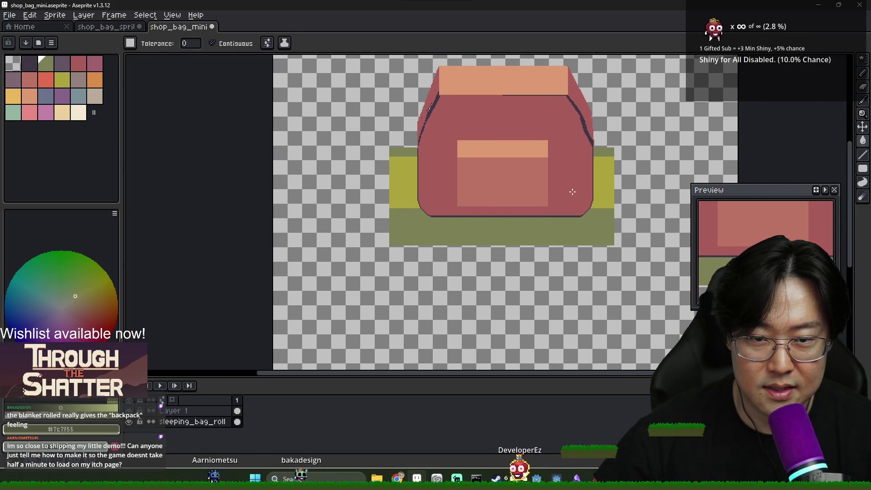
{"action": "scroll", "coordinate": [467, 230], "scroll_direction": "up", "scroll_amount": 5}
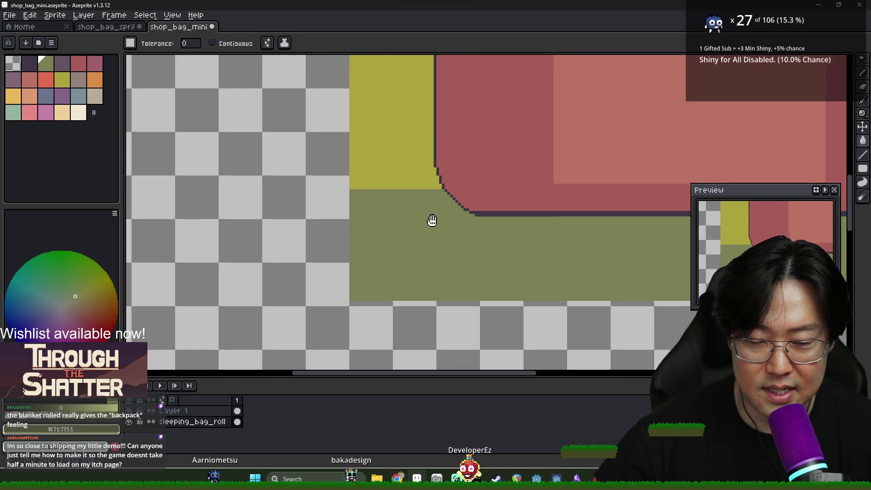
{"action": "left_click", "coordinate": [360, 163], "text": "alt"}
{"action": "left_click", "coordinate": [312, 235]}
{"action": "left_click", "coordinate": [625, 235], "text": "shift"}
Extend the yellow line on the right side and bucket-fill the area above it with yellow-olive
{"action": "scroll", "coordinate": [625, 236], "scroll_direction": "right", "scroll_amount": 6}
{"action": "left_click", "coordinate": [582, 221], "text": "shift"}
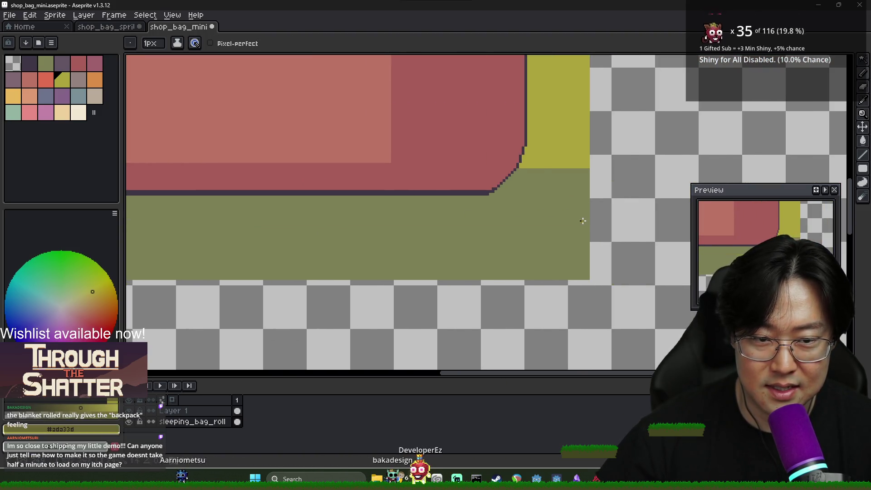
{"action": "key", "text": "g"}
{"action": "left_click", "coordinate": [535, 208]}
{"action": "scroll", "coordinate": [509, 214], "scroll_direction": "down", "scroll_amount": 3}
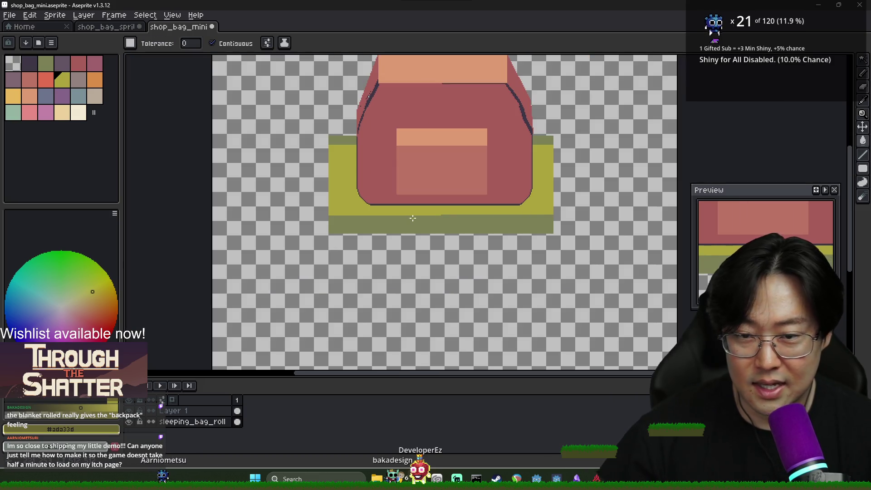
{"action": "scroll", "coordinate": [331, 147], "scroll_direction": "up", "scroll_amount": 2}
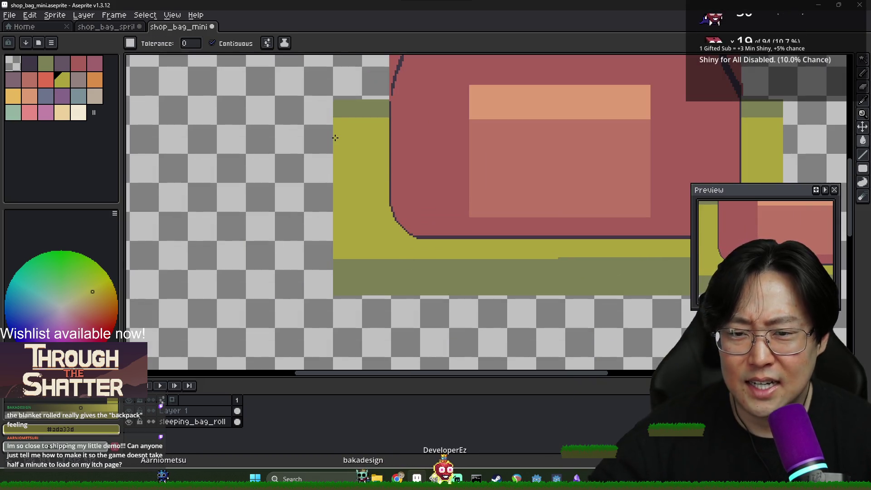
Sample the dark outline colour and pencil dark outlines along the roll's top and band edges
{"action": "key", "text": "i"}
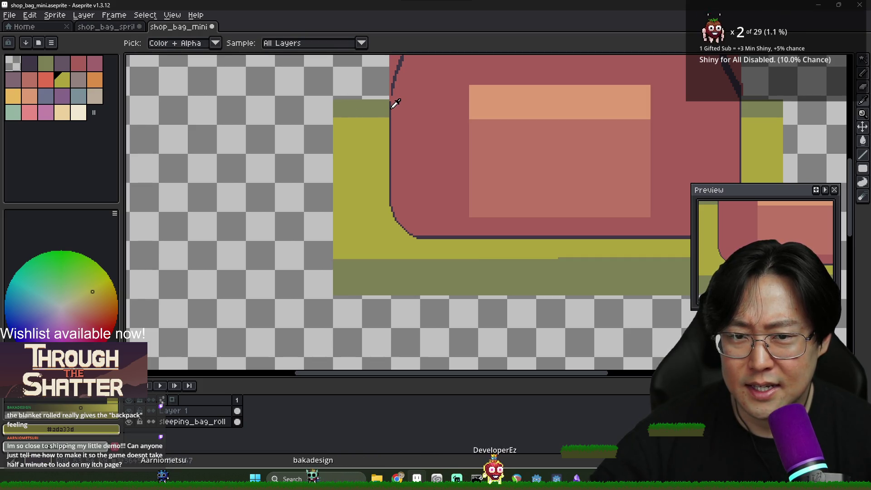
{"action": "left_click", "coordinate": [395, 104]}
{"action": "key", "text": "b"}
{"action": "scroll", "coordinate": [334, 99], "scroll_direction": "up", "scroll_amount": 1}
{"action": "left_click_drag", "start_coordinate": [334, 99], "coordinate": [447, 94]}
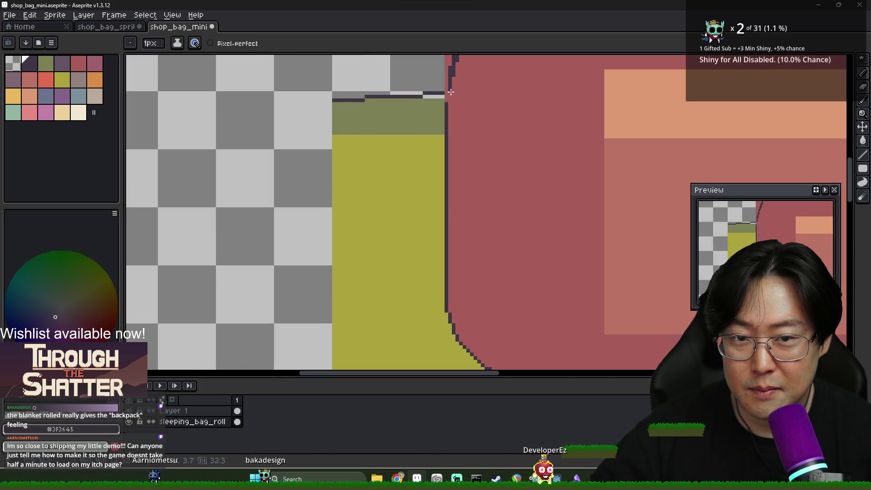
{"action": "scroll", "coordinate": [485, 119], "scroll_direction": "down", "scroll_amount": 3}
{"action": "left_click", "coordinate": [129, 411]}
{"action": "scroll", "coordinate": [560, 152], "scroll_direction": "up", "scroll_amount": 3}
{"action": "left_click", "coordinate": [579, 124], "text": "shift"}
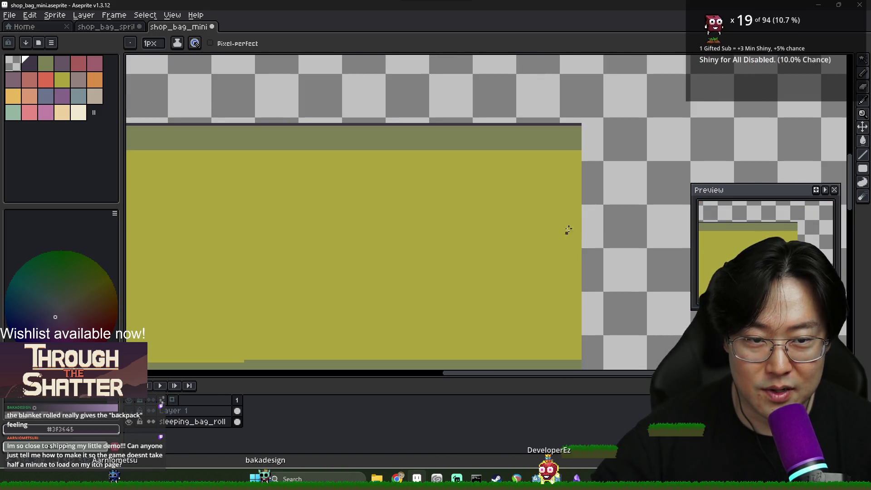
{"action": "scroll", "coordinate": [576, 214], "scroll_direction": "down", "scroll_amount": 3}
{"action": "scroll", "coordinate": [483, 233], "scroll_direction": "left", "scroll_amount": 2}
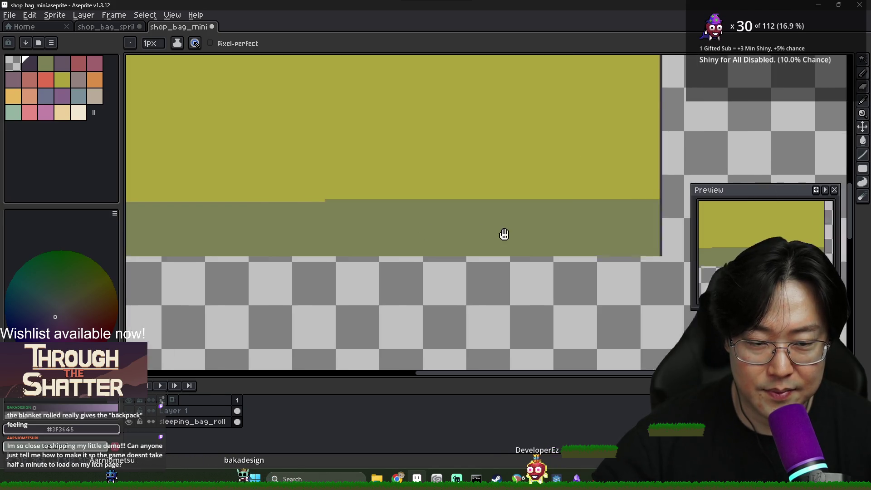
{"action": "scroll", "coordinate": [271, 248], "scroll_direction": "down", "scroll_amount": 3}
{"action": "scroll", "coordinate": [271, 248], "scroll_direction": "up", "scroll_amount": 3}
{"action": "scroll", "coordinate": [268, 186], "scroll_direction": "up", "scroll_amount": 3}
{"action": "scroll", "coordinate": [304, 122], "scroll_direction": "down", "scroll_amount": 2}
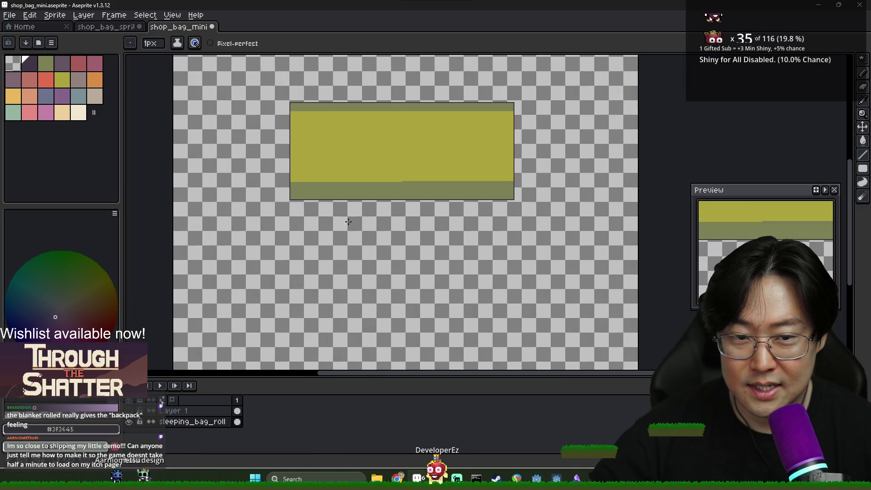
Sample the roll's yellow and shift it to hue 70, saturation 53, value 72 in the colour editor
{"action": "scroll", "coordinate": [417, 135], "scroll_direction": "up", "scroll_amount": 1}
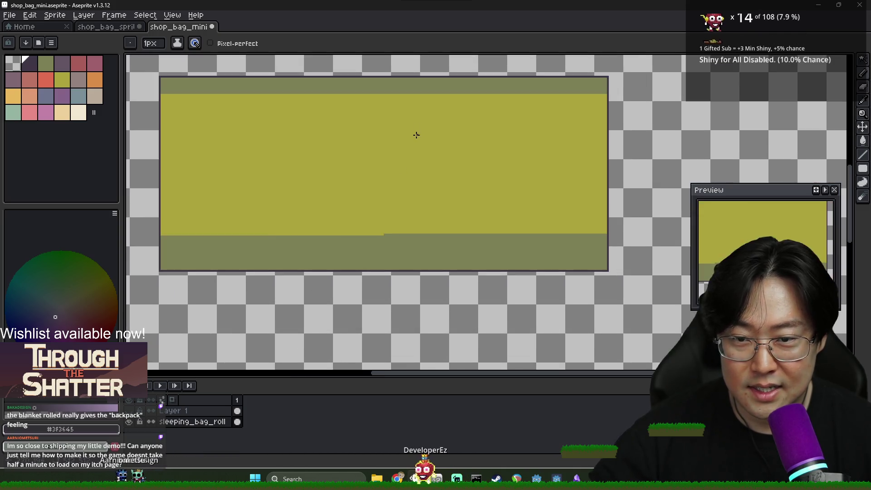
{"action": "left_click", "coordinate": [268, 151], "text": "alt"}
{"action": "left_click", "coordinate": [60, 430]}
{"action": "mouse_move", "coordinate": [246, 362]}
{"action": "left_mouse_down"}
{"action": "mouse_move", "coordinate": [789, 122]}
{"action": "mouse_move", "coordinate": [792, 97]}
{"action": "left_mouse_up"}
{"action": "mouse_move", "coordinate": [571, 152]}
{"action": "left_mouse_down"}
{"action": "mouse_move", "coordinate": [622, 178]}
{"action": "mouse_move", "coordinate": [645, 178]}
{"action": "left_mouse_up"}
{"action": "left_click", "coordinate": [674, 85]}
{"action": "left_click", "coordinate": [686, 107]}
{"action": "left_click", "coordinate": [731, 126]}
{"action": "left_click", "coordinate": [756, 144]}
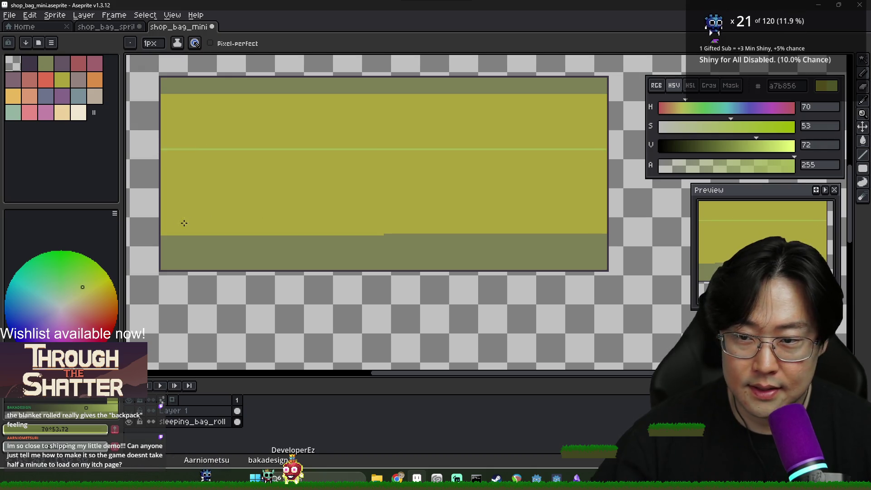
Extend the light line to the roll's right edge and flood-fill the band between the light lines
{"action": "left_click", "coordinate": [604, 220], "text": "shift"}
{"action": "scroll", "coordinate": [602, 220], "scroll_direction": "up", "scroll_amount": 1}
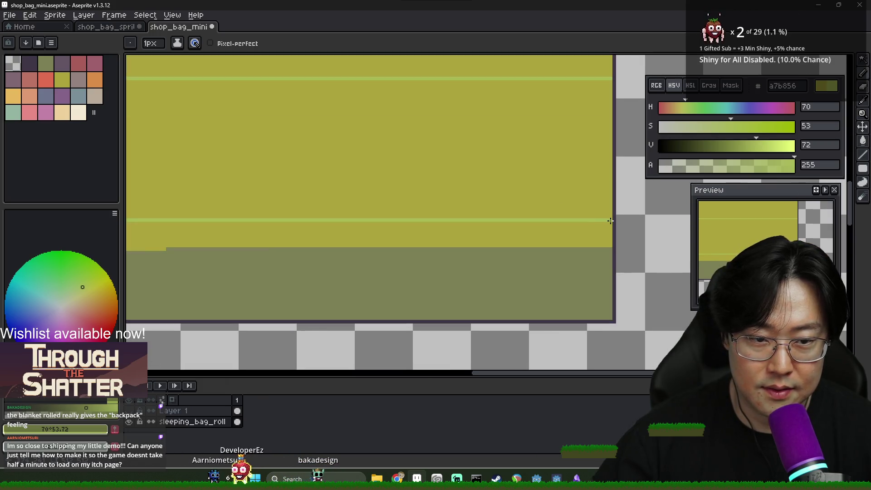
{"action": "key", "text": "g"}
{"action": "left_click", "coordinate": [506, 188]}
{"action": "scroll", "coordinate": [497, 187], "scroll_direction": "down", "scroll_amount": 1}
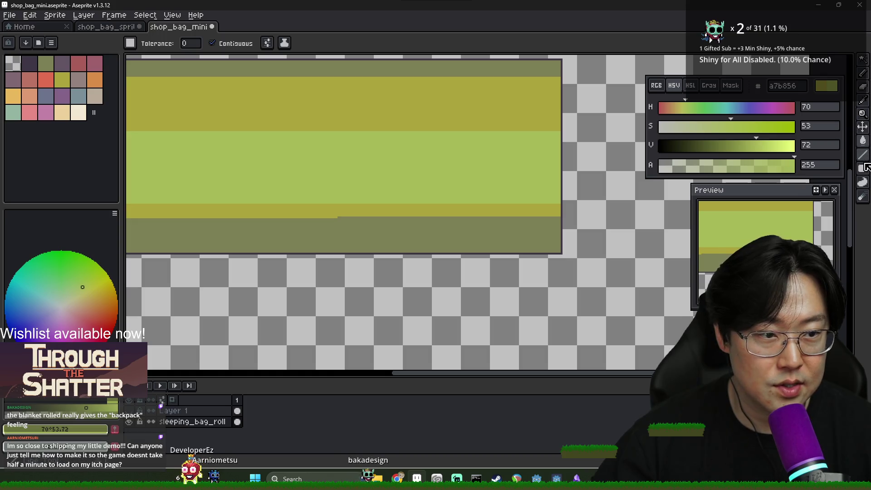
Browse the brush tool group, return to the Paint Bucket and open its dithering choices
{"action": "left_click", "coordinate": [865, 195]}
{"action": "left_click", "coordinate": [867, 198]}
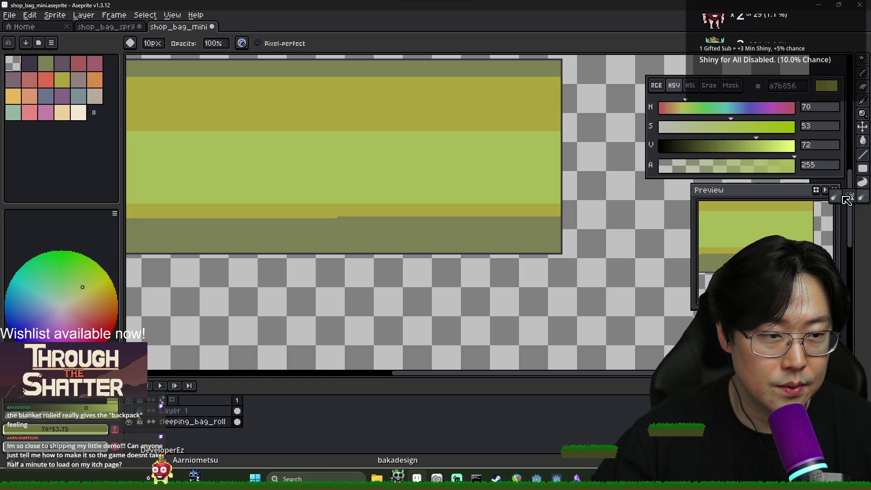
{"action": "left_click", "coordinate": [851, 199]}
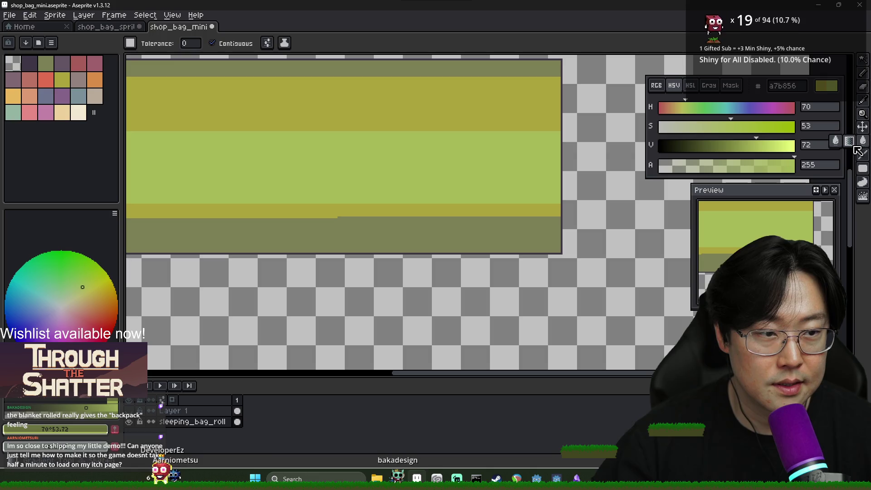
{"action": "left_click", "coordinate": [864, 141]}
{"action": "left_click", "coordinate": [317, 46]}
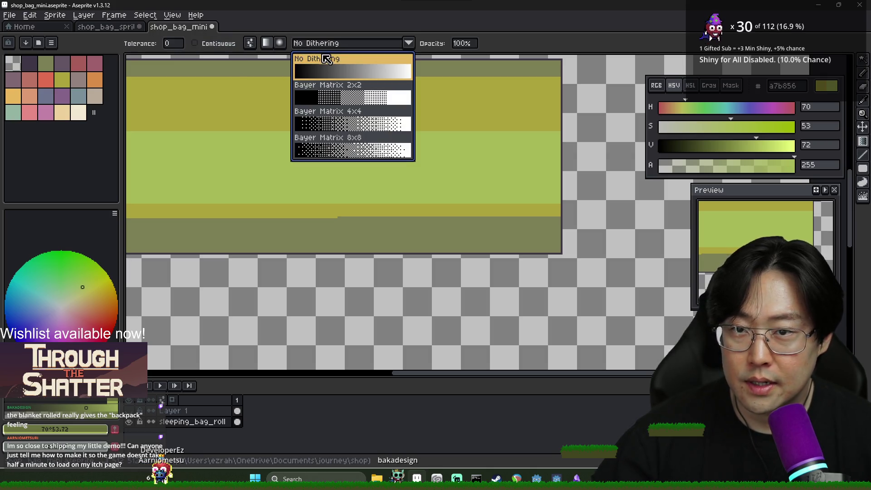
Choose Bayer Matrix 8x8 dithering and undo a trial dithered fill on the top band
{"action": "left_click", "coordinate": [359, 150]}
{"action": "left_click", "coordinate": [334, 109]}
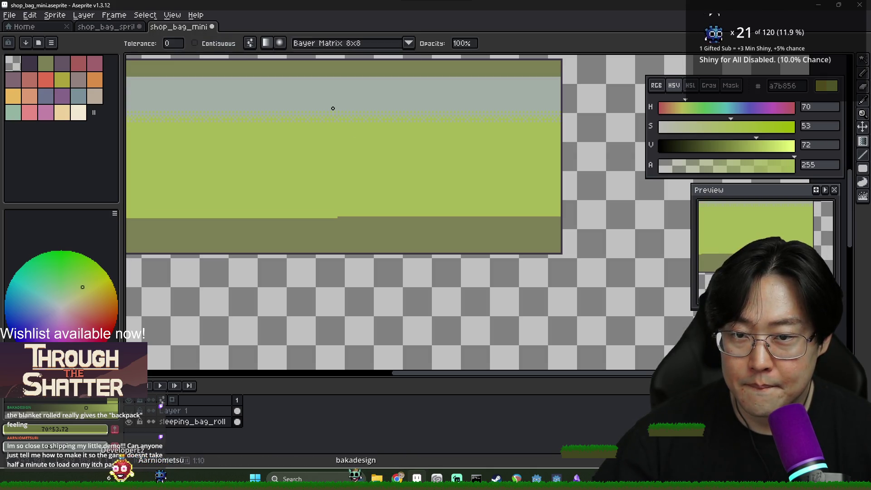
{"action": "key", "text": "ctrl+z"}
{"action": "key", "text": "ctrl+y"}
{"action": "key", "text": "ctrl+z"}
Drag dithered olive-to-green gradients over the top band and the band below the centre
{"action": "key", "text": "shift+g"}
{"action": "left_click_drag", "start_coordinate": [341, 124], "coordinate": [342, 107]}
{"action": "scroll", "coordinate": [351, 150], "scroll_direction": "down", "scroll_amount": 3}
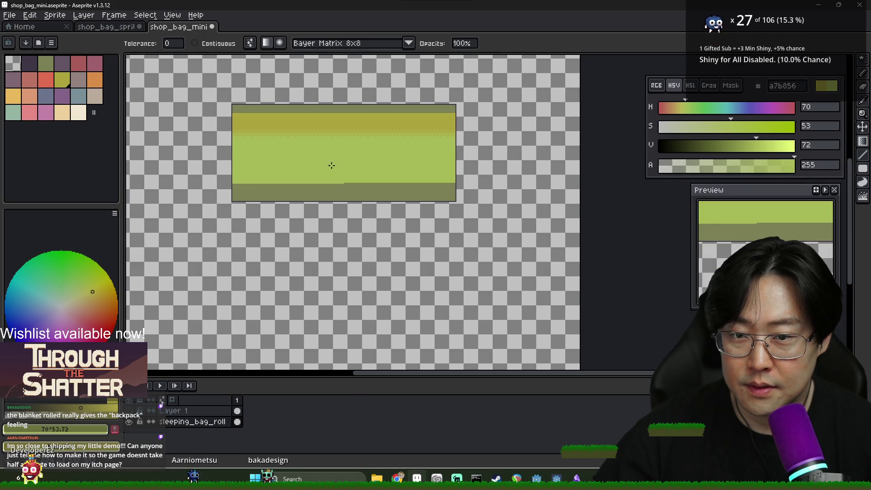
{"action": "scroll", "coordinate": [330, 154], "scroll_direction": "up", "scroll_amount": 3}
{"action": "mouse_move", "coordinate": [330, 152]}
{"action": "left_mouse_down"}
{"action": "mouse_move", "coordinate": [332, 176]}
{"action": "mouse_move", "coordinate": [342, 136]}
{"action": "mouse_move", "coordinate": [333, 174]}
{"action": "left_mouse_up"}
{"action": "scroll", "coordinate": [338, 169], "scroll_direction": "down", "scroll_amount": 3}
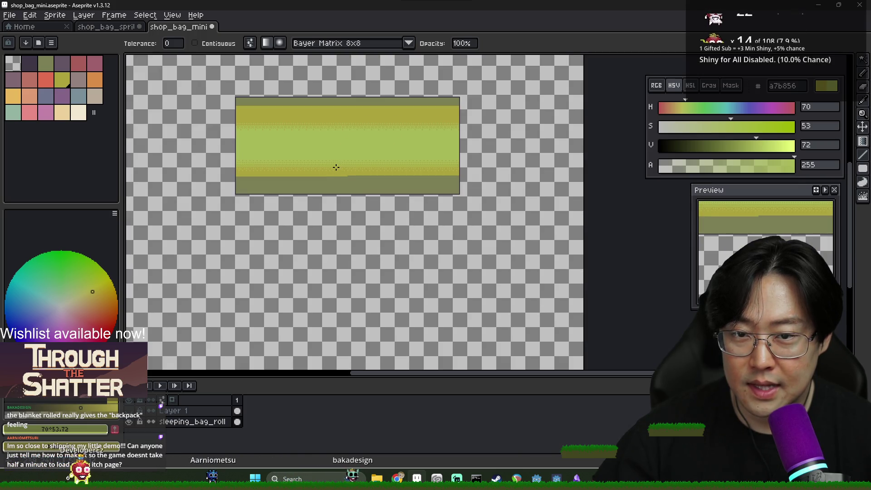
{"action": "scroll", "coordinate": [321, 183], "scroll_direction": "up", "scroll_amount": 2}
Shade the bottom band with a dithered gradient from yellow ada33d to grey-olive
{"action": "left_click", "coordinate": [340, 168], "text": "alt"}
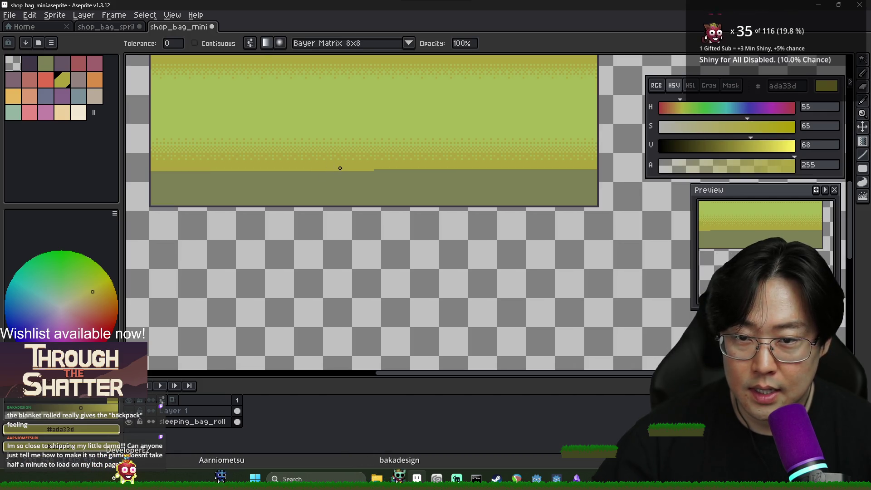
{"action": "left_click_drag", "start_coordinate": [344, 175], "coordinate": [344, 196]}
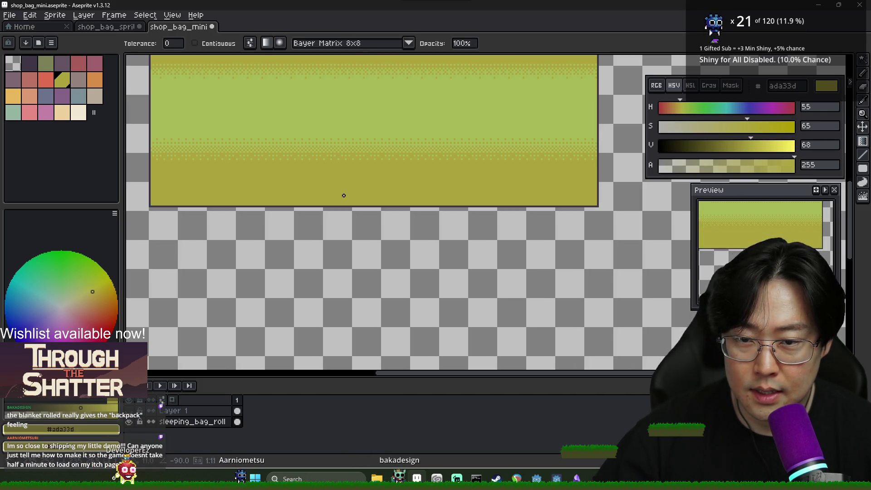
{"action": "key", "text": "ctrl+z"}
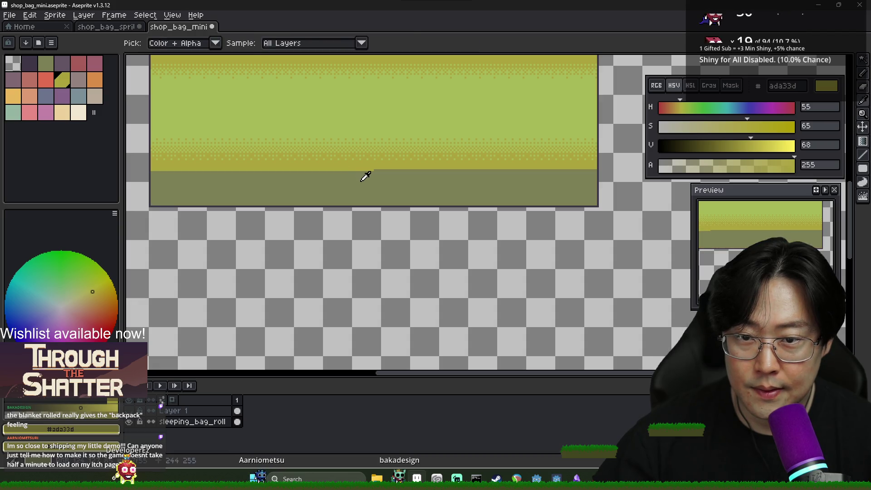
{"action": "left_click", "coordinate": [362, 172], "text": "alt"}
{"action": "left_click_drag", "start_coordinate": [362, 171], "coordinate": [364, 181]}
{"action": "key", "text": "ctrl+z"}
{"action": "left_click", "coordinate": [362, 170], "text": "alt"}
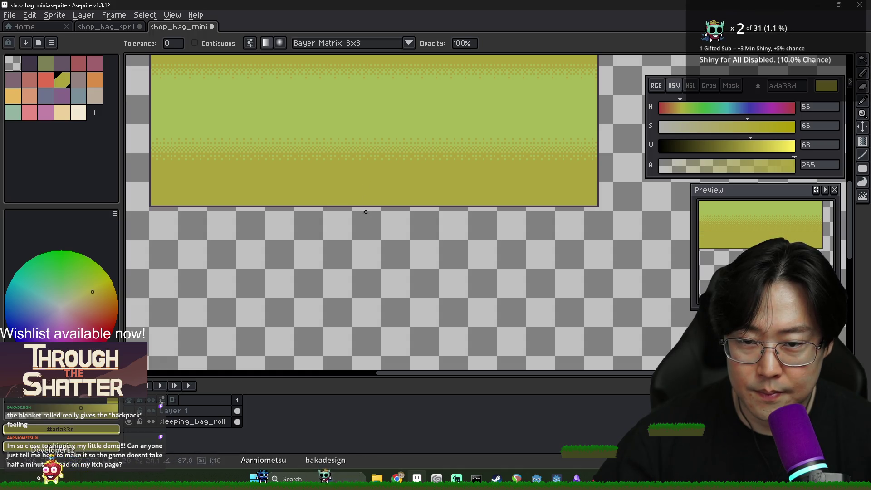
{"action": "key", "text": "ctrl+z"}
{"action": "right_click", "coordinate": [362, 177], "text": "alt"}
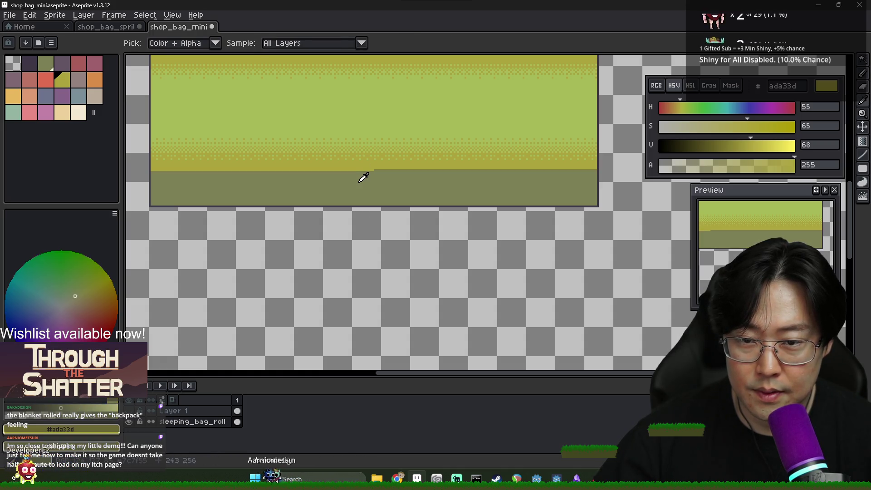
{"action": "left_click_drag", "start_coordinate": [358, 172], "coordinate": [358, 192]}
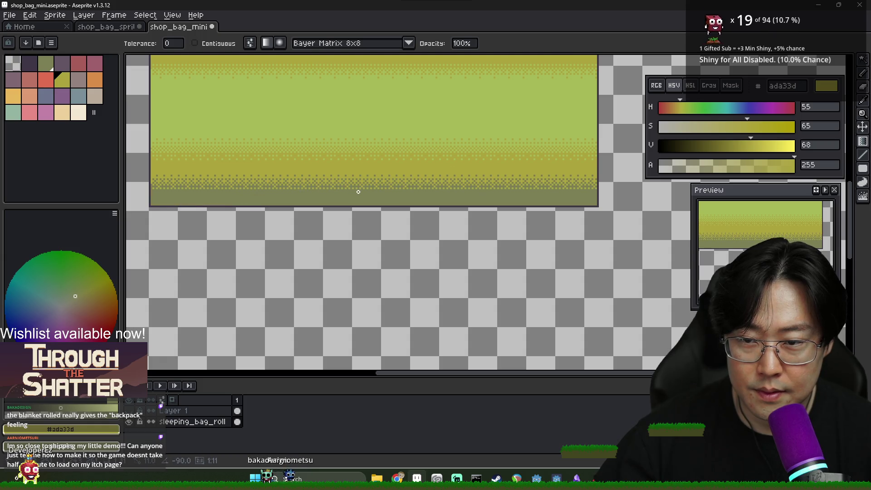
Fade the top band from grey-olive into yellow and show the backpack layer again
{"action": "scroll", "coordinate": [359, 192], "scroll_direction": "down", "scroll_amount": 2}
{"action": "left_click_drag", "start_coordinate": [364, 111], "coordinate": [365, 102]}
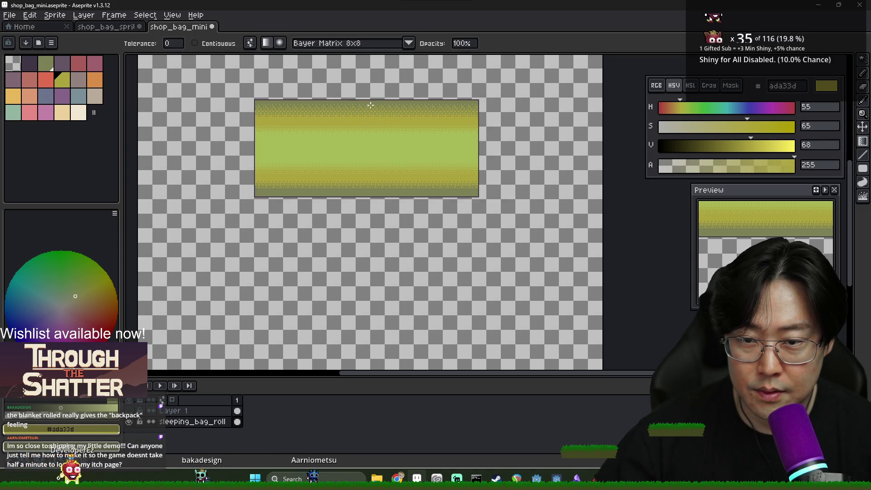
{"action": "scroll", "coordinate": [367, 103], "scroll_direction": "down", "scroll_amount": 2}
{"action": "scroll", "coordinate": [397, 132], "scroll_direction": "up", "scroll_amount": 2}
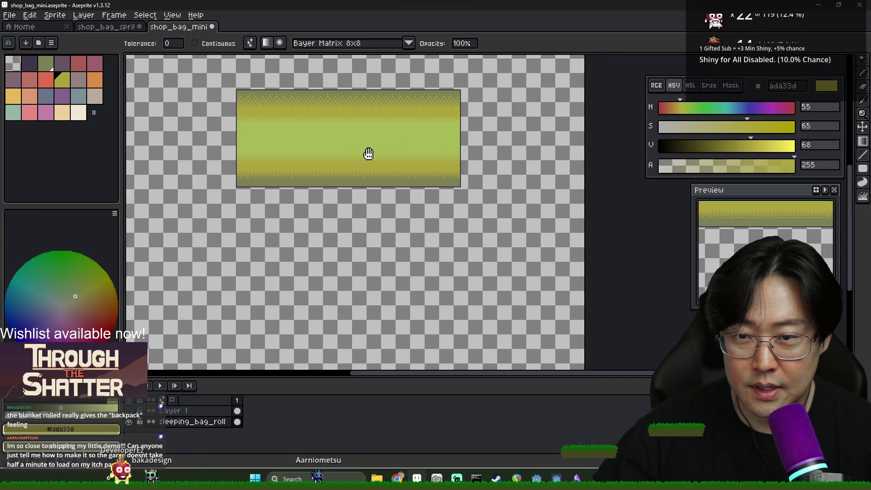
{"action": "scroll", "coordinate": [359, 150], "scroll_direction": "up", "scroll_amount": 2}
{"action": "scroll", "coordinate": [369, 168], "scroll_direction": "down", "scroll_amount": 2}
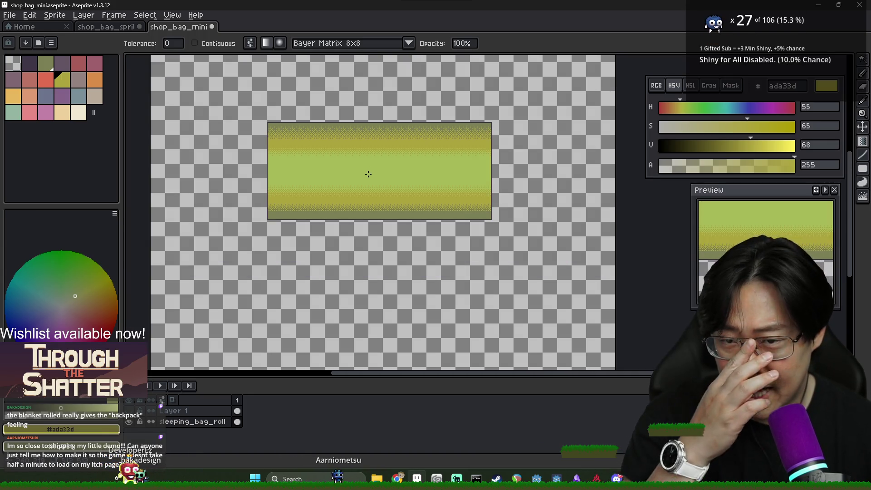
{"action": "scroll", "coordinate": [367, 172], "scroll_direction": "up", "scroll_amount": 2}
{"action": "scroll", "coordinate": [364, 171], "scroll_direction": "down", "scroll_amount": 3}
{"action": "left_click", "coordinate": [131, 411]}
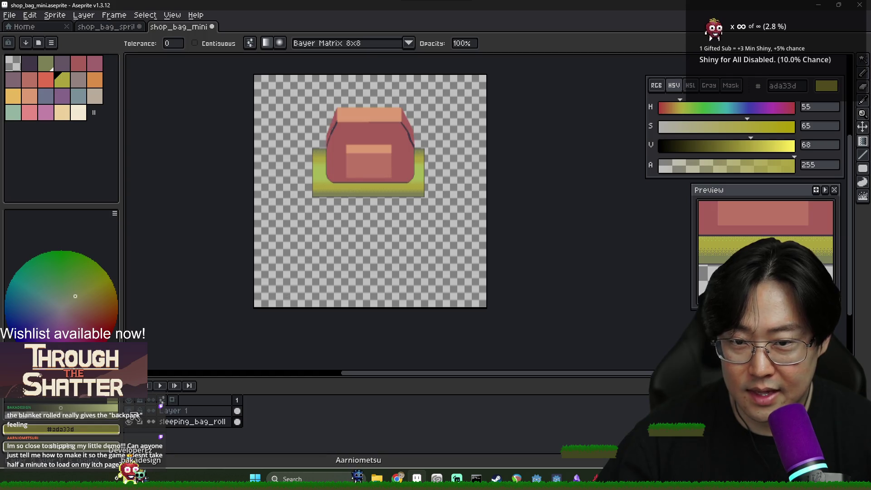
Check the fantasy backpack reference images, then return to the sprite
{"action": "scroll", "coordinate": [291, 191], "scroll_direction": "up", "scroll_amount": 2}
{"action": "scroll", "coordinate": [300, 186], "scroll_direction": "down", "scroll_amount": 1}
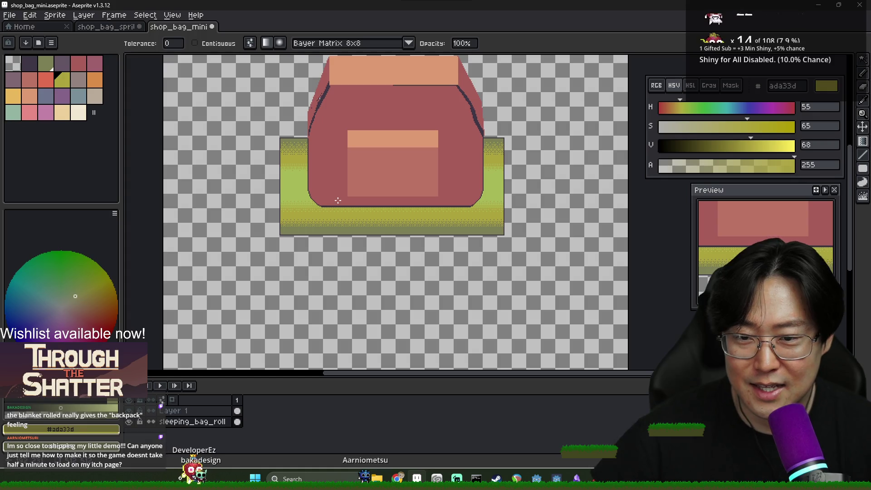
{"action": "scroll", "coordinate": [375, 209], "scroll_direction": "down", "scroll_amount": 1}
{"action": "scroll", "coordinate": [332, 205], "scroll_direction": "up", "scroll_amount": 1}
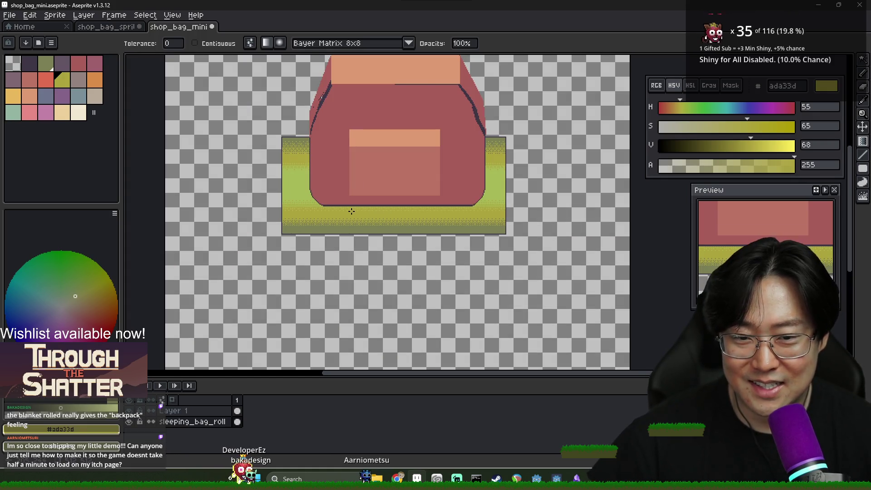
{"action": "scroll", "coordinate": [309, 180], "scroll_direction": "up", "scroll_amount": 1}
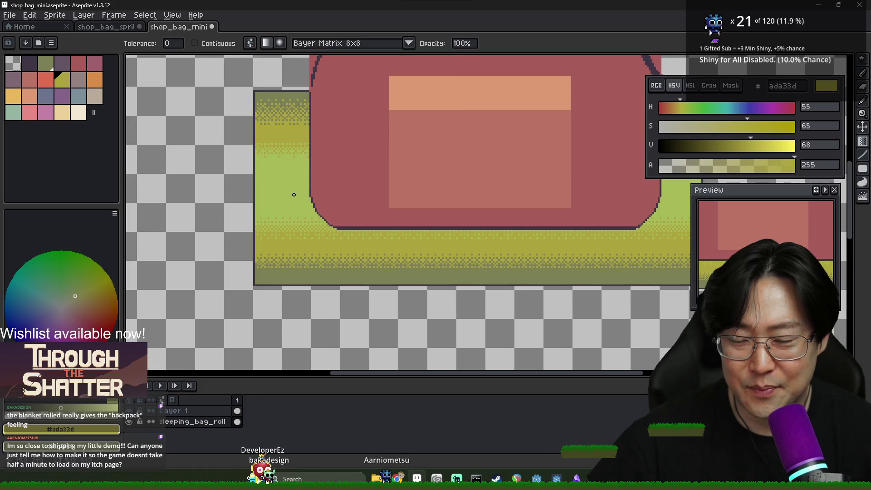
{"action": "scroll", "coordinate": [295, 194], "scroll_direction": "down", "scroll_amount": 2}
{"action": "key", "text": "alt+Tab"}
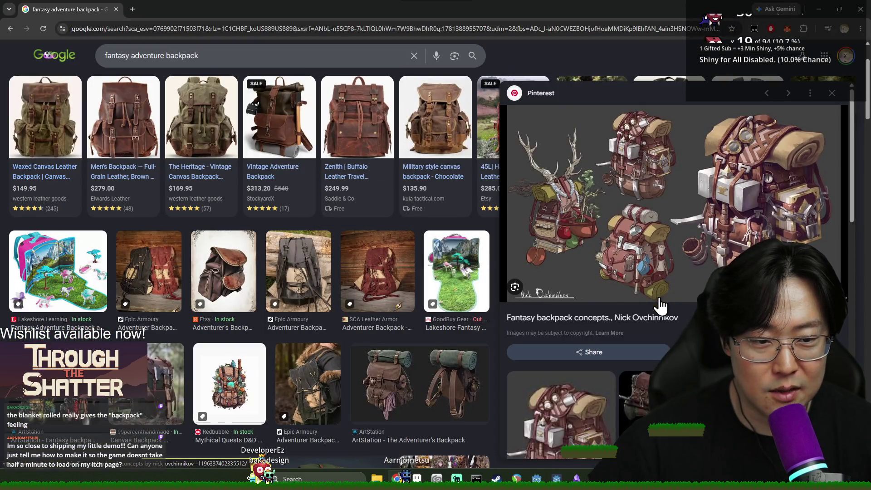
{"action": "key", "text": "alt+Tab"}
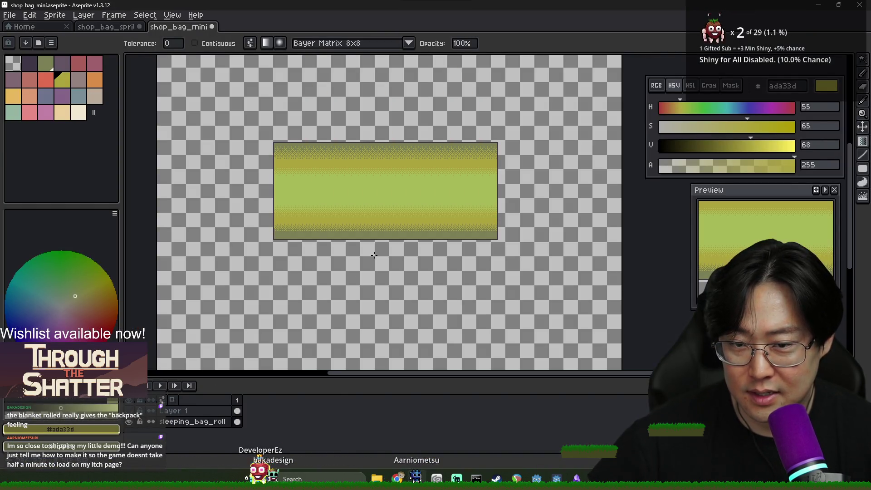
Show the bag layer, pick its rose-red as drawing colour, then hide Layer 1 again
{"action": "scroll", "coordinate": [337, 163], "scroll_direction": "up", "scroll_amount": 2}
{"action": "scroll", "coordinate": [336, 116], "scroll_direction": "down", "scroll_amount": 2}
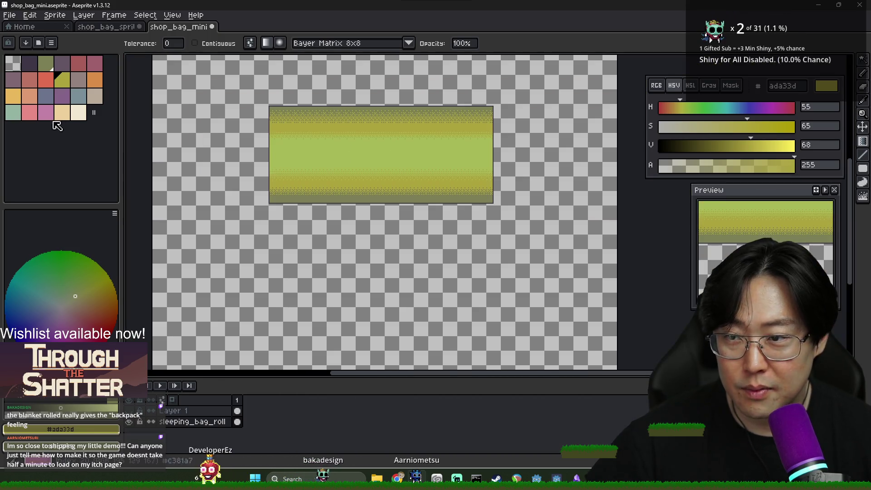
{"action": "left_click", "coordinate": [129, 411]}
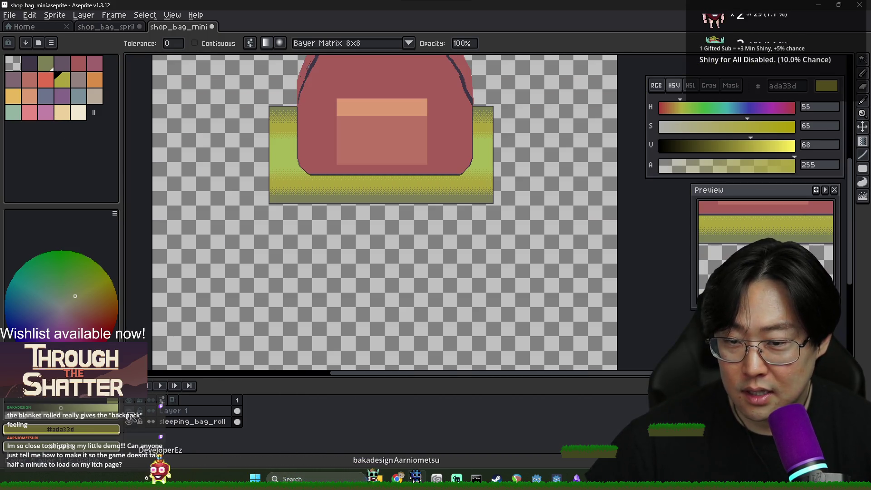
{"action": "left_click", "coordinate": [316, 123], "text": "alt"}
{"action": "left_click", "coordinate": [129, 411]}
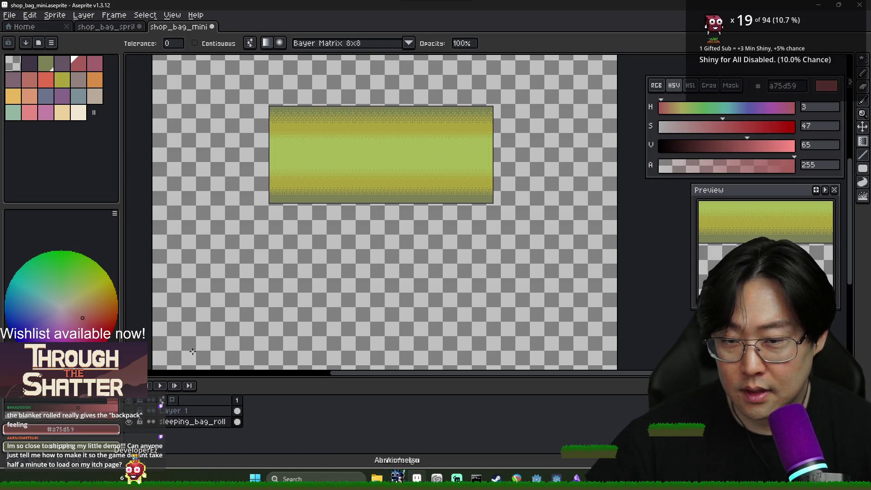
Pick the dark purple outline colour and try a vertical line down the roll, then undo it
{"action": "scroll", "coordinate": [318, 110], "scroll_direction": "up", "scroll_amount": 3}
{"action": "key", "text": "b"}
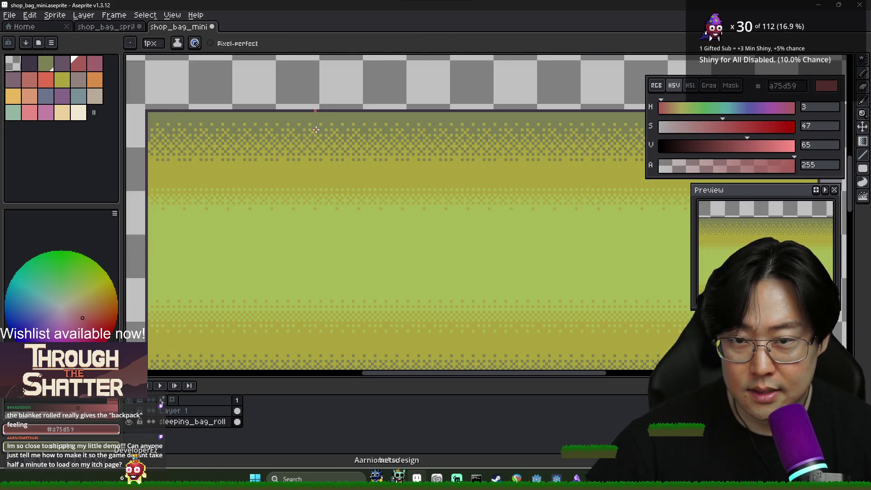
{"action": "left_click", "coordinate": [232, 112], "text": "alt"}
{"action": "left_click", "coordinate": [338, 110]}
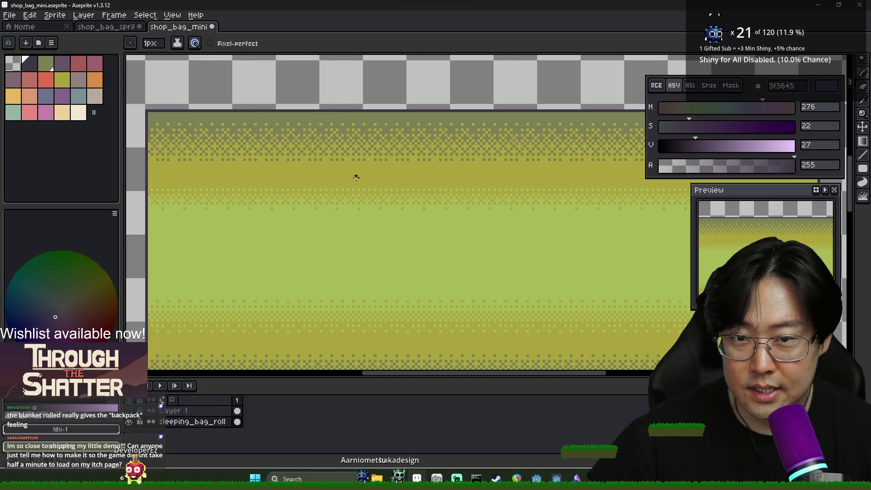
{"action": "scroll", "coordinate": [356, 177], "scroll_direction": "down", "scroll_amount": 3}
{"action": "left_click", "coordinate": [350, 251], "text": "shift"}
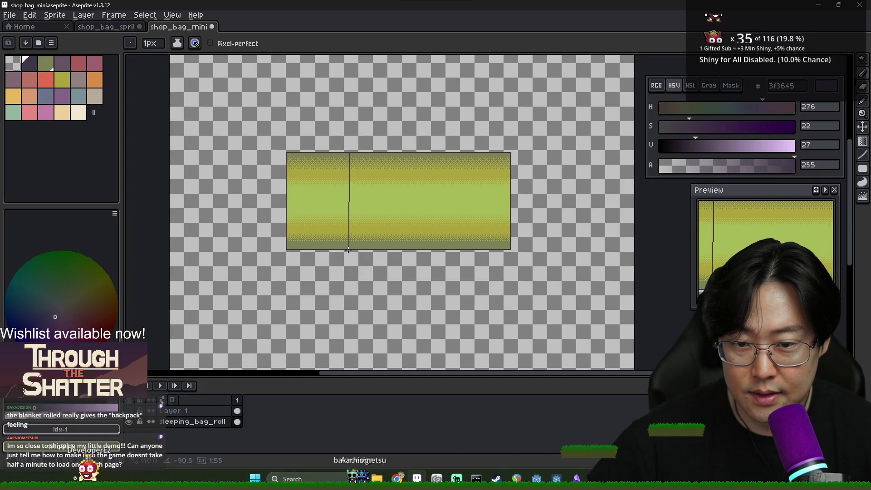
{"action": "key", "text": "ctrl+z"}
{"action": "left_click_drag", "start_coordinate": [349, 249], "coordinate": [451, 221]}
{"action": "scroll", "coordinate": [488, 214], "scroll_direction": "up", "scroll_amount": 2}
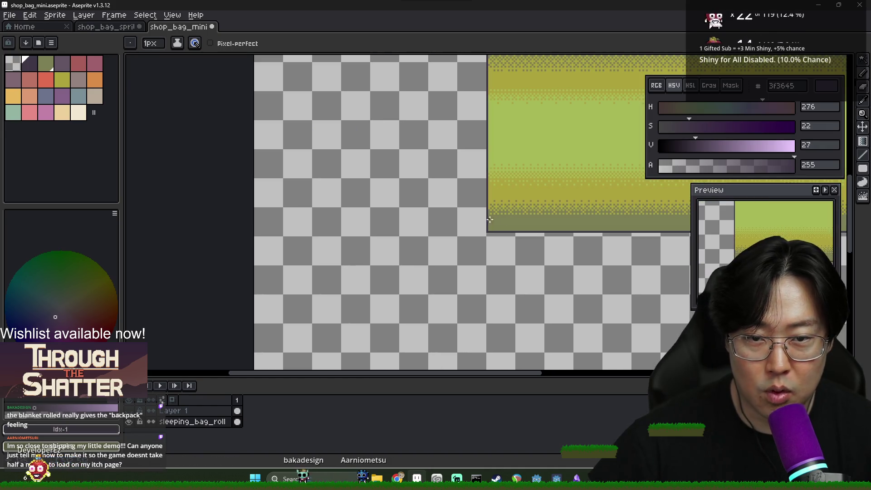
{"action": "scroll", "coordinate": [363, 214], "scroll_direction": "down", "scroll_amount": 4}
{"action": "scroll", "coordinate": [356, 213], "scroll_direction": "up", "scroll_amount": 2}
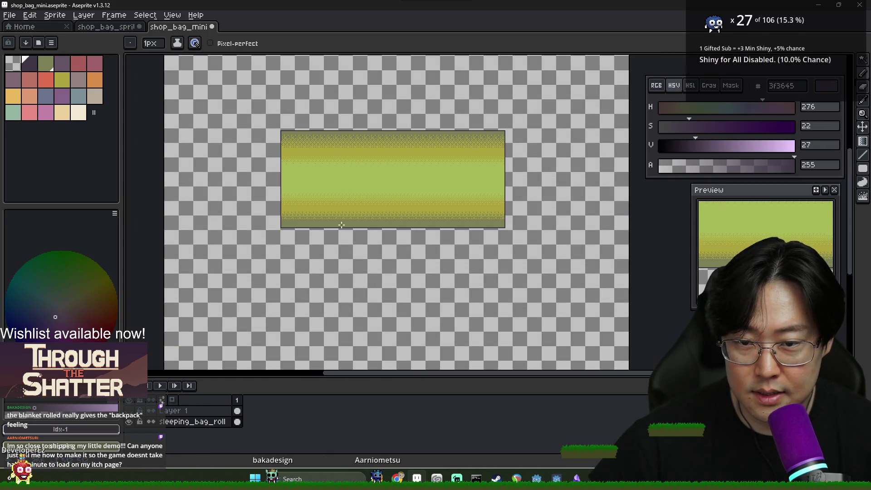
{"action": "scroll", "coordinate": [341, 225], "scroll_direction": "up", "scroll_amount": 2}
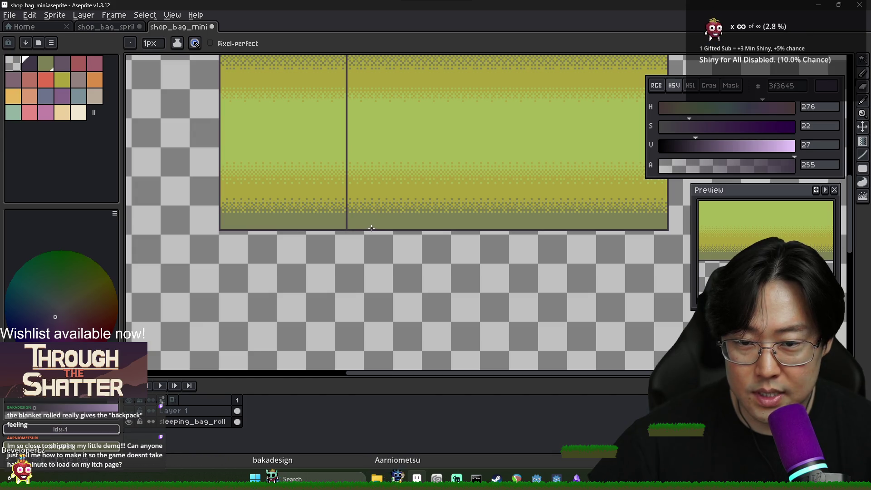
{"action": "left_click_drag", "start_coordinate": [373, 95], "coordinate": [354, 145]}
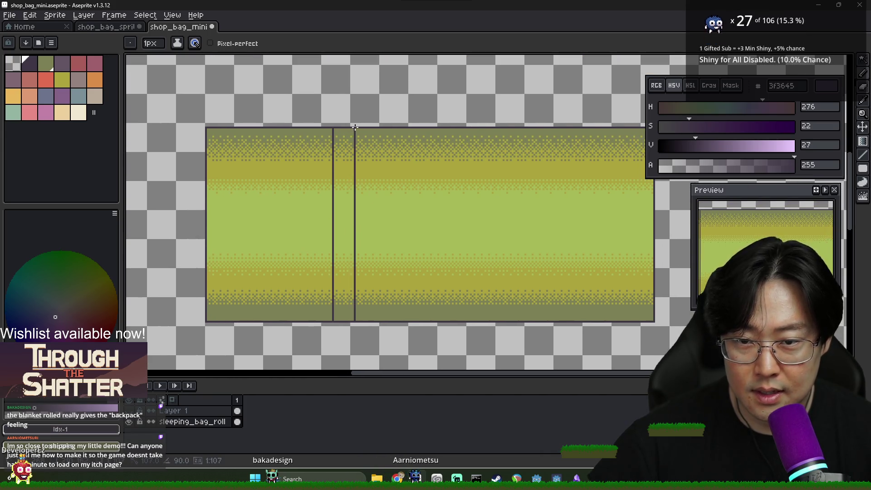
Draw a filled dark purple strap bar across the roll's height near its left end
{"action": "key", "text": "g"}
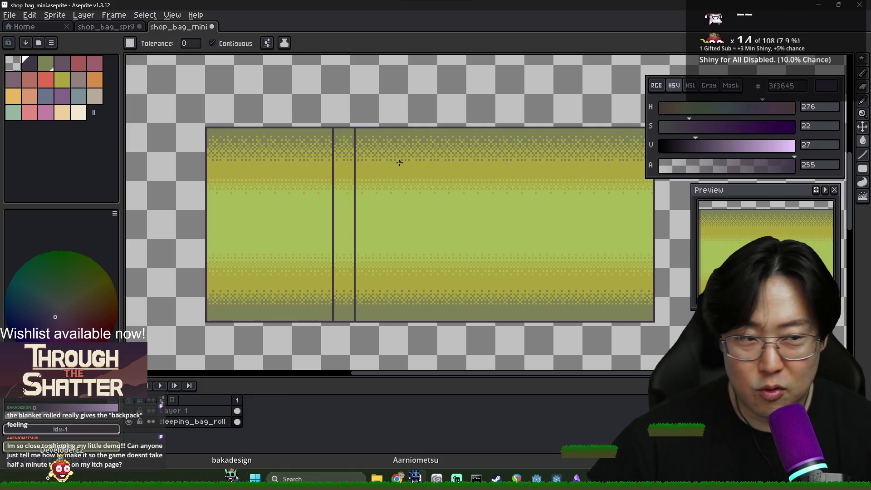
{"action": "left_click", "coordinate": [863, 168]}
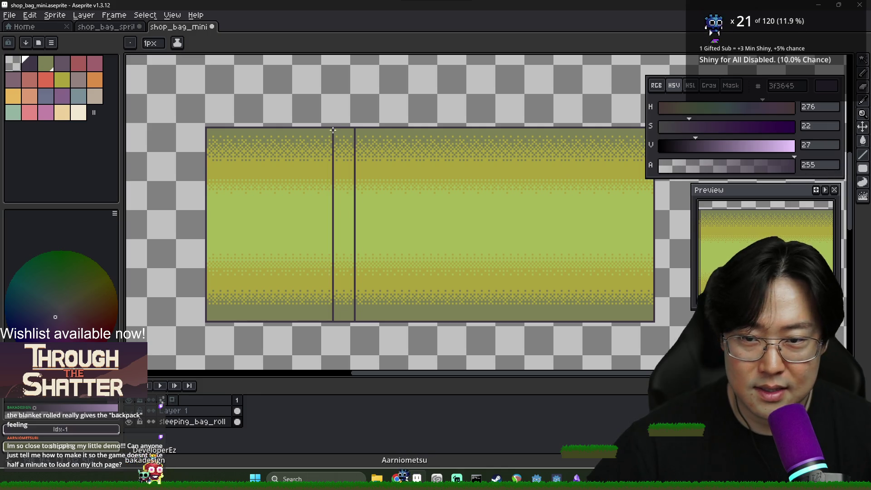
{"action": "left_click_drag", "start_coordinate": [344, 330], "coordinate": [354, 320]}
{"action": "scroll", "coordinate": [451, 139], "scroll_direction": "right", "scroll_amount": 3}
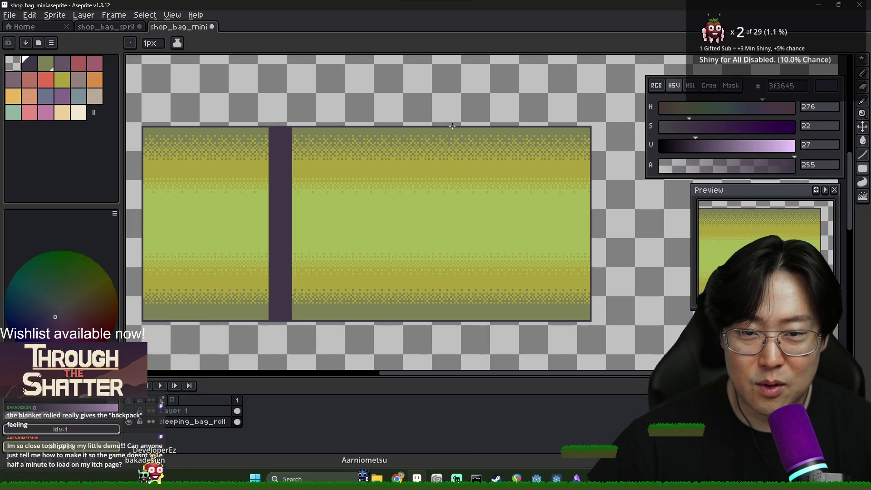
{"action": "mouse_move", "coordinate": [450, 126]}
{"action": "left_mouse_down"}
{"action": "mouse_move", "coordinate": [502, 300]}
{"action": "mouse_move", "coordinate": [491, 299]}
{"action": "left_mouse_up"}
{"action": "key", "text": "ctrl+z"}
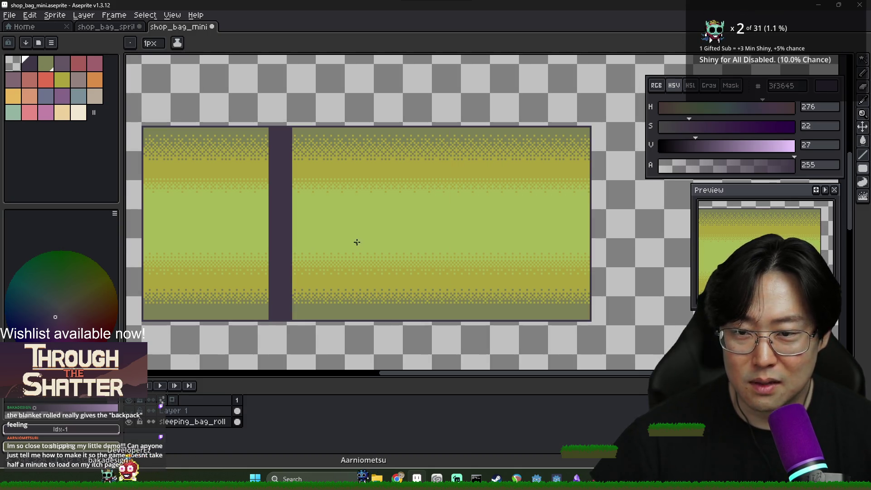
{"action": "key", "text": "m"}
{"action": "scroll", "coordinate": [266, 135], "scroll_direction": "up", "scroll_amount": 3}
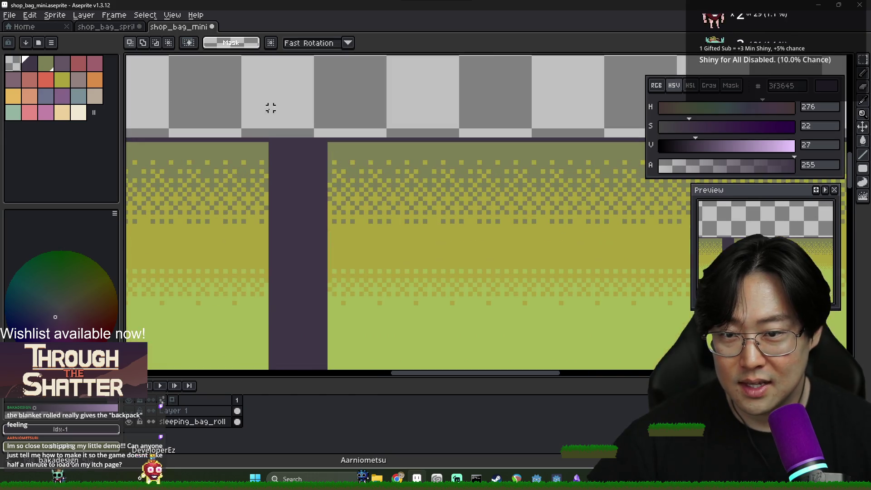
Tidy the strap's top row with the pencil and eraser
{"action": "key", "text": "b"}
{"action": "left_click_drag", "start_coordinate": [277, 140], "coordinate": [311, 140]}
{"action": "scroll", "coordinate": [284, 170], "scroll_direction": "down", "scroll_amount": 1}
{"action": "key", "text": "e"}
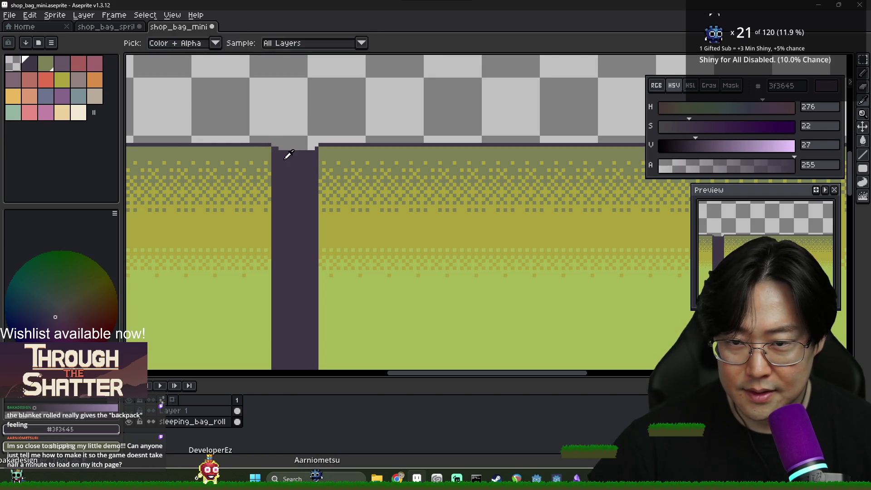
{"action": "key", "text": "b"}
{"action": "scroll", "coordinate": [306, 197], "scroll_direction": "down", "scroll_amount": 5}
{"action": "scroll", "coordinate": [306, 197], "scroll_direction": "up", "scroll_amount": 4}
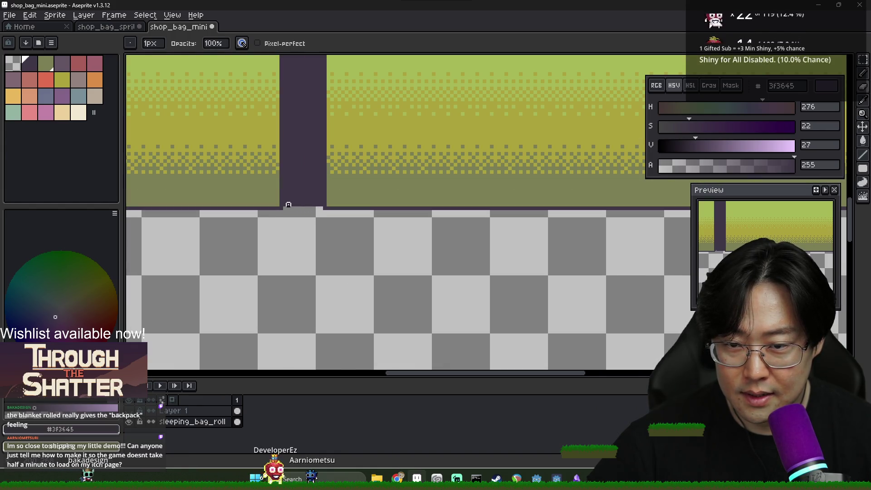
{"action": "scroll", "coordinate": [321, 204], "scroll_direction": "down", "scroll_amount": 1}
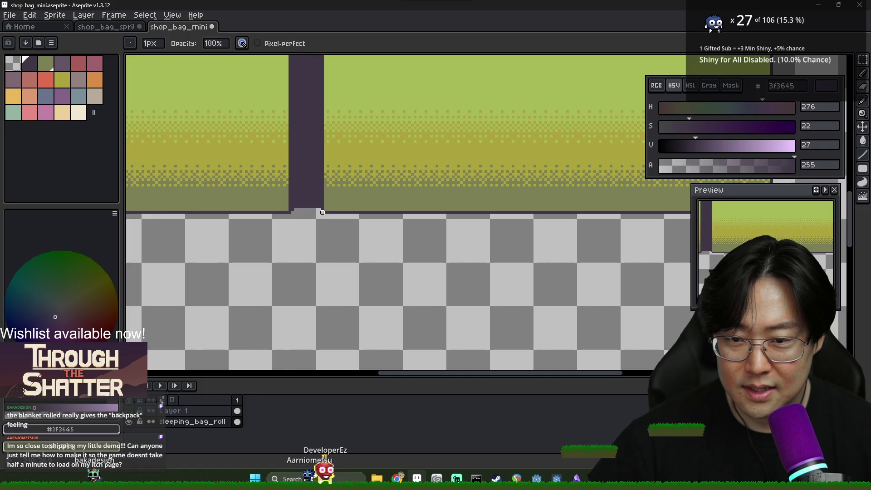
{"action": "scroll", "coordinate": [298, 221], "scroll_direction": "down", "scroll_amount": 3}
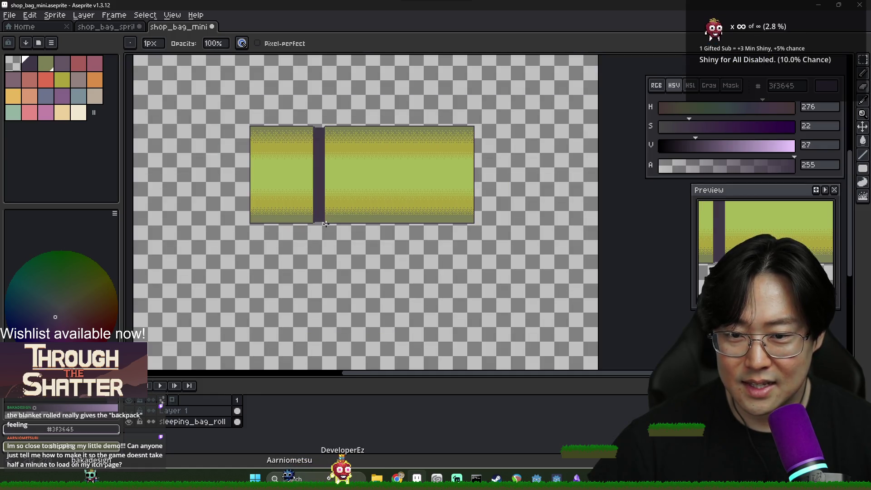
{"action": "scroll", "coordinate": [315, 146], "scroll_direction": "up", "scroll_amount": 2}
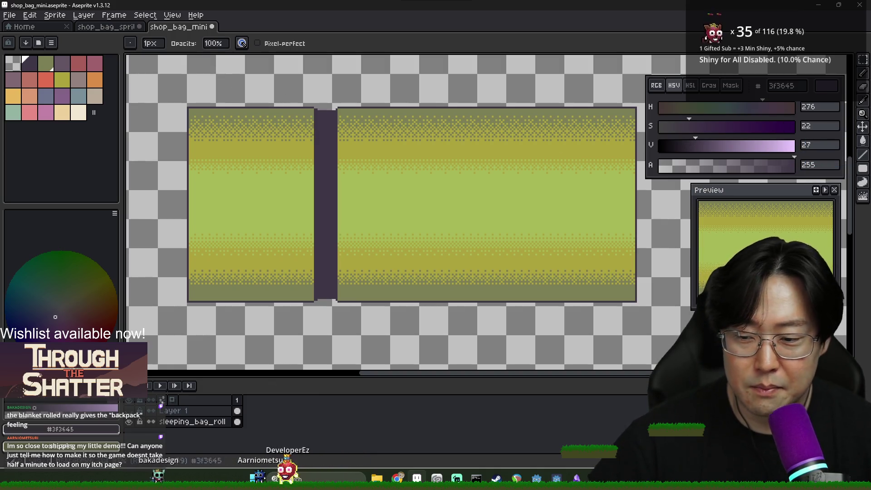
Sample the bag's rose pink a75d59 from Layer 1, then hide that layer again
{"action": "left_click", "coordinate": [130, 411]}
{"action": "left_click", "coordinate": [272, 192], "text": "alt"}
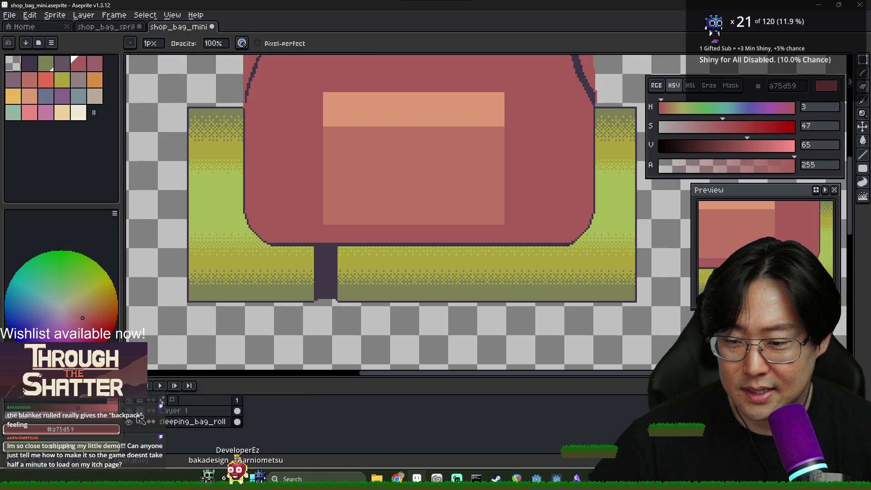
{"action": "left_click", "coordinate": [131, 413]}
{"action": "scroll", "coordinate": [327, 126], "scroll_direction": "up", "scroll_amount": 2}
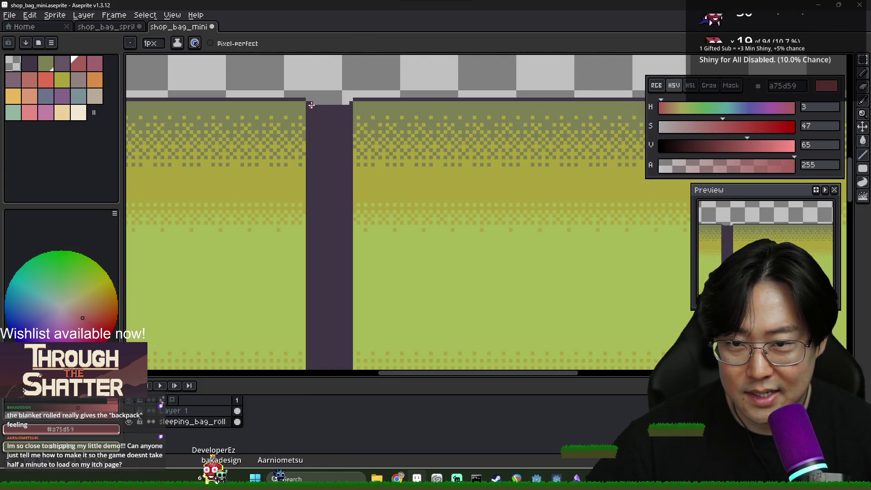
{"action": "scroll", "coordinate": [308, 301], "scroll_direction": "down", "scroll_amount": 5}
Pencil a pink line inside the strap edge and bucket-fill the strap column with pink
{"action": "left_click", "coordinate": [344, 319], "text": "shift"}
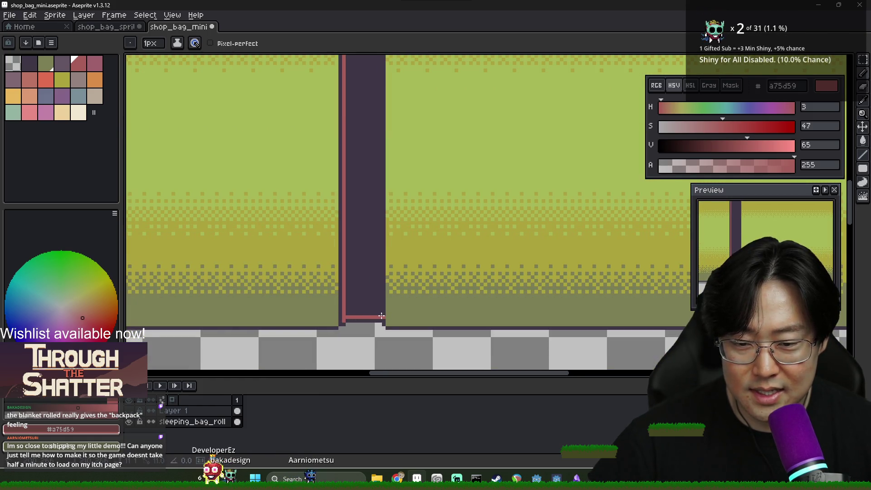
{"action": "scroll", "coordinate": [379, 306], "scroll_direction": "down", "scroll_amount": 2}
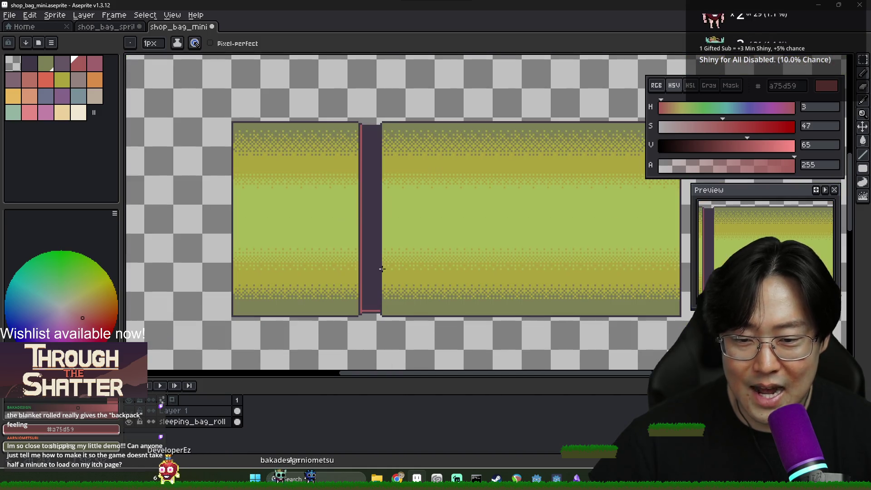
{"action": "scroll", "coordinate": [386, 132], "scroll_direction": "up", "scroll_amount": 2}
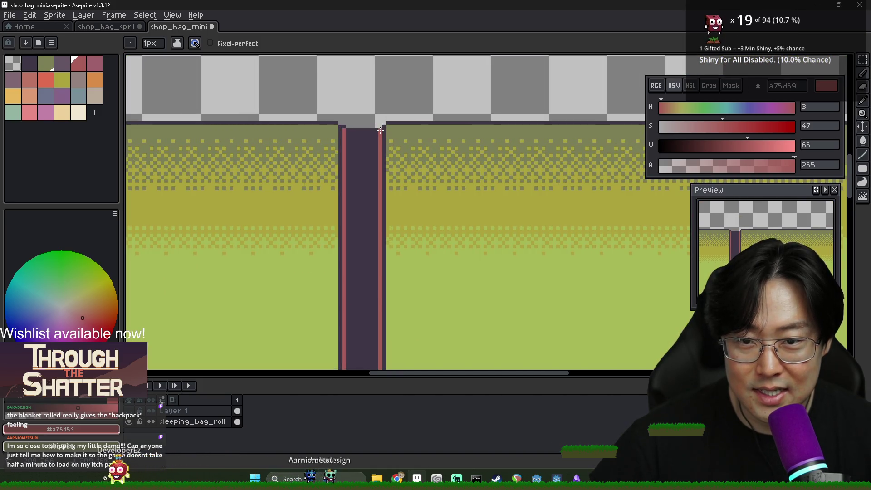
{"action": "key", "text": "g"}
{"action": "left_click", "coordinate": [363, 150]}
{"action": "scroll", "coordinate": [364, 162], "scroll_direction": "down", "scroll_amount": 2}
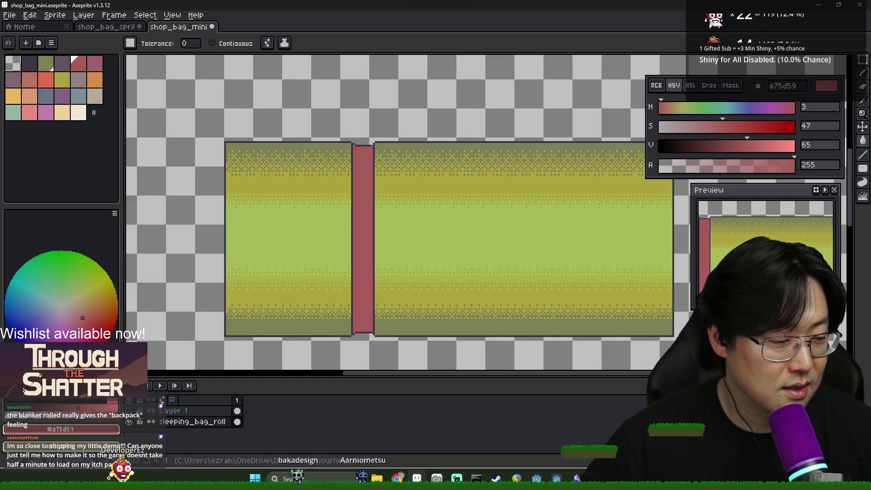
Eyedrop the strap's dark outline and pink colours at its bottom and top
{"action": "scroll", "coordinate": [384, 335], "scroll_direction": "up", "scroll_amount": 3}
{"action": "left_click", "coordinate": [383, 338], "text": "alt"}
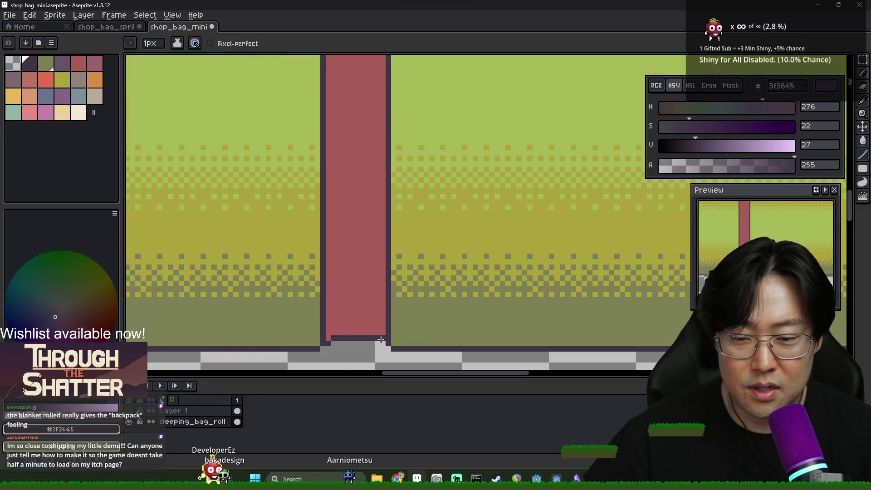
{"action": "left_click", "coordinate": [382, 334], "text": "alt"}
{"action": "scroll", "coordinate": [383, 338], "scroll_direction": "down", "scroll_amount": 2}
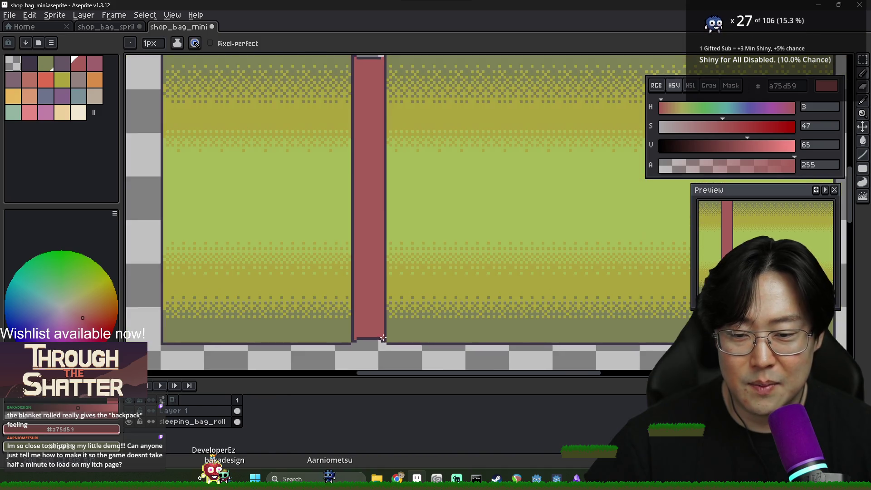
{"action": "scroll", "coordinate": [382, 97], "scroll_direction": "up", "scroll_amount": 2}
{"action": "left_click", "coordinate": [380, 151], "text": "alt"}
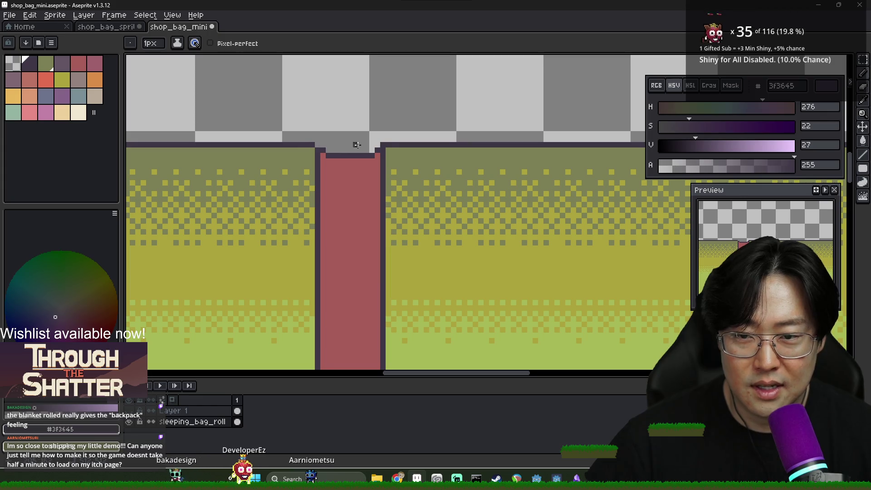
{"action": "scroll", "coordinate": [387, 220], "scroll_direction": "down", "scroll_amount": 2}
{"action": "scroll", "coordinate": [387, 219], "scroll_direction": "down", "scroll_amount": 1}
{"action": "scroll", "coordinate": [387, 219], "scroll_direction": "down", "scroll_amount": 2}
{"action": "scroll", "coordinate": [387, 220], "scroll_direction": "up", "scroll_amount": 2}
Glance at the fantasy backpack references, re-pick the strap pink, then return to the Google Images results
{"action": "key", "text": "alt+Tab"}
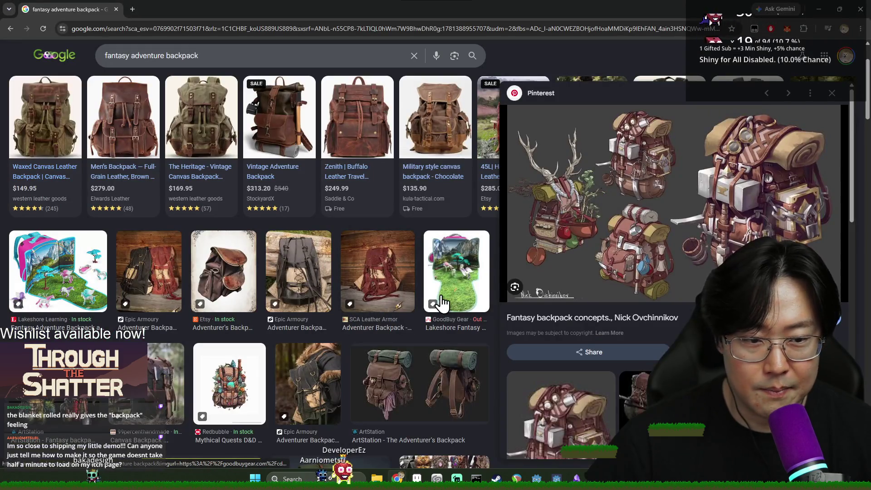
{"action": "key", "text": "alt+Tab"}
{"action": "scroll", "coordinate": [347, 323], "scroll_direction": "up", "scroll_amount": 2}
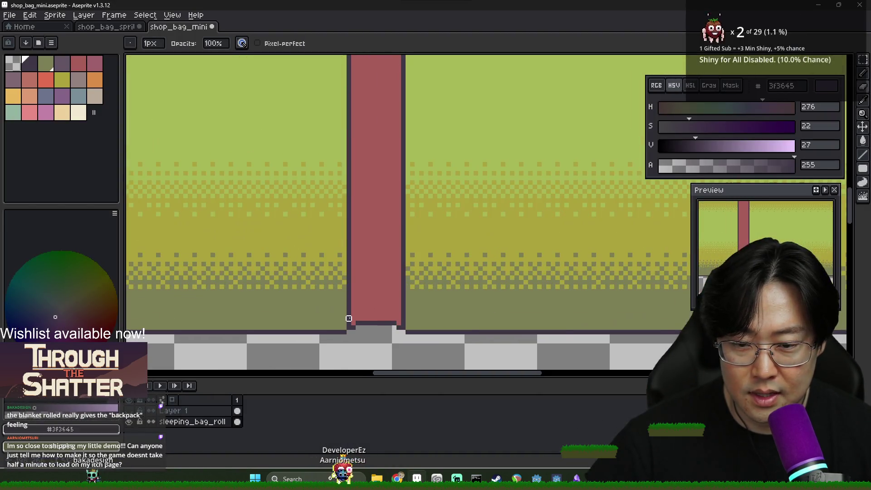
{"action": "left_click", "coordinate": [360, 312], "text": "alt"}
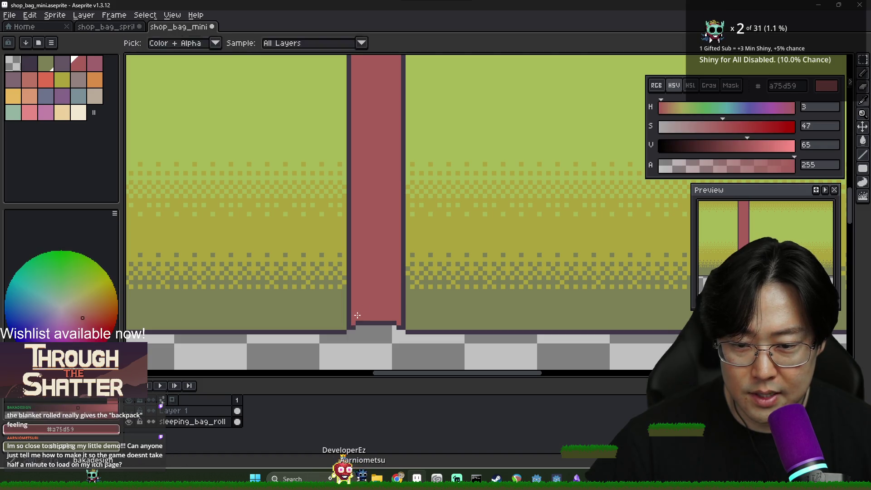
{"action": "scroll", "coordinate": [356, 258], "scroll_direction": "down", "scroll_amount": 3}
{"action": "scroll", "coordinate": [351, 132], "scroll_direction": "up", "scroll_amount": 2}
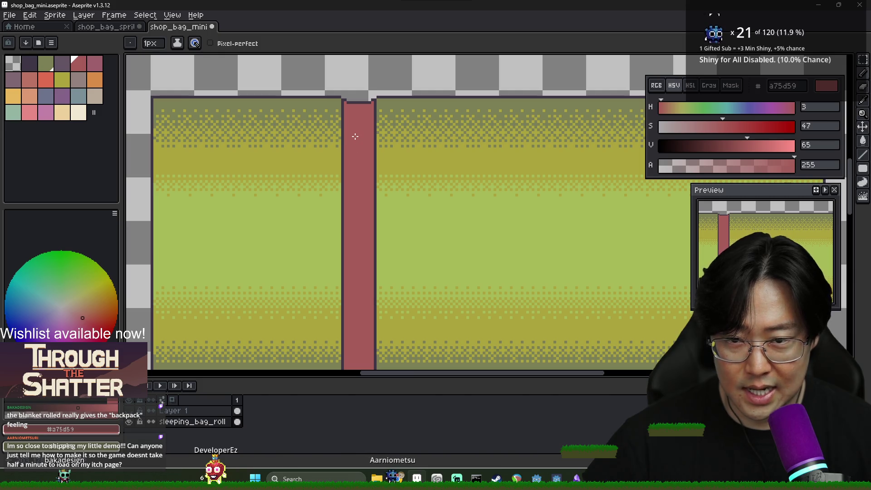
{"action": "scroll", "coordinate": [396, 152], "scroll_direction": "down", "scroll_amount": 4}
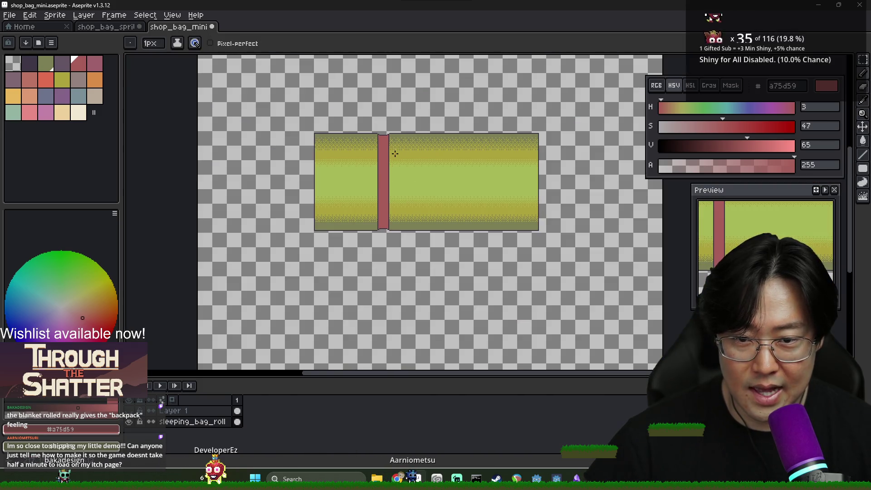
{"action": "key", "text": "alt+Tab"}
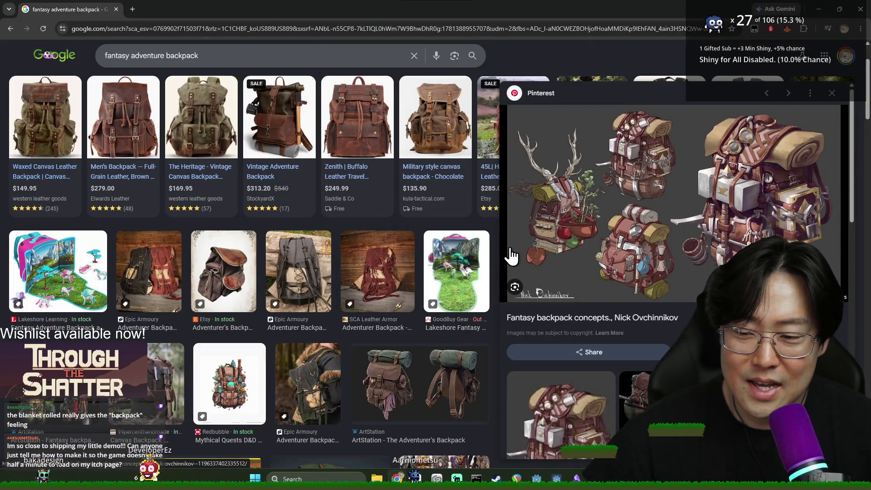
Back in Aseprite, view the shop_bag_sprite tab, then return to shop_bag_mini with the Move tool
{"action": "key", "text": "alt+Tab"}
{"action": "key", "text": "ctrl+Tab"}
{"action": "scroll", "coordinate": [411, 194], "scroll_direction": "down", "scroll_amount": 2}
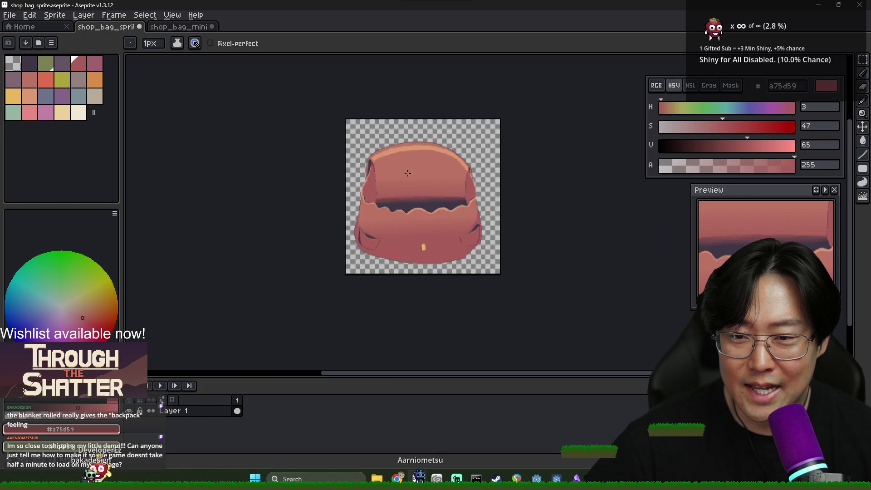
{"action": "scroll", "coordinate": [411, 193], "scroll_direction": "up", "scroll_amount": 2}
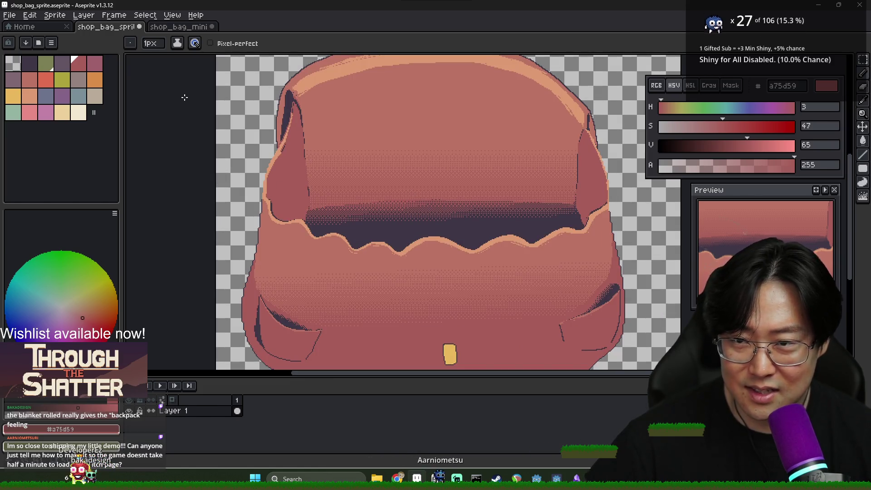
{"action": "left_click", "coordinate": [187, 28]}
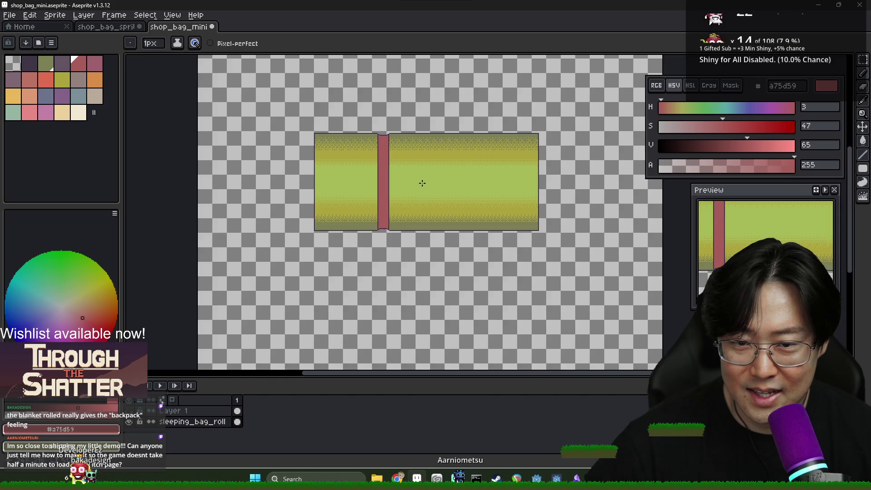
{"action": "key", "text": "v"}
{"action": "scroll", "coordinate": [379, 308], "scroll_direction": "up", "scroll_amount": 3}
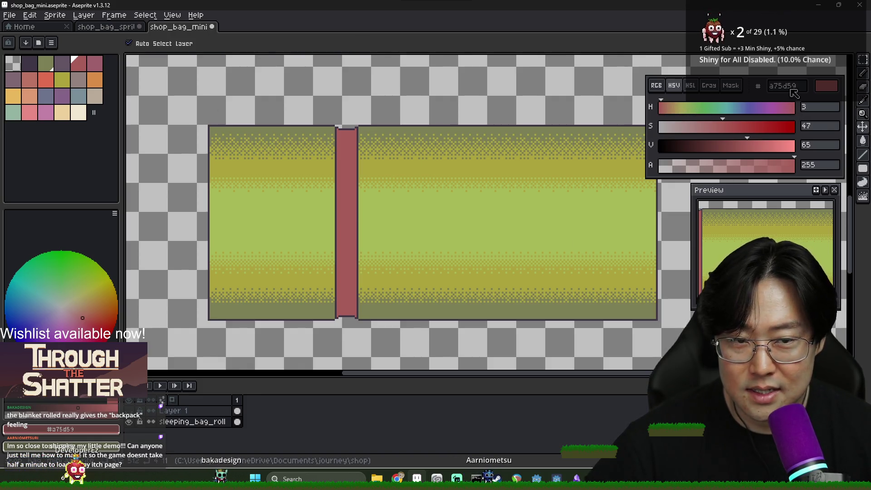
Lighten the drawing colour to b87a61 (V 72) and try, then undo, a test line on the strap
{"action": "scroll", "coordinate": [361, 165], "scroll_direction": "up", "scroll_amount": 1}
{"action": "scroll", "coordinate": [352, 162], "scroll_direction": "down", "scroll_amount": 1}
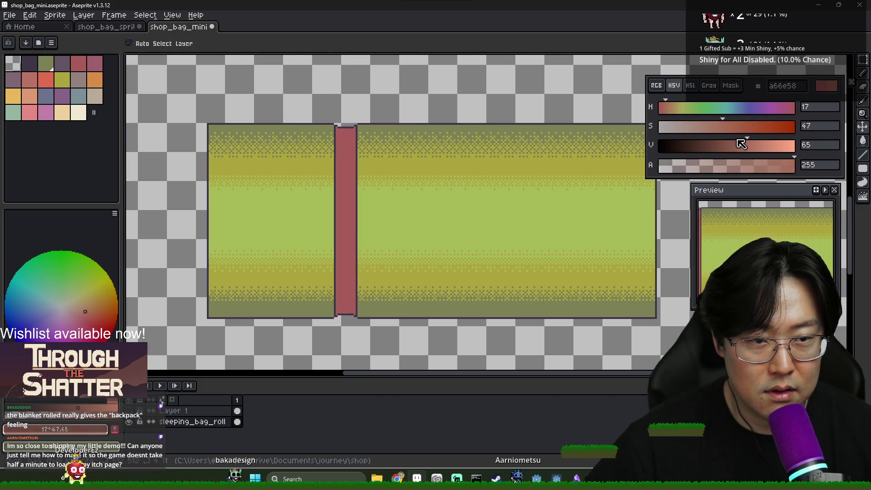
{"action": "left_click", "coordinate": [756, 144]}
{"action": "key", "text": "b"}
{"action": "scroll", "coordinate": [338, 127], "scroll_direction": "up", "scroll_amount": 2}
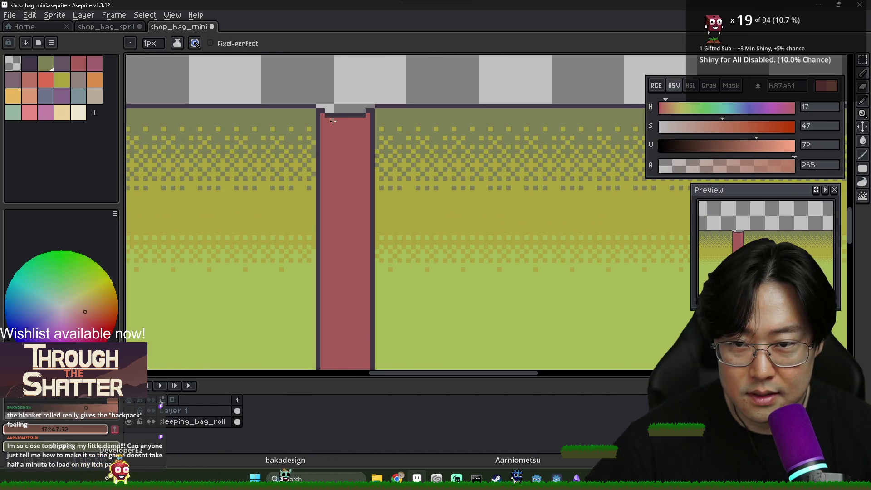
{"action": "scroll", "coordinate": [336, 254], "scroll_direction": "down", "scroll_amount": 1}
{"action": "left_click", "coordinate": [345, 275], "text": "shift"}
{"action": "key", "text": "ctrl+z"}
Bucket-fill the strap with the lighter pink b87a61
{"action": "key", "text": "g"}
{"action": "left_click", "coordinate": [359, 233]}
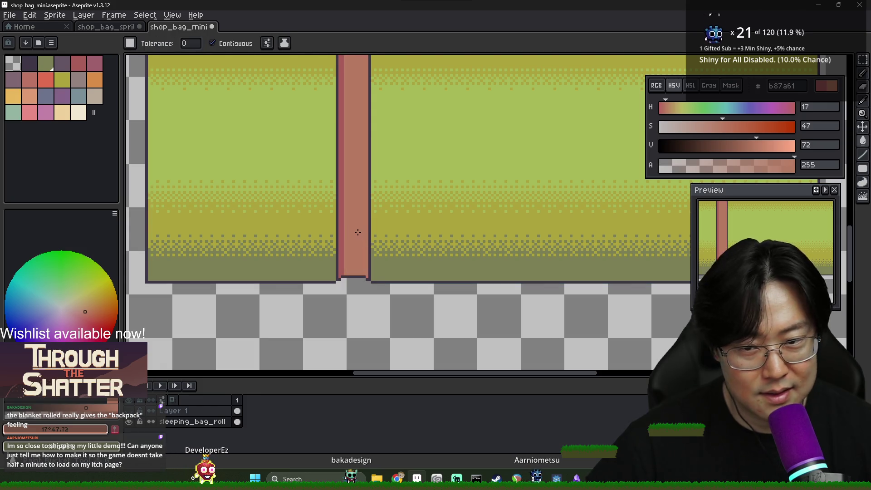
{"action": "scroll", "coordinate": [359, 233], "scroll_direction": "down", "scroll_amount": 2}
{"action": "scroll", "coordinate": [360, 173], "scroll_direction": "up", "scroll_amount": 3}
{"action": "scroll", "coordinate": [359, 167], "scroll_direction": "down", "scroll_amount": 1}
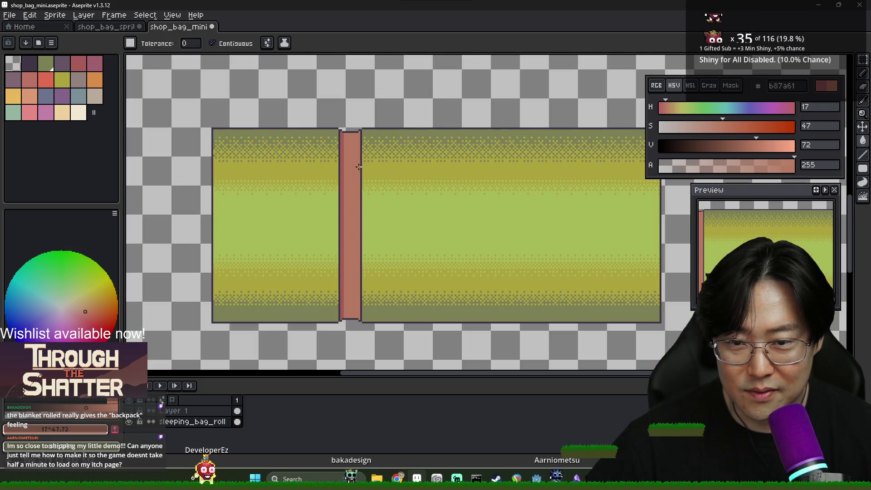
{"action": "scroll", "coordinate": [335, 142], "scroll_direction": "up", "scroll_amount": 2}
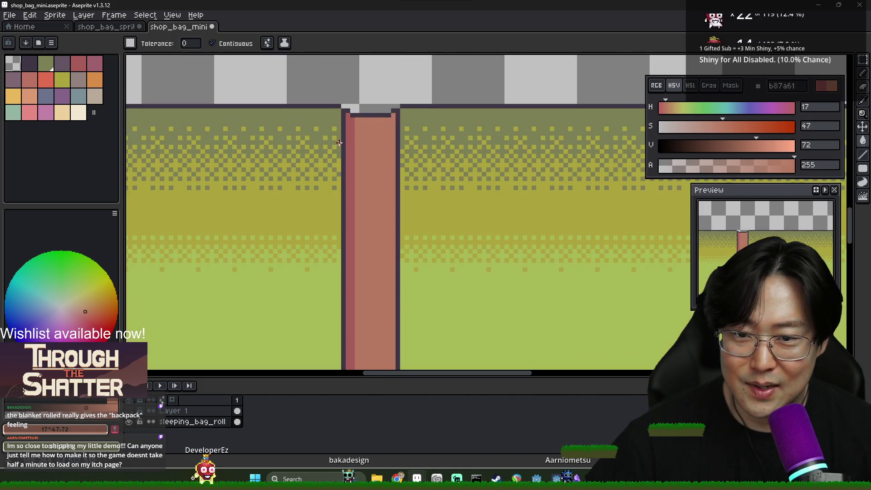
{"action": "key", "text": "i"}
{"action": "key", "text": "b"}
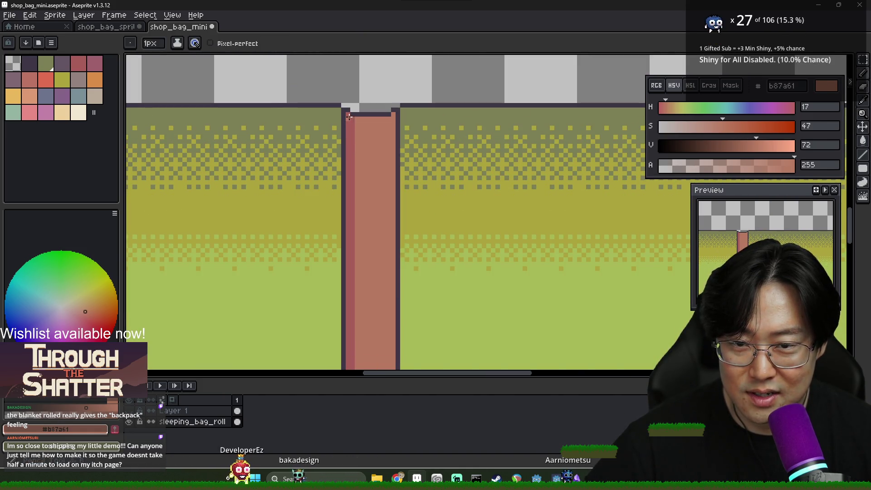
{"action": "scroll", "coordinate": [372, 236], "scroll_direction": "down", "scroll_amount": 2}
{"action": "scroll", "coordinate": [372, 235], "scroll_direction": "up", "scroll_amount": 2}
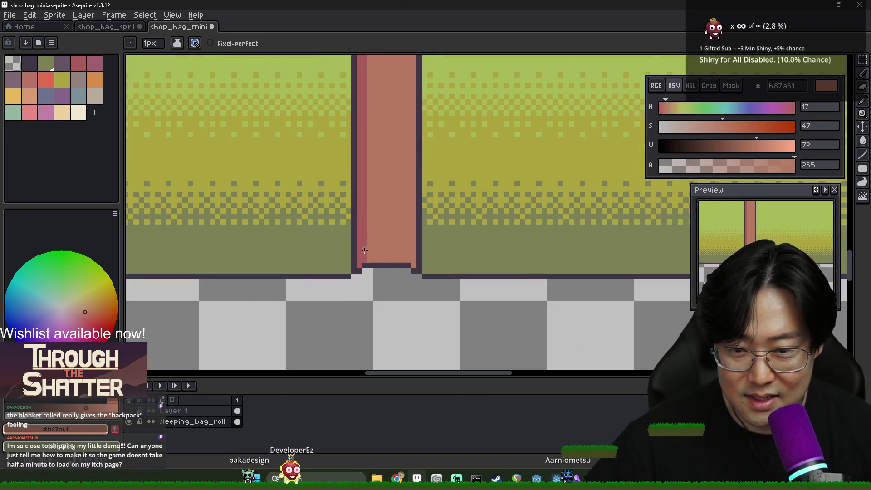
{"action": "scroll", "coordinate": [375, 182], "scroll_direction": "down", "scroll_amount": 2}
{"action": "scroll", "coordinate": [375, 182], "scroll_direction": "down", "scroll_amount": 1}
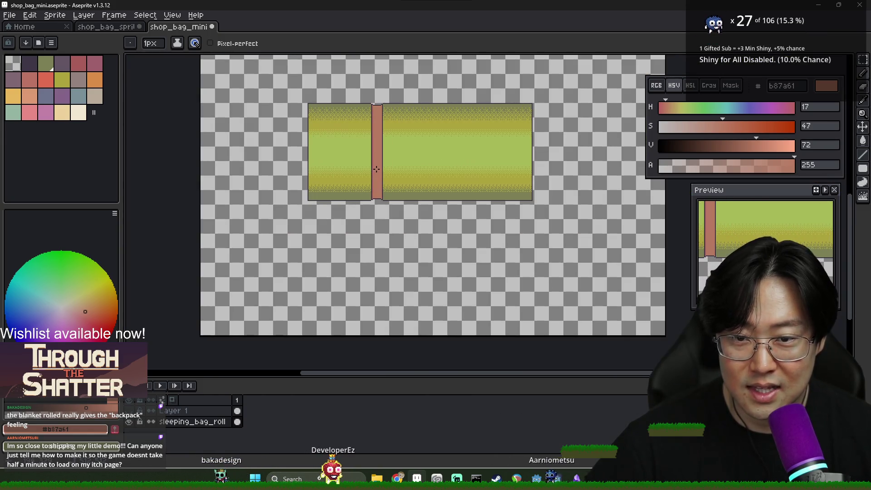
{"action": "scroll", "coordinate": [411, 115], "scroll_direction": "up", "scroll_amount": 2}
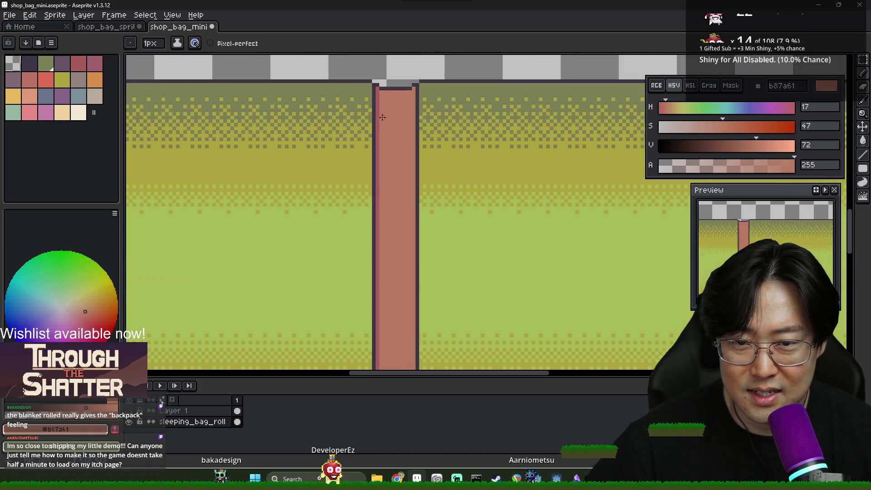
Pick the original pink a75d59 and bucket-fill the strap with it again
{"action": "left_click", "coordinate": [383, 137], "text": "alt"}
{"action": "scroll", "coordinate": [380, 162], "scroll_direction": "down", "scroll_amount": 1}
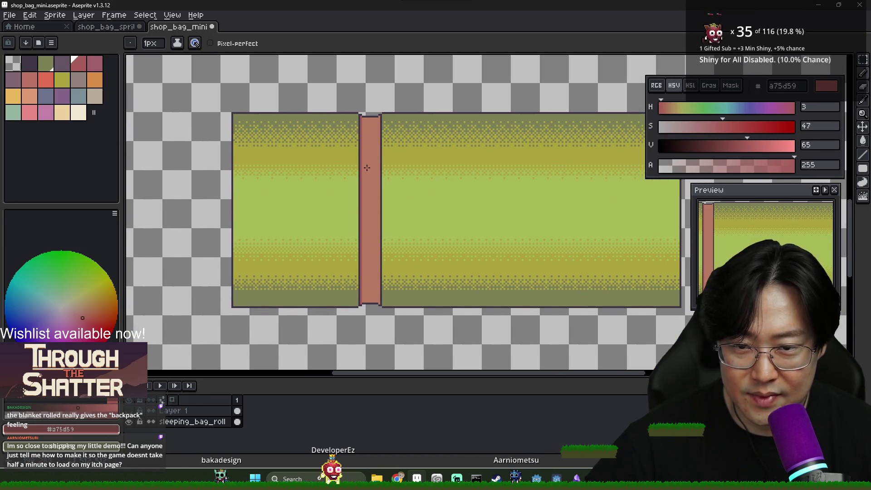
{"action": "key", "text": "g"}
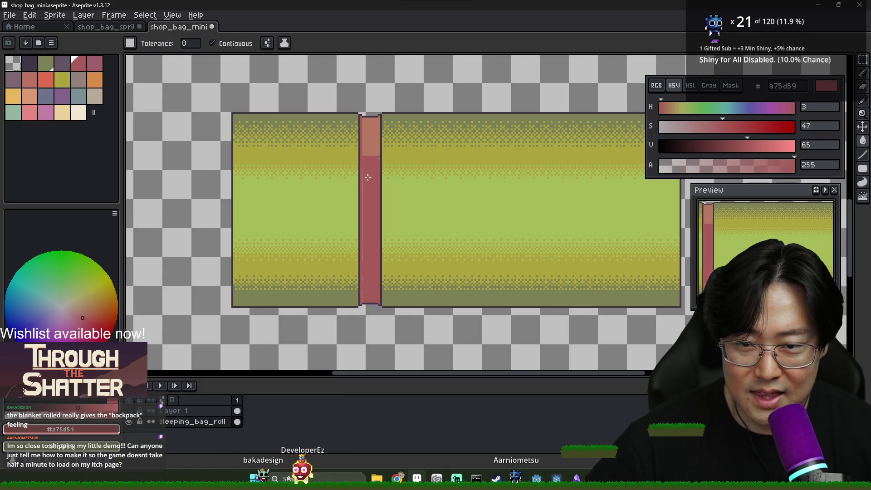
{"action": "left_click", "coordinate": [363, 157]}
{"action": "scroll", "coordinate": [366, 159], "scroll_direction": "down", "scroll_amount": 2}
{"action": "scroll", "coordinate": [374, 164], "scroll_direction": "up", "scroll_amount": 1}
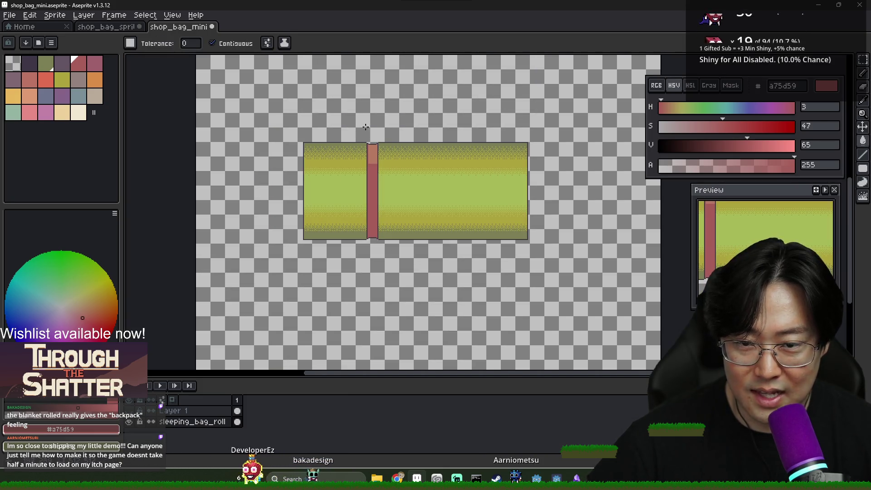
{"action": "scroll", "coordinate": [378, 158], "scroll_direction": "up", "scroll_amount": 2}
Pick the lighter b87a61 from the strap's top for the dithered transition line
{"action": "key", "text": "alt"}
{"action": "key", "text": "b"}
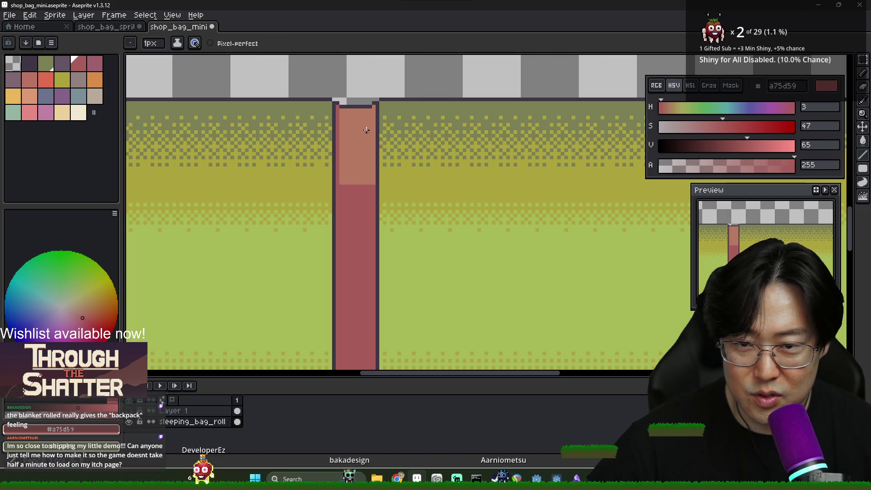
{"action": "left_click", "coordinate": [345, 185], "text": "alt"}
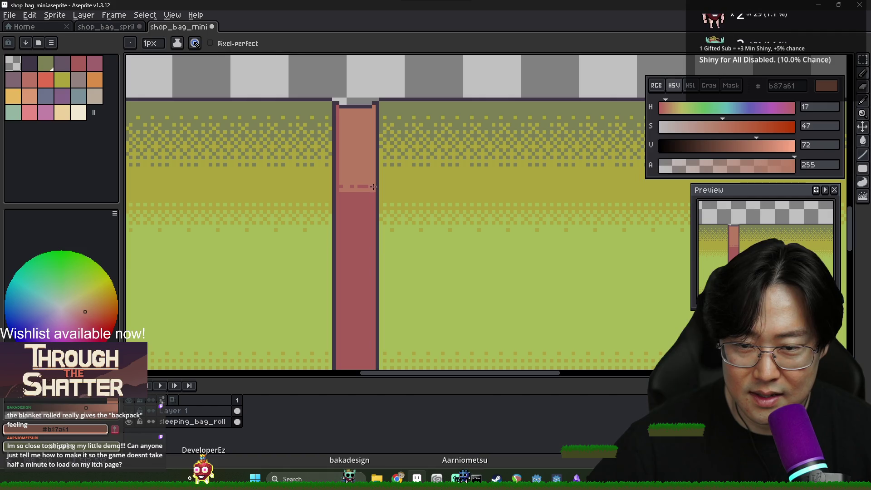
{"action": "scroll", "coordinate": [372, 186], "scroll_direction": "down", "scroll_amount": 4}
{"action": "scroll", "coordinate": [347, 180], "scroll_direction": "up", "scroll_amount": 5}
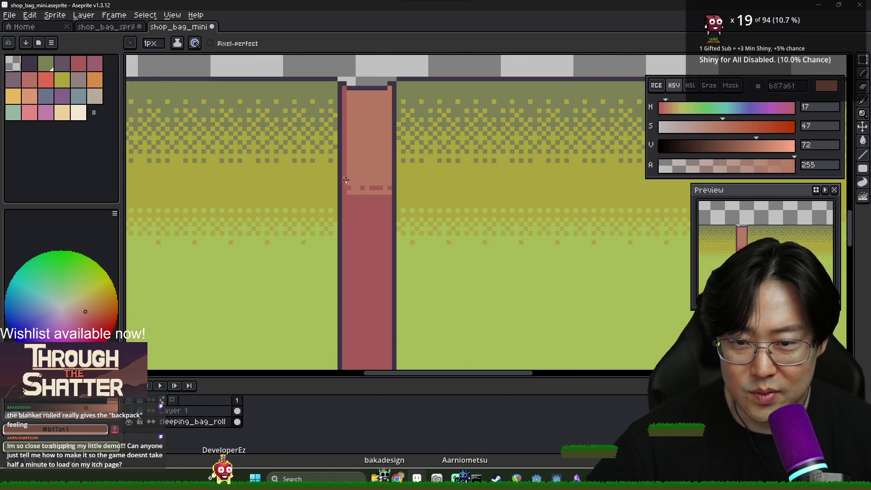
{"action": "scroll", "coordinate": [343, 176], "scroll_direction": "down", "scroll_amount": 2}
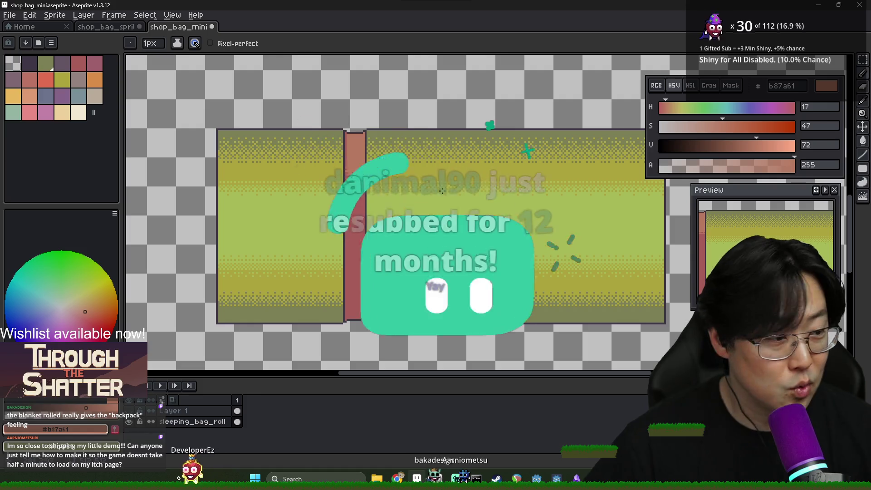
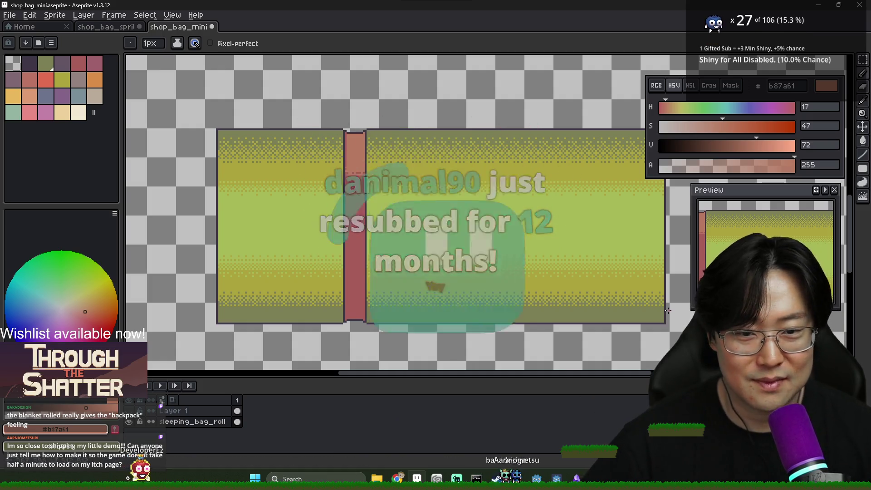
Return to the sleeping bag sprite in Aseprite and zoom in on the bag
{"action": "key", "text": "alt+Tab"}
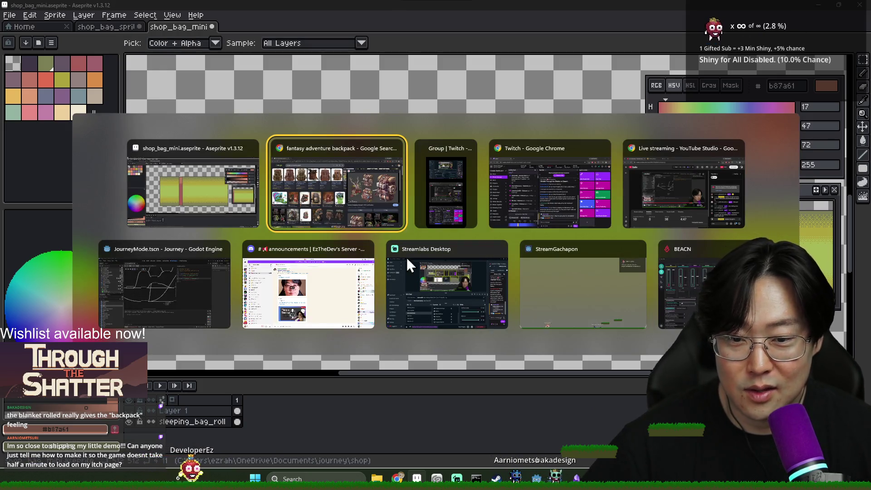
{"action": "key", "text": "alt+shift+Tab"}
{"action": "key", "text": "alt+shift+Tab"}
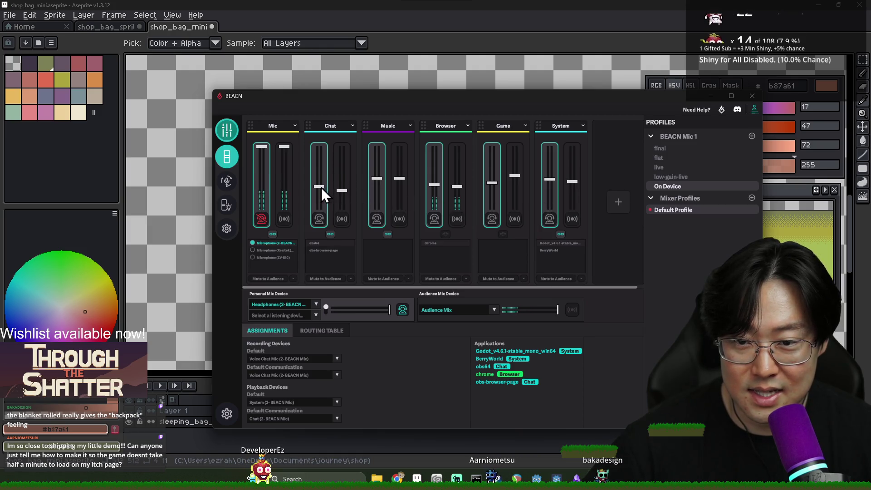
{"action": "left_click", "coordinate": [572, 13]}
{"action": "scroll", "coordinate": [476, 235], "scroll_direction": "down", "scroll_amount": 2}
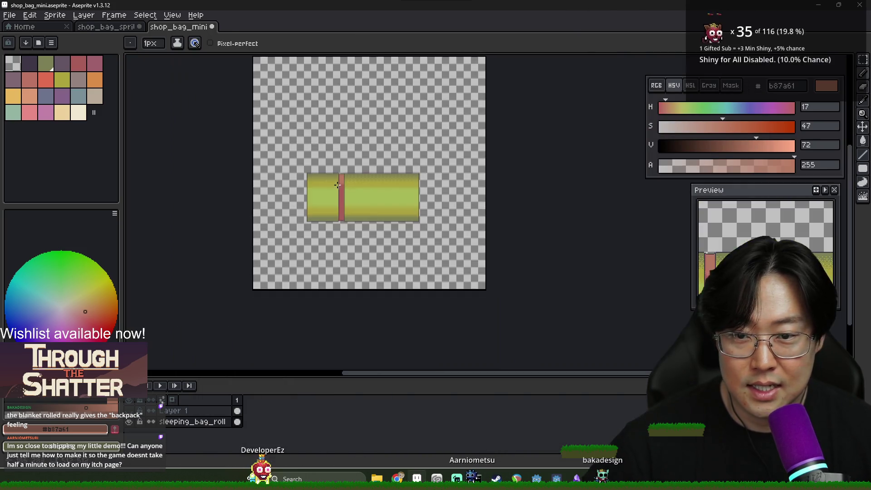
{"action": "scroll", "coordinate": [337, 182], "scroll_direction": "up", "scroll_amount": 2}
{"action": "scroll", "coordinate": [347, 192], "scroll_direction": "down", "scroll_amount": 2}
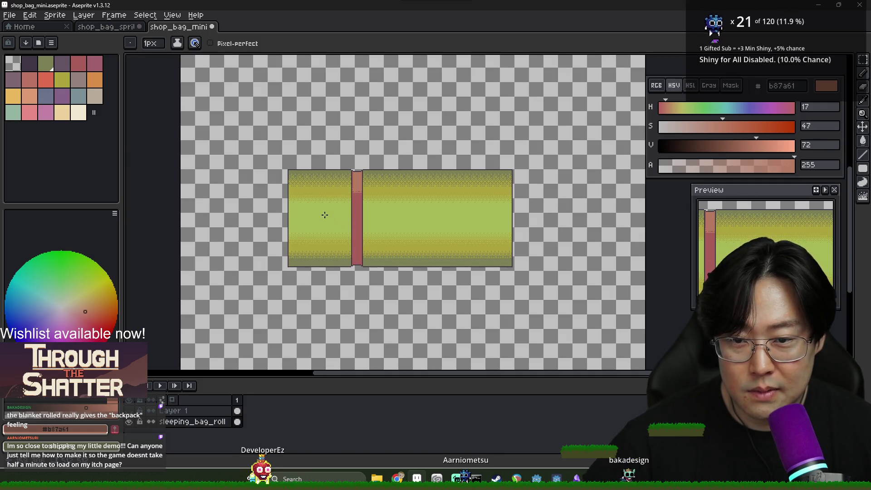
{"action": "scroll", "coordinate": [325, 215], "scroll_direction": "up", "scroll_amount": 2}
Fill every shading band with flat olive 7c7f55 using a non-contiguous Paint Bucket
{"action": "left_click", "coordinate": [324, 227], "text": "alt"}
{"action": "key", "text": "g"}
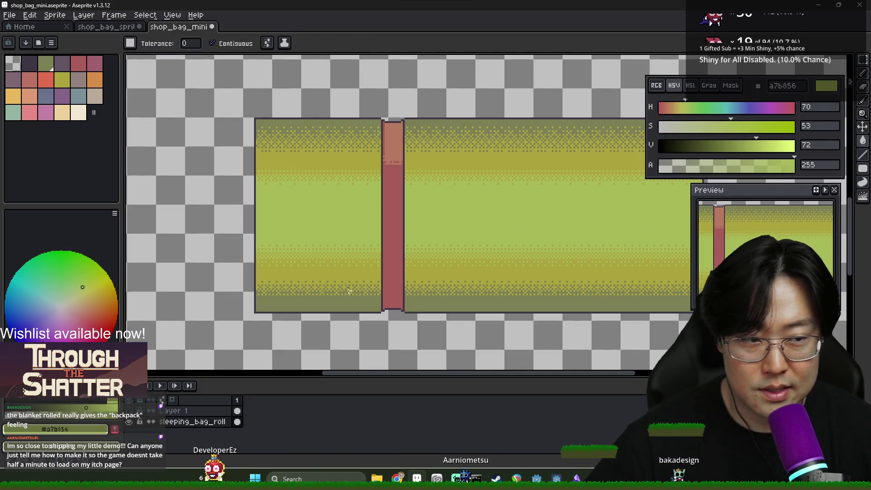
{"action": "left_click", "coordinate": [217, 43]}
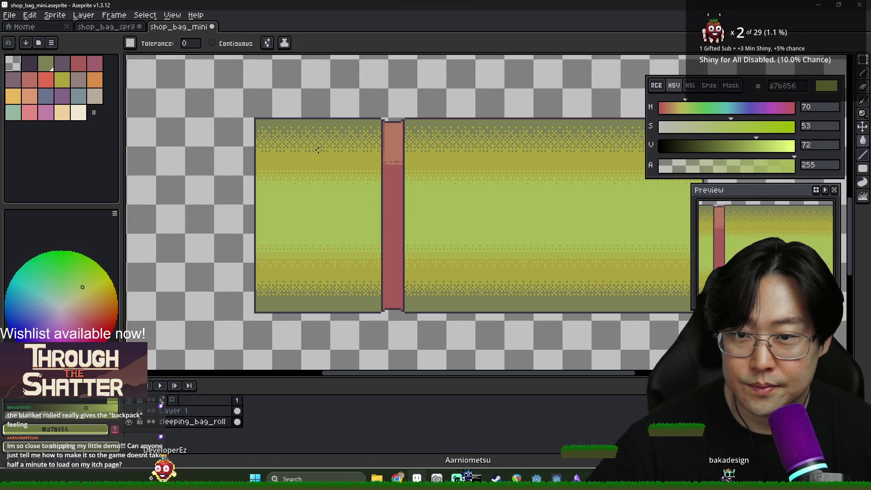
{"action": "left_click", "coordinate": [312, 118], "text": "alt"}
{"action": "left_click", "coordinate": [318, 159]}
{"action": "left_click", "coordinate": [323, 222]}
{"action": "scroll", "coordinate": [327, 217], "scroll_direction": "down", "scroll_amount": 2}
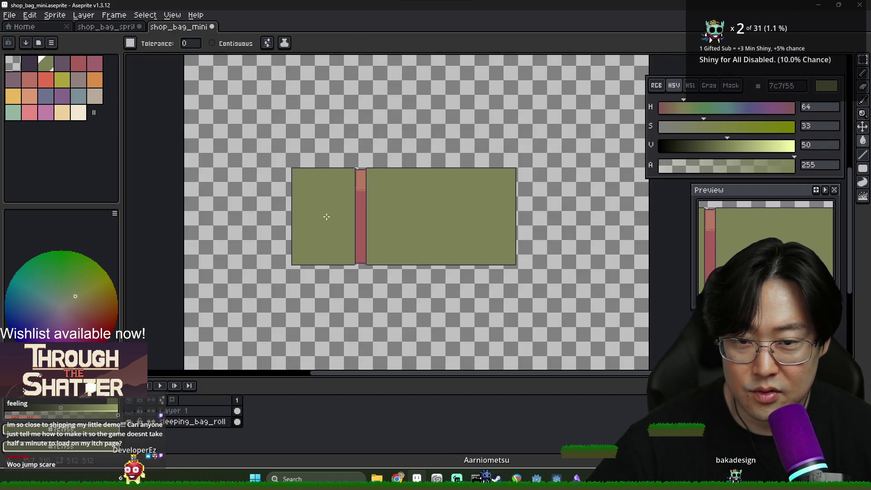
{"action": "scroll", "coordinate": [394, 214], "scroll_direction": "up", "scroll_amount": 2}
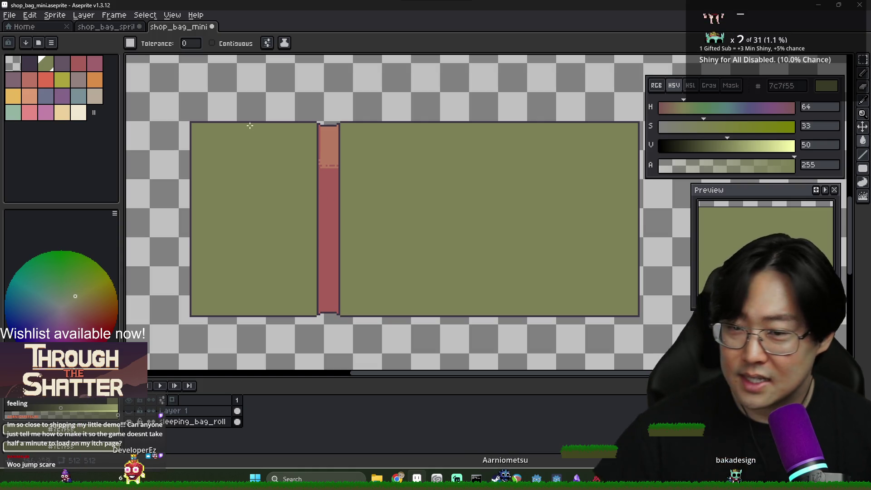
{"action": "scroll", "coordinate": [201, 124], "scroll_direction": "up", "scroll_amount": 2}
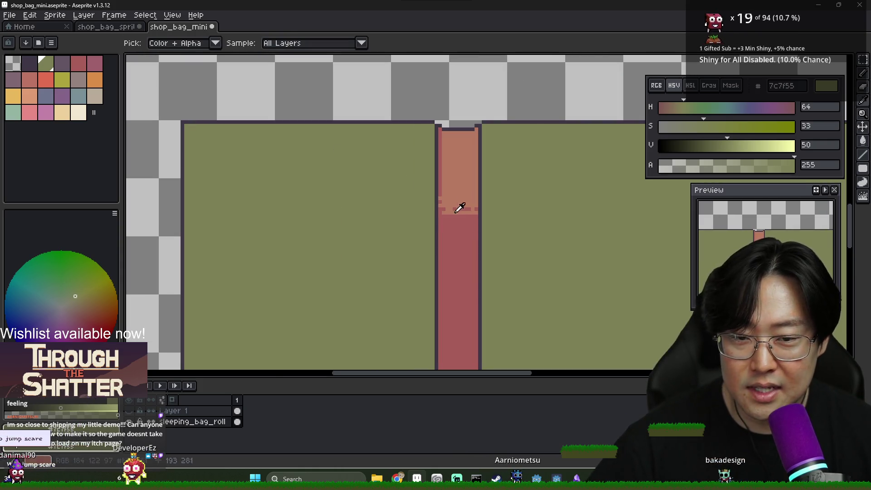
Eyedrop the red strap colour with the Pencil active
{"action": "left_click", "coordinate": [458, 218], "text": "alt"}
{"action": "key", "text": "b"}
{"action": "scroll", "coordinate": [444, 207], "scroll_direction": "down", "scroll_amount": 3}
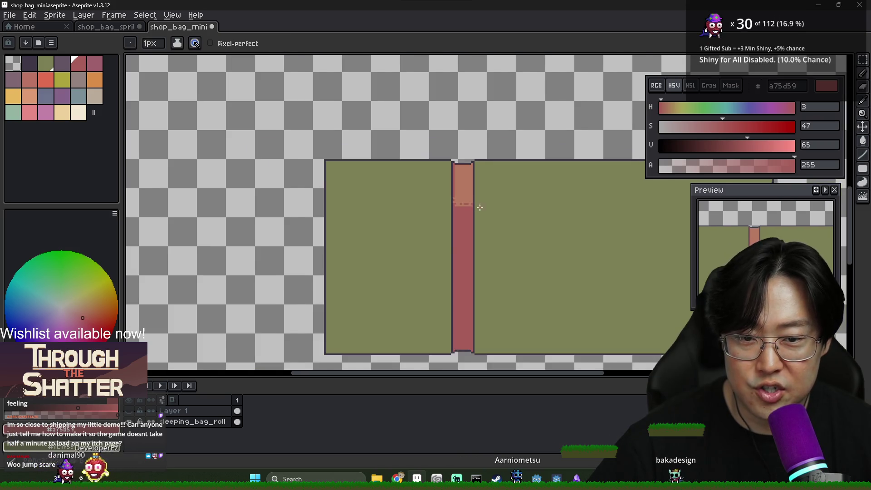
{"action": "scroll", "coordinate": [435, 205], "scroll_direction": "right", "scroll_amount": 2}
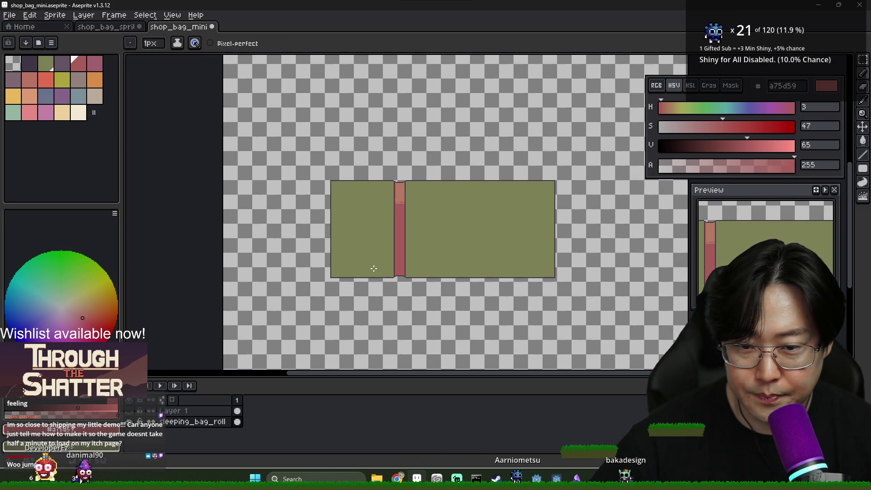
{"action": "scroll", "coordinate": [374, 270], "scroll_direction": "up", "scroll_amount": 2}
{"action": "scroll", "coordinate": [249, 297], "scroll_direction": "up", "scroll_amount": 1}
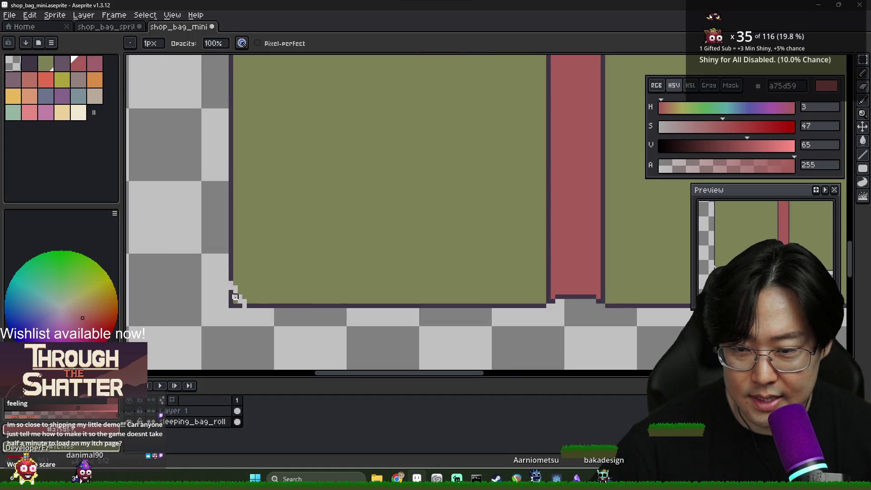
Eyedrop the dark outline colour 3f3645 and zoom in on the bag's left end
{"action": "left_click", "coordinate": [230, 288], "text": "alt"}
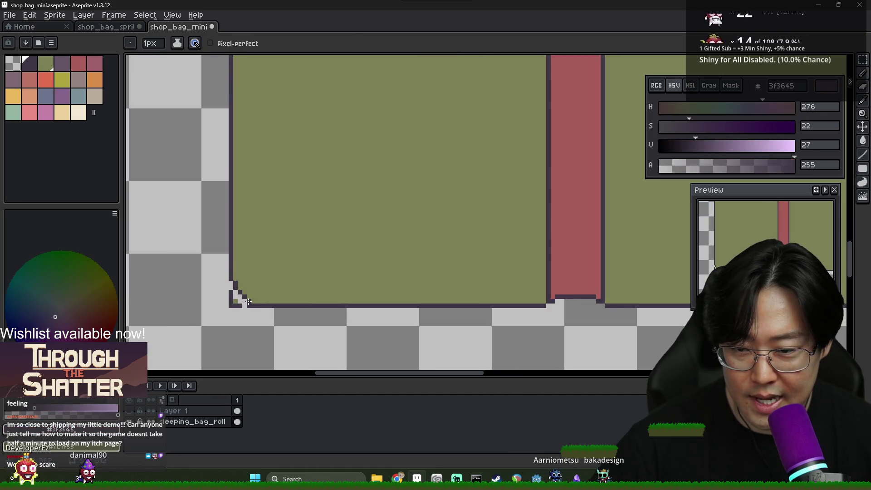
{"action": "key", "text": "e"}
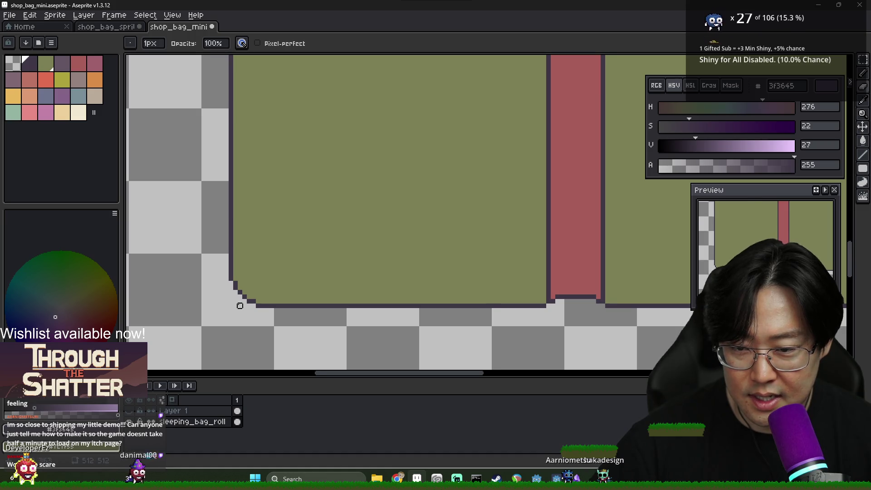
{"action": "scroll", "coordinate": [240, 305], "scroll_direction": "down", "scroll_amount": 2}
{"action": "scroll", "coordinate": [273, 272], "scroll_direction": "down", "scroll_amount": 2}
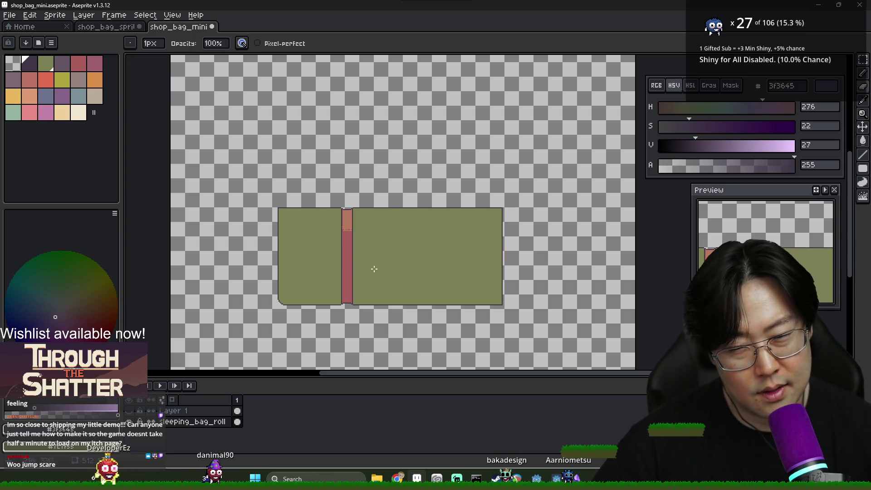
{"action": "scroll", "coordinate": [281, 202], "scroll_direction": "up", "scroll_amount": 2}
{"action": "scroll", "coordinate": [238, 213], "scroll_direction": "up", "scroll_amount": 1}
{"action": "scroll", "coordinate": [238, 209], "scroll_direction": "down", "scroll_amount": 1}
{"action": "scroll", "coordinate": [240, 205], "scroll_direction": "up", "scroll_amount": 1}
Draw and erase outline pixels to cut stepped rounded top-left and bottom-left corners
{"action": "key", "text": "i"}
{"action": "mouse_move", "coordinate": [240, 206]}
{"action": "left_mouse_down"}
{"action": "mouse_move", "coordinate": [242, 196]}
{"action": "mouse_move", "coordinate": [234, 200]}
{"action": "left_mouse_up"}
{"action": "key", "text": "e"}
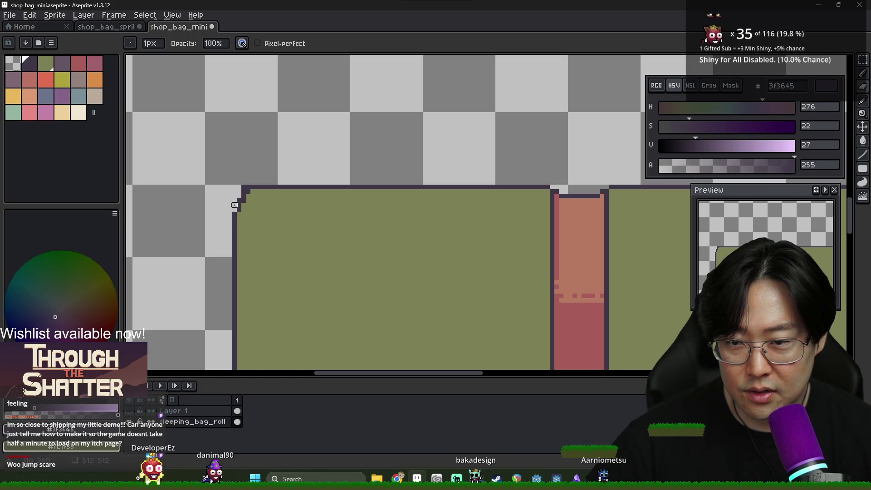
{"action": "key", "text": "b"}
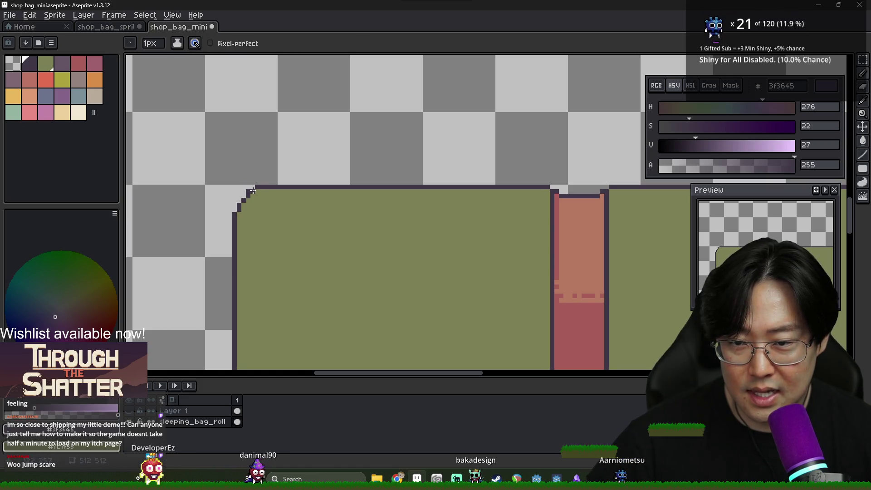
{"action": "key", "text": "e"}
{"action": "scroll", "coordinate": [323, 213], "scroll_direction": "down", "scroll_amount": 2}
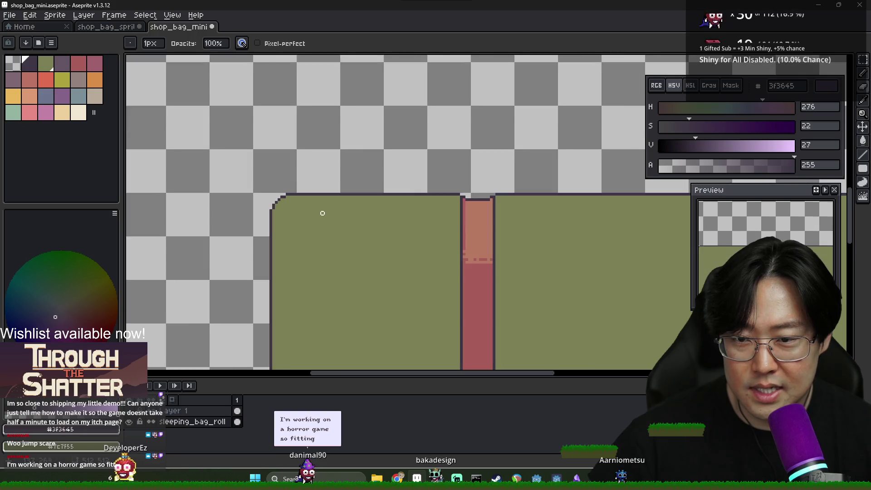
{"action": "scroll", "coordinate": [322, 214], "scroll_direction": "down", "scroll_amount": 3}
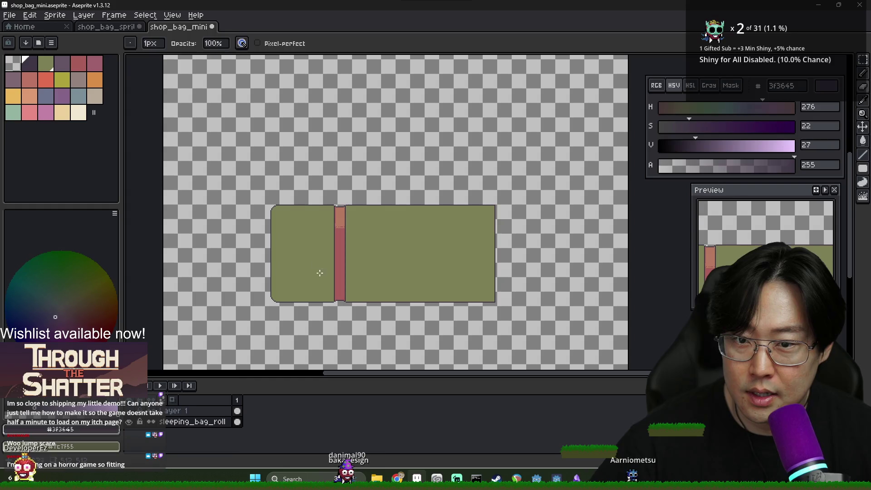
{"action": "left_click", "coordinate": [321, 275], "text": "alt"}
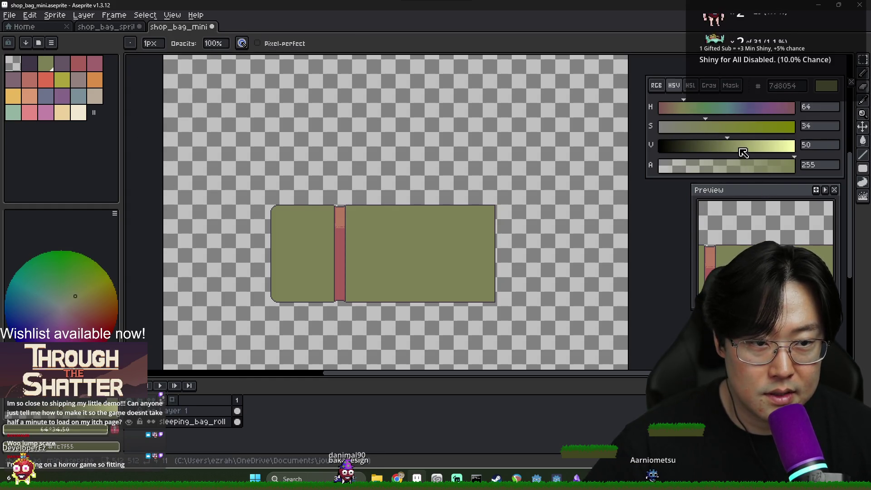
Adjust the current colour from olive 7c7f55 to the paler highlight green 91966c
{"action": "left_click", "coordinate": [687, 109]}
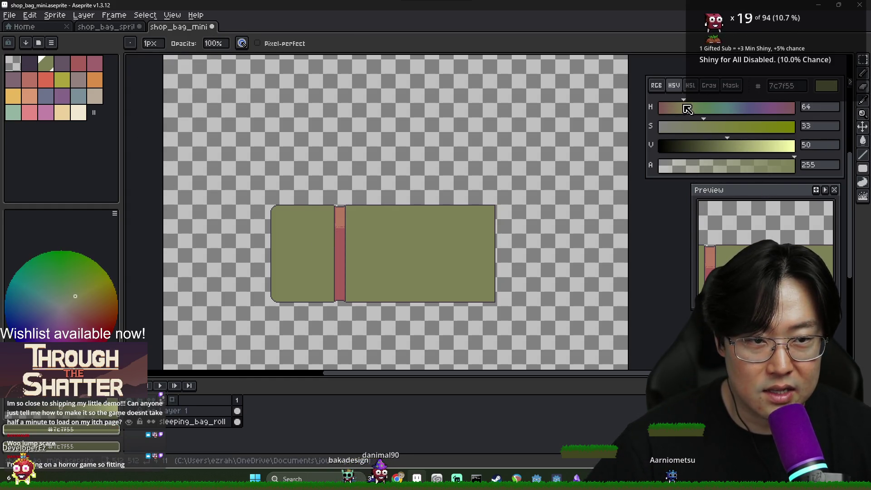
{"action": "left_click", "coordinate": [697, 126]}
{"action": "left_click", "coordinate": [730, 145]}
{"action": "scroll", "coordinate": [289, 229], "scroll_direction": "up", "scroll_amount": 3}
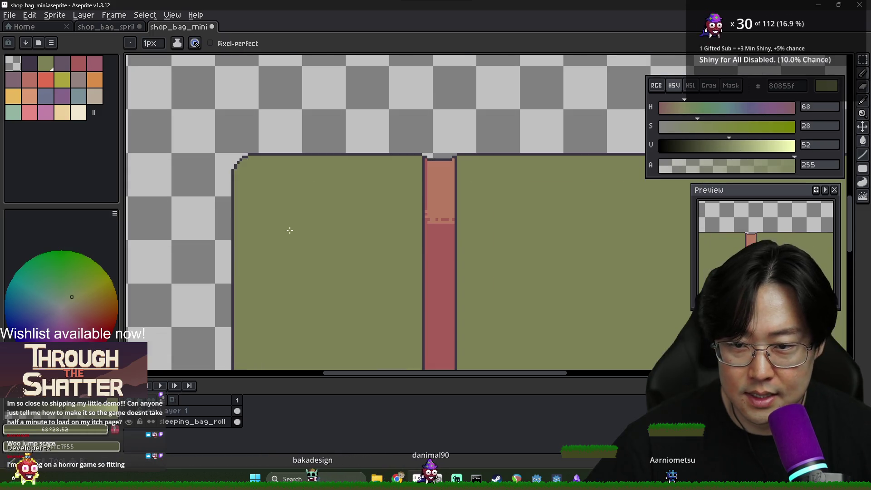
{"action": "left_click", "coordinate": [740, 145]}
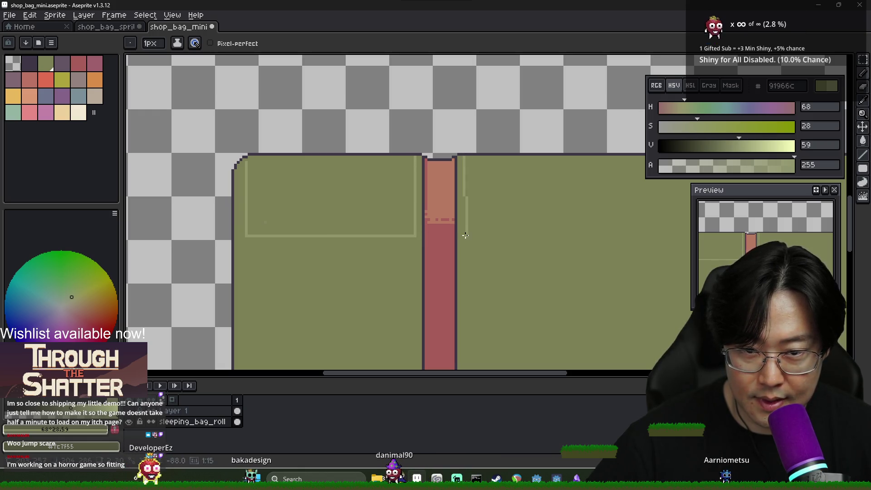
{"action": "scroll", "coordinate": [371, 248], "scroll_direction": "down", "scroll_amount": 3}
{"action": "scroll", "coordinate": [450, 242], "scroll_direction": "up", "scroll_amount": 3}
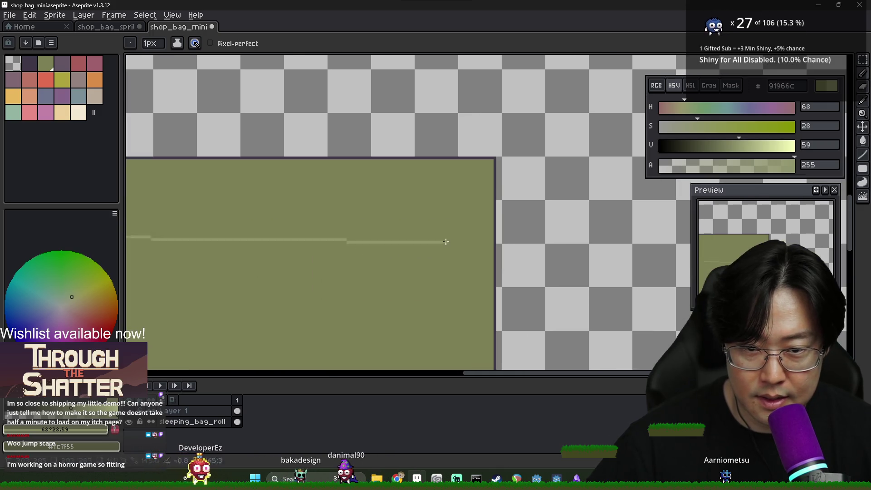
Outline an inner rectangle and fill it with 91966c using a contiguous Paint Bucket
{"action": "left_click", "coordinate": [481, 236], "text": "shift"}
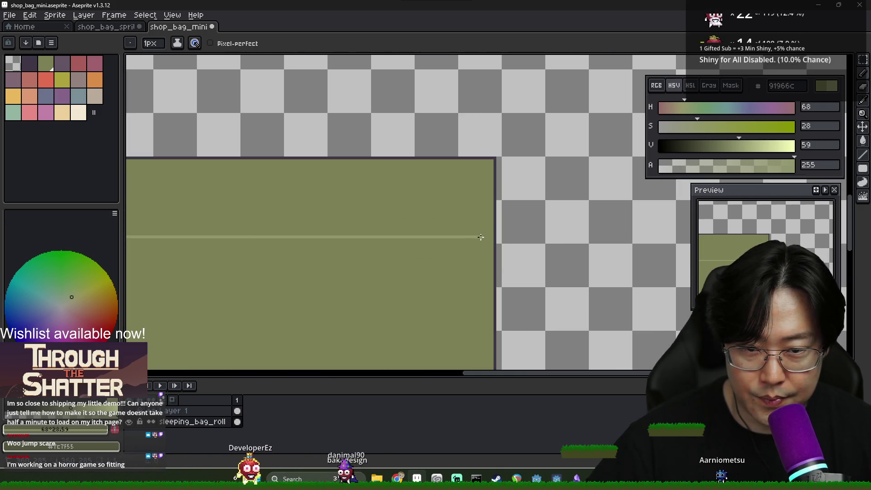
{"action": "left_click", "coordinate": [481, 160], "text": "shift"}
{"action": "key", "text": "g"}
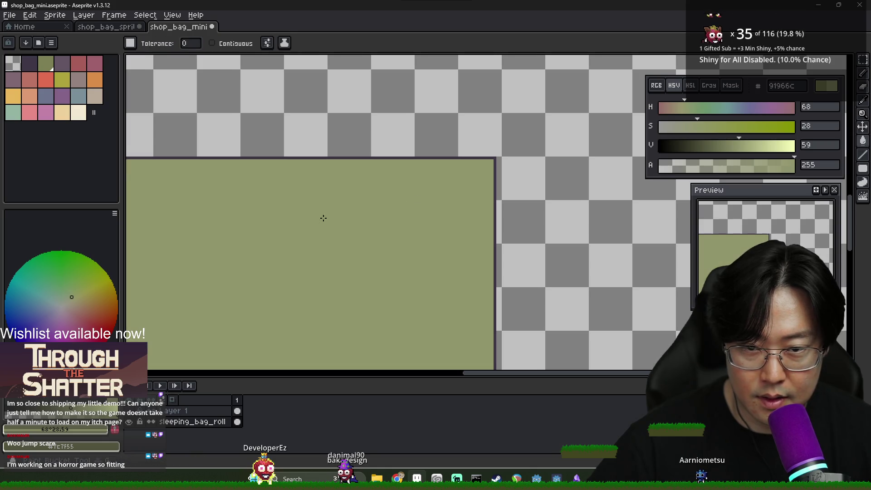
{"action": "scroll", "coordinate": [320, 221], "scroll_direction": "down", "scroll_amount": 1}
{"action": "left_click", "coordinate": [233, 42]}
{"action": "left_click", "coordinate": [254, 210]}
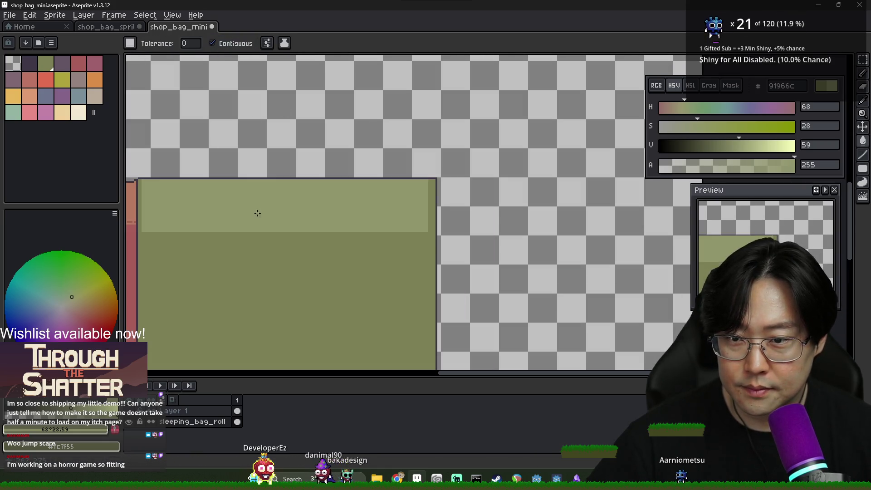
{"action": "scroll", "coordinate": [272, 209], "scroll_direction": "down", "scroll_amount": 2}
{"action": "scroll", "coordinate": [272, 208], "scroll_direction": "up", "scroll_amount": 3}
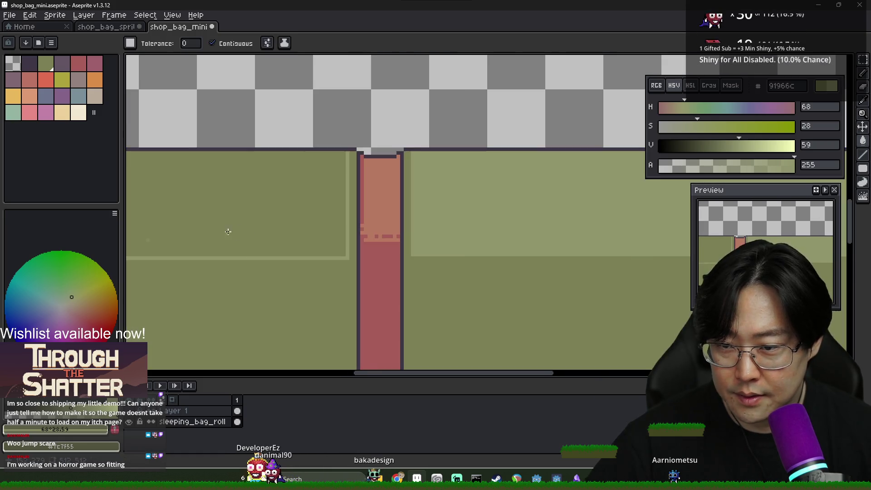
{"action": "scroll", "coordinate": [248, 176], "scroll_direction": "up", "scroll_amount": 1}
{"action": "left_click", "coordinate": [286, 254]}
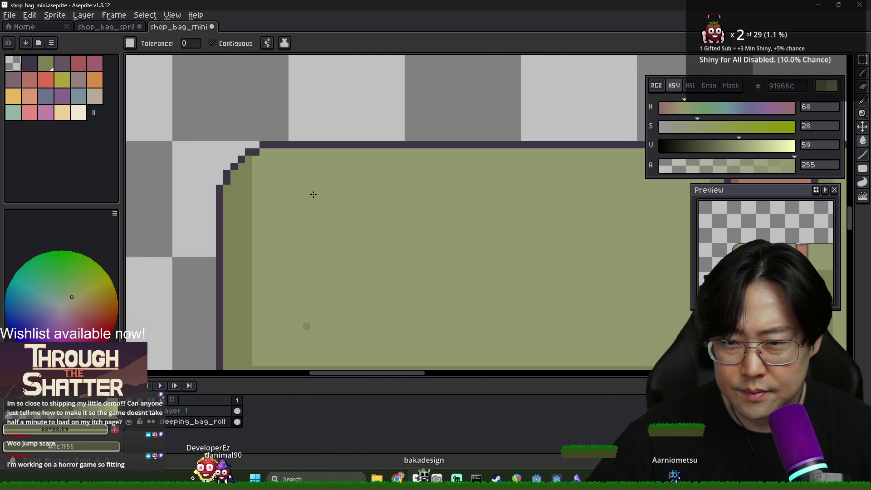
Eyedrop the darker olive and cover the small stray dark dot
{"action": "scroll", "coordinate": [286, 254], "scroll_direction": "down", "scroll_amount": 2}
{"action": "scroll", "coordinate": [291, 272], "scroll_direction": "up", "scroll_amount": 2}
{"action": "key", "text": "alt"}
{"action": "left_click", "coordinate": [294, 265]}
{"action": "left_click", "coordinate": [251, 291], "text": "alt"}
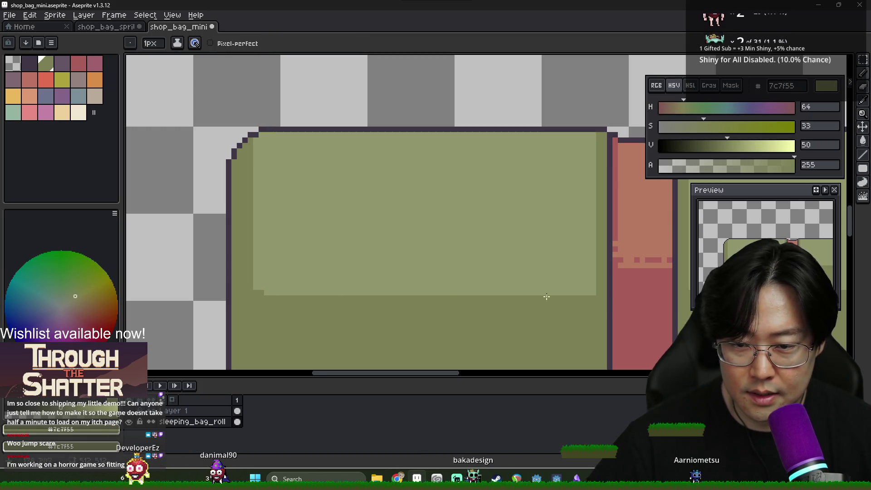
{"action": "scroll", "coordinate": [592, 294], "scroll_direction": "down", "scroll_amount": 1}
{"action": "scroll", "coordinate": [597, 216], "scroll_direction": "up", "scroll_amount": 1}
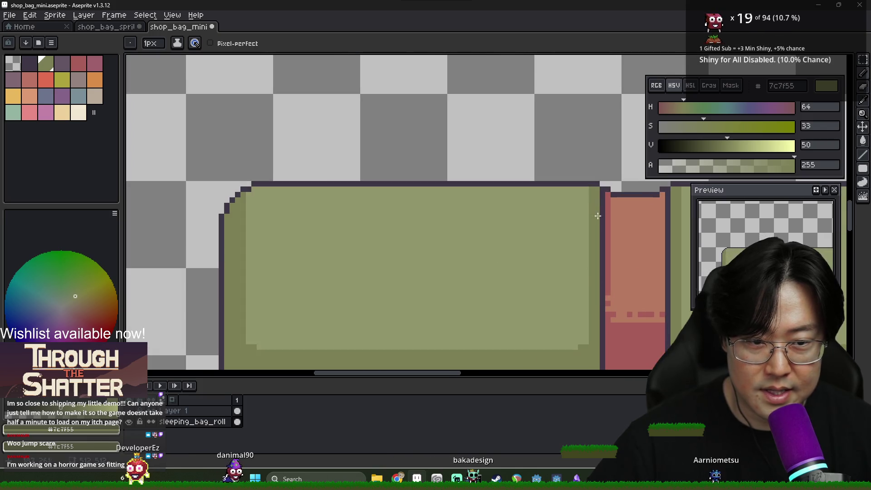
Pick the darker olive 7c7f55 and add short crease strokes beside the strap top
{"action": "left_click", "coordinate": [593, 181], "text": "alt"}
{"action": "left_click", "coordinate": [574, 205], "text": "alt"}
{"action": "scroll", "coordinate": [591, 223], "scroll_direction": "down", "scroll_amount": 1}
{"action": "left_click", "coordinate": [585, 205], "text": "alt"}
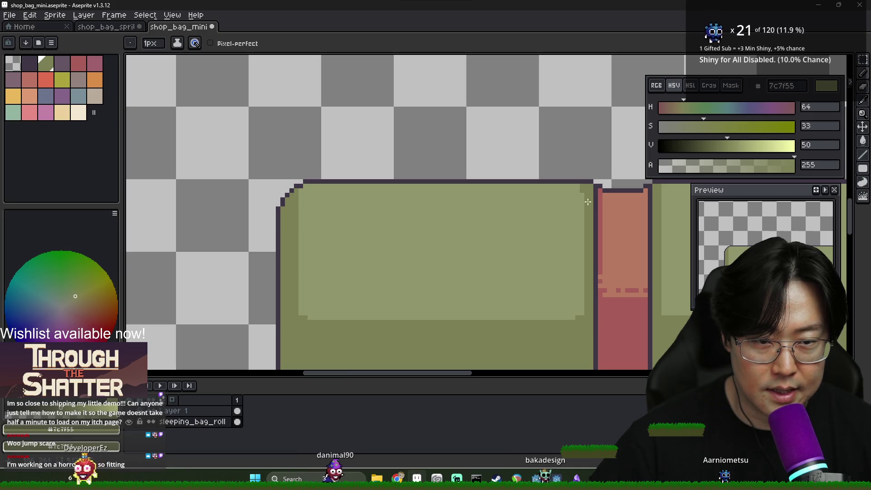
{"action": "scroll", "coordinate": [590, 250], "scroll_direction": "down", "scroll_amount": 2}
{"action": "scroll", "coordinate": [514, 259], "scroll_direction": "up", "scroll_amount": 2}
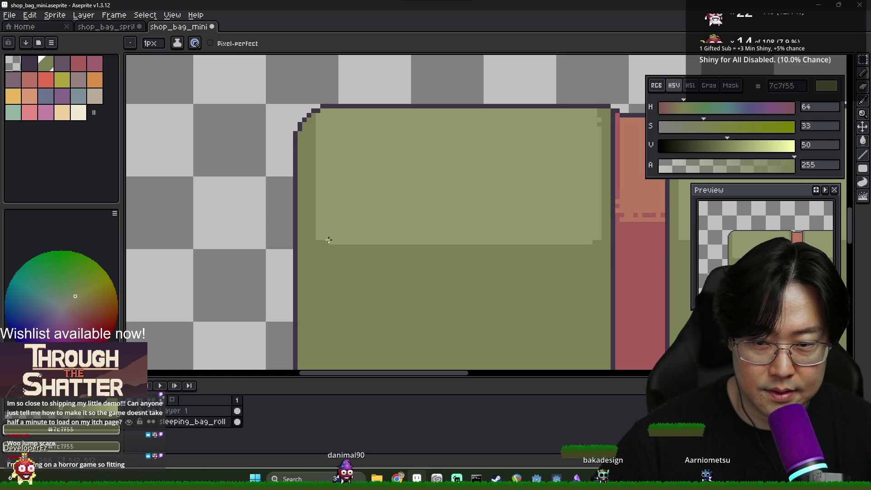
{"action": "scroll", "coordinate": [599, 247], "scroll_direction": "down", "scroll_amount": 3}
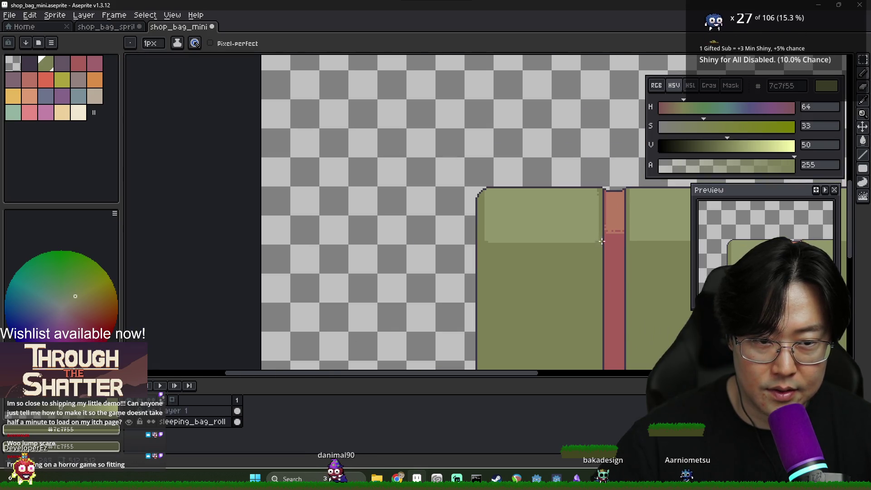
{"action": "scroll", "coordinate": [485, 212], "scroll_direction": "up", "scroll_amount": 1}
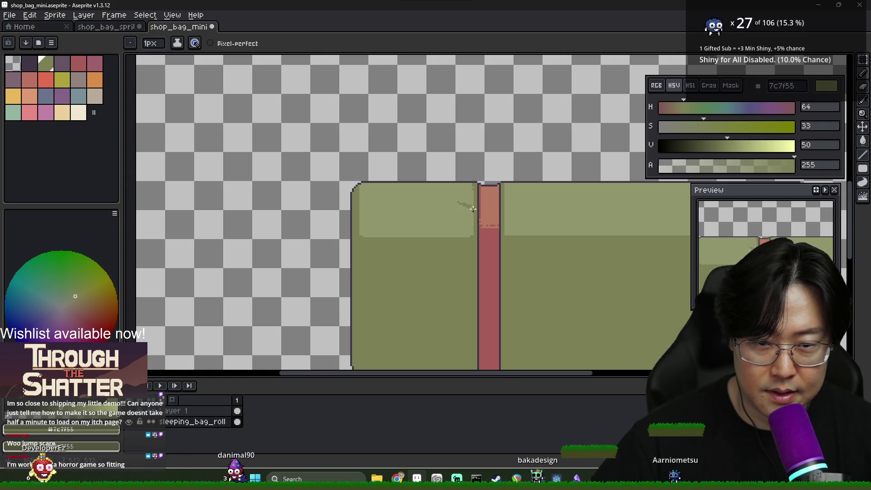
{"action": "scroll", "coordinate": [472, 208], "scroll_direction": "up", "scroll_amount": 2}
{"action": "scroll", "coordinate": [475, 198], "scroll_direction": "down", "scroll_amount": 4}
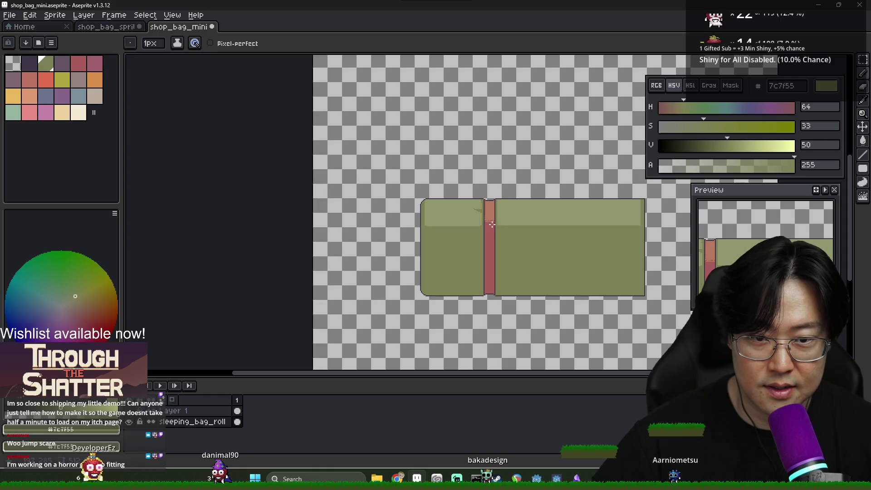
{"action": "scroll", "coordinate": [483, 200], "scroll_direction": "up", "scroll_amount": 4}
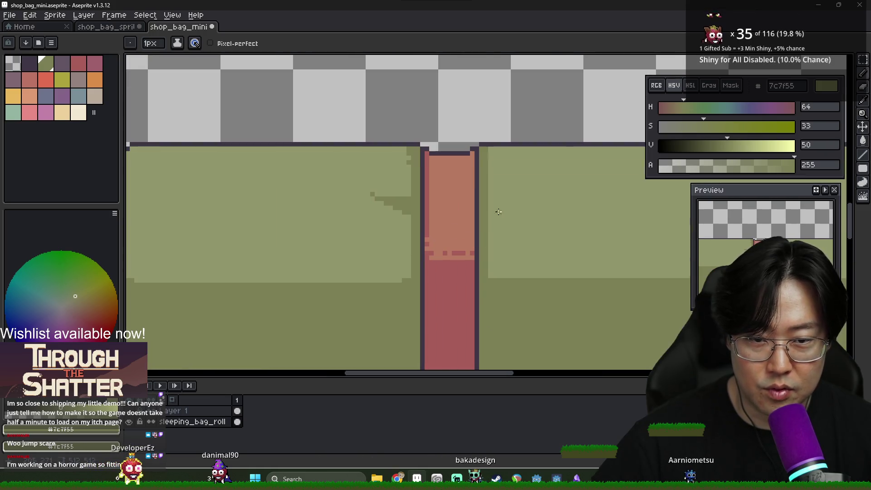
{"action": "key", "text": "g"}
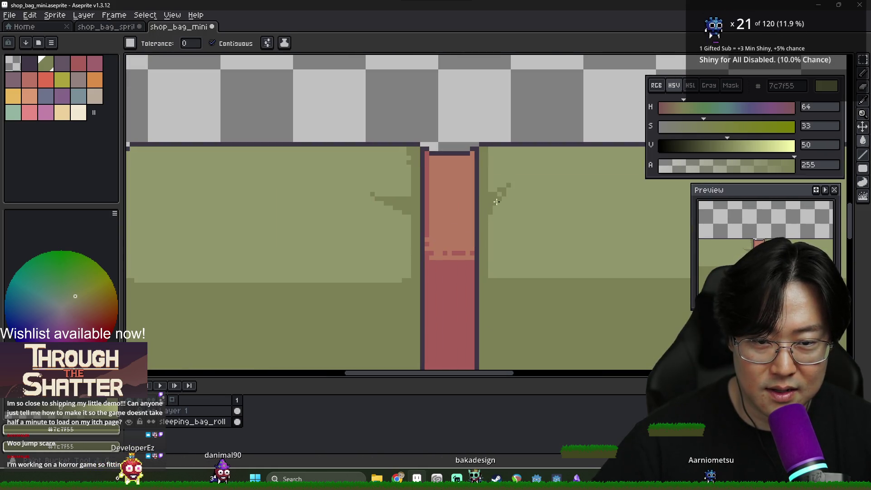
Undo a trial fill, erase top-edge outline pixels, and add a 3f3645 pixel at the strap's top-right
{"action": "left_click", "coordinate": [492, 148]}
{"action": "key", "text": "ctrl+z"}
{"action": "key", "text": "e"}
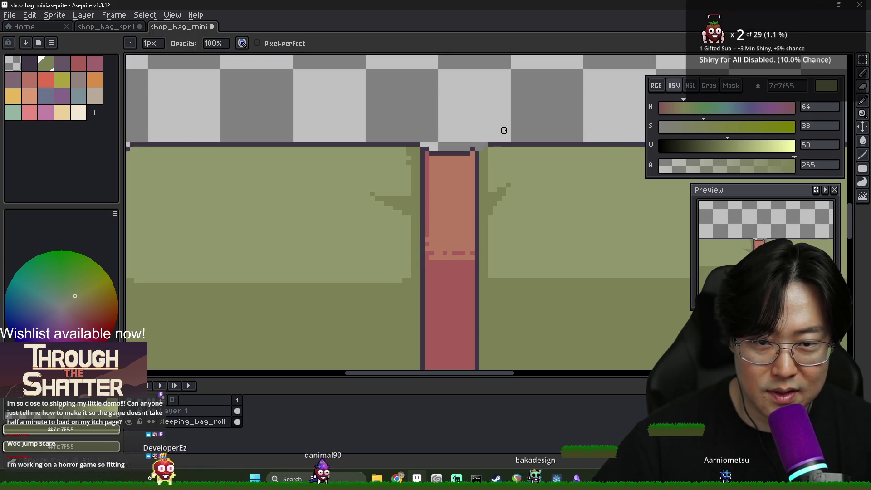
{"action": "left_click_drag", "start_coordinate": [424, 146], "coordinate": [398, 145]}
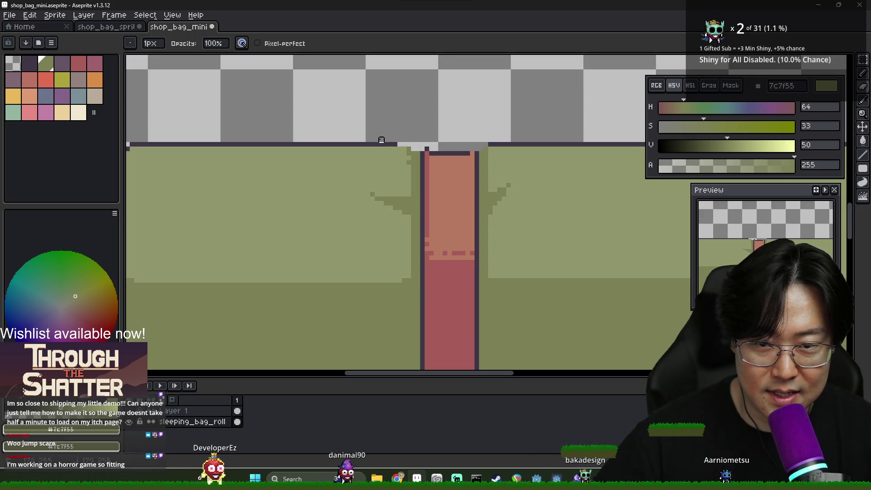
{"action": "key", "text": "b"}
{"action": "left_click", "coordinate": [477, 151], "text": "alt"}
{"action": "scroll", "coordinate": [472, 149], "scroll_direction": "up", "scroll_amount": 1}
{"action": "left_click", "coordinate": [480, 149]}
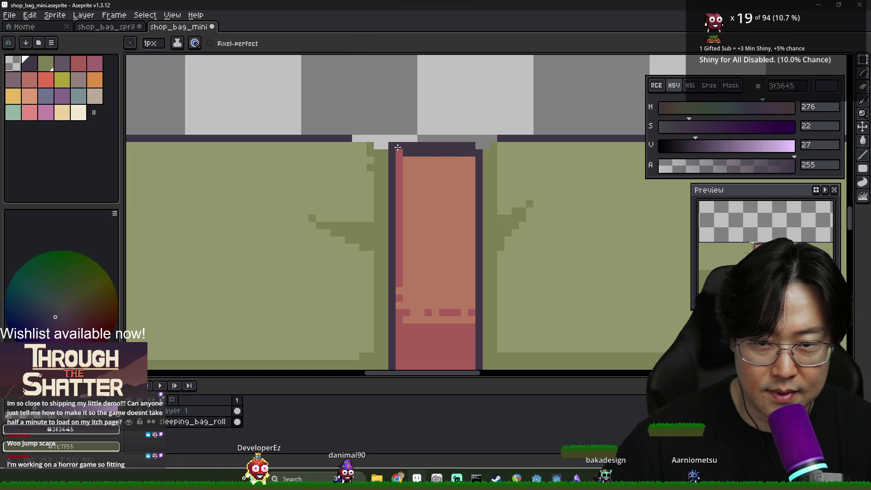
Paint a pink b87a61 row across the strap top and outline its edges in 3f3645
{"action": "left_click", "coordinate": [418, 161], "text": "alt"}
{"action": "left_click_drag", "start_coordinate": [405, 152], "coordinate": [465, 152]}
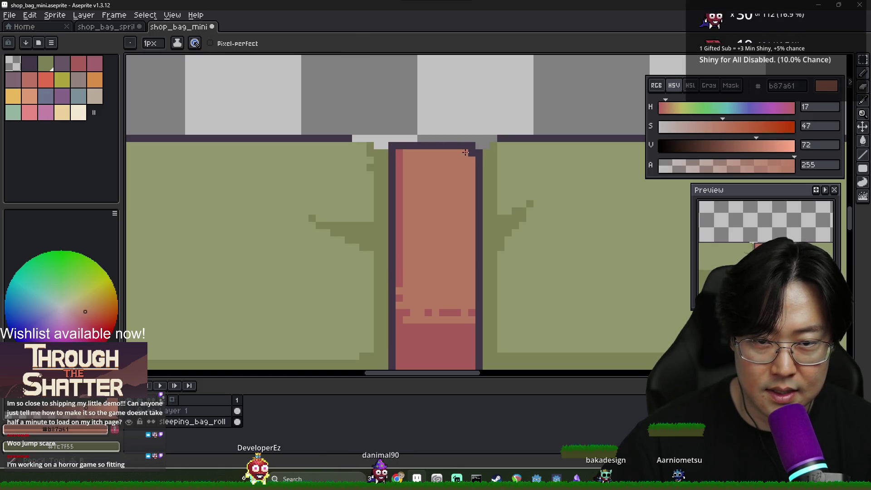
{"action": "left_click", "coordinate": [399, 146], "text": "alt"}
{"action": "left_click", "coordinate": [487, 145]}
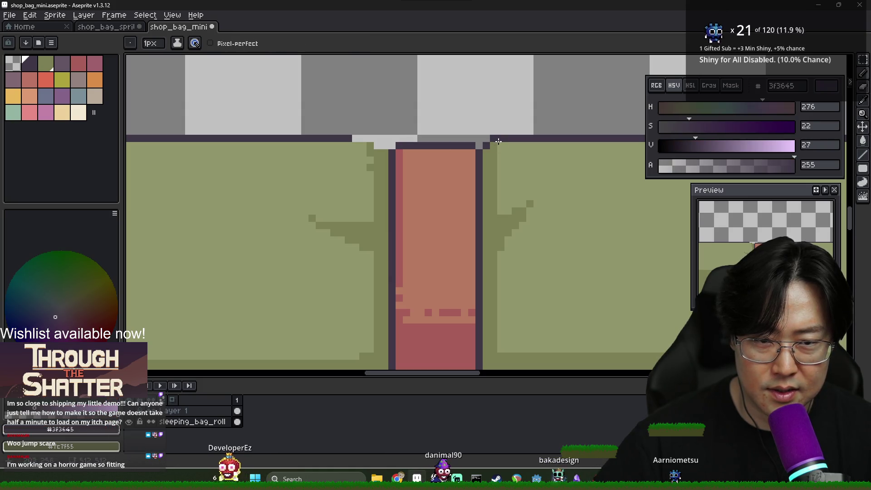
{"action": "left_click", "coordinate": [501, 145]}
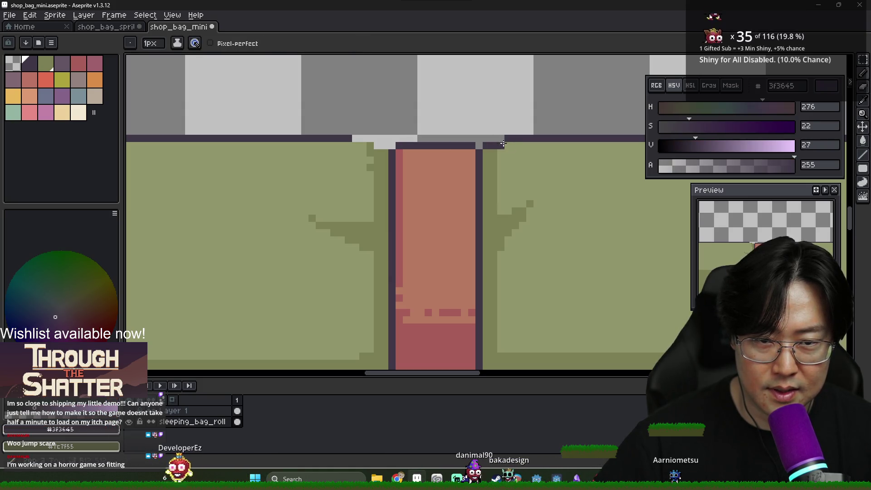
{"action": "mouse_move", "coordinate": [386, 145]}
{"action": "left_mouse_down"}
{"action": "mouse_move", "coordinate": [371, 145]}
{"action": "mouse_move", "coordinate": [420, 164]}
{"action": "left_mouse_up"}
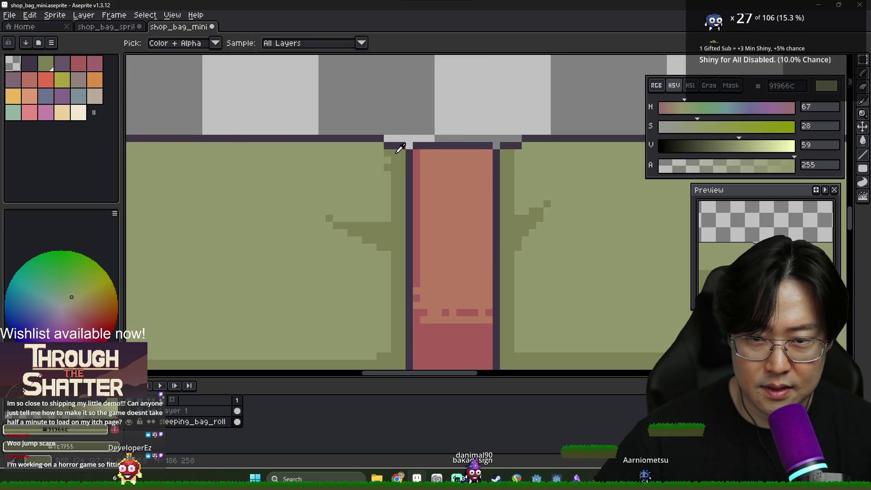
{"action": "left_click", "coordinate": [380, 145], "text": "alt"}
{"action": "scroll", "coordinate": [508, 159], "scroll_direction": "down", "scroll_amount": 4}
{"action": "scroll", "coordinate": [513, 156], "scroll_direction": "up", "scroll_amount": 3}
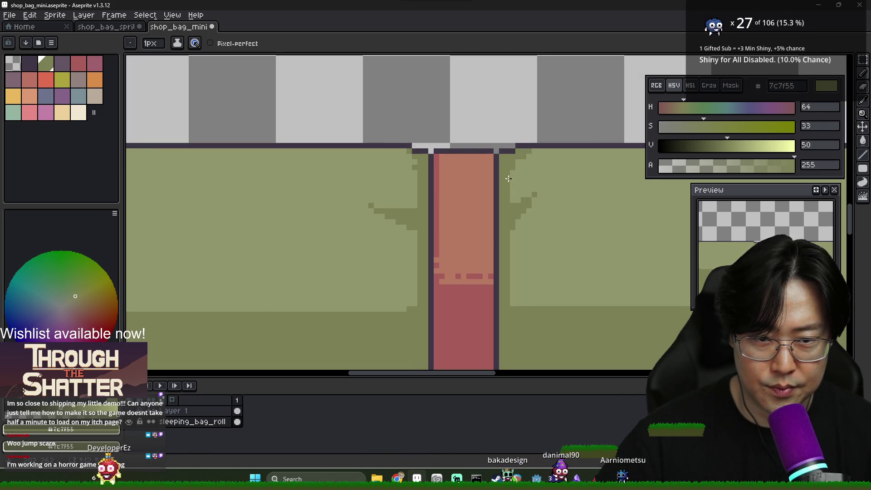
{"action": "scroll", "coordinate": [540, 200], "scroll_direction": "down", "scroll_amount": 2}
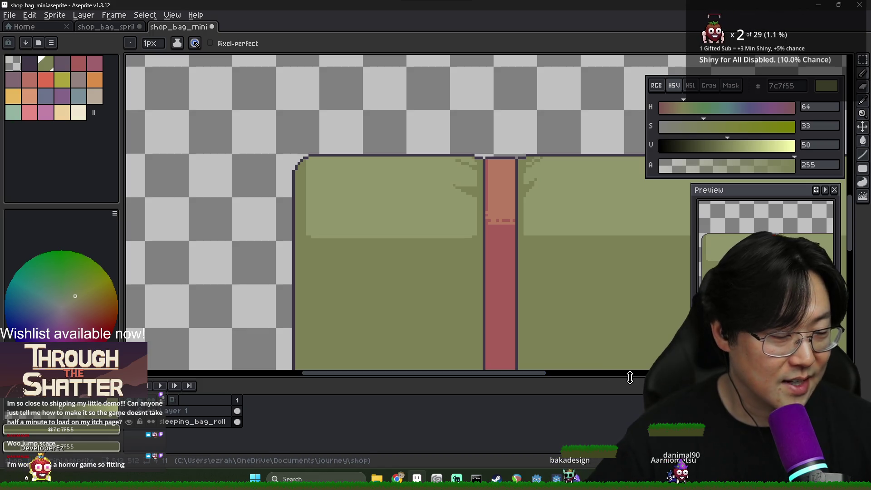
Draw a diagonal crease beside the strap and fill the areas below in darker olive 7c7f55
{"action": "scroll", "coordinate": [539, 203], "scroll_direction": "up", "scroll_amount": 2}
{"action": "key", "text": "alt"}
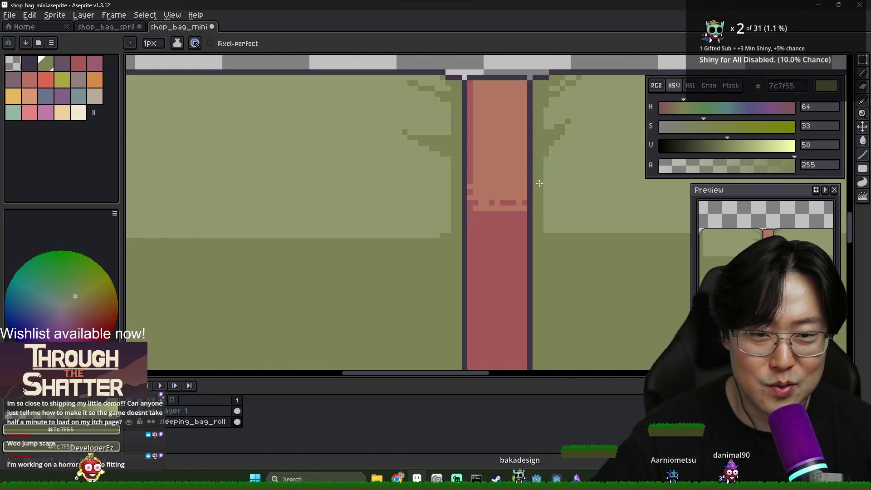
{"action": "left_click", "coordinate": [622, 217], "text": "shift"}
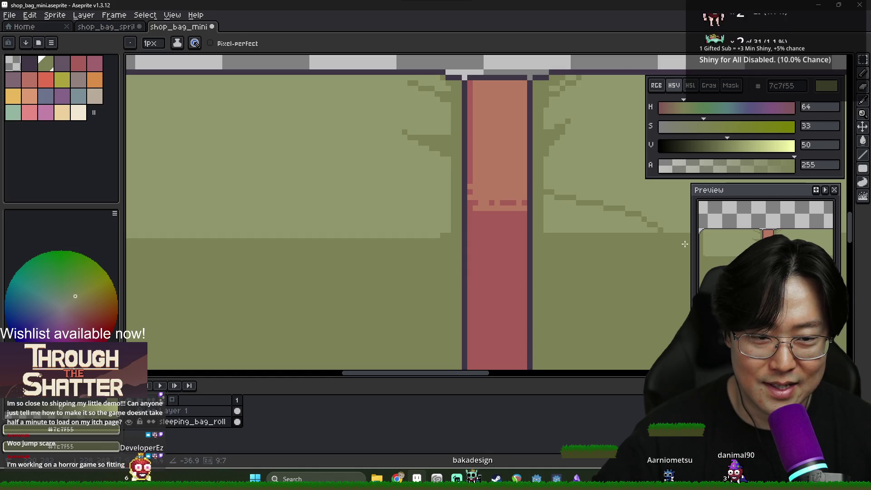
{"action": "key", "text": "g"}
{"action": "left_click", "coordinate": [563, 227]}
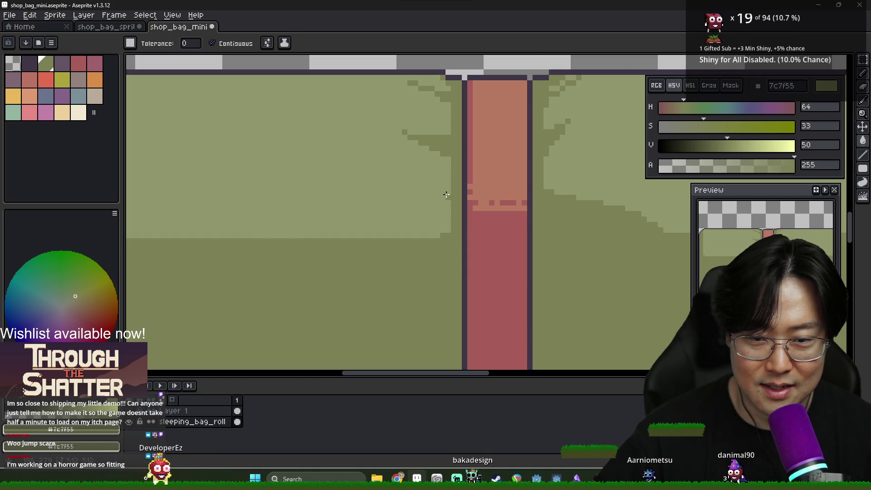
{"action": "key", "text": "g"}
{"action": "left_click", "coordinate": [411, 225]}
{"action": "scroll", "coordinate": [411, 225], "scroll_direction": "down", "scroll_amount": 3}
{"action": "scroll", "coordinate": [411, 225], "scroll_direction": "up", "scroll_amount": 3}
{"action": "key", "text": "alt"}
{"action": "left_click", "coordinate": [243, 233]}
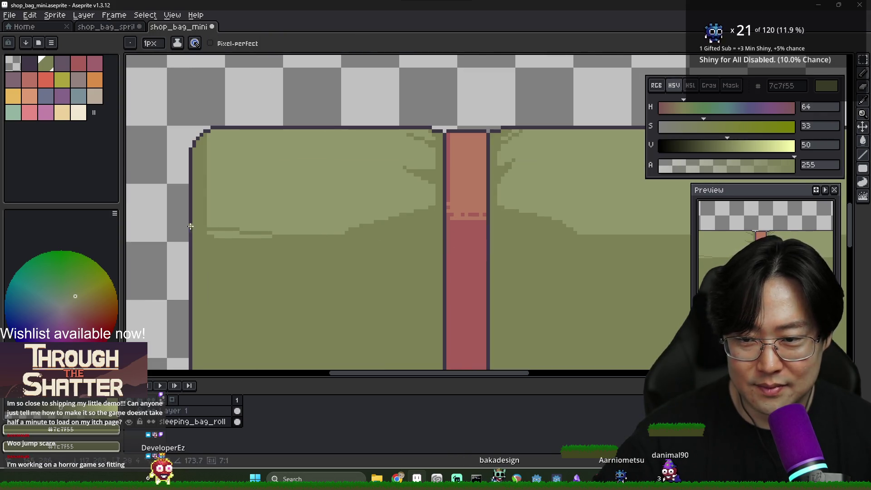
Try a dark line beneath the light band, then undo it
{"action": "scroll", "coordinate": [605, 253], "scroll_direction": "down", "scroll_amount": 1}
{"action": "scroll", "coordinate": [525, 258], "scroll_direction": "right", "scroll_amount": 2}
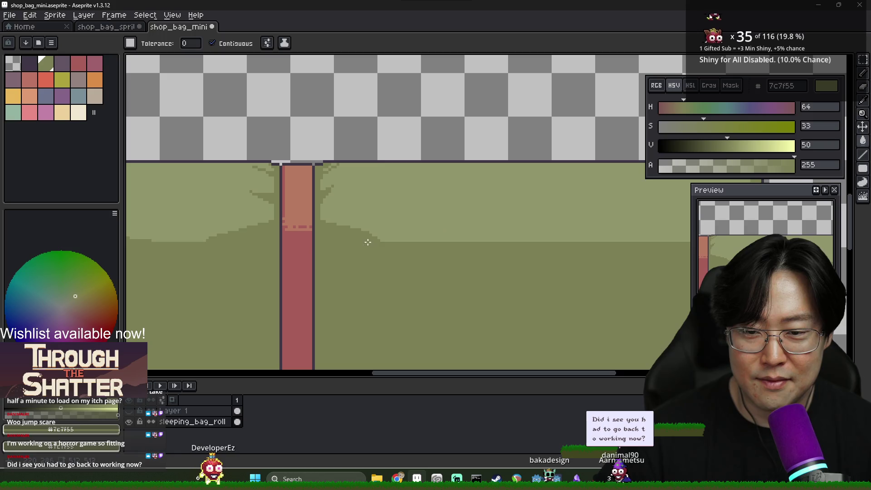
{"action": "key", "text": "b"}
{"action": "left_click_drag", "start_coordinate": [379, 236], "coordinate": [623, 235]}
{"action": "scroll", "coordinate": [665, 238], "scroll_direction": "right", "scroll_amount": 3}
{"action": "left_click", "coordinate": [540, 250], "text": "shift"}
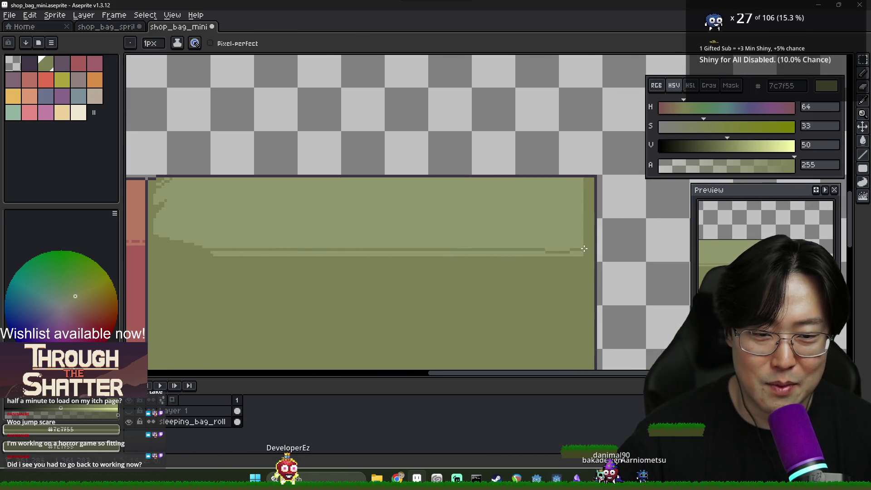
{"action": "key", "text": "ctrl+z"}
{"action": "scroll", "coordinate": [333, 254], "scroll_direction": "down", "scroll_amount": 2}
{"action": "scroll", "coordinate": [440, 257], "scroll_direction": "up", "scroll_amount": 2}
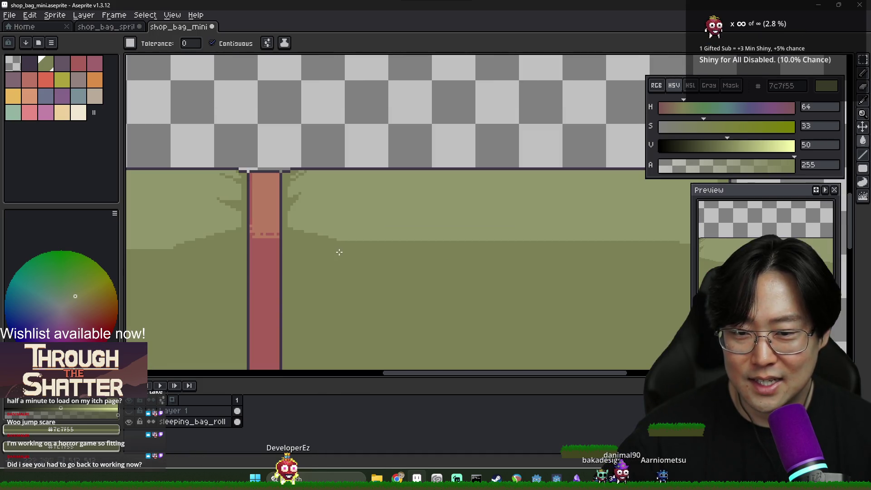
Eyedrop the light band green and the darker olive from the canvas
{"action": "left_click", "coordinate": [316, 233], "text": "alt"}
{"action": "key", "text": "b"}
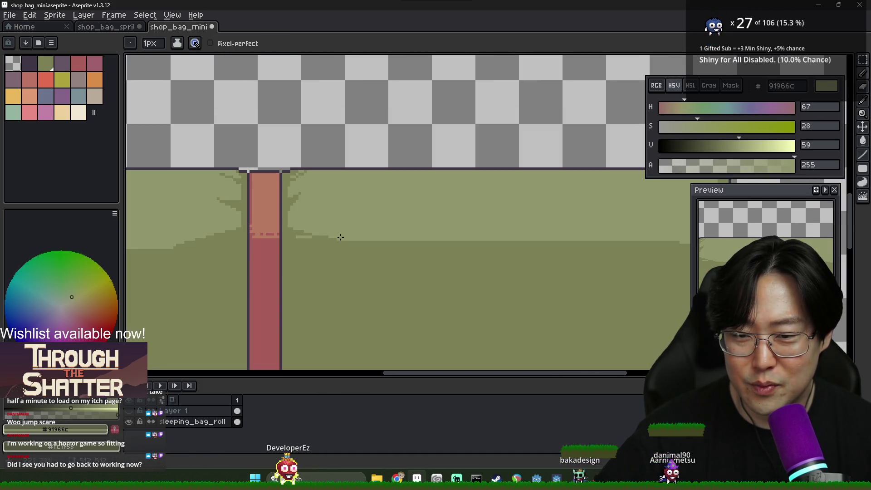
{"action": "key", "text": "alt"}
{"action": "left_click", "coordinate": [306, 245], "text": "alt"}
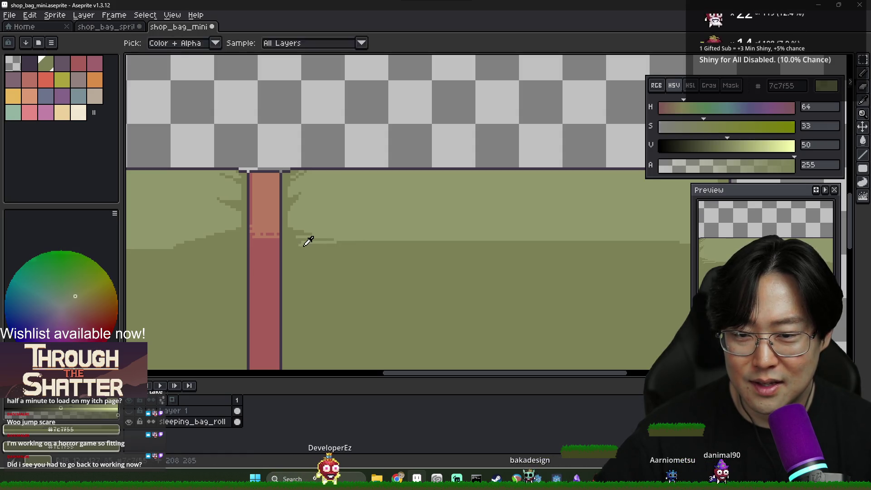
{"action": "scroll", "coordinate": [359, 249], "scroll_direction": "down", "scroll_amount": 2}
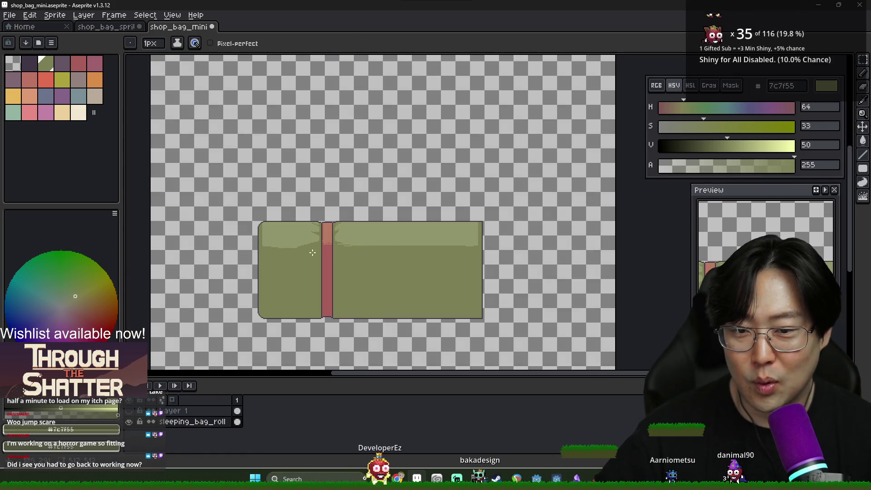
{"action": "scroll", "coordinate": [319, 252], "scroll_direction": "up", "scroll_amount": 2}
{"action": "left_click", "coordinate": [320, 227], "text": "alt"}
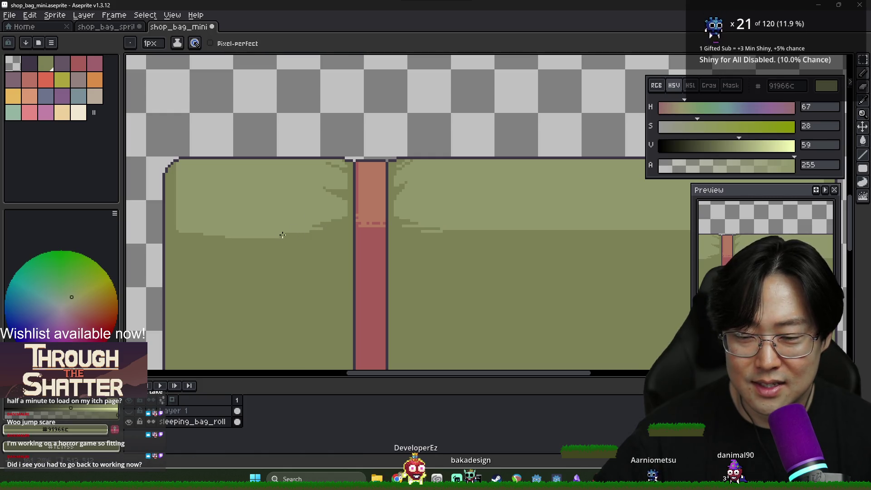
Undo the last change to the bag's light band
{"action": "scroll", "coordinate": [305, 232], "scroll_direction": "down", "scroll_amount": 2}
{"action": "scroll", "coordinate": [296, 244], "scroll_direction": "up", "scroll_amount": 2}
{"action": "left_click", "coordinate": [241, 243], "text": "alt"}
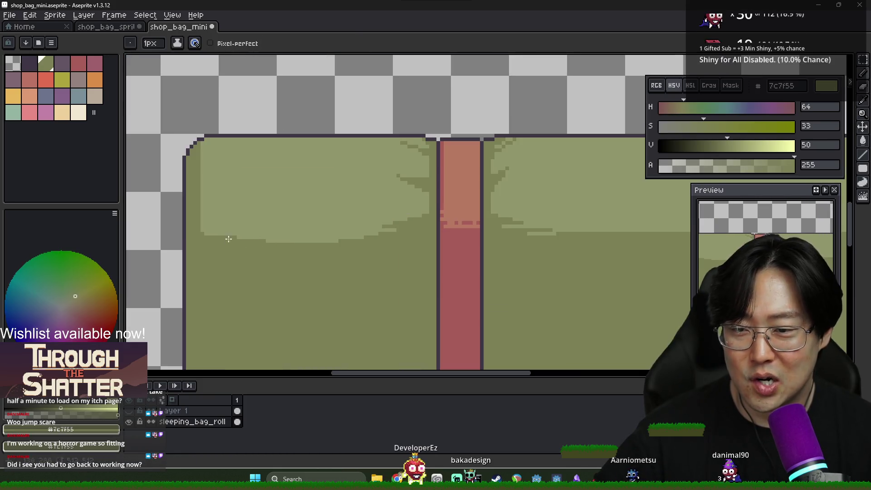
{"action": "key", "text": "ctrl+z"}
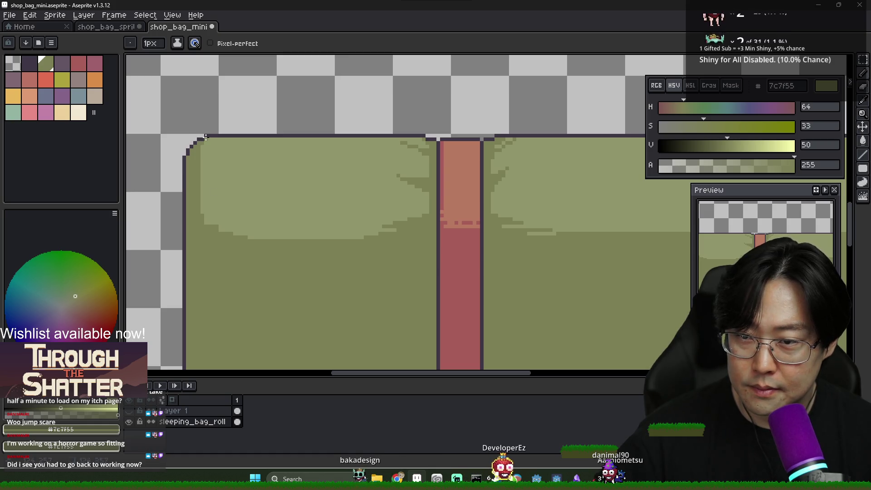
Sample the bag's olive and outline colours, ending on the lighter olive 91966c
{"action": "left_click", "coordinate": [202, 150], "text": "alt"}
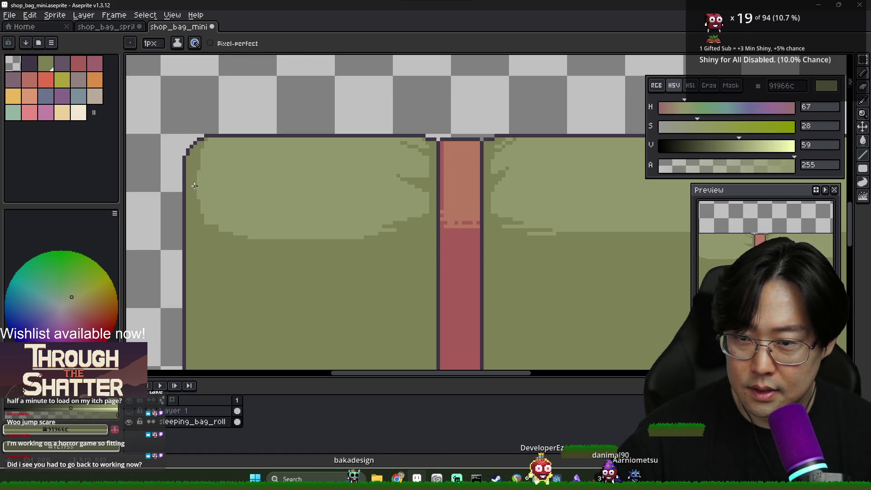
{"action": "left_click", "coordinate": [200, 239], "text": "alt"}
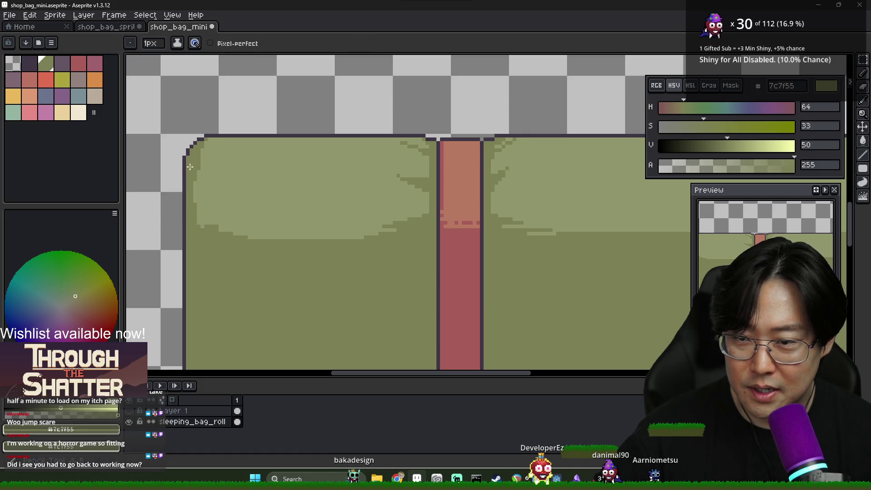
{"action": "left_click", "coordinate": [186, 158], "text": "alt"}
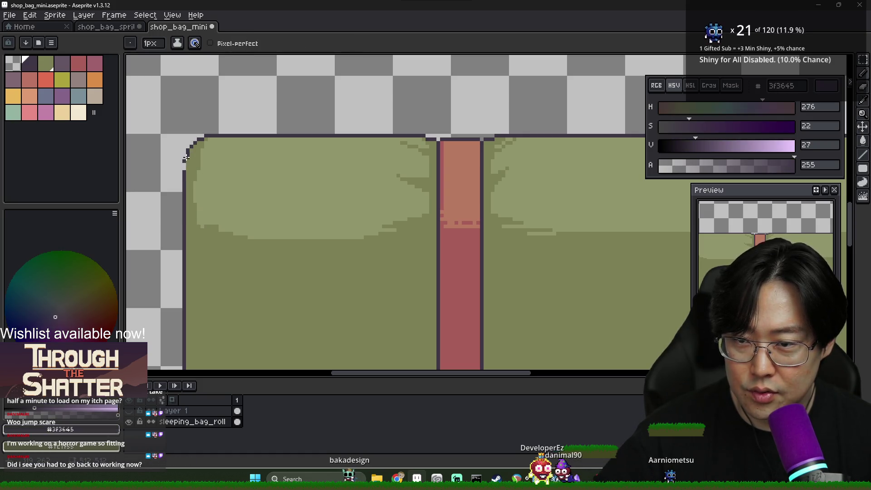
{"action": "scroll", "coordinate": [224, 210], "scroll_direction": "down", "scroll_amount": 2}
{"action": "scroll", "coordinate": [196, 218], "scroll_direction": "up", "scroll_amount": 2}
{"action": "left_click", "coordinate": [213, 228], "text": "alt"}
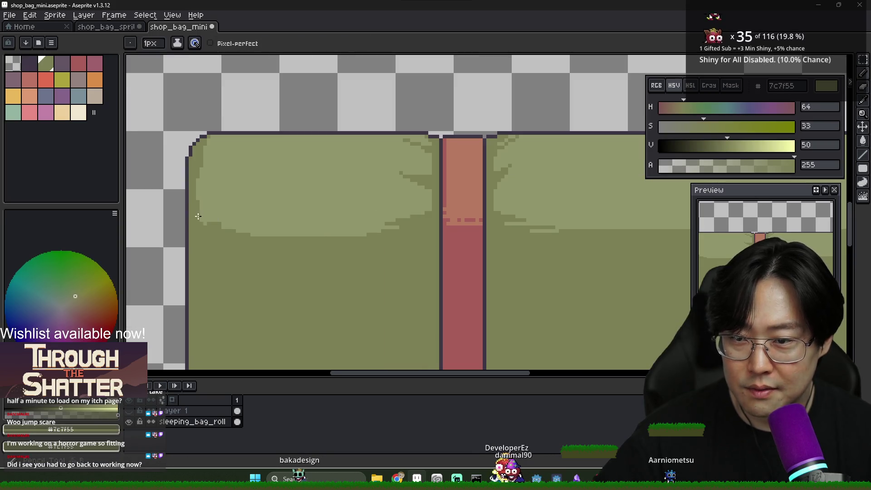
{"action": "scroll", "coordinate": [214, 229], "scroll_direction": "down", "scroll_amount": 2}
{"action": "scroll", "coordinate": [211, 221], "scroll_direction": "up", "scroll_amount": 2}
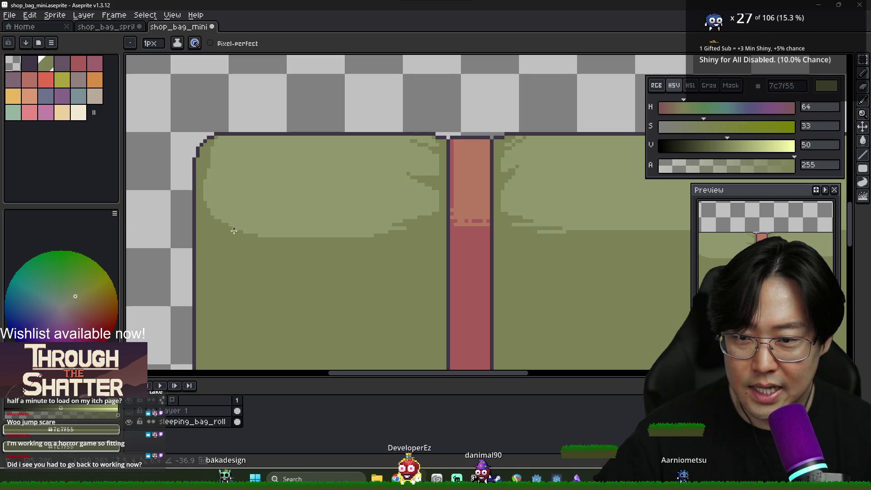
{"action": "scroll", "coordinate": [233, 231], "scroll_direction": "down", "scroll_amount": 2}
{"action": "scroll", "coordinate": [267, 233], "scroll_direction": "up", "scroll_amount": 3}
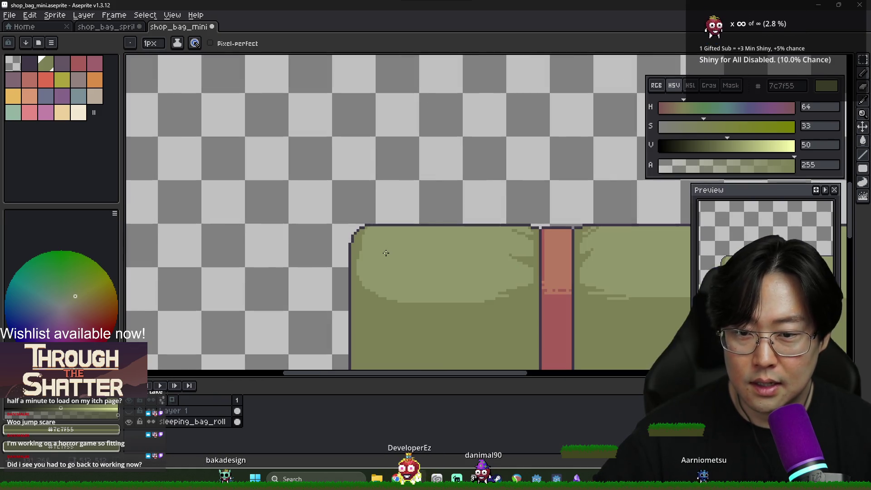
{"action": "left_click", "coordinate": [357, 237], "text": "alt"}
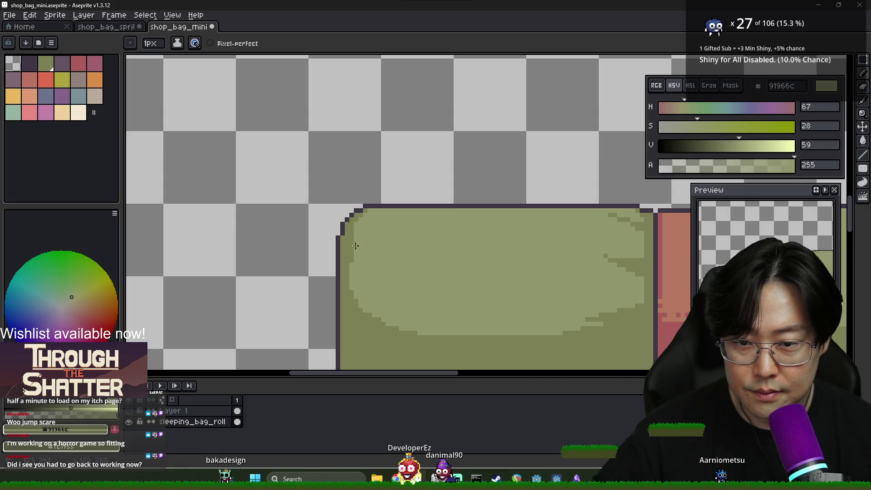
Draw a stepped lighter-olive shading line across the left section and fill the band above it
{"action": "scroll", "coordinate": [353, 259], "scroll_direction": "down", "scroll_amount": 3}
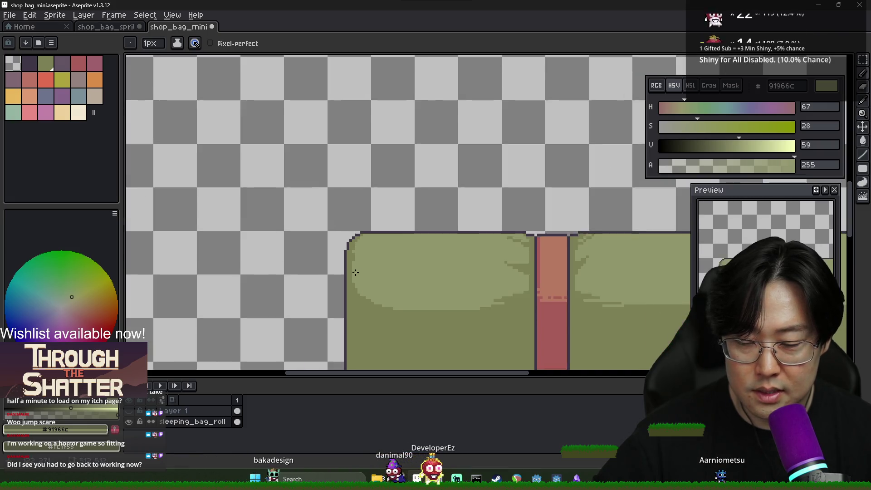
{"action": "scroll", "coordinate": [388, 315], "scroll_direction": "down", "scroll_amount": 2}
{"action": "scroll", "coordinate": [409, 309], "scroll_direction": "up", "scroll_amount": 2}
{"action": "scroll", "coordinate": [436, 300], "scroll_direction": "down", "scroll_amount": 2}
{"action": "scroll", "coordinate": [458, 294], "scroll_direction": "up", "scroll_amount": 1}
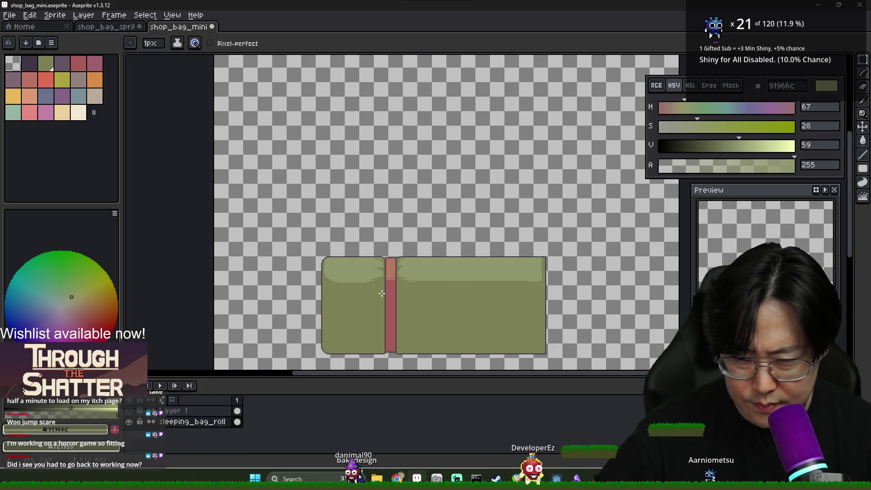
{"action": "scroll", "coordinate": [339, 298], "scroll_direction": "up", "scroll_amount": 2}
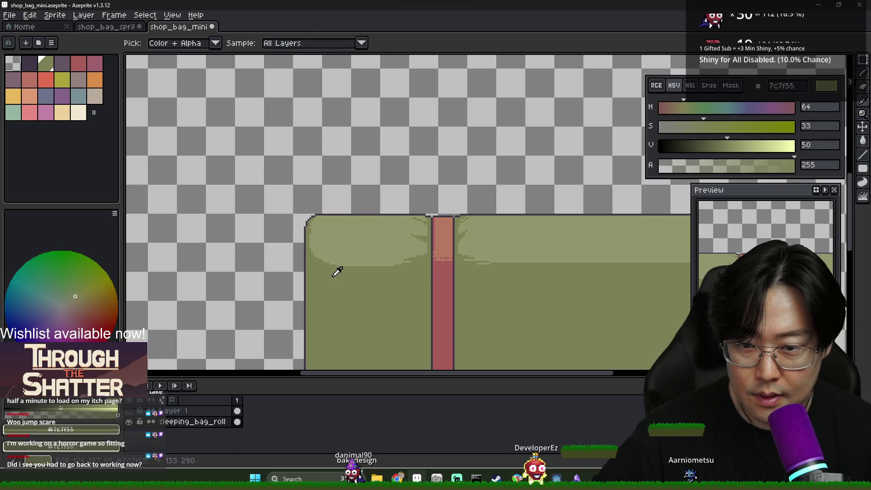
{"action": "scroll", "coordinate": [336, 272], "scroll_direction": "up", "scroll_amount": 2}
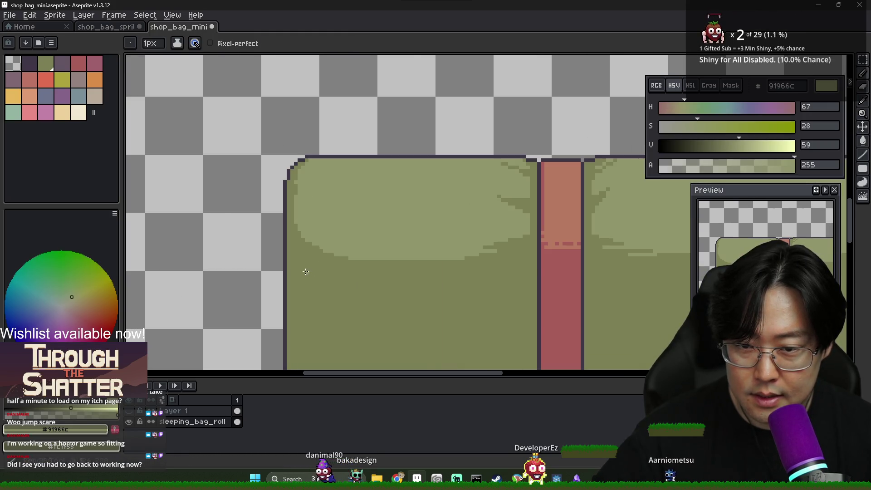
{"action": "left_click_drag", "start_coordinate": [338, 265], "coordinate": [302, 285]}
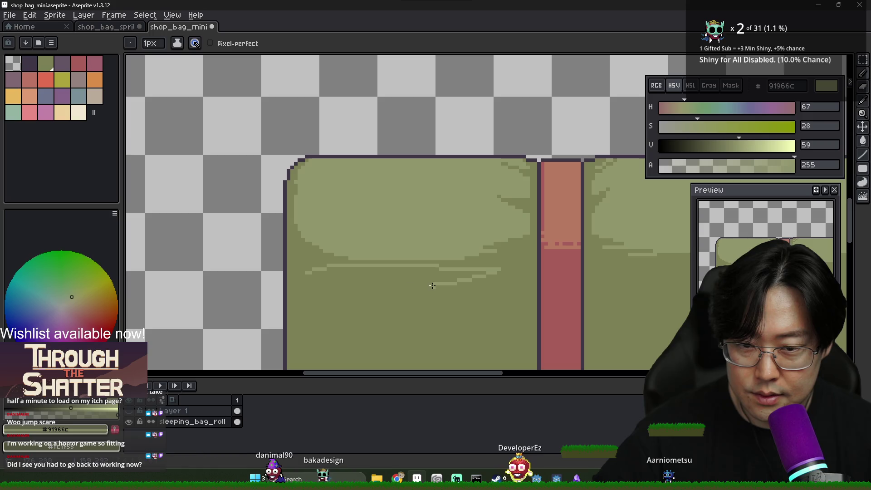
{"action": "key", "text": "g"}
{"action": "left_click", "coordinate": [313, 278]}
Return to the 1px Pencil after the bucket fill
{"action": "scroll", "coordinate": [398, 283], "scroll_direction": "down", "scroll_amount": 2}
{"action": "scroll", "coordinate": [400, 286], "scroll_direction": "up", "scroll_amount": 2}
{"action": "key", "text": "b"}
{"action": "scroll", "coordinate": [411, 286], "scroll_direction": "down", "scroll_amount": 2}
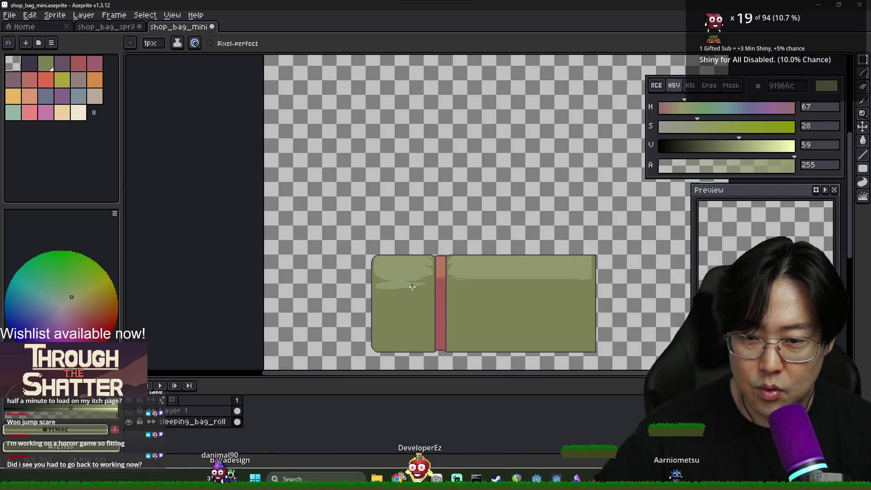
{"action": "scroll", "coordinate": [418, 291], "scroll_direction": "up", "scroll_amount": 2}
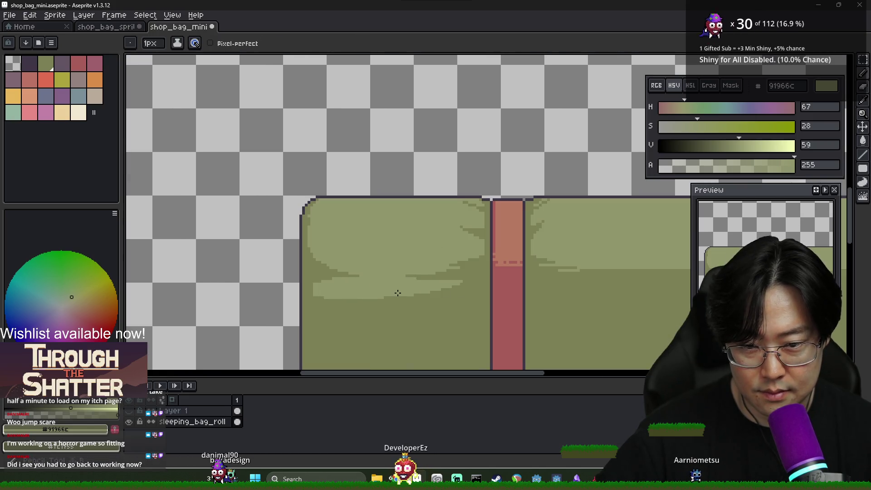
{"action": "scroll", "coordinate": [468, 300], "scroll_direction": "down", "scroll_amount": 1}
{"action": "scroll", "coordinate": [482, 311], "scroll_direction": "down", "scroll_amount": 1}
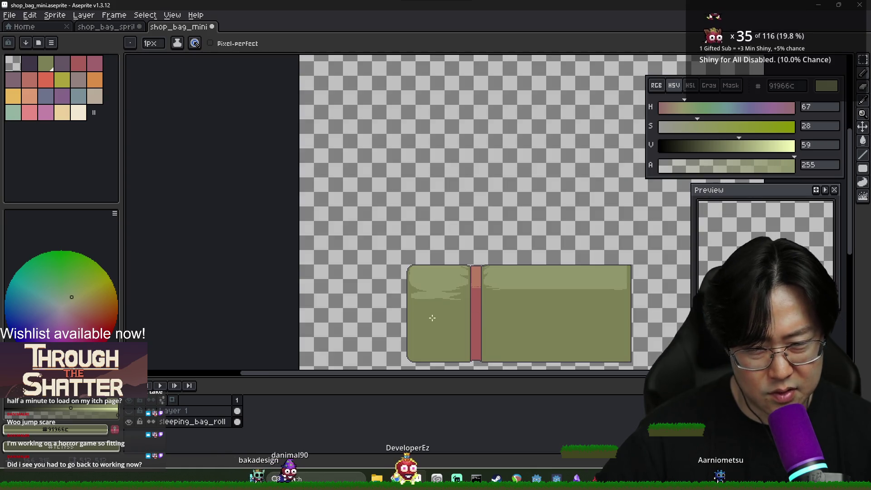
{"action": "scroll", "coordinate": [428, 317], "scroll_direction": "up", "scroll_amount": 1}
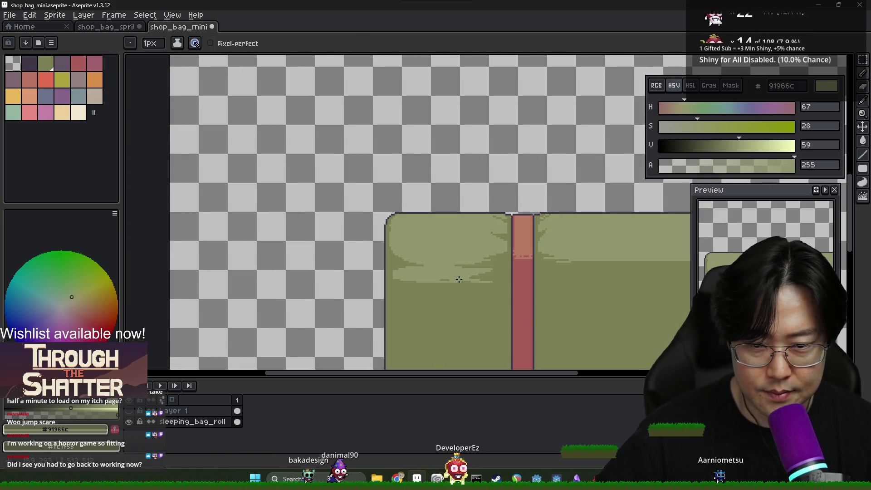
Eyedrop the darker olive, lighter olive, then darker olive again from the bag
{"action": "left_click", "coordinate": [389, 277], "text": "alt"}
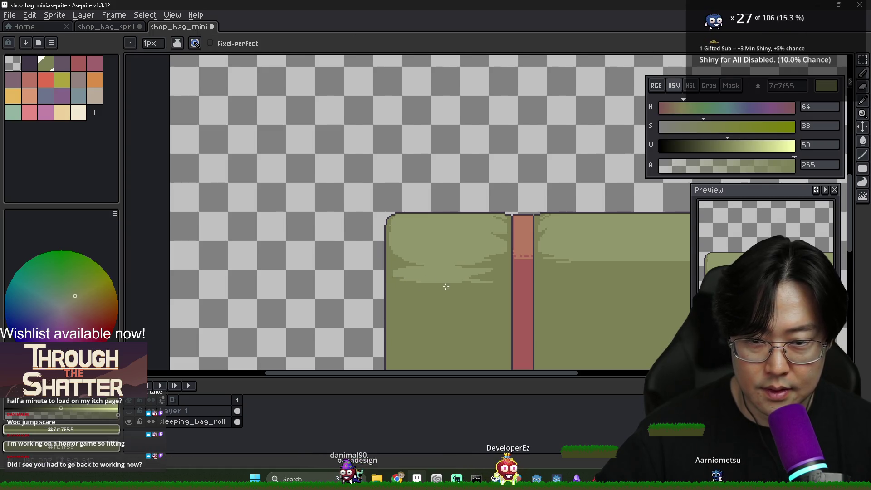
{"action": "scroll", "coordinate": [440, 280], "scroll_direction": "down", "scroll_amount": 1}
{"action": "scroll", "coordinate": [397, 263], "scroll_direction": "up", "scroll_amount": 2}
{"action": "left_click", "coordinate": [397, 262], "text": "alt"}
{"action": "left_click", "coordinate": [391, 240], "text": "alt"}
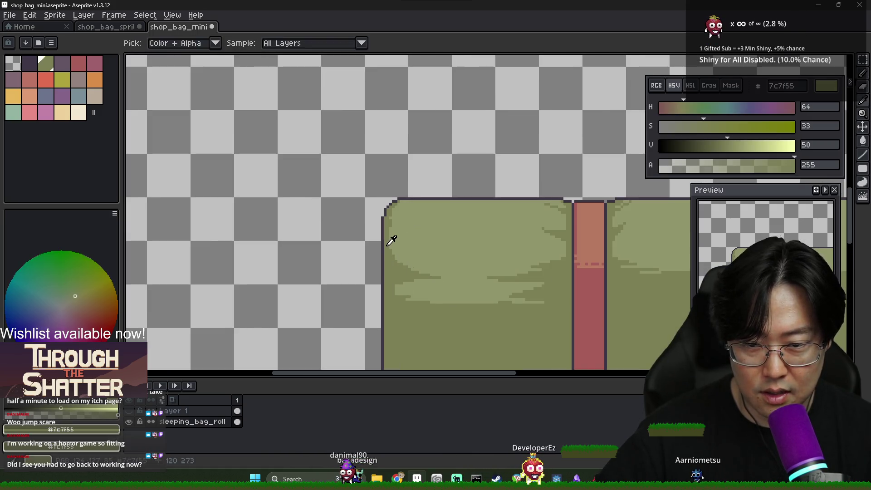
{"action": "scroll", "coordinate": [415, 218], "scroll_direction": "down", "scroll_amount": 3}
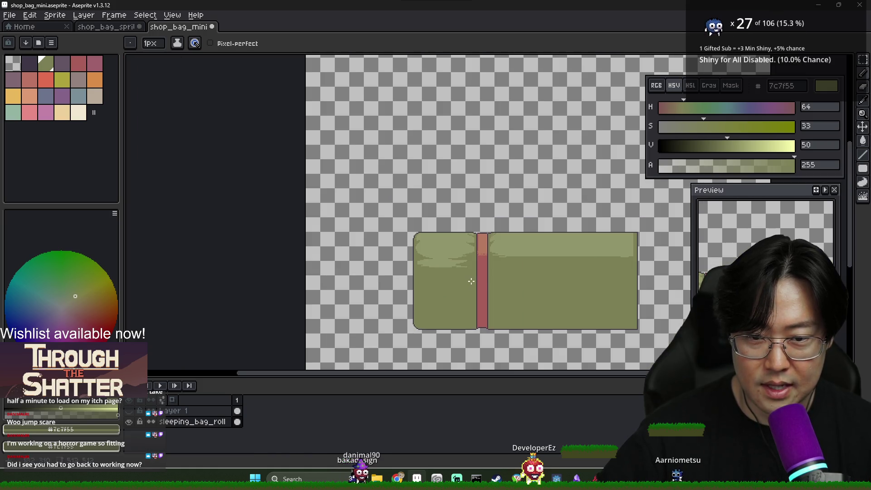
{"action": "scroll", "coordinate": [411, 246], "scroll_direction": "up", "scroll_amount": 2}
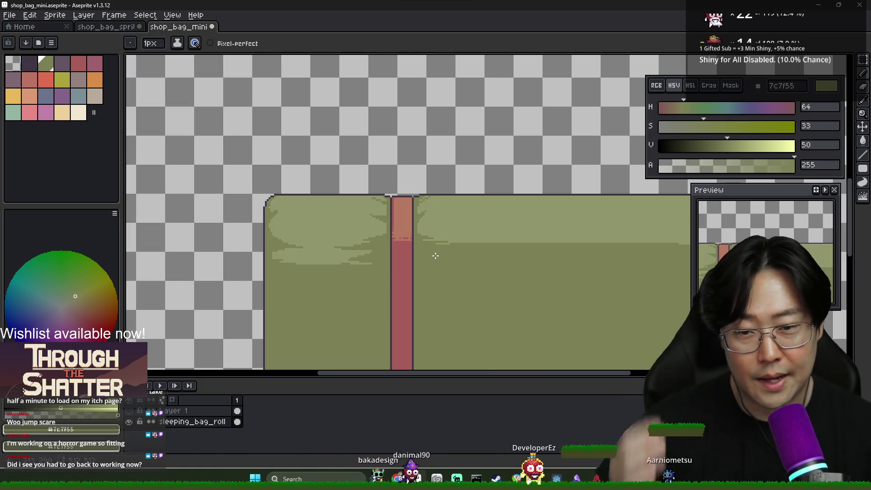
{"action": "scroll", "coordinate": [400, 234], "scroll_direction": "up", "scroll_amount": 1}
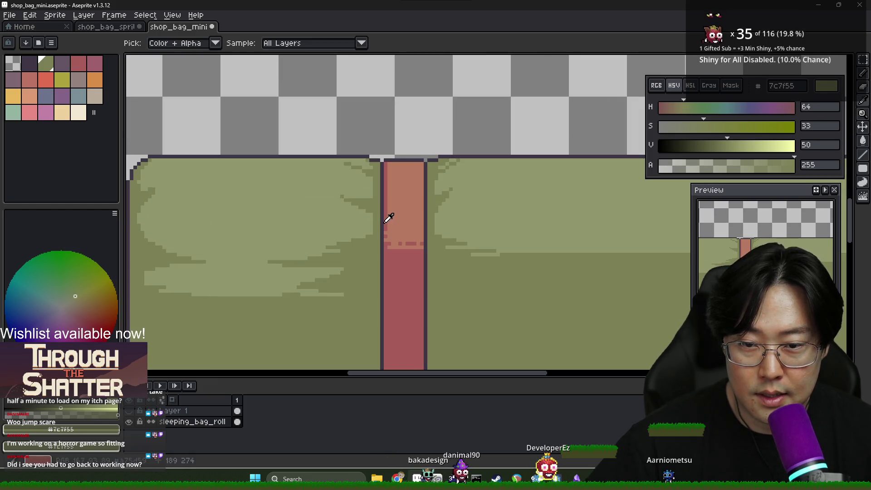
Eyedrop the strap's red a75d59 and salmon b87a61 highlight colours
{"action": "left_click", "coordinate": [384, 230], "text": "alt"}
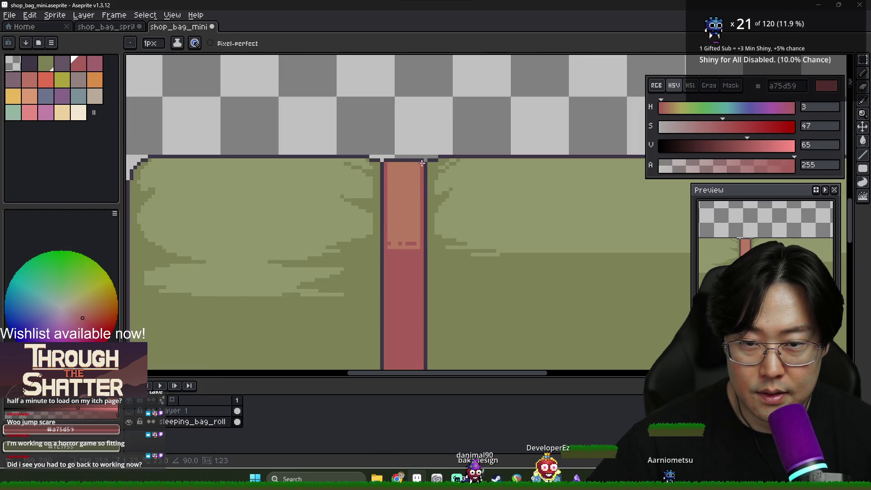
{"action": "left_click", "coordinate": [399, 196], "text": "alt"}
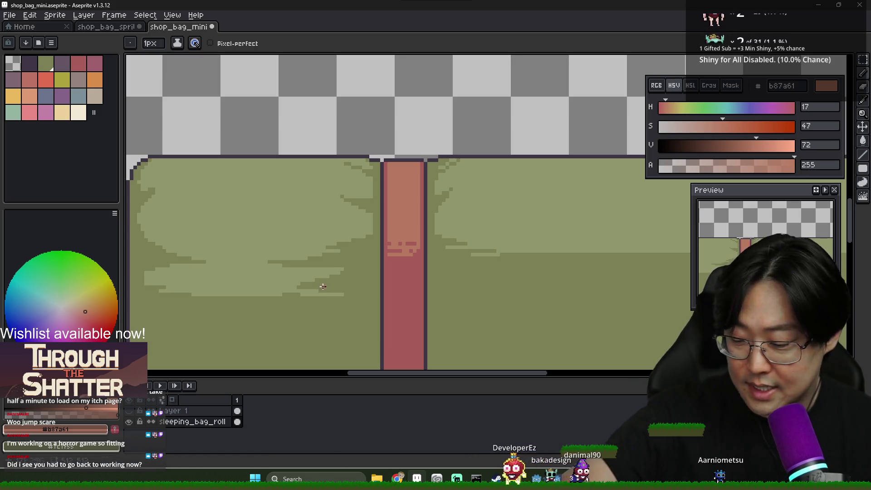
{"action": "scroll", "coordinate": [422, 254], "scroll_direction": "down", "scroll_amount": 5}
{"action": "scroll", "coordinate": [405, 230], "scroll_direction": "up", "scroll_amount": 5}
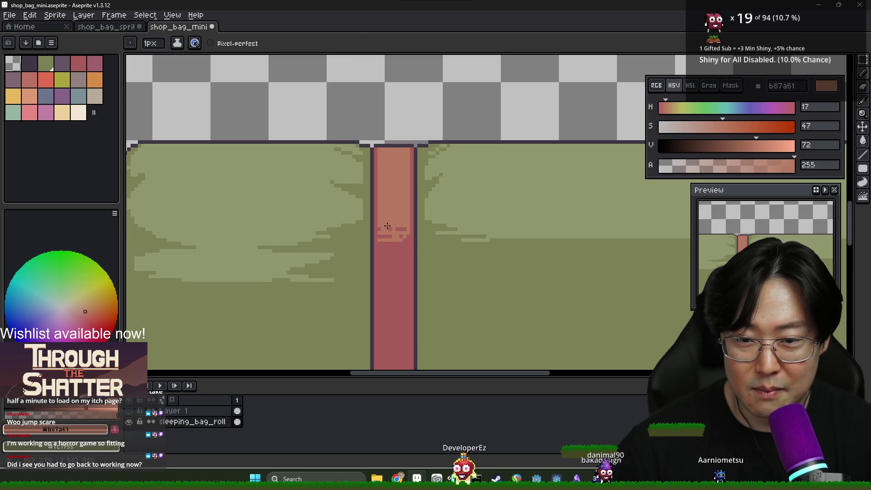
{"action": "left_click", "coordinate": [399, 245], "text": "alt"}
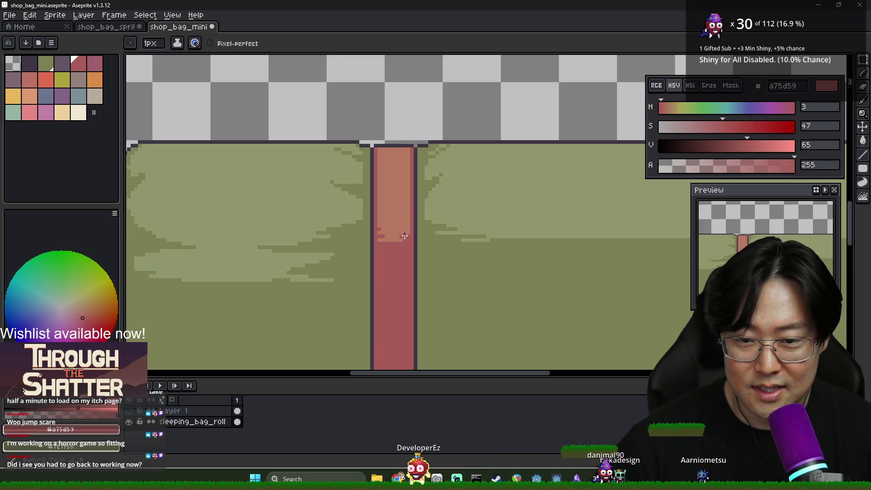
{"action": "scroll", "coordinate": [386, 241], "scroll_direction": "down", "scroll_amount": 1}
{"action": "scroll", "coordinate": [392, 236], "scroll_direction": "up", "scroll_amount": 1}
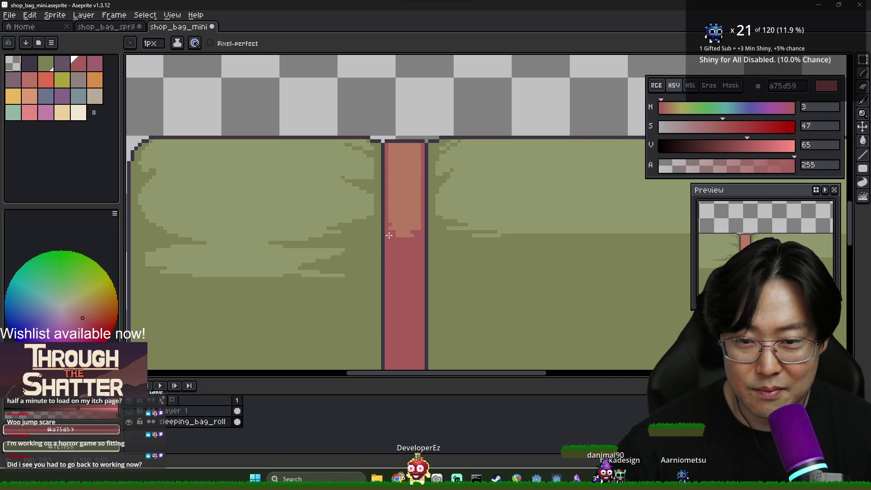
Sample the darker and lighter olive greens from the bag again
{"action": "scroll", "coordinate": [397, 235], "scroll_direction": "down", "scroll_amount": 3}
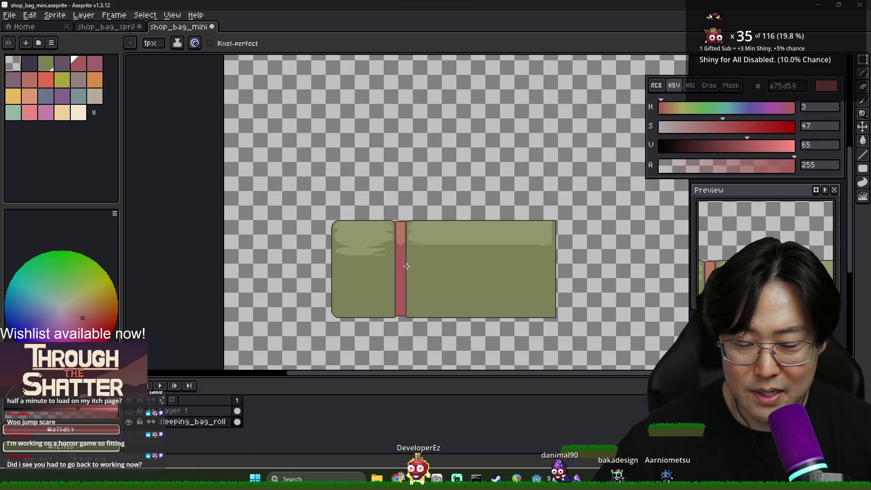
{"action": "scroll", "coordinate": [407, 267], "scroll_direction": "up", "scroll_amount": 3}
{"action": "left_click", "coordinate": [334, 239], "text": "alt"}
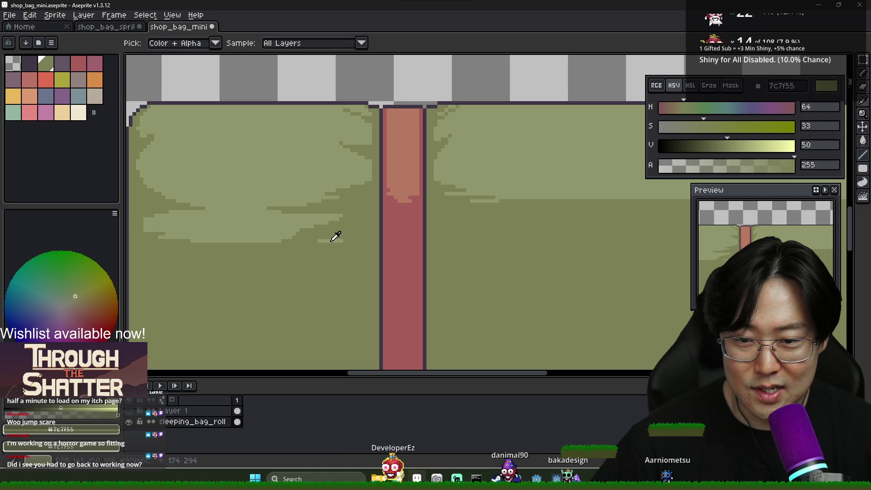
{"action": "left_click", "coordinate": [332, 241], "text": "alt"}
{"action": "scroll", "coordinate": [370, 239], "scroll_direction": "down", "scroll_amount": 1}
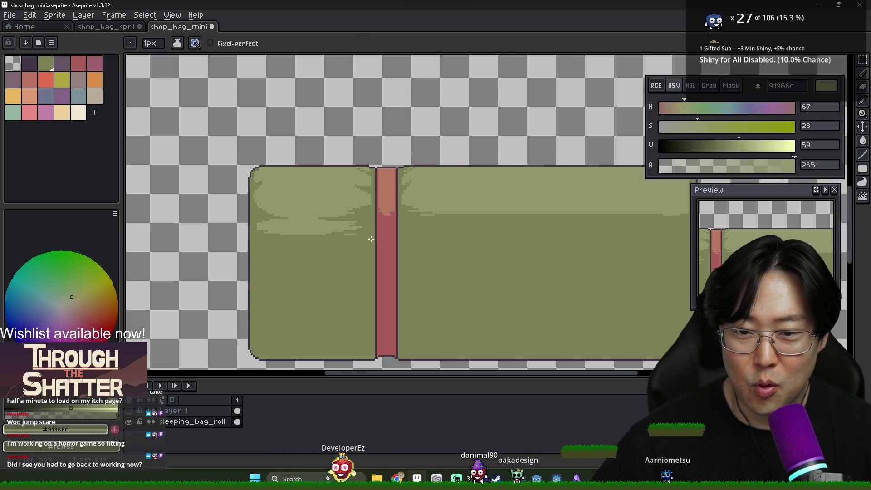
{"action": "scroll", "coordinate": [370, 239], "scroll_direction": "down", "scroll_amount": 2}
{"action": "scroll", "coordinate": [399, 227], "scroll_direction": "up", "scroll_amount": 2}
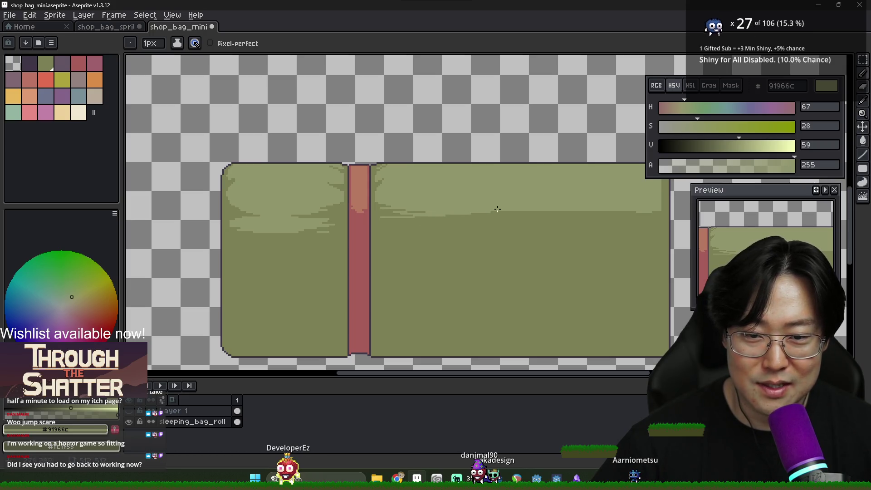
{"action": "scroll", "coordinate": [470, 211], "scroll_direction": "down", "scroll_amount": 3}
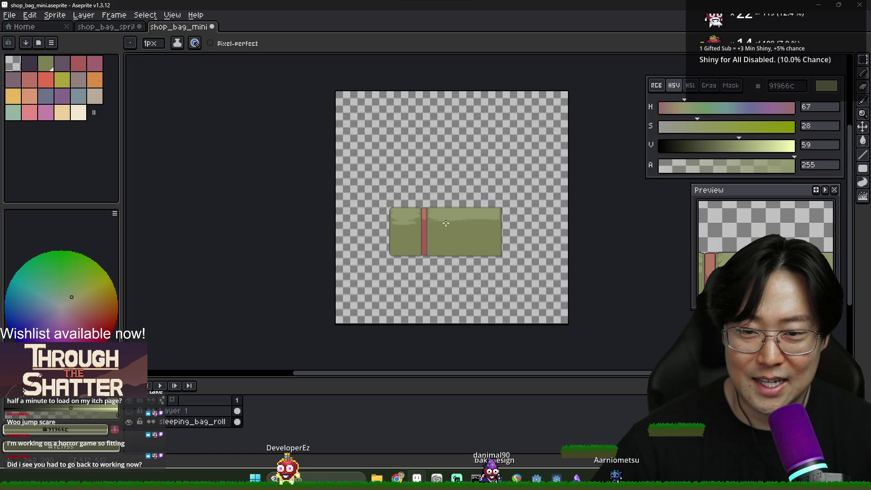
{"action": "scroll", "coordinate": [445, 223], "scroll_direction": "up", "scroll_amount": 2}
Copy the red strap onto the bag's right half and nudge it one pixel left
{"action": "key", "text": "m"}
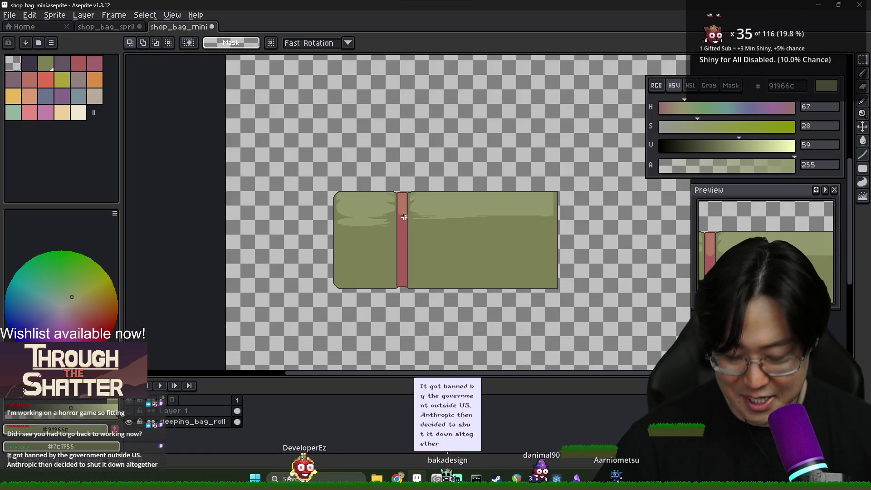
{"action": "left_click_drag", "start_coordinate": [373, 182], "coordinate": [431, 298]}
{"action": "mouse_move", "coordinate": [405, 272]}
{"action": "left_mouse_down"}
{"action": "mouse_move", "coordinate": [513, 270]}
{"action": "mouse_move", "coordinate": [498, 272]}
{"action": "left_mouse_up"}
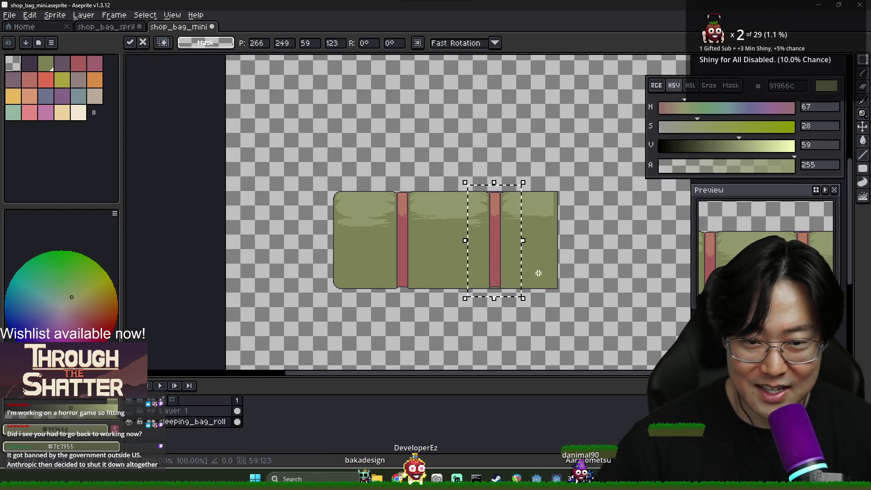
{"action": "left_click", "coordinate": [526, 293]}
{"action": "left_click_drag", "start_coordinate": [507, 261], "coordinate": [500, 258]}
{"action": "key", "text": "Return"}
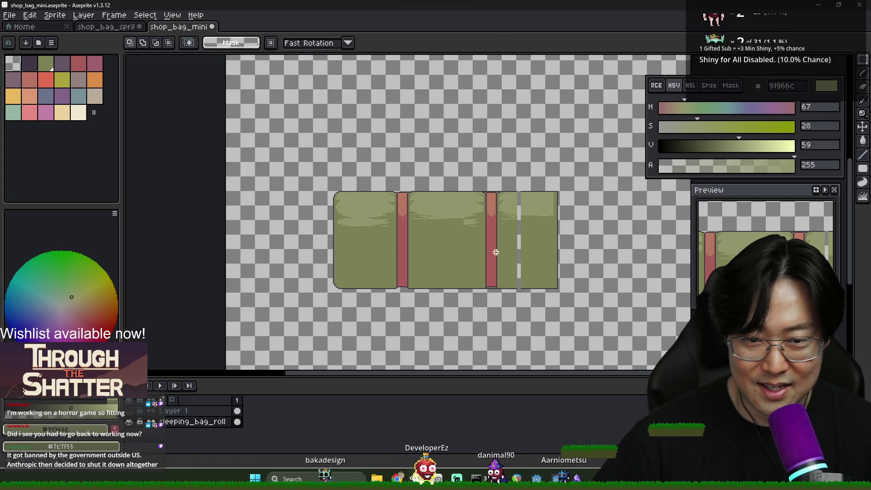
Deselect the strap and revert an accidental green fill
{"action": "scroll", "coordinate": [496, 255], "scroll_direction": "up", "scroll_amount": 2}
{"action": "key", "text": "ctrl+shift+d"}
{"action": "key", "text": "ctrl+d"}
{"action": "scroll", "coordinate": [528, 160], "scroll_direction": "up", "scroll_amount": 2}
{"action": "key", "text": "b"}
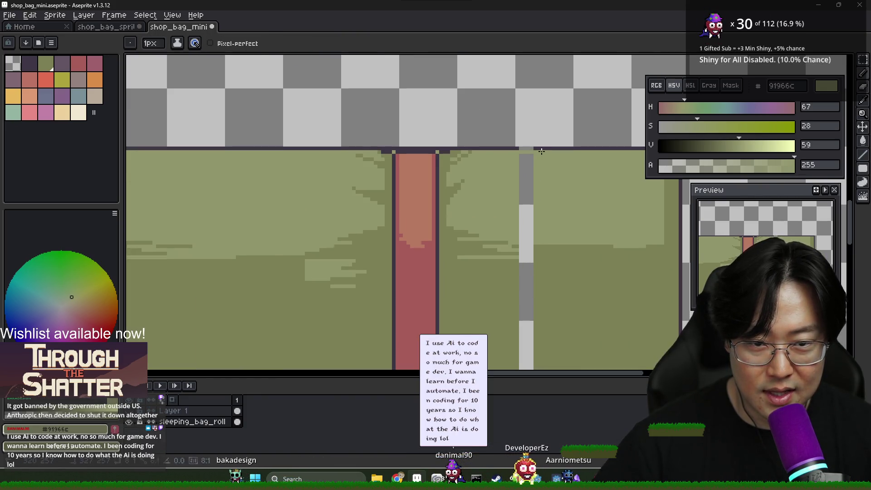
{"action": "key", "text": "g"}
{"action": "left_click", "coordinate": [525, 249]}
{"action": "key", "text": "b"}
{"action": "key", "text": "ctrl+z"}
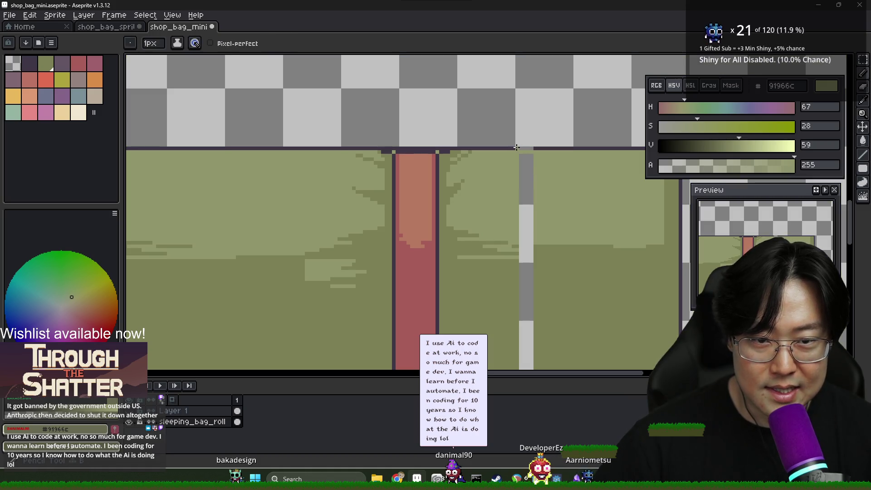
Bucket-fill the grey gap strip with dark green #7c7f55 and light green #91966c
{"action": "left_click", "coordinate": [516, 147], "text": "alt"}
{"action": "scroll", "coordinate": [506, 195], "scroll_direction": "down", "scroll_amount": 2}
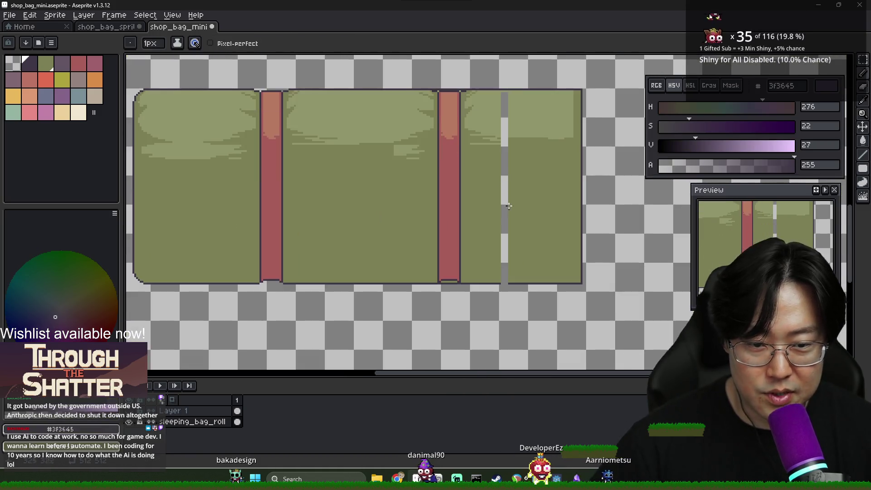
{"action": "scroll", "coordinate": [502, 254], "scroll_direction": "up", "scroll_amount": 2}
{"action": "key", "text": "g"}
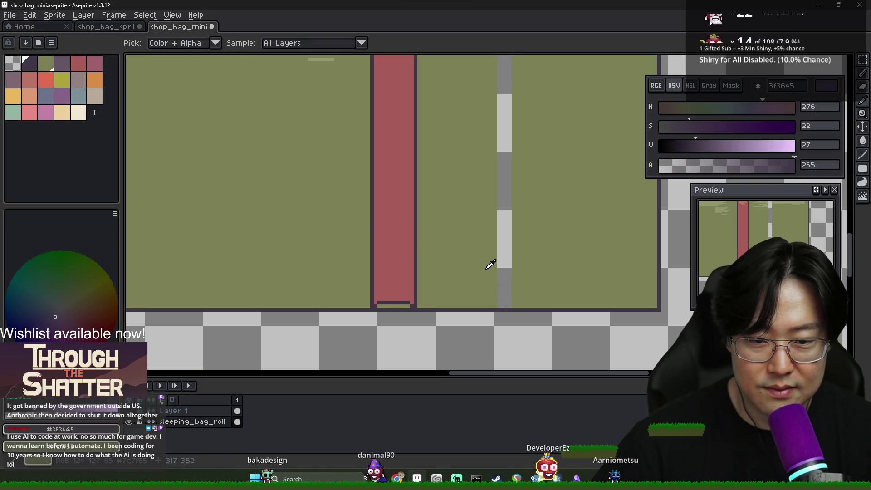
{"action": "left_click", "coordinate": [490, 263], "text": "alt"}
{"action": "left_click", "coordinate": [503, 267]}
{"action": "scroll", "coordinate": [502, 267], "scroll_direction": "down", "scroll_amount": 3}
{"action": "scroll", "coordinate": [503, 155], "scroll_direction": "up", "scroll_amount": 3}
{"action": "left_click", "coordinate": [512, 154], "text": "alt"}
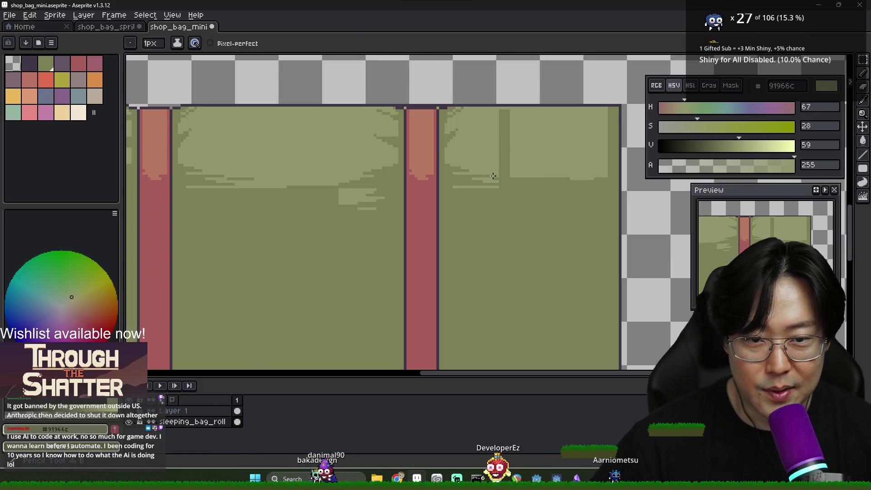
{"action": "left_click", "coordinate": [505, 154]}
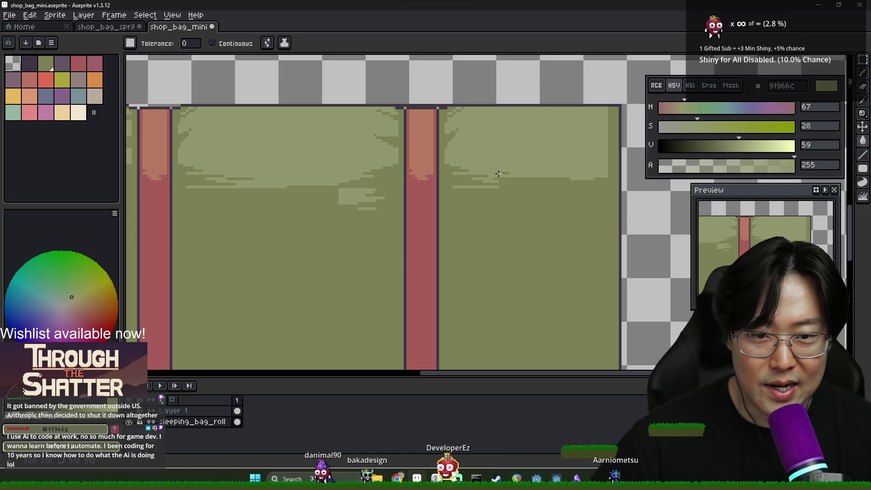
Pencil a light green highlight row and cover stray highlight pixels with dark green
{"action": "key", "text": "b"}
{"action": "left_click_drag", "start_coordinate": [568, 179], "coordinate": [494, 179]}
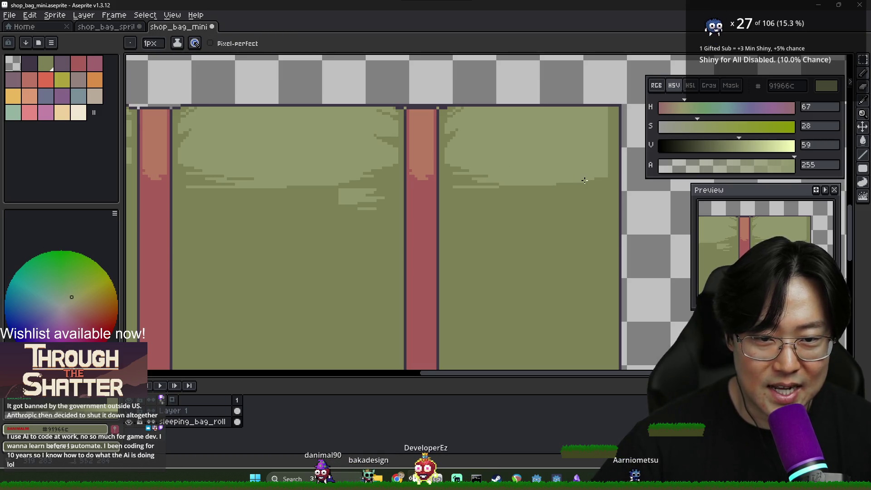
{"action": "left_click", "coordinate": [358, 209], "text": "alt"}
{"action": "left_click_drag", "start_coordinate": [340, 200], "coordinate": [383, 202]}
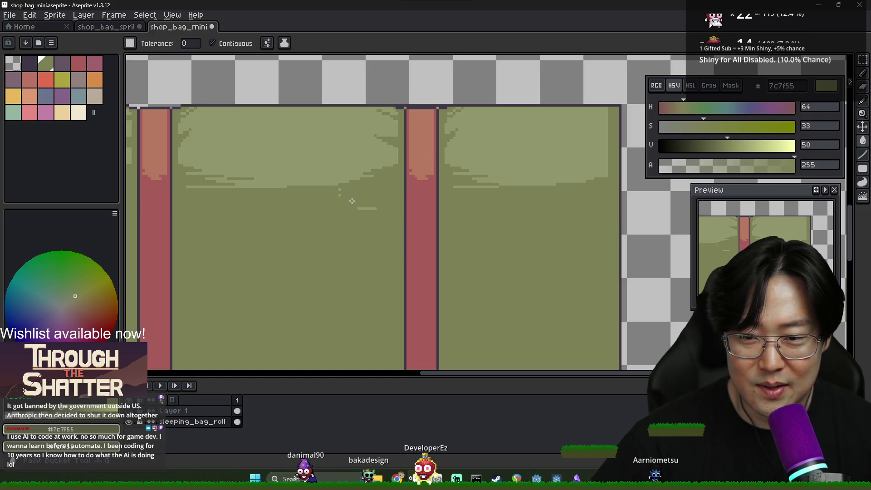
{"action": "scroll", "coordinate": [346, 189], "scroll_direction": "down", "scroll_amount": 2}
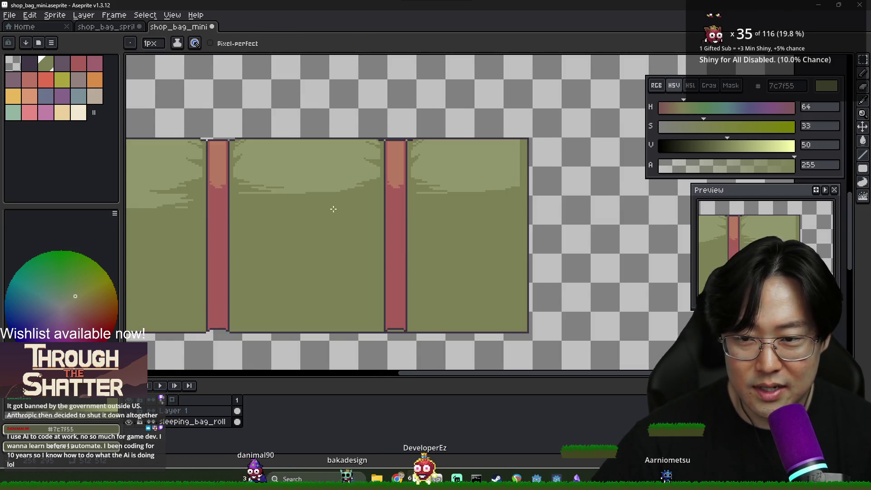
{"action": "scroll", "coordinate": [346, 189], "scroll_direction": "up", "scroll_amount": 1}
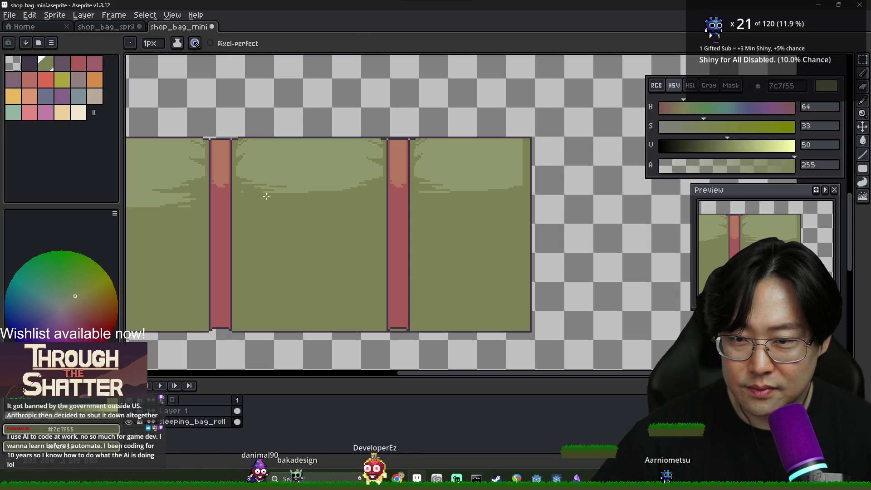
{"action": "scroll", "coordinate": [239, 188], "scroll_direction": "down", "scroll_amount": 3}
{"action": "scroll", "coordinate": [291, 209], "scroll_direction": "up", "scroll_amount": 2}
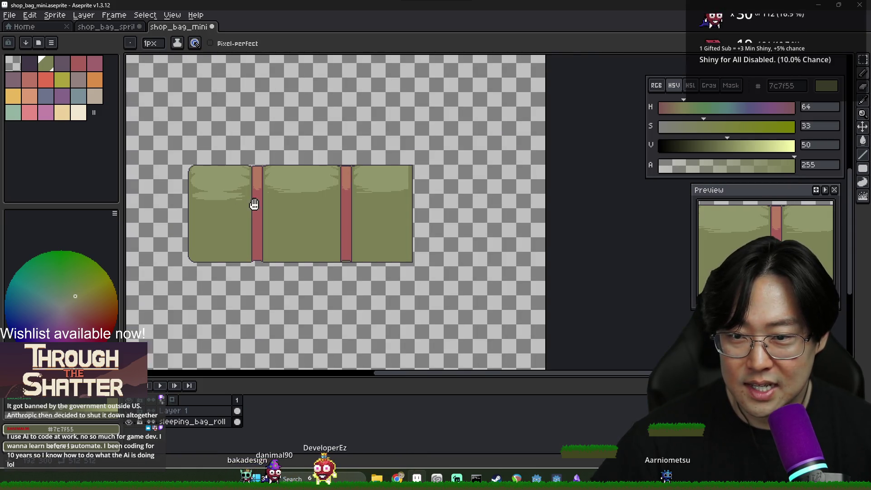
{"action": "scroll", "coordinate": [253, 203], "scroll_direction": "down", "scroll_amount": 2}
{"action": "scroll", "coordinate": [266, 216], "scroll_direction": "up", "scroll_amount": 2}
{"action": "scroll", "coordinate": [267, 217], "scroll_direction": "up", "scroll_amount": 2}
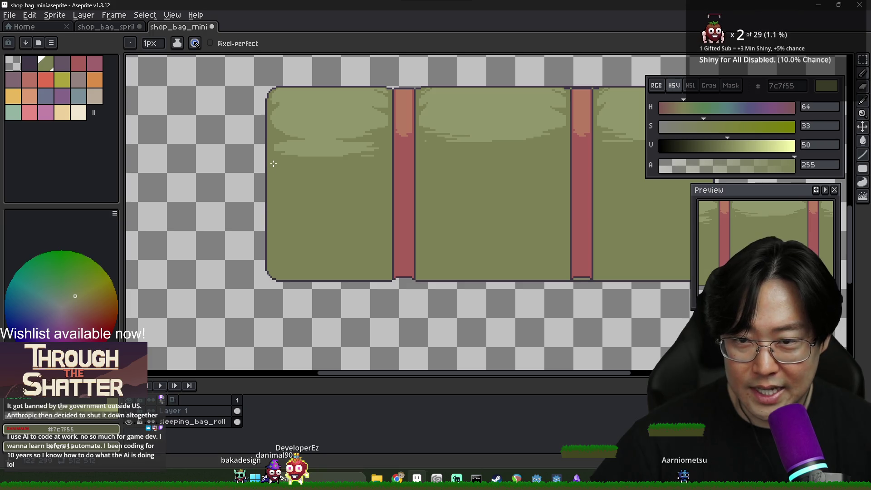
Pick the dark purple outline colour, then the darker body green
{"action": "left_click", "coordinate": [265, 104], "text": "alt"}
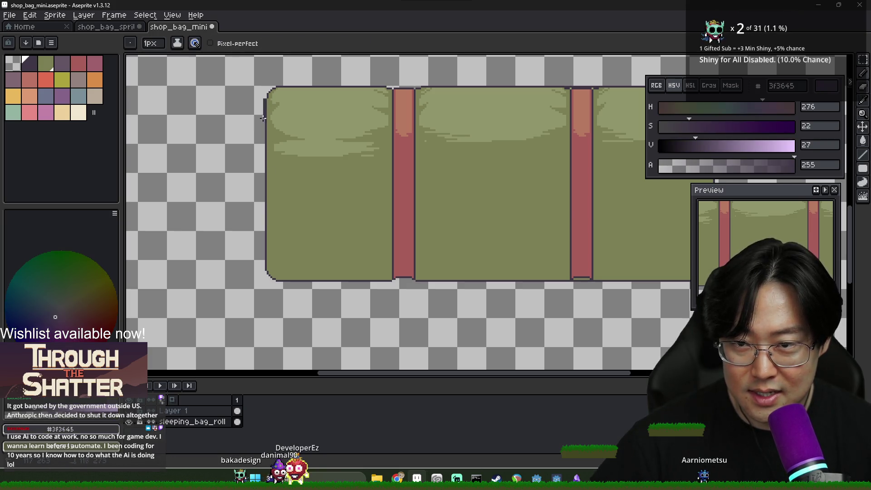
{"action": "left_click", "coordinate": [267, 145], "text": "alt"}
{"action": "scroll", "coordinate": [267, 150], "scroll_direction": "up", "scroll_amount": 2}
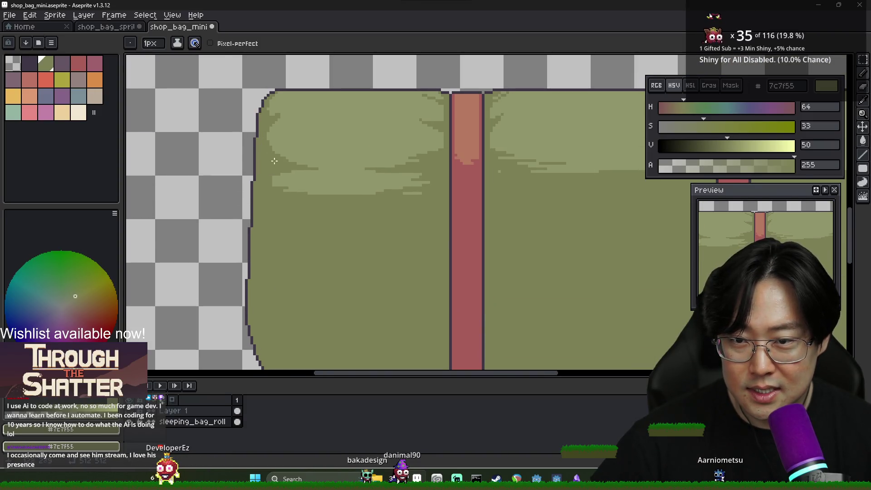
{"action": "scroll", "coordinate": [271, 150], "scroll_direction": "down", "scroll_amount": 10}
{"action": "scroll", "coordinate": [308, 228], "scroll_direction": "up", "scroll_amount": 2}
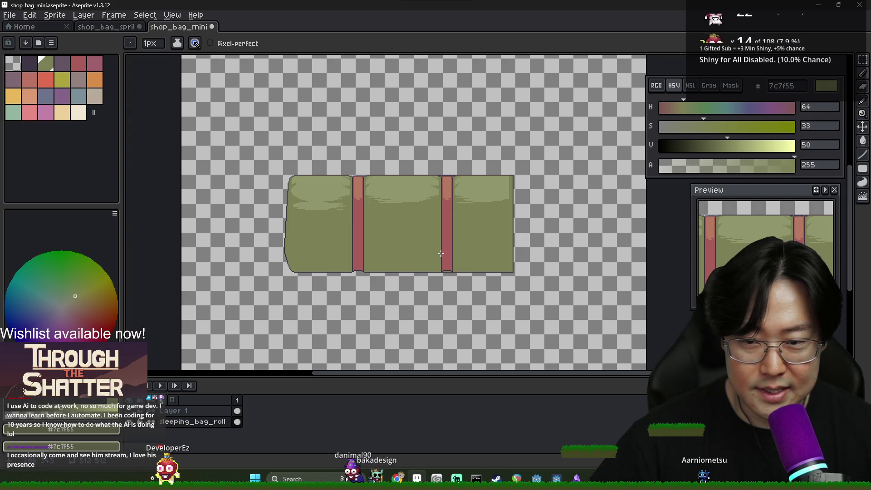
{"action": "scroll", "coordinate": [505, 209], "scroll_direction": "up", "scroll_amount": 1}
{"action": "scroll", "coordinate": [505, 210], "scroll_direction": "down", "scroll_amount": 1}
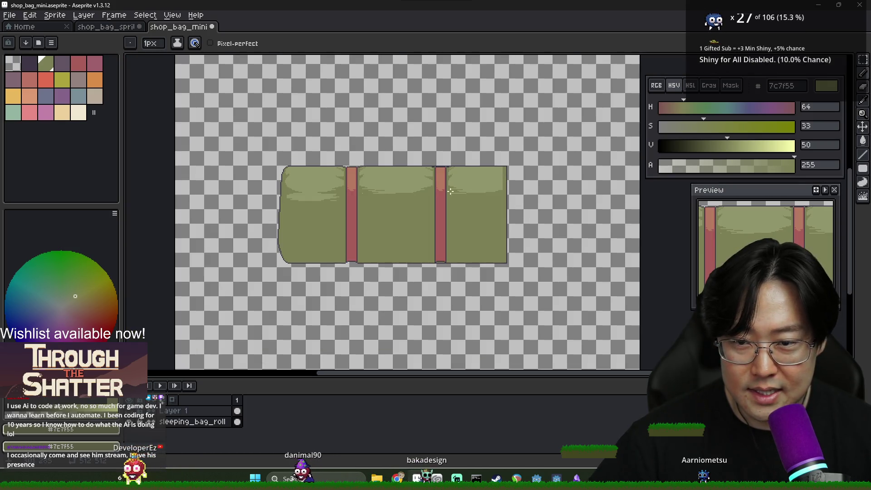
Select the bag's rounded left end and try a horizontal flip, cancelling the placement
{"action": "key", "text": "m"}
{"action": "mouse_move", "coordinate": [304, 277]}
{"action": "left_mouse_down"}
{"action": "mouse_move", "coordinate": [275, 154]}
{"action": "mouse_move", "coordinate": [260, 141]}
{"action": "left_mouse_up"}
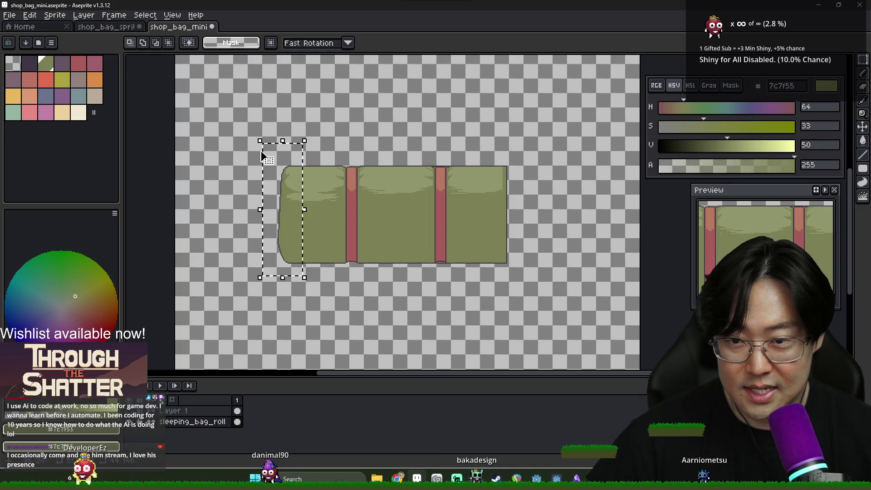
{"action": "left_click", "coordinate": [46, 18]}
{"action": "left_click", "coordinate": [68, 73]}
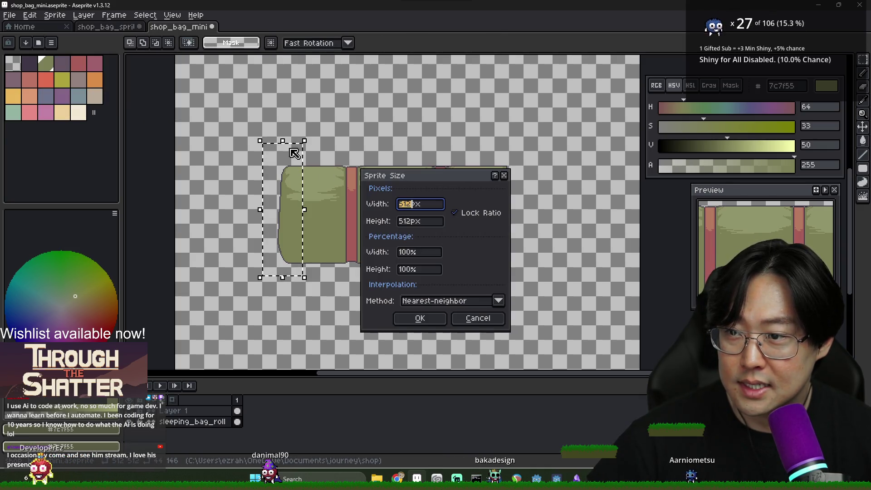
{"action": "key", "text": "Escape"}
{"action": "left_click", "coordinate": [30, 15]}
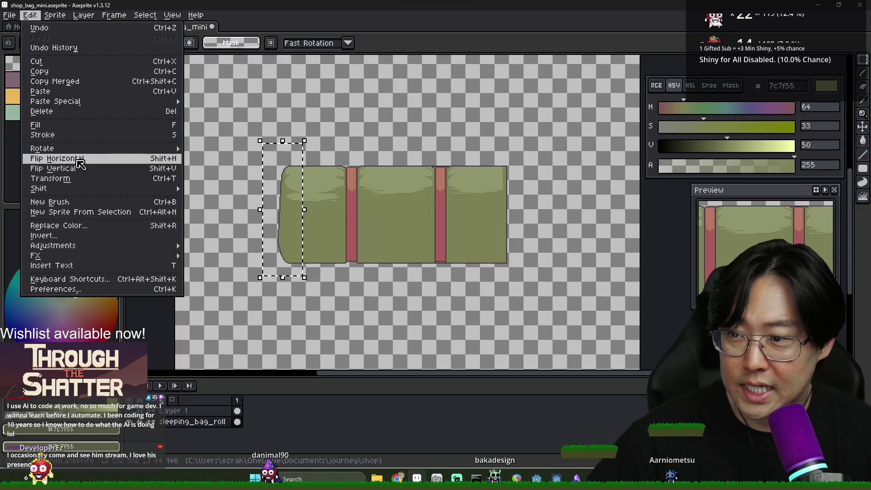
{"action": "left_click", "coordinate": [54, 158]}
{"action": "left_click_drag", "start_coordinate": [303, 214], "coordinate": [494, 210]}
{"action": "key", "text": "Escape"}
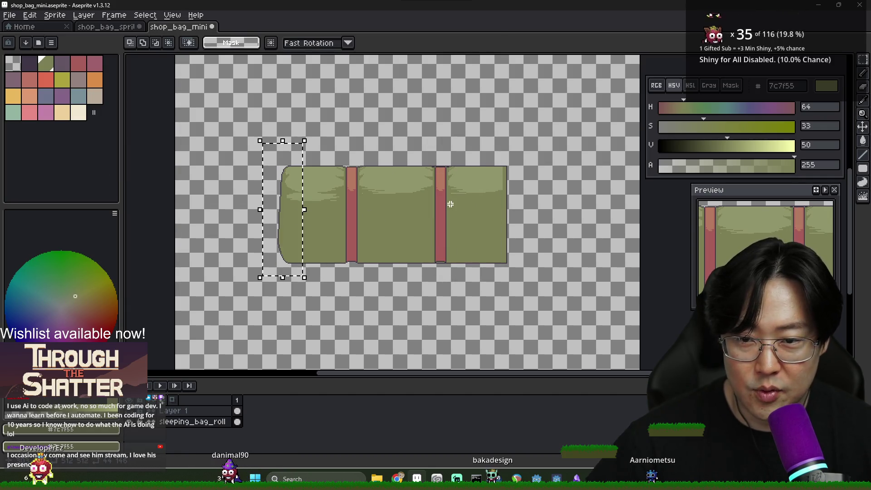
Flip the left end horizontally again and place the mirrored copy at the bag's right end
{"action": "left_click", "coordinate": [30, 15]}
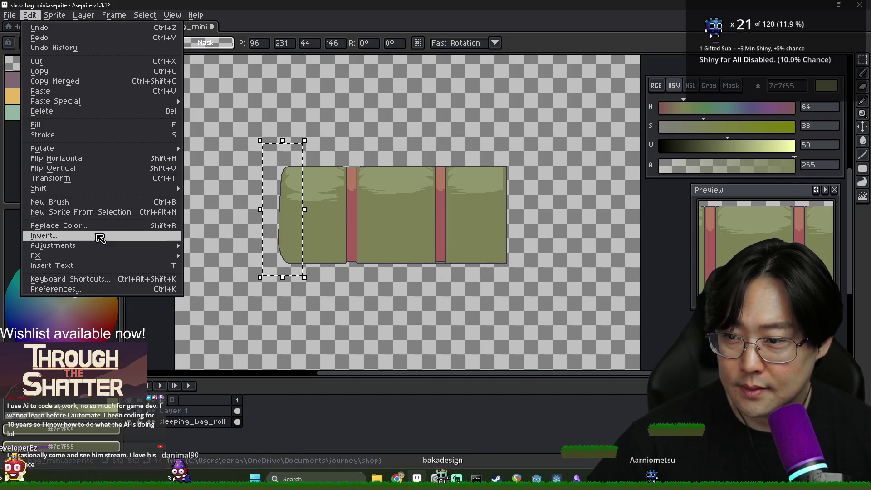
{"action": "left_click", "coordinate": [64, 159]}
{"action": "mouse_move", "coordinate": [286, 218]}
{"action": "left_mouse_down"}
{"action": "mouse_move", "coordinate": [498, 247]}
{"action": "mouse_move", "coordinate": [489, 219]}
{"action": "left_mouse_up"}
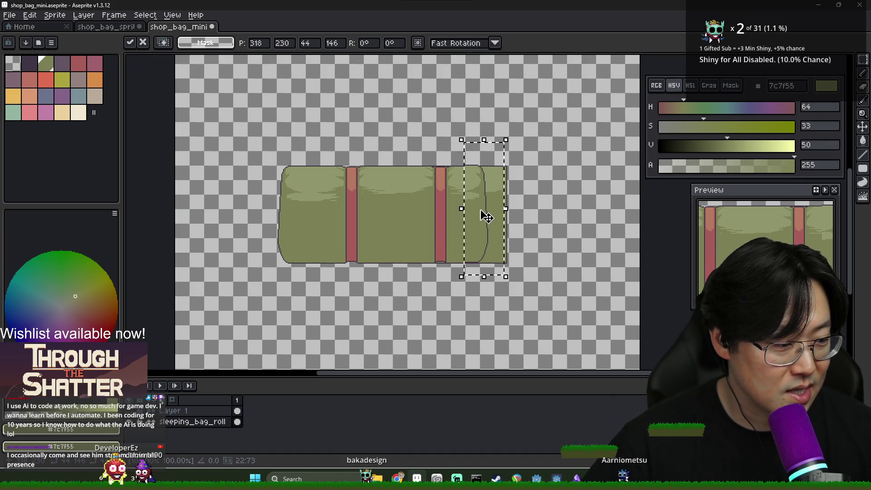
{"action": "scroll", "coordinate": [486, 217], "scroll_direction": "up", "scroll_amount": 4}
{"action": "mouse_move", "coordinate": [478, 214]}
{"action": "left_mouse_down"}
{"action": "mouse_move", "coordinate": [498, 225]}
{"action": "mouse_move", "coordinate": [579, 228]}
{"action": "left_mouse_up"}
{"action": "scroll", "coordinate": [580, 229], "scroll_direction": "down", "scroll_amount": 4}
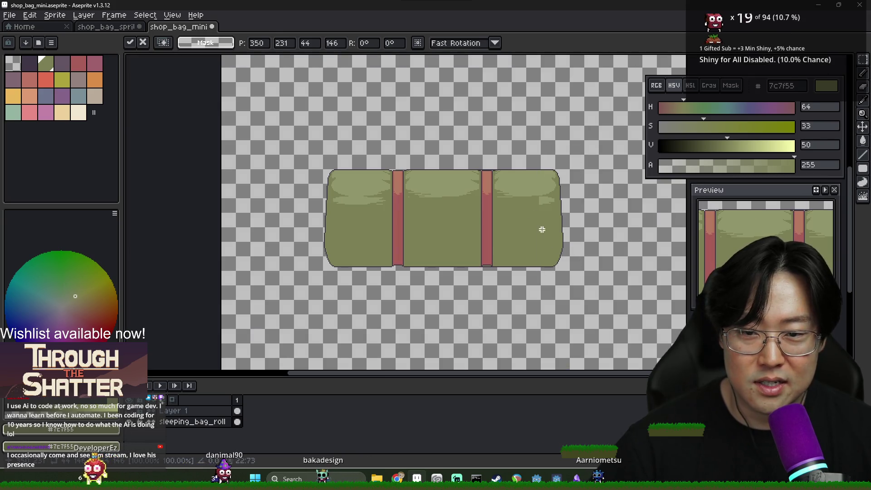
{"action": "key", "text": "ctrl+d"}
Delete the mirrored right end and reselect the rounded left end
{"action": "left_click_drag", "start_coordinate": [540, 143], "coordinate": [580, 279]}
{"action": "key", "text": "Delete"}
{"action": "left_click_drag", "start_coordinate": [306, 144], "coordinate": [351, 282]}
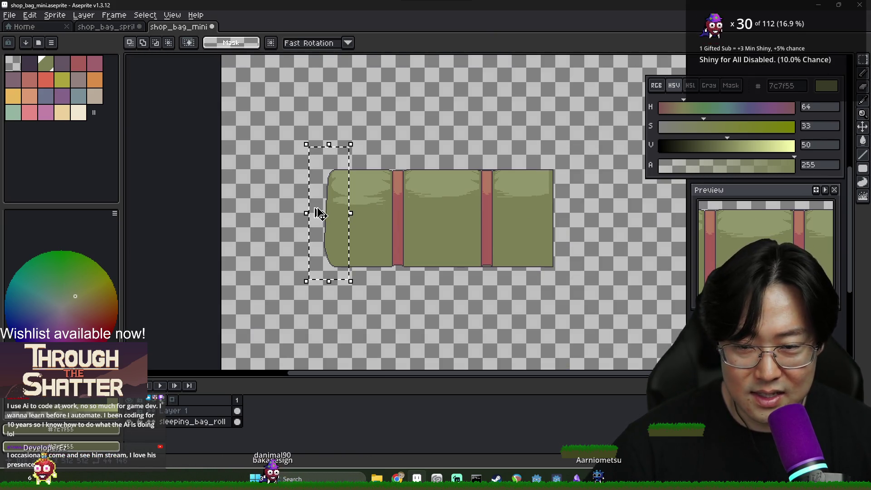
Mirror the selected left end horizontally and move the copy to the bag's right side
{"action": "key", "text": "alt+f"}
{"action": "key", "text": "Escape"}
{"action": "key", "text": "alt+f"}
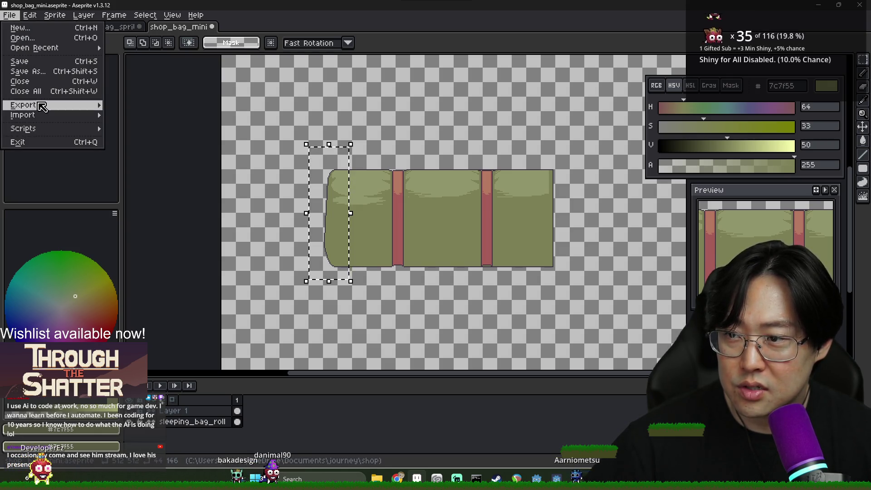
{"action": "mouse_move", "coordinate": [43, 109]}
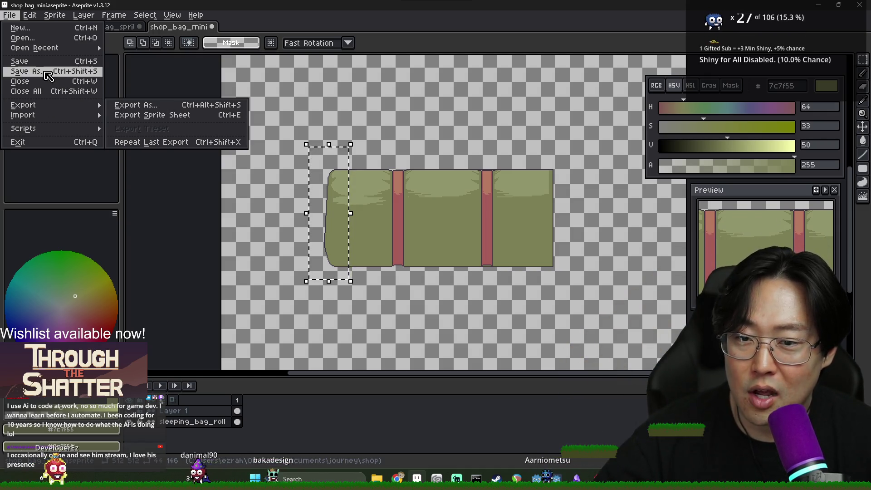
{"action": "mouse_move", "coordinate": [30, 21]}
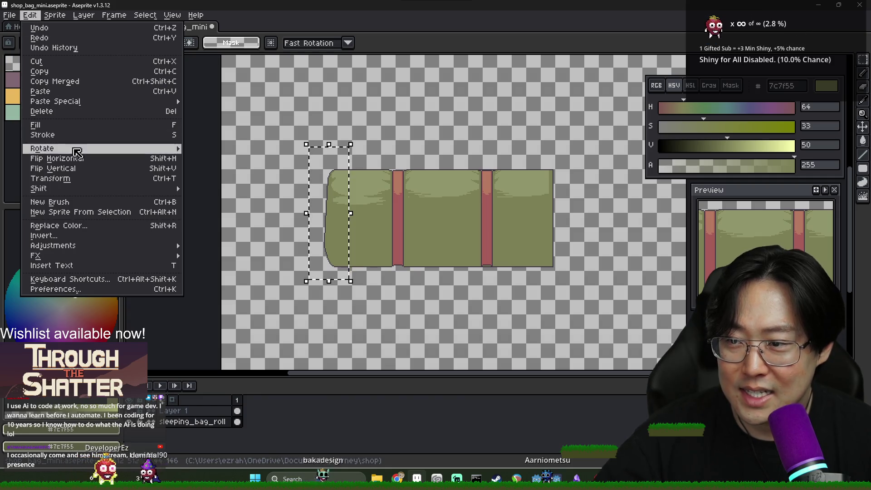
{"action": "left_click", "coordinate": [87, 158]}
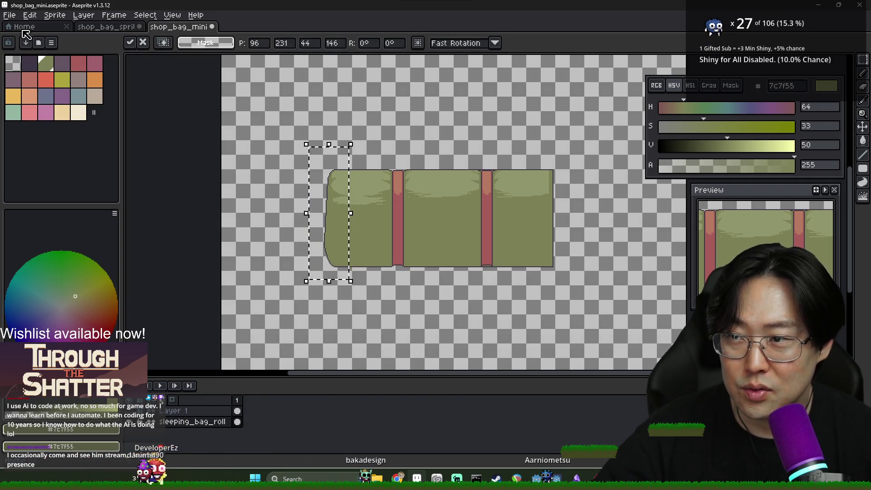
{"action": "left_click", "coordinate": [10, 15]}
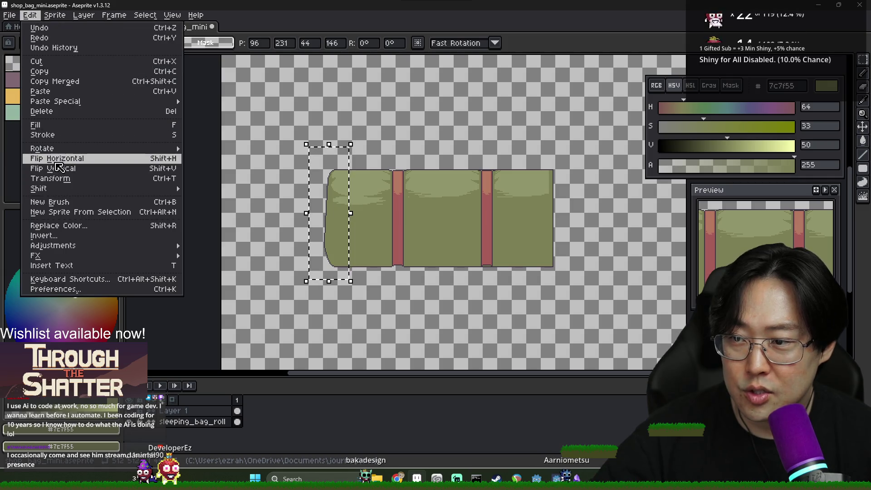
{"action": "left_click", "coordinate": [59, 160]}
{"action": "mouse_move", "coordinate": [345, 209]}
{"action": "left_mouse_down"}
{"action": "mouse_move", "coordinate": [417, 221]}
{"action": "mouse_move", "coordinate": [561, 204]}
{"action": "left_mouse_up"}
Nudge the mirrored end left into alignment and commit it
{"action": "scroll", "coordinate": [559, 206], "scroll_direction": "up", "scroll_amount": 3}
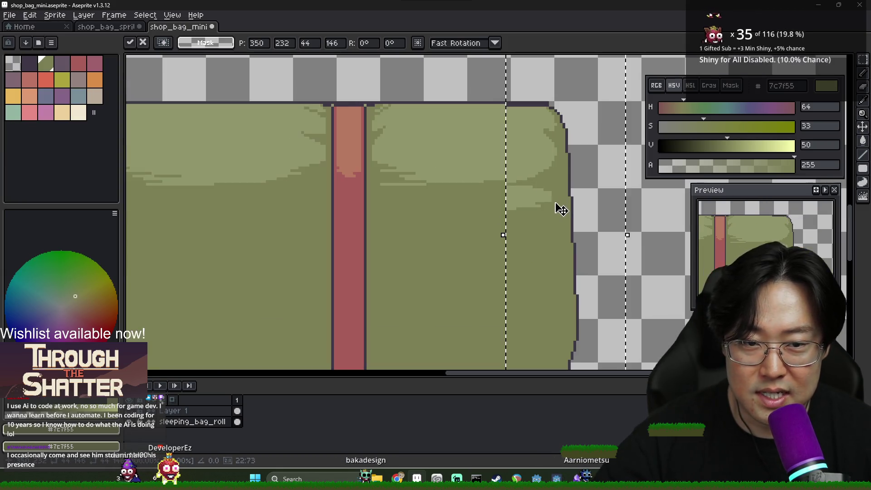
{"action": "scroll", "coordinate": [559, 203], "scroll_direction": "down", "scroll_amount": 4}
{"action": "scroll", "coordinate": [532, 210], "scroll_direction": "up", "scroll_amount": 1}
{"action": "key", "text": "Left"}
{"action": "key", "text": "Left"}
{"action": "key", "text": "Left"}
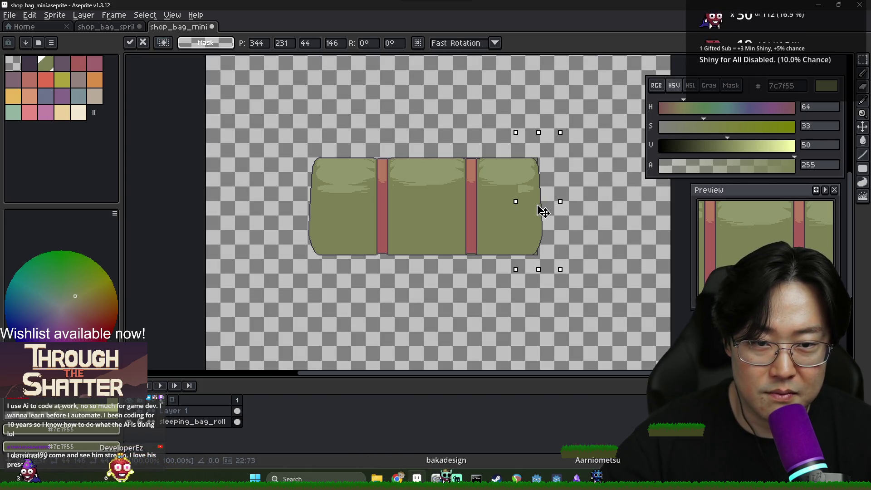
{"action": "key", "text": "e"}
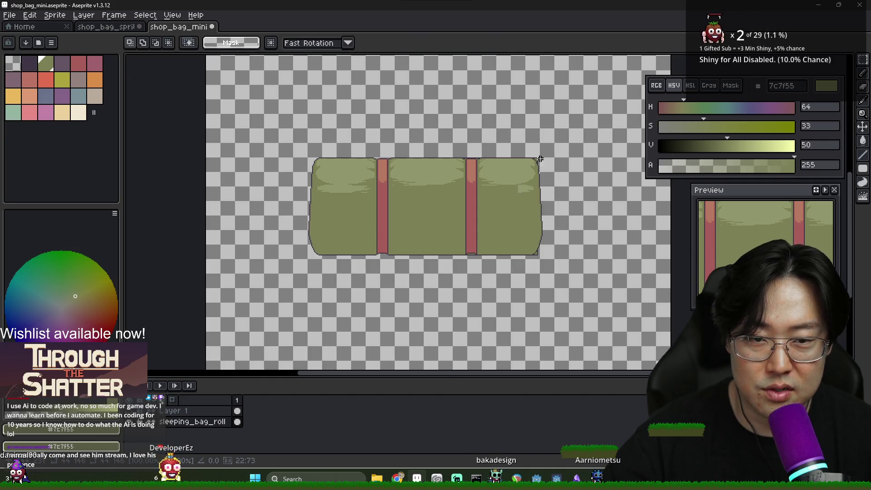
Tidy the right-end corners with the #3f3645 outline colour and Eraser, then pick the olive body colour
{"action": "scroll", "coordinate": [540, 159], "scroll_direction": "up", "scroll_amount": 3}
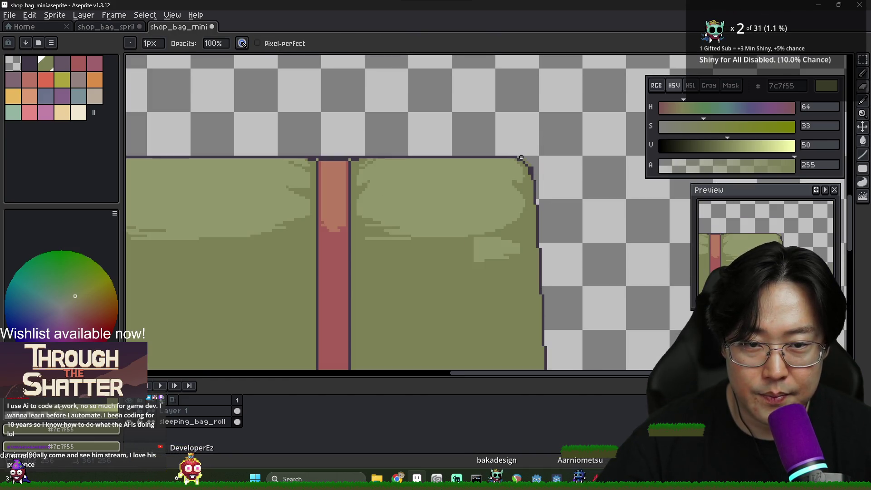
{"action": "scroll", "coordinate": [540, 168], "scroll_direction": "up", "scroll_amount": 2}
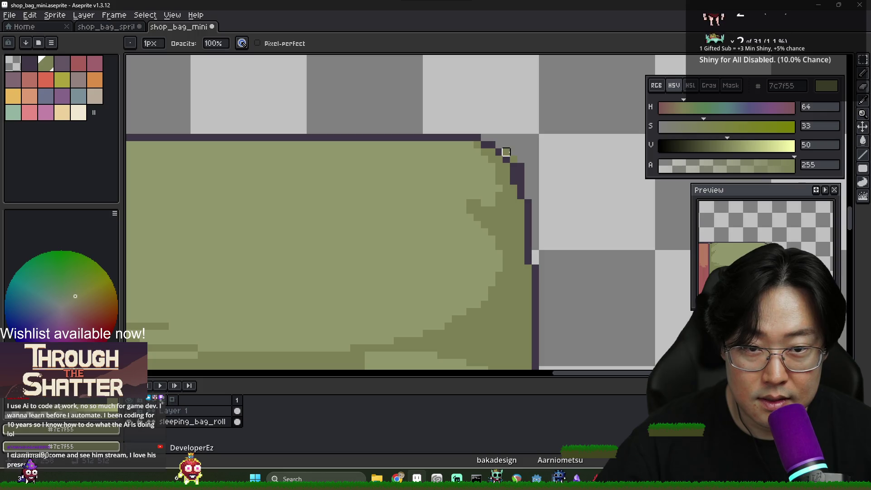
{"action": "left_click", "coordinate": [519, 173], "text": "alt"}
{"action": "key", "text": "b"}
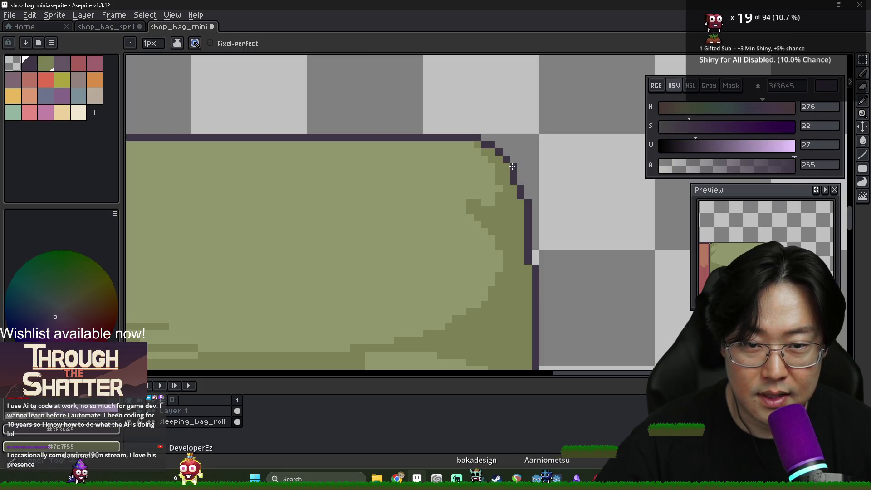
{"action": "scroll", "coordinate": [508, 309], "scroll_direction": "down", "scroll_amount": 4}
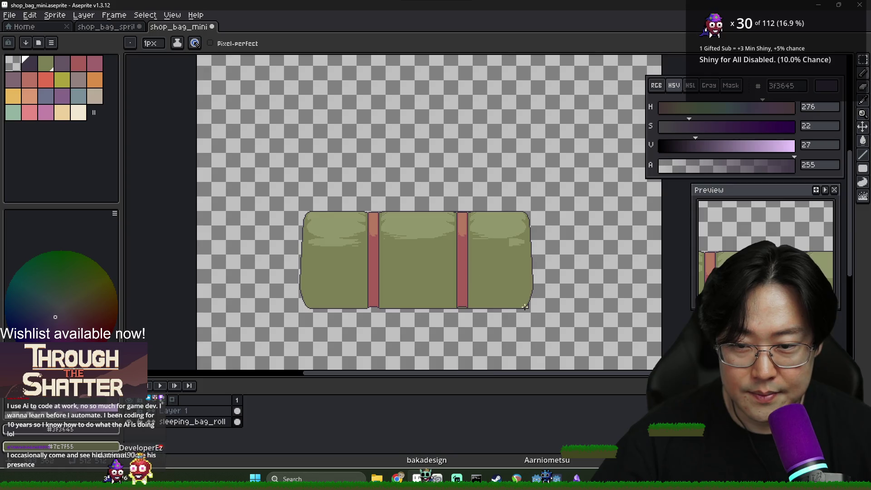
{"action": "scroll", "coordinate": [510, 302], "scroll_direction": "up", "scroll_amount": 3}
{"action": "key", "text": "e"}
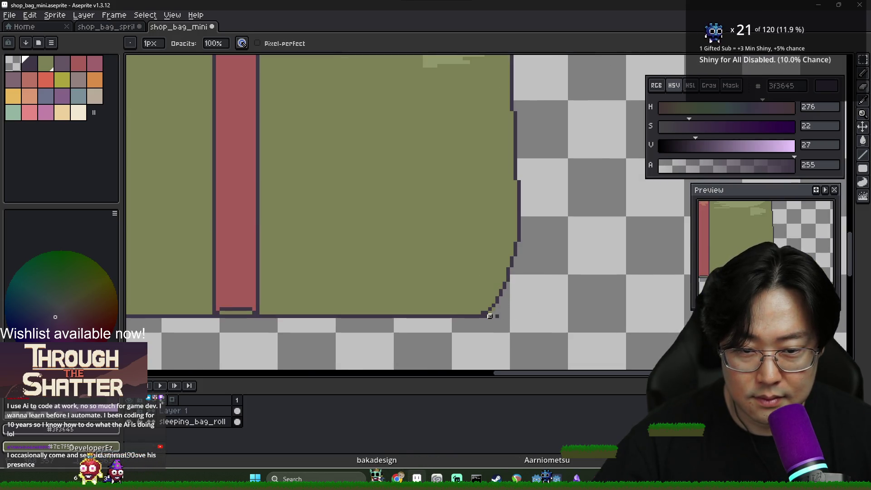
{"action": "scroll", "coordinate": [504, 316], "scroll_direction": "down", "scroll_amount": 3}
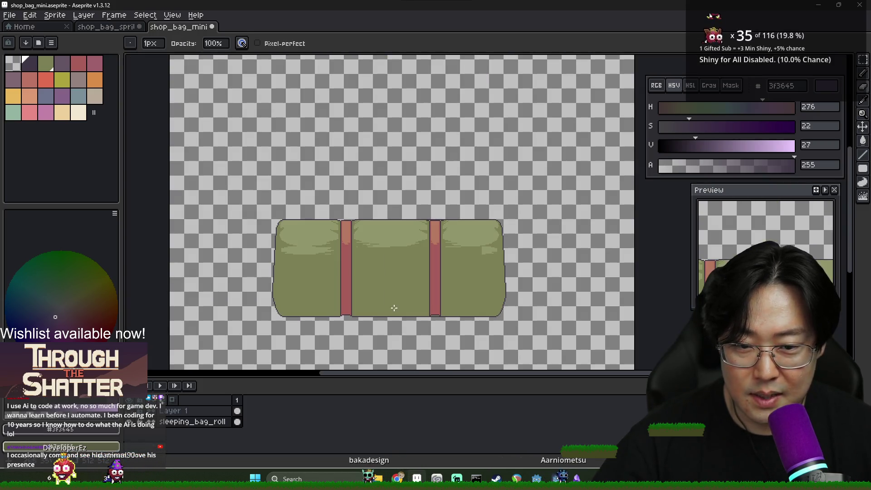
{"action": "scroll", "coordinate": [316, 302], "scroll_direction": "up", "scroll_amount": 1}
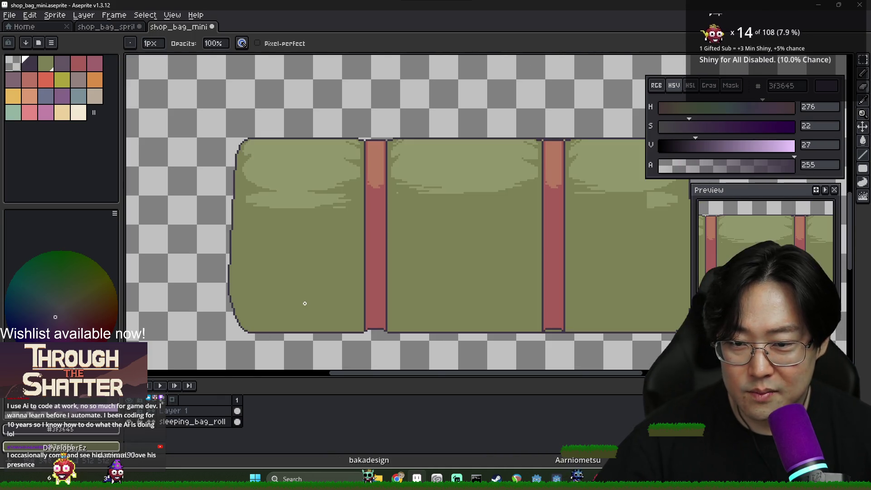
{"action": "left_click", "coordinate": [246, 253], "text": "alt"}
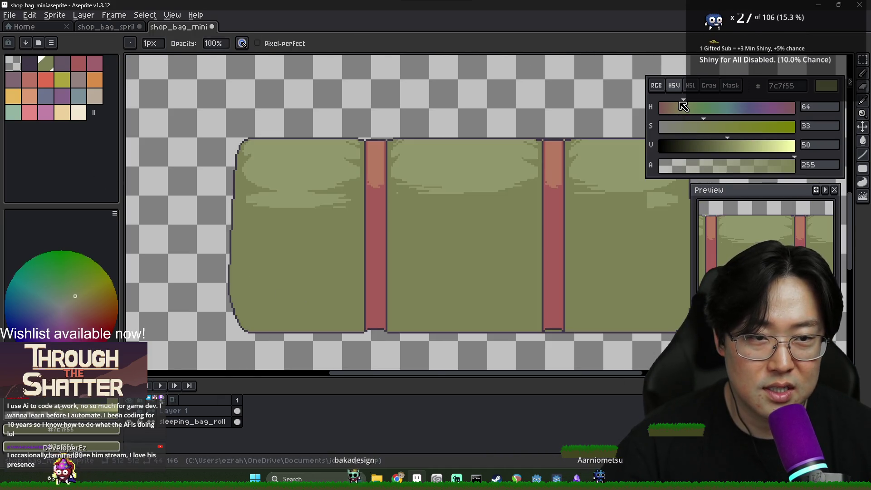
Darken the olive to value 45 (#737147) and fill the lower-left section with it
{"action": "left_click", "coordinate": [720, 146]}
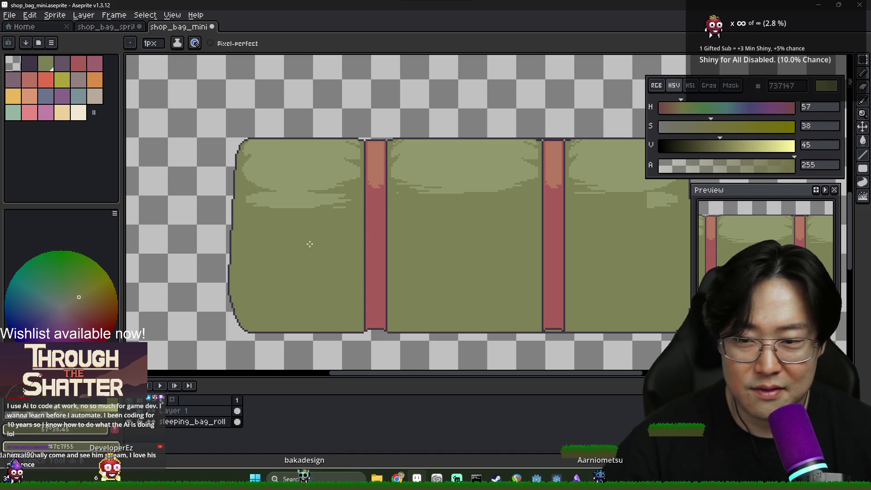
{"action": "scroll", "coordinate": [229, 260], "scroll_direction": "up", "scroll_amount": 1}
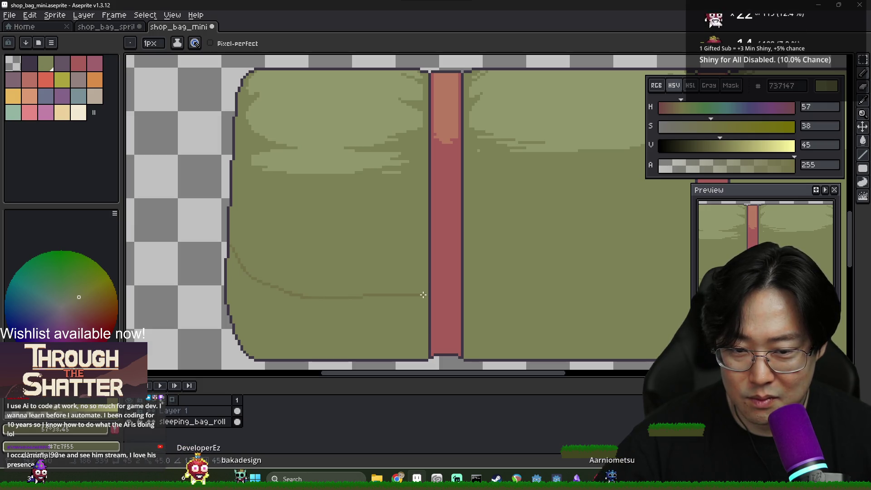
{"action": "key", "text": "g"}
{"action": "left_click", "coordinate": [414, 313]}
{"action": "scroll", "coordinate": [449, 309], "scroll_direction": "down", "scroll_amount": 1}
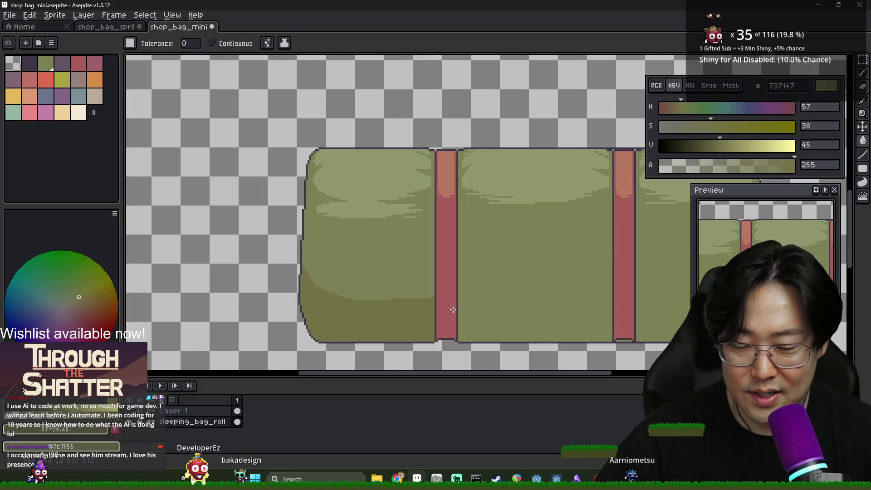
{"action": "key", "text": "b"}
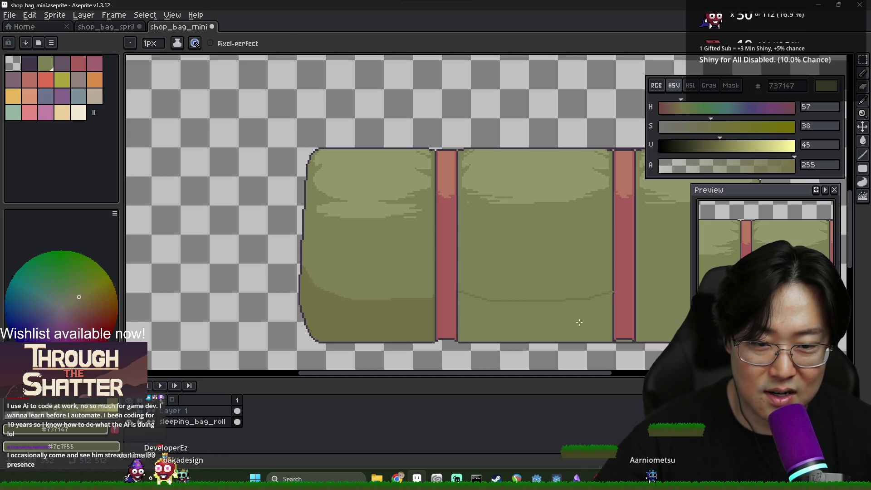
Fill the lower middle and lower-right sections with the darker olive
{"action": "key", "text": "g"}
{"action": "left_click", "coordinate": [595, 314]}
{"action": "scroll", "coordinate": [539, 311], "scroll_direction": "right", "scroll_amount": 1}
{"action": "scroll", "coordinate": [526, 304], "scroll_direction": "up", "scroll_amount": 2}
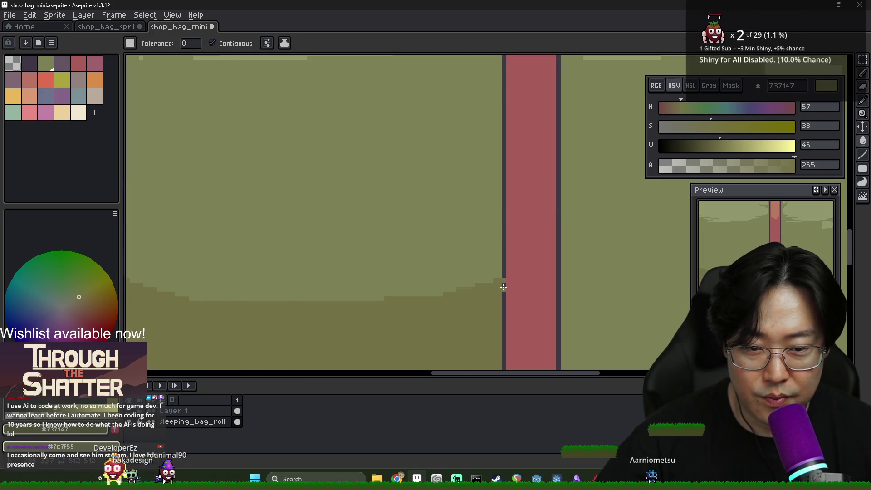
{"action": "key", "text": "b"}
{"action": "scroll", "coordinate": [566, 283], "scroll_direction": "down", "scroll_amount": 1}
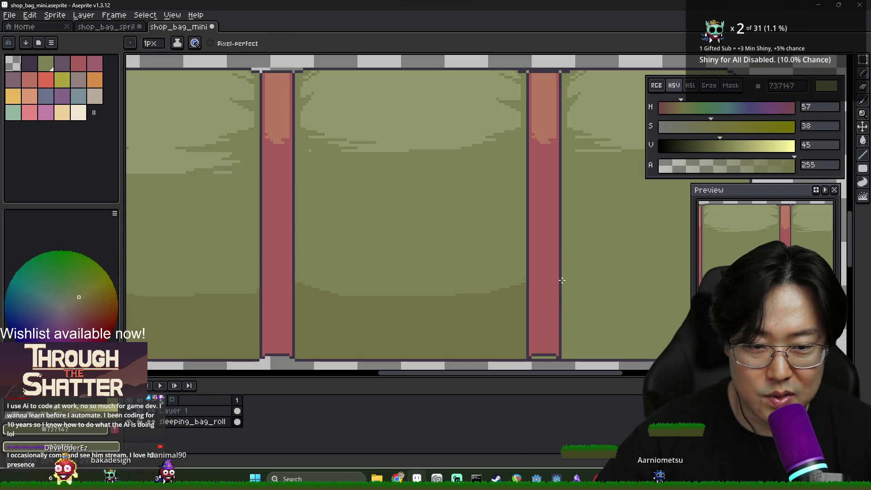
{"action": "left_click_drag", "start_coordinate": [622, 292], "coordinate": [423, 301]}
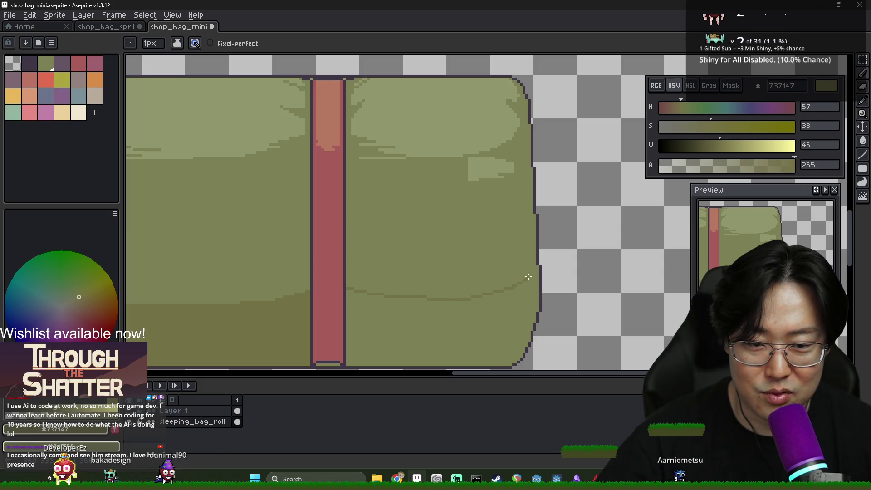
{"action": "key", "text": "g"}
{"action": "left_click", "coordinate": [492, 318]}
{"action": "scroll", "coordinate": [403, 332], "scroll_direction": "down", "scroll_amount": 2}
{"action": "scroll", "coordinate": [404, 332], "scroll_direction": "up", "scroll_amount": 1}
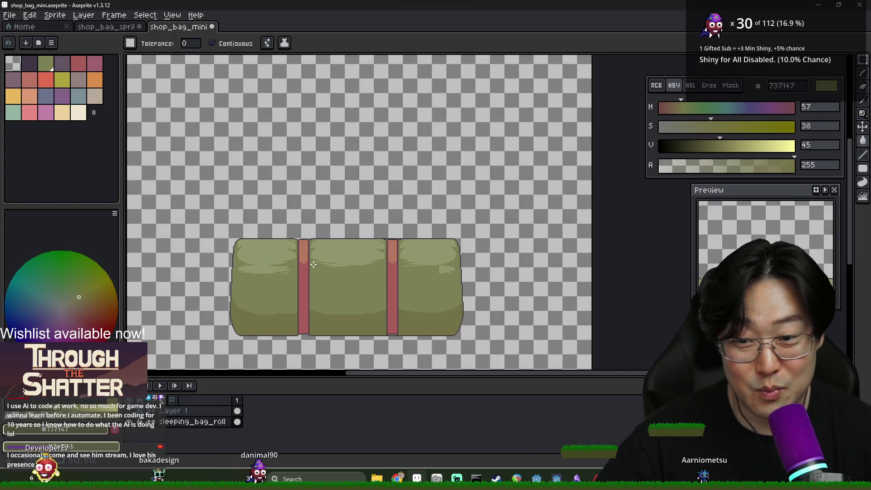
{"action": "scroll", "coordinate": [333, 277], "scroll_direction": "up", "scroll_amount": 1}
{"action": "scroll", "coordinate": [329, 273], "scroll_direction": "down", "scroll_amount": 1}
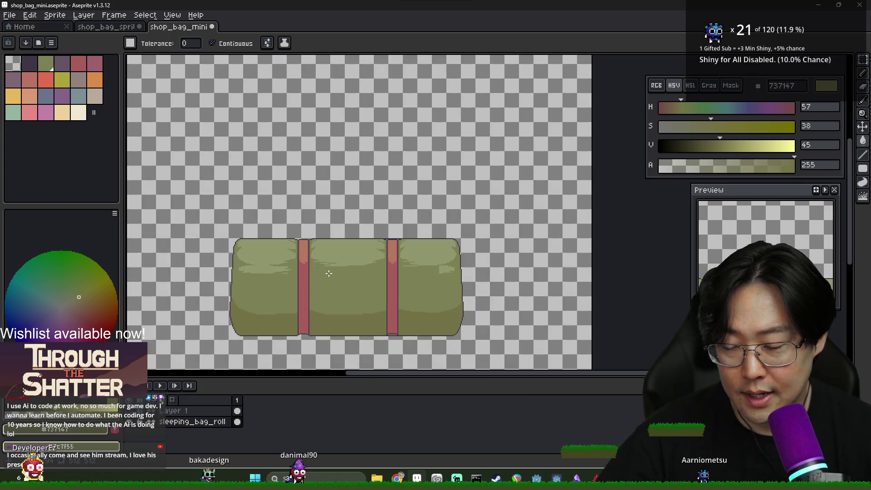
{"action": "scroll", "coordinate": [336, 294], "scroll_direction": "down", "scroll_amount": 3}
{"action": "scroll", "coordinate": [327, 295], "scroll_direction": "up", "scroll_amount": 4}
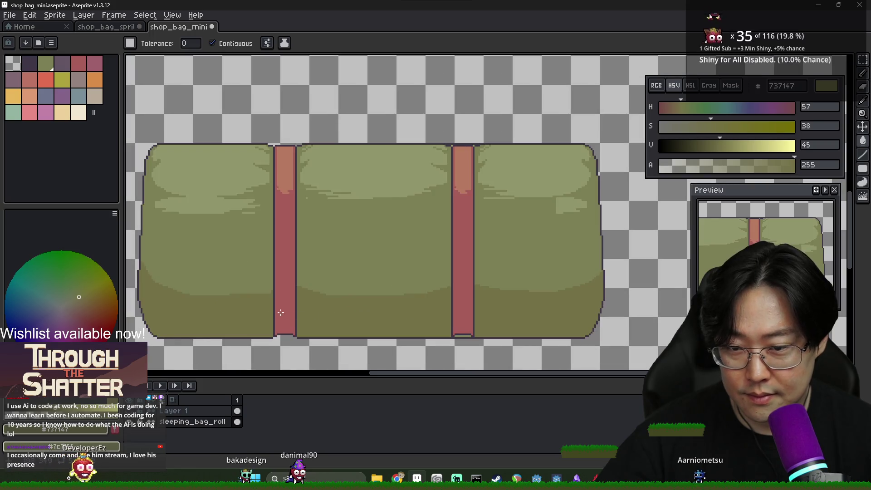
Zoom around the bag to inspect the darker olive shading on each section
{"action": "key", "text": "i"}
{"action": "key", "text": "b"}
{"action": "scroll", "coordinate": [272, 281], "scroll_direction": "up", "scroll_amount": 2}
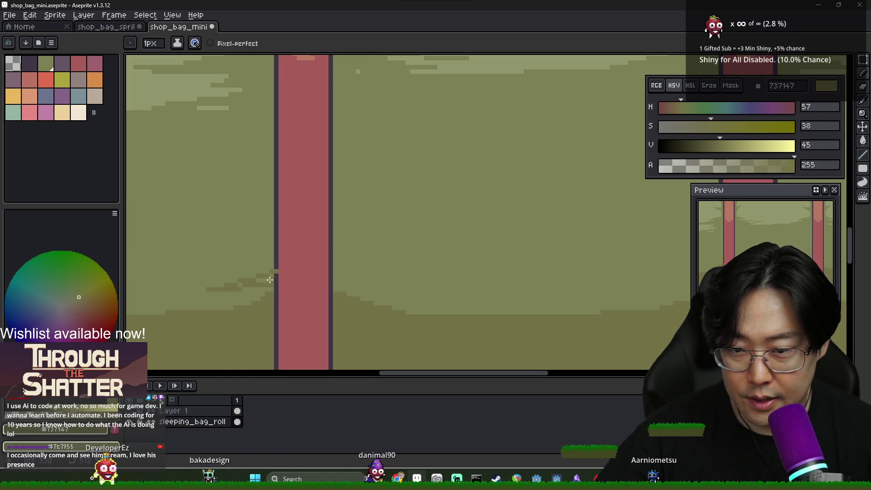
{"action": "scroll", "coordinate": [271, 277], "scroll_direction": "up", "scroll_amount": 2}
{"action": "key", "text": "g"}
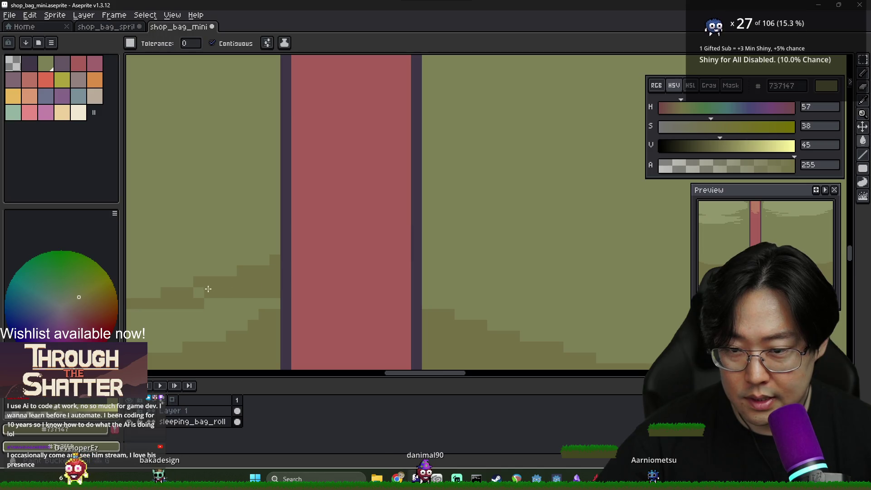
{"action": "scroll", "coordinate": [228, 284], "scroll_direction": "down", "scroll_amount": 2}
{"action": "key", "text": "b"}
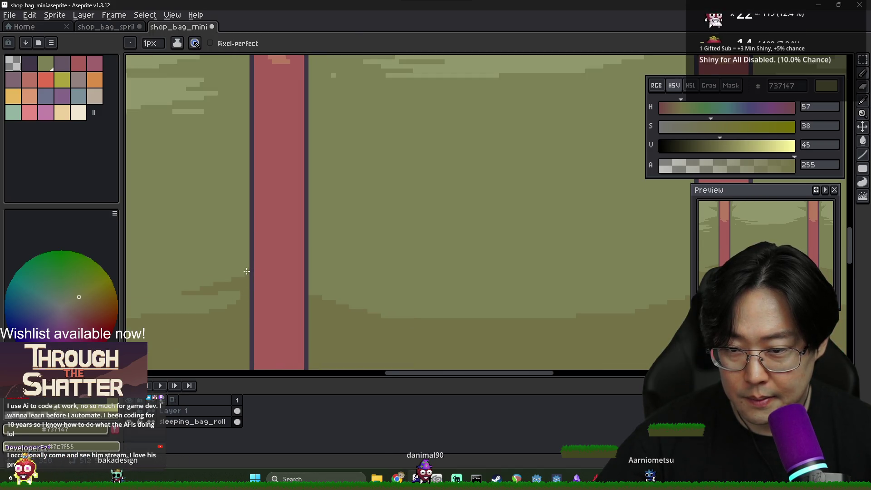
{"action": "scroll", "coordinate": [247, 258], "scroll_direction": "down", "scroll_amount": 2}
{"action": "scroll", "coordinate": [220, 182], "scroll_direction": "up", "scroll_amount": 2}
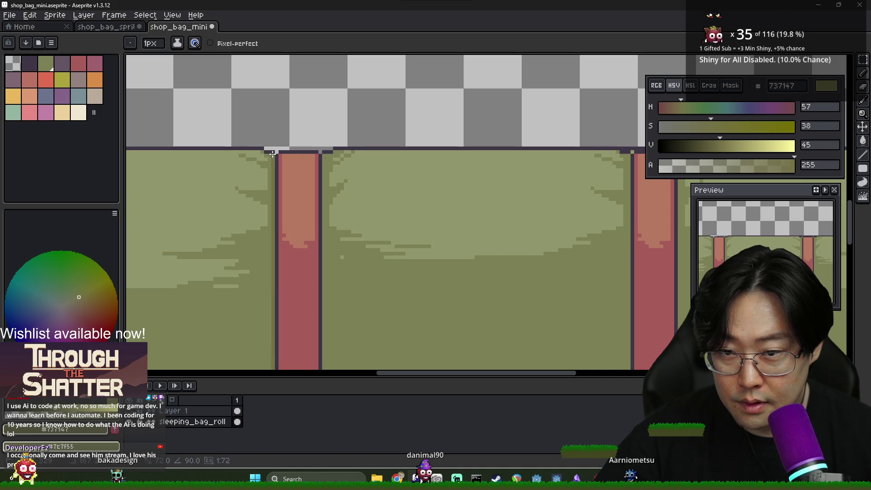
{"action": "scroll", "coordinate": [267, 163], "scroll_direction": "down", "scroll_amount": 3}
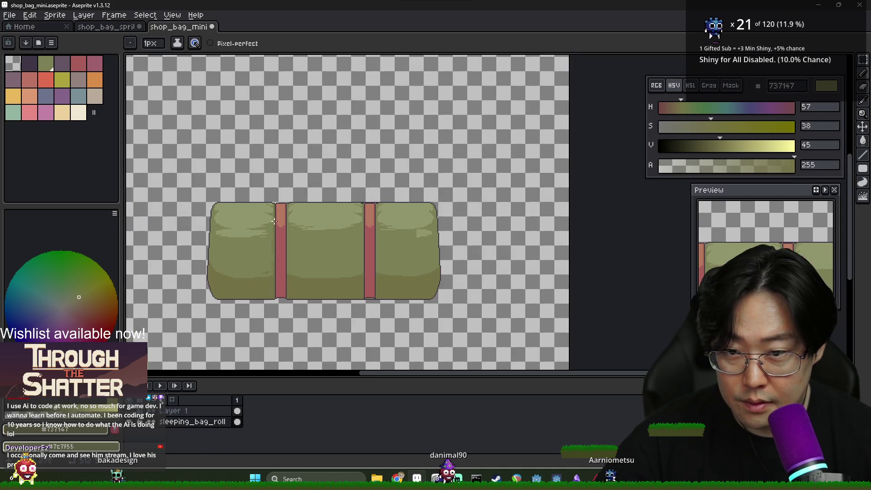
{"action": "scroll", "coordinate": [289, 283], "scroll_direction": "up", "scroll_amount": 3}
{"action": "scroll", "coordinate": [295, 278], "scroll_direction": "down", "scroll_amount": 3}
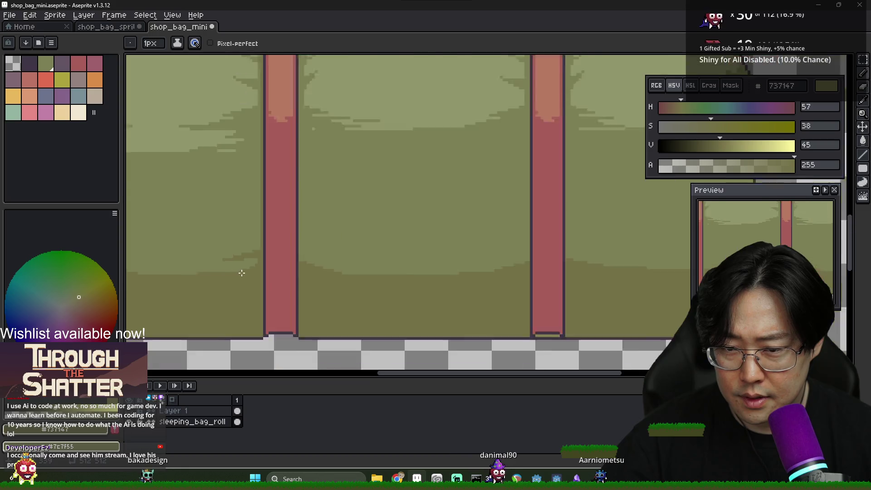
{"action": "scroll", "coordinate": [303, 273], "scroll_direction": "down", "scroll_amount": 1}
{"action": "scroll", "coordinate": [318, 270], "scroll_direction": "up", "scroll_amount": 4}
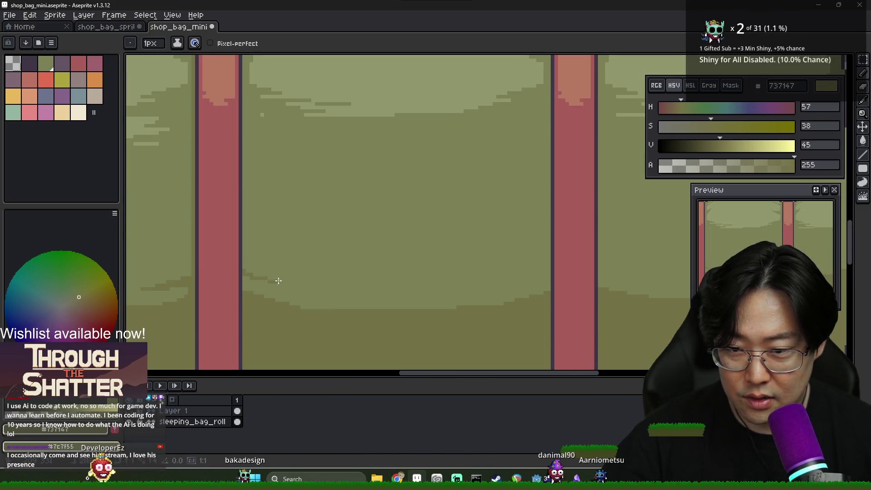
Try filling the bag's middle darker, then undo that fill
{"action": "key", "text": "g"}
{"action": "left_click", "coordinate": [244, 289]}
{"action": "key", "text": "ctrl+z"}
{"action": "key", "text": "b"}
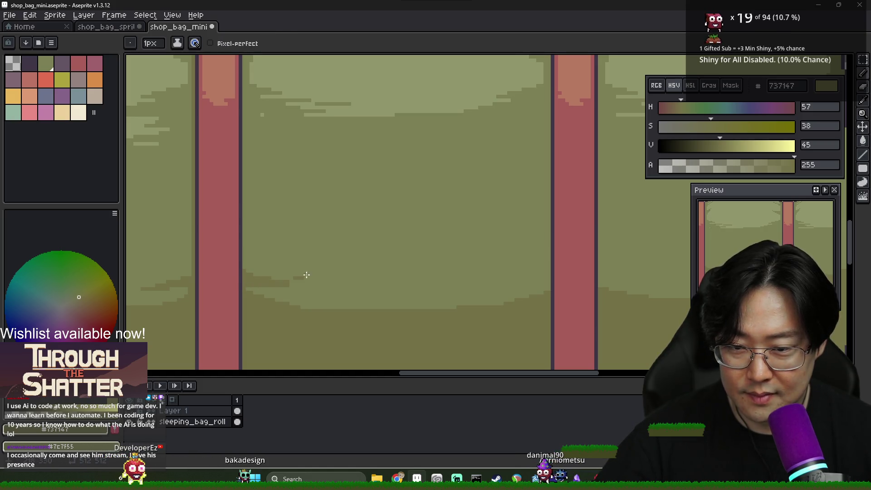
{"action": "scroll", "coordinate": [256, 269], "scroll_direction": "down", "scroll_amount": 3}
{"action": "scroll", "coordinate": [346, 286], "scroll_direction": "up", "scroll_amount": 3}
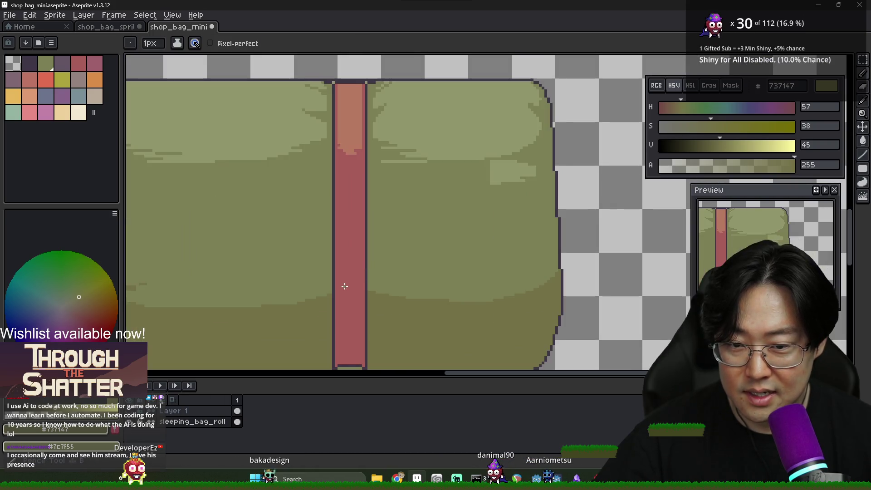
Draw a short darker stroke on the bag and eyedrop the dark olive #737147
{"action": "left_click_drag", "start_coordinate": [306, 282], "coordinate": [327, 280]}
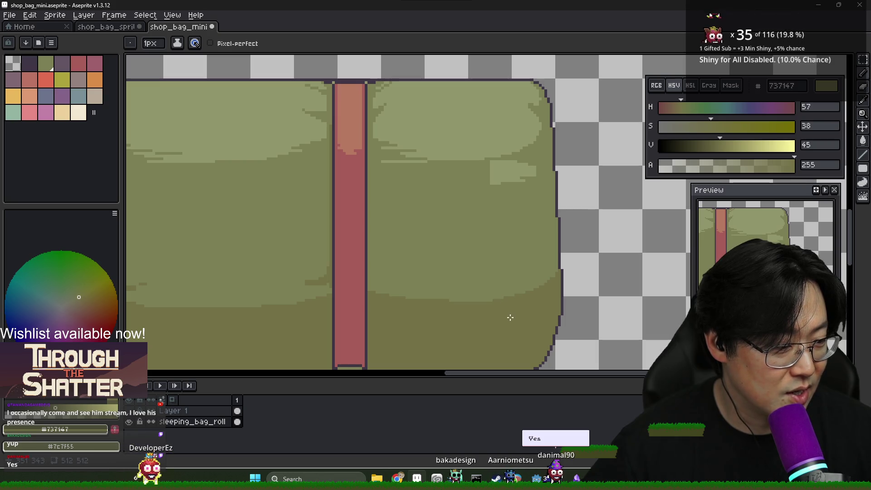
{"action": "key", "text": "alt"}
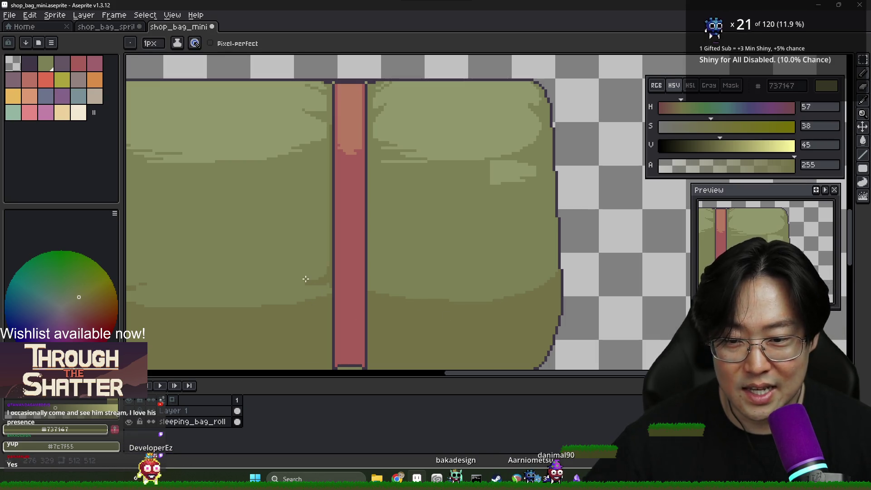
{"action": "scroll", "coordinate": [295, 283], "scroll_direction": "left", "scroll_amount": 3}
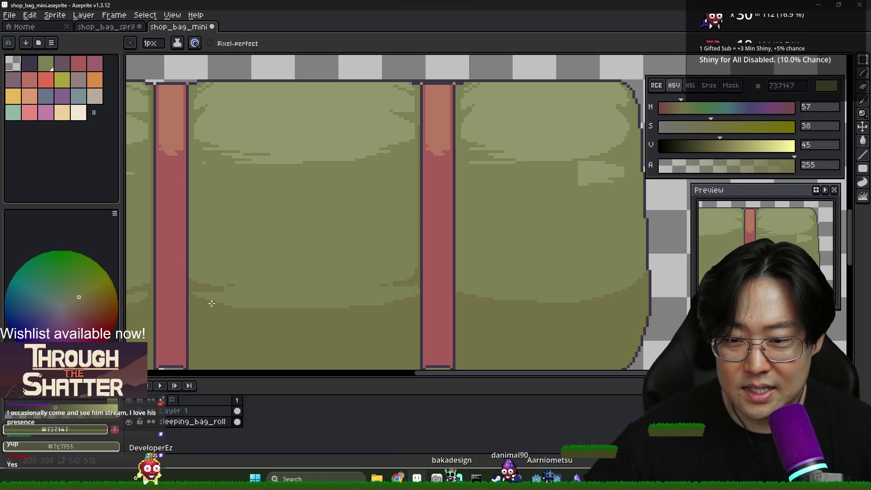
{"action": "left_click", "coordinate": [220, 290], "text": "alt"}
{"action": "scroll", "coordinate": [245, 304], "scroll_direction": "down", "scroll_amount": 3}
{"action": "scroll", "coordinate": [257, 314], "scroll_direction": "up", "scroll_amount": 2}
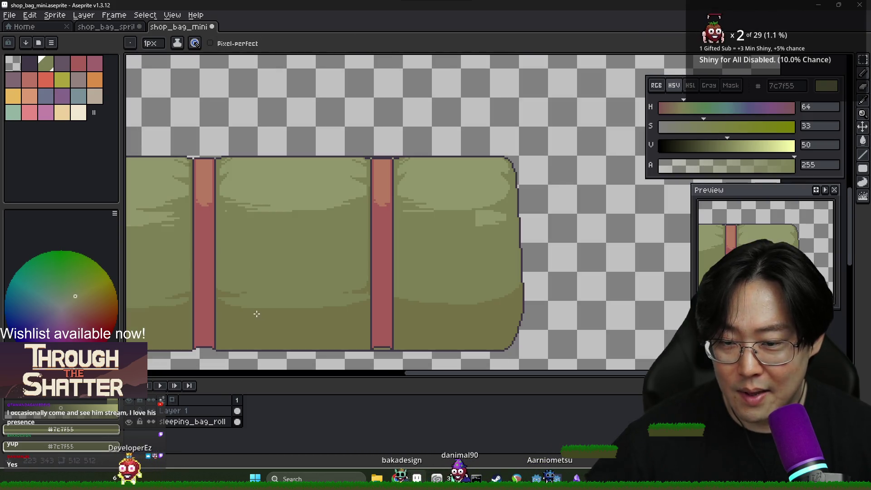
{"action": "left_click", "coordinate": [237, 312], "text": "alt"}
{"action": "scroll", "coordinate": [236, 308], "scroll_direction": "down", "scroll_amount": 3}
{"action": "scroll", "coordinate": [227, 294], "scroll_direction": "up", "scroll_amount": 5}
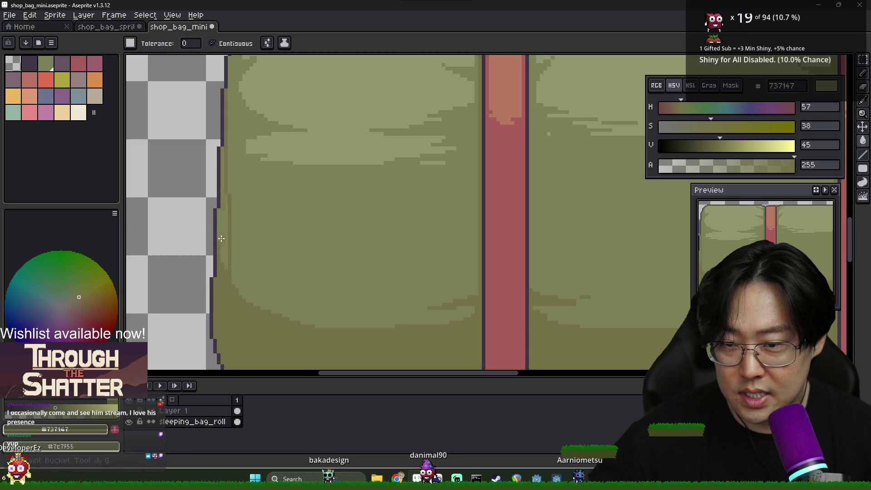
Add a dark olive line along the red strap's right edge
{"action": "scroll", "coordinate": [232, 279], "scroll_direction": "down", "scroll_amount": 1}
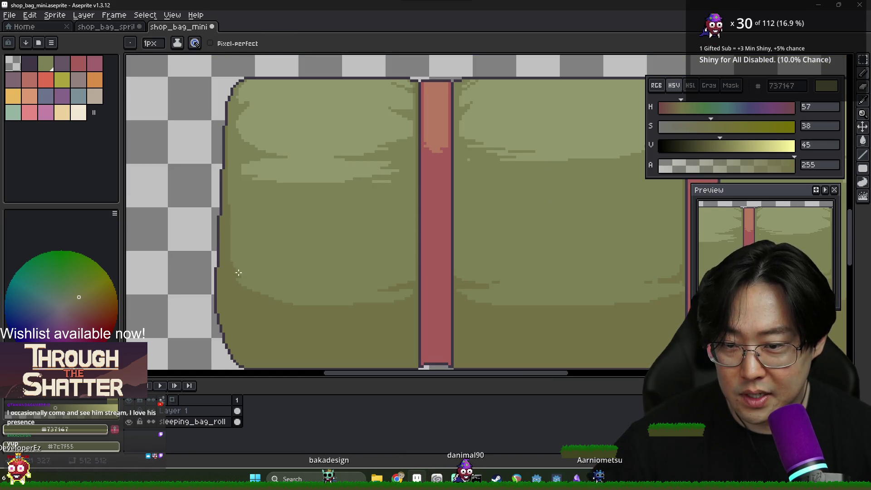
{"action": "scroll", "coordinate": [307, 295], "scroll_direction": "down", "scroll_amount": 1}
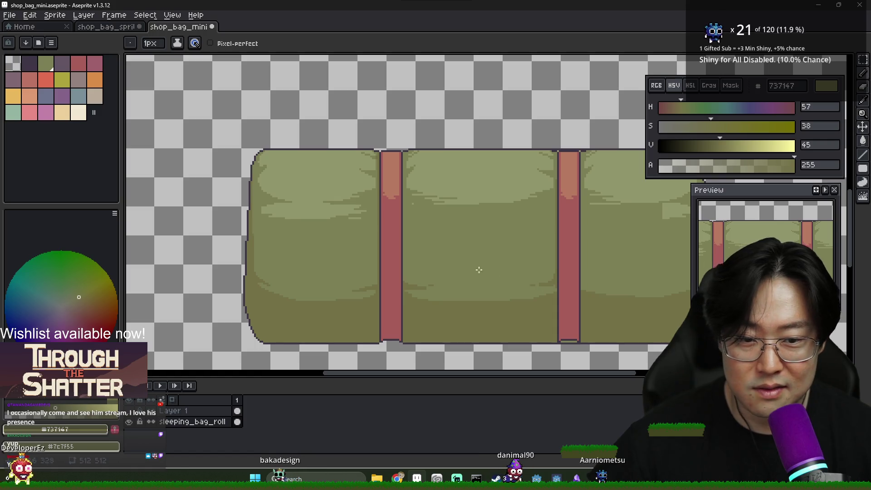
{"action": "scroll", "coordinate": [400, 171], "scroll_direction": "up", "scroll_amount": 1}
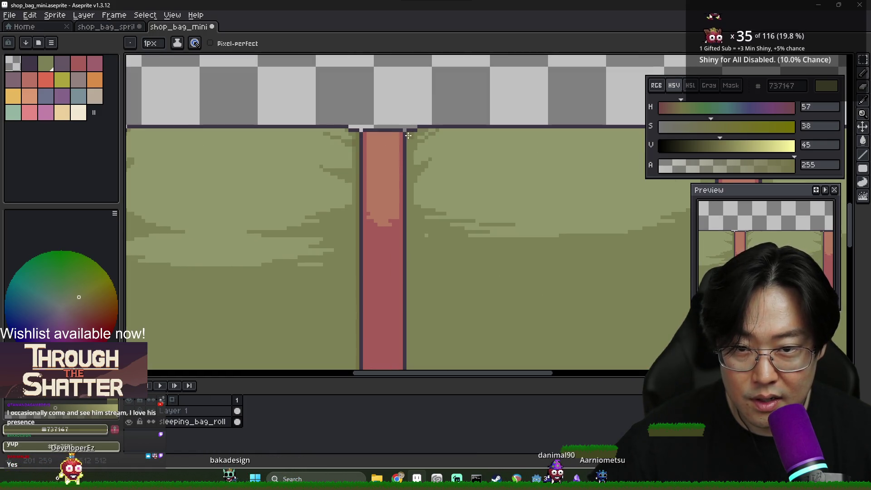
{"action": "scroll", "coordinate": [411, 260], "scroll_direction": "down", "scroll_amount": 1}
{"action": "left_click", "coordinate": [403, 256], "text": "shift"}
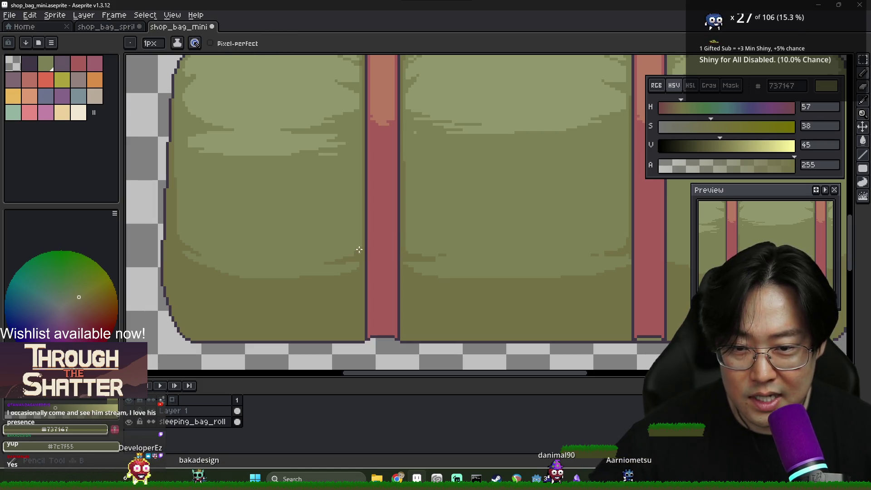
{"action": "scroll", "coordinate": [360, 247], "scroll_direction": "down", "scroll_amount": 1}
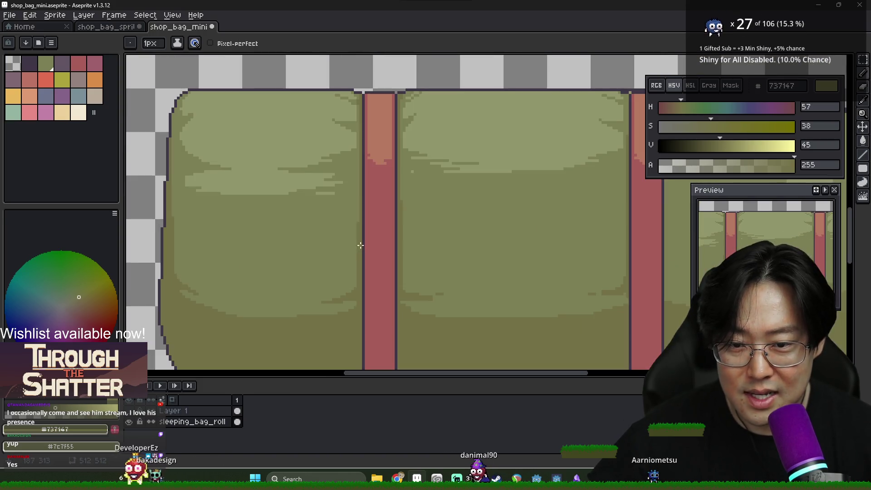
{"action": "scroll", "coordinate": [359, 194], "scroll_direction": "up", "scroll_amount": 2}
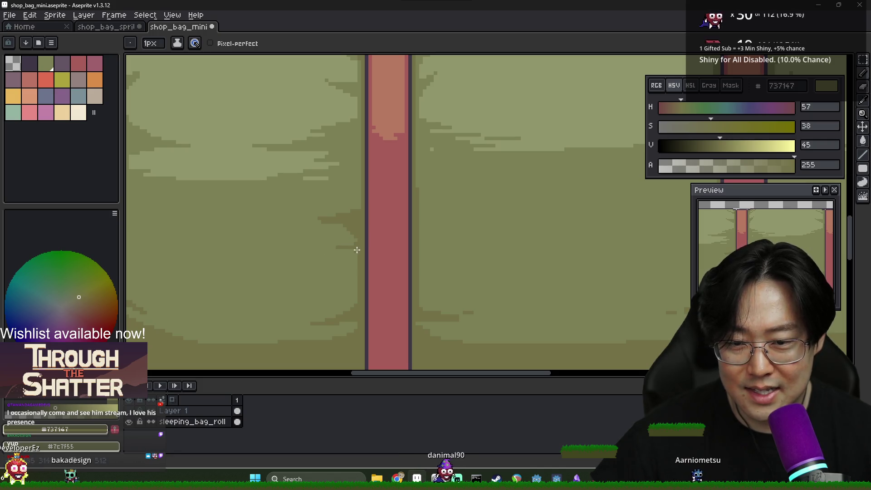
{"action": "scroll", "coordinate": [357, 250], "scroll_direction": "down", "scroll_amount": 3}
{"action": "scroll", "coordinate": [362, 270], "scroll_direction": "down", "scroll_amount": 3}
{"action": "scroll", "coordinate": [411, 248], "scroll_direction": "up", "scroll_amount": 4}
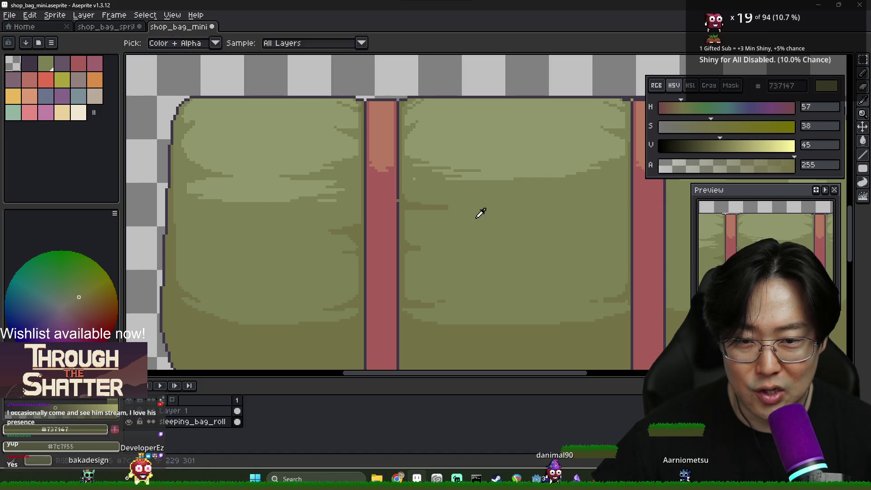
Eyedrop the light olive, dark olive and outline colours around the strap to compare shades
{"action": "left_click", "coordinate": [425, 208], "text": "alt"}
{"action": "left_click", "coordinate": [409, 214], "text": "alt"}
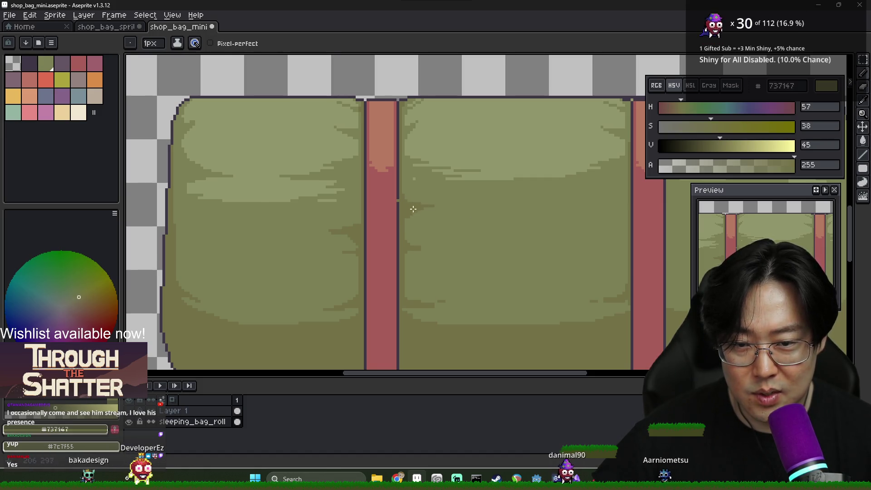
{"action": "scroll", "coordinate": [419, 290], "scroll_direction": "down", "scroll_amount": 3}
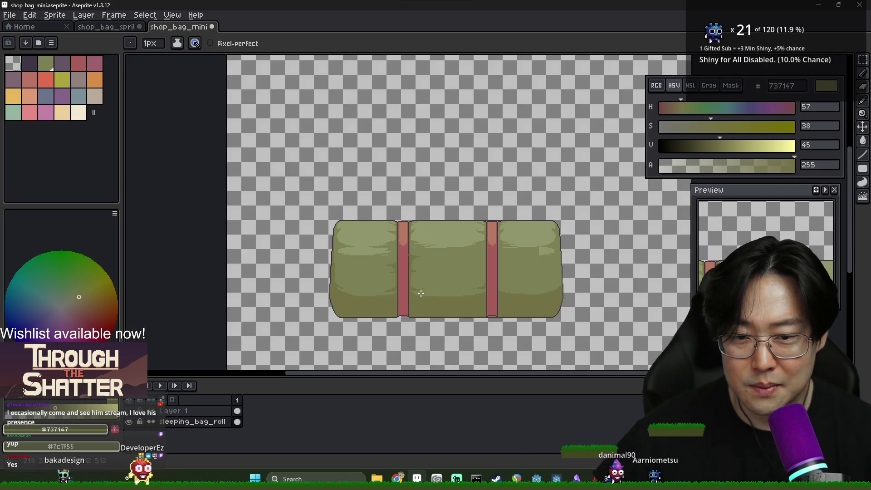
{"action": "scroll", "coordinate": [421, 294], "scroll_direction": "up", "scroll_amount": 3}
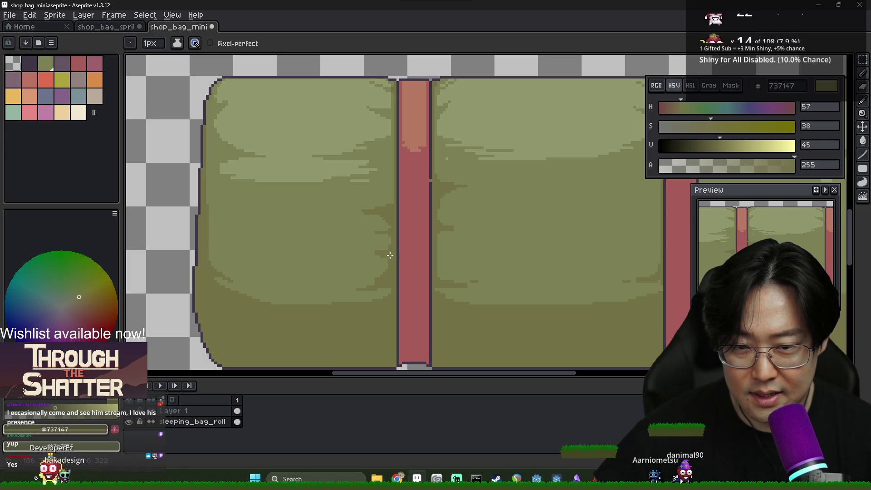
{"action": "left_click", "coordinate": [373, 264], "text": "alt"}
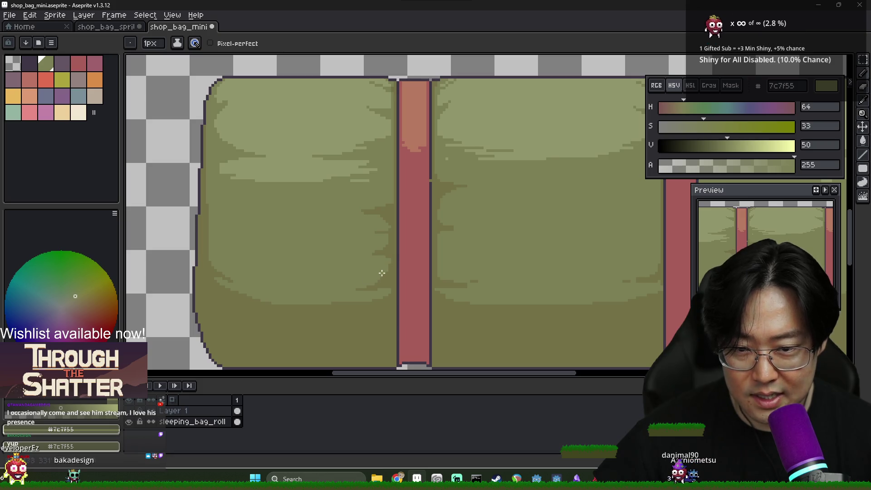
{"action": "left_click", "coordinate": [202, 238], "text": "alt"}
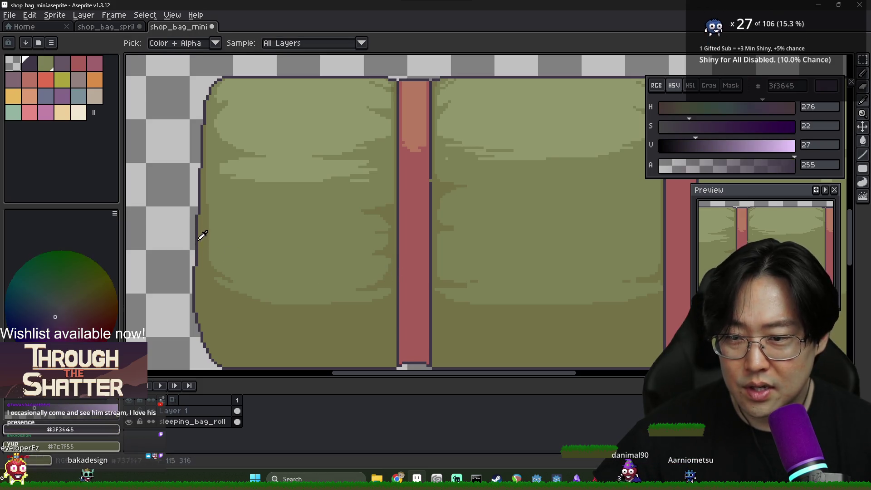
{"action": "left_click", "coordinate": [208, 248], "text": "alt"}
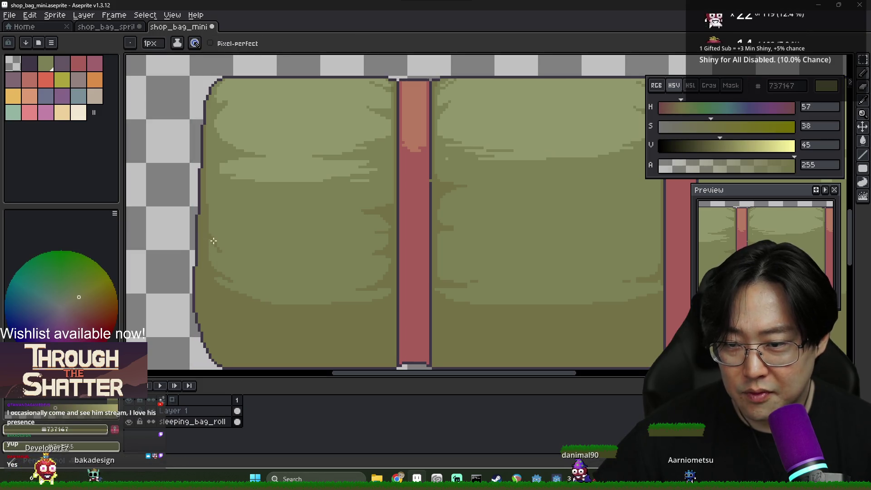
{"action": "left_click", "coordinate": [220, 251], "text": "alt"}
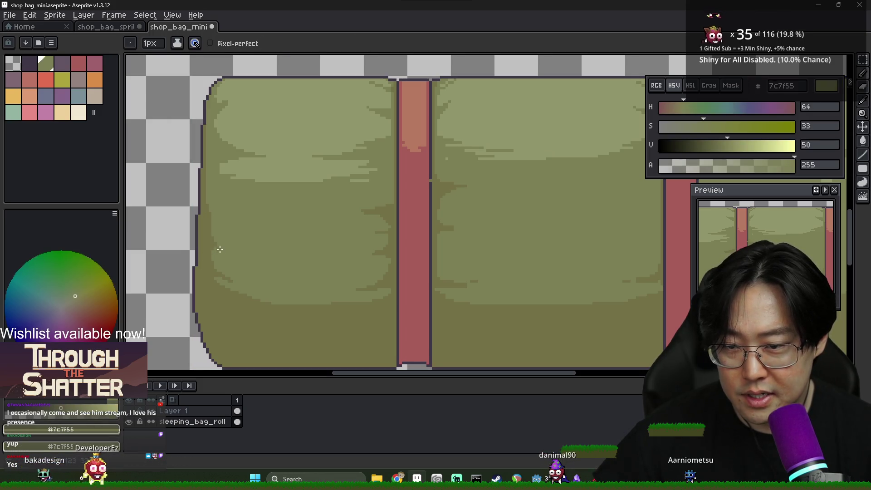
{"action": "left_click", "coordinate": [213, 246], "text": "alt"}
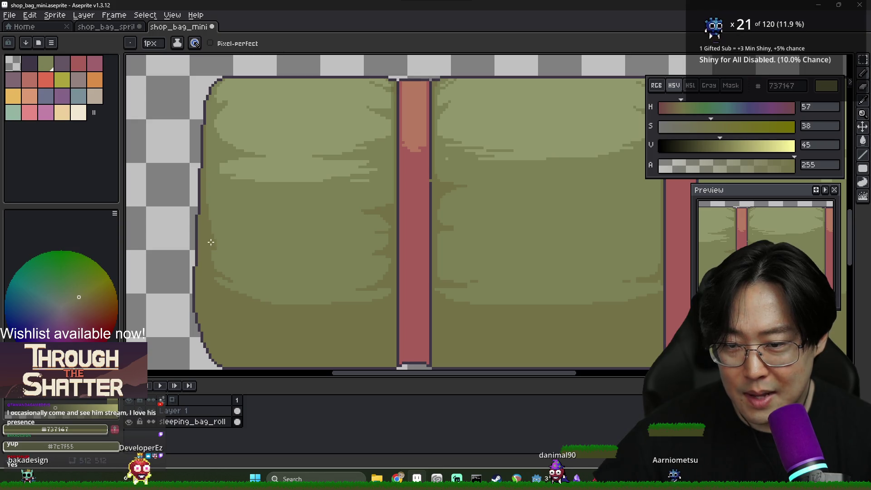
{"action": "scroll", "coordinate": [283, 283], "scroll_direction": "down", "scroll_amount": 1}
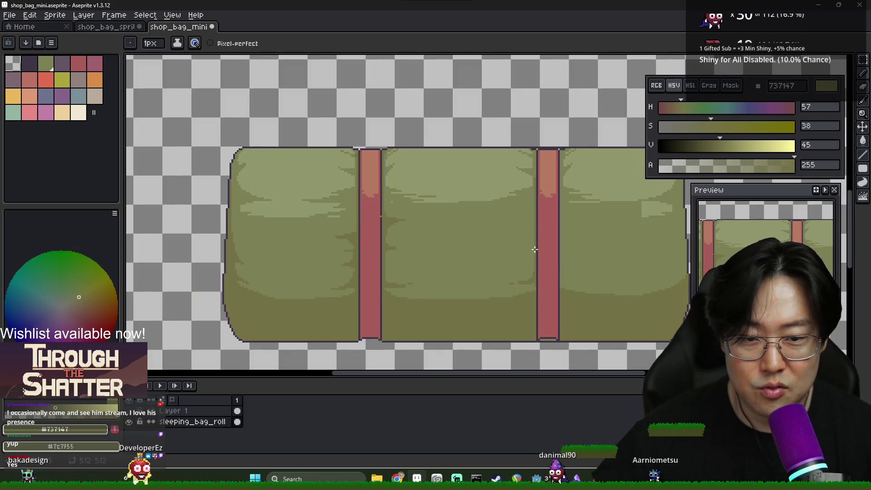
{"action": "scroll", "coordinate": [533, 234], "scroll_direction": "up", "scroll_amount": 1}
Draw a horizontal darker olive fold line and a diagonal shading stroke near the right strap
{"action": "left_click", "coordinate": [540, 227], "text": "alt"}
{"action": "left_click", "coordinate": [530, 229], "text": "alt"}
{"action": "left_click_drag", "start_coordinate": [526, 225], "coordinate": [478, 224]}
{"action": "left_click_drag", "start_coordinate": [528, 269], "coordinate": [493, 279]}
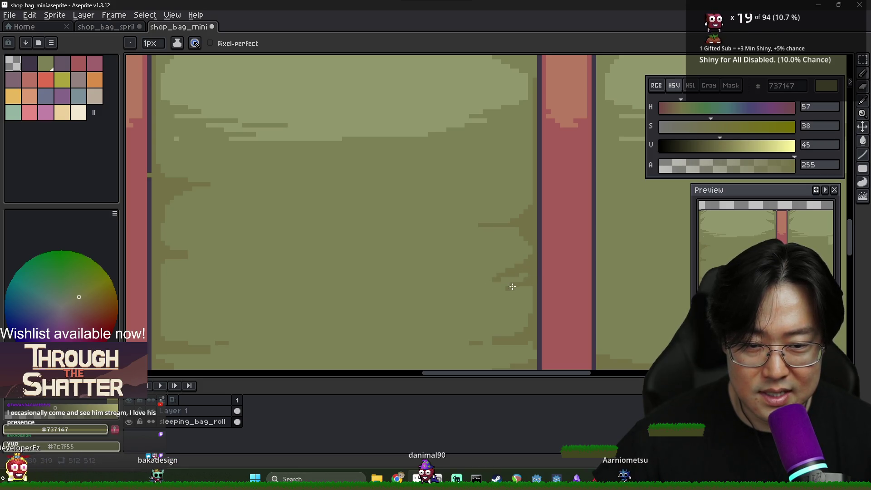
{"action": "scroll", "coordinate": [527, 291], "scroll_direction": "down", "scroll_amount": 1}
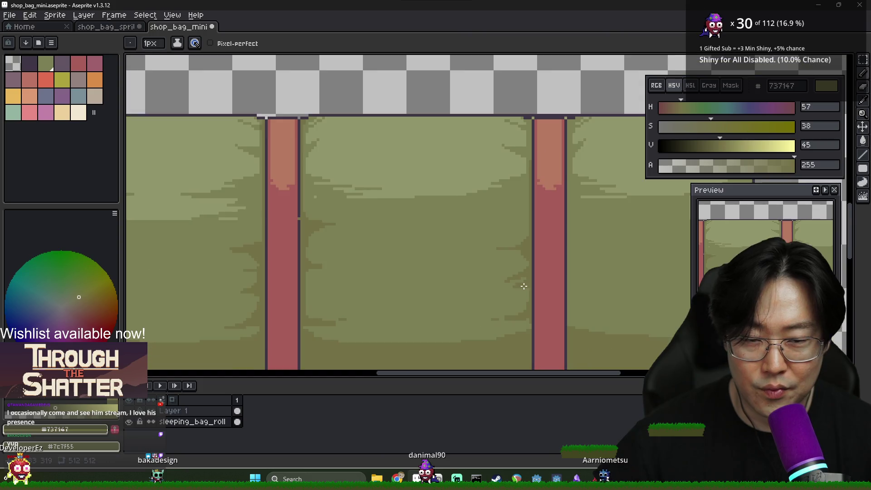
{"action": "scroll", "coordinate": [521, 288], "scroll_direction": "up", "scroll_amount": 1}
Draw a darker olive fold streak across the middle panel
{"action": "left_click", "coordinate": [500, 280], "text": "alt"}
{"action": "left_click", "coordinate": [519, 270], "text": "alt"}
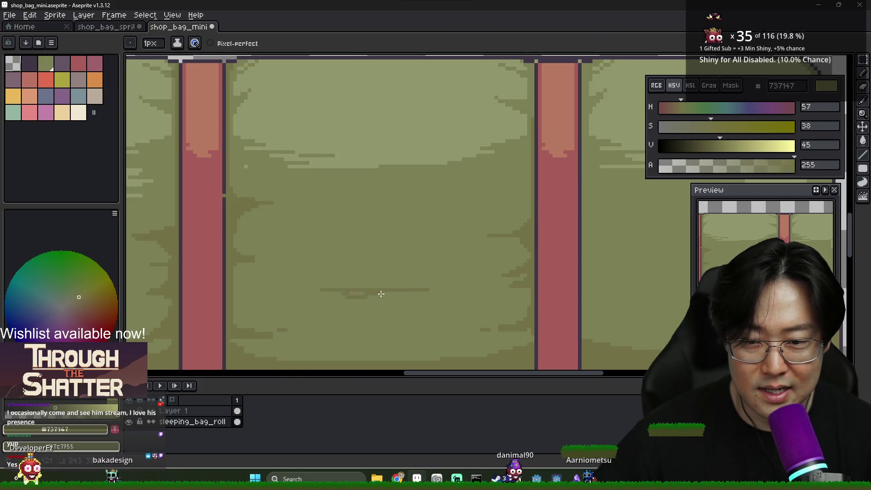
{"action": "left_click_drag", "start_coordinate": [350, 294], "coordinate": [427, 292]}
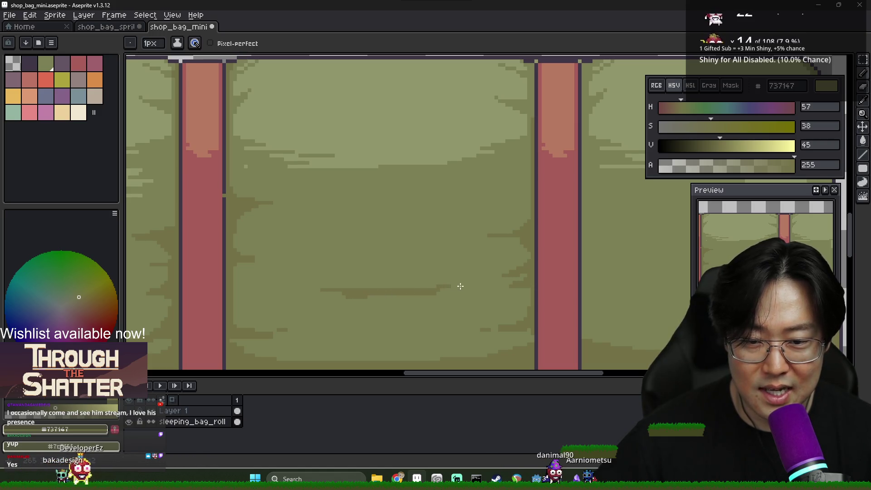
{"action": "scroll", "coordinate": [479, 284], "scroll_direction": "down", "scroll_amount": 5}
{"action": "scroll", "coordinate": [414, 289], "scroll_direction": "up", "scroll_amount": 3}
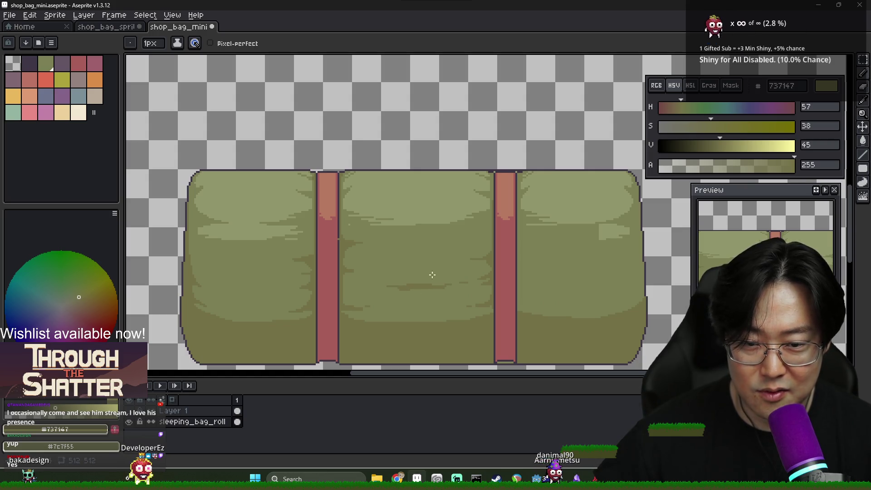
Re-sample the darker olive shade and zoom around the middle panel to check the shading
{"action": "left_click", "coordinate": [375, 276], "text": "alt"}
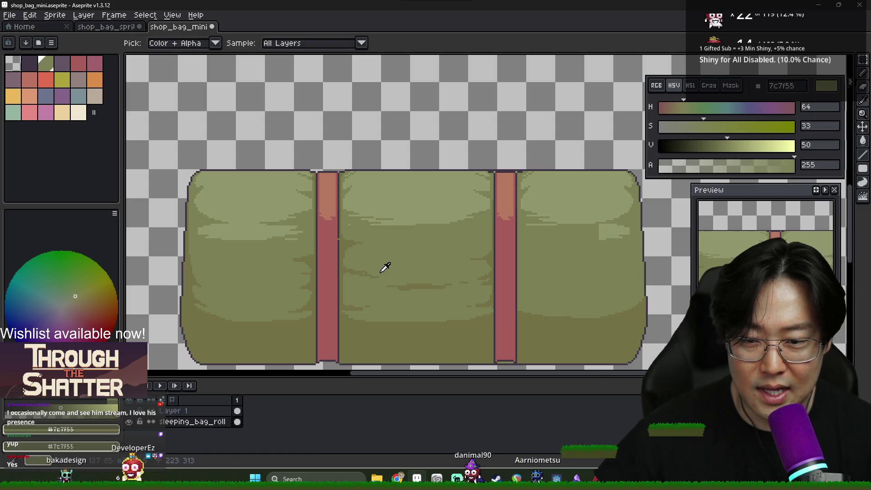
{"action": "scroll", "coordinate": [363, 273], "scroll_direction": "up", "scroll_amount": 3}
{"action": "left_click", "coordinate": [370, 280], "text": "alt"}
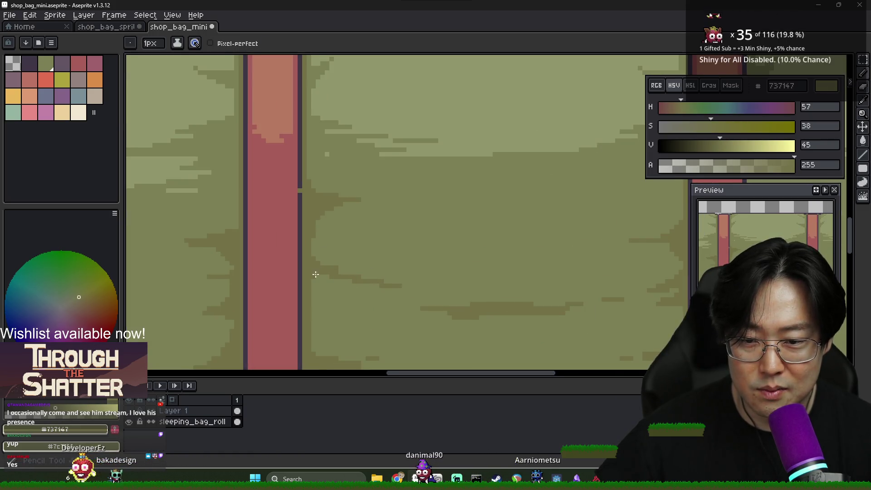
{"action": "scroll", "coordinate": [366, 308], "scroll_direction": "down", "scroll_amount": 1}
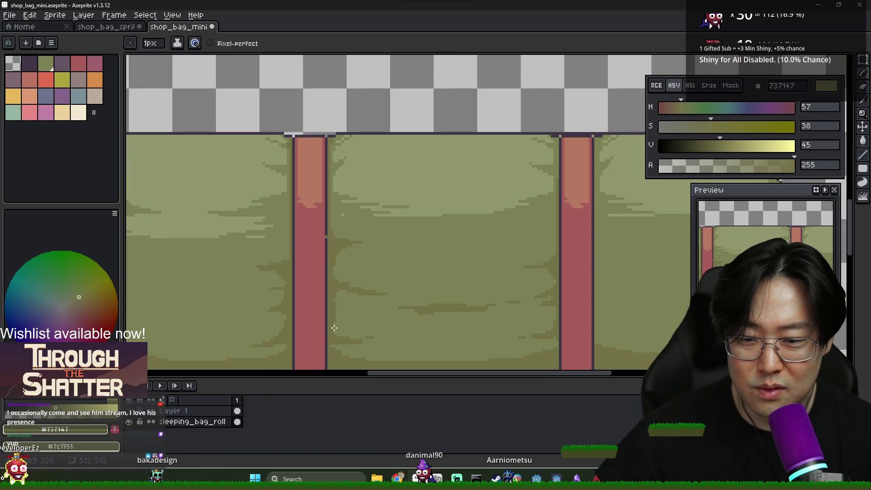
{"action": "scroll", "coordinate": [335, 329], "scroll_direction": "down", "scroll_amount": 1}
{"action": "scroll", "coordinate": [342, 319], "scroll_direction": "up", "scroll_amount": 1}
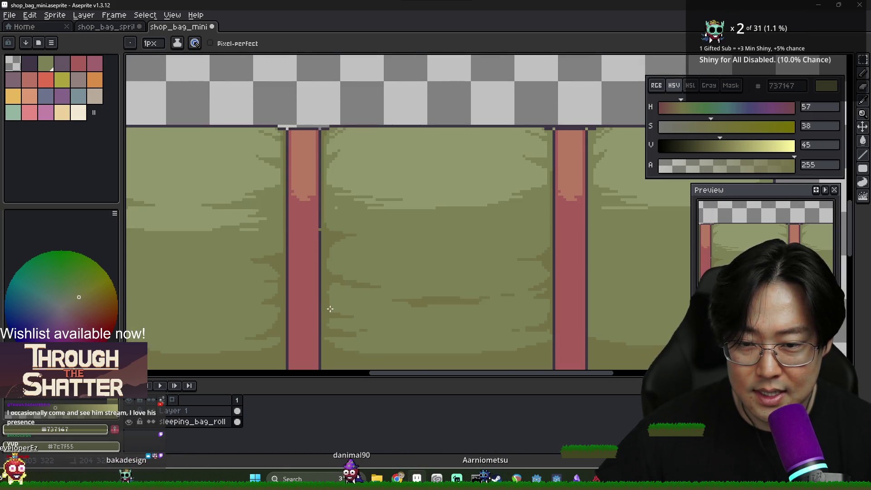
{"action": "scroll", "coordinate": [330, 308], "scroll_direction": "down", "scroll_amount": 2}
{"action": "scroll", "coordinate": [317, 311], "scroll_direction": "down", "scroll_amount": 1}
{"action": "scroll", "coordinate": [306, 315], "scroll_direction": "up", "scroll_amount": 4}
{"action": "scroll", "coordinate": [307, 314], "scroll_direction": "up", "scroll_amount": 1}
{"action": "scroll", "coordinate": [362, 287], "scroll_direction": "down", "scroll_amount": 3}
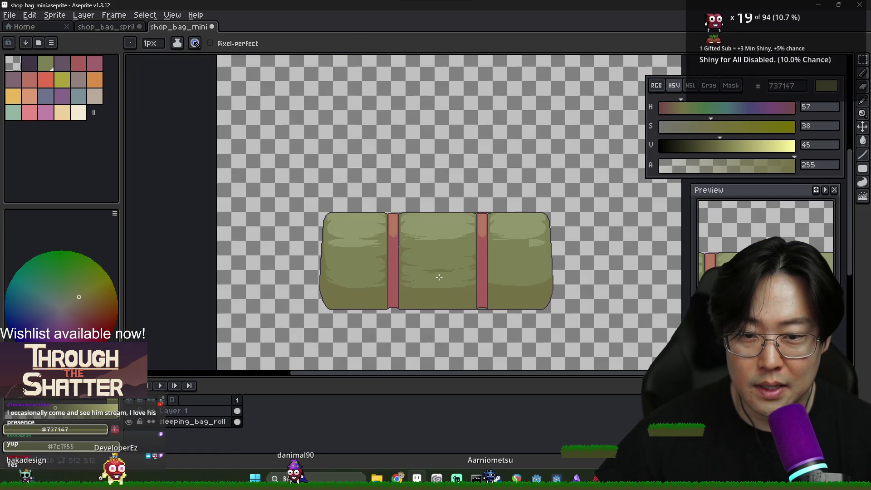
{"action": "scroll", "coordinate": [376, 272], "scroll_direction": "up", "scroll_amount": 2}
{"action": "scroll", "coordinate": [236, 255], "scroll_direction": "down", "scroll_amount": 2}
{"action": "scroll", "coordinate": [230, 247], "scroll_direction": "up", "scroll_amount": 2}
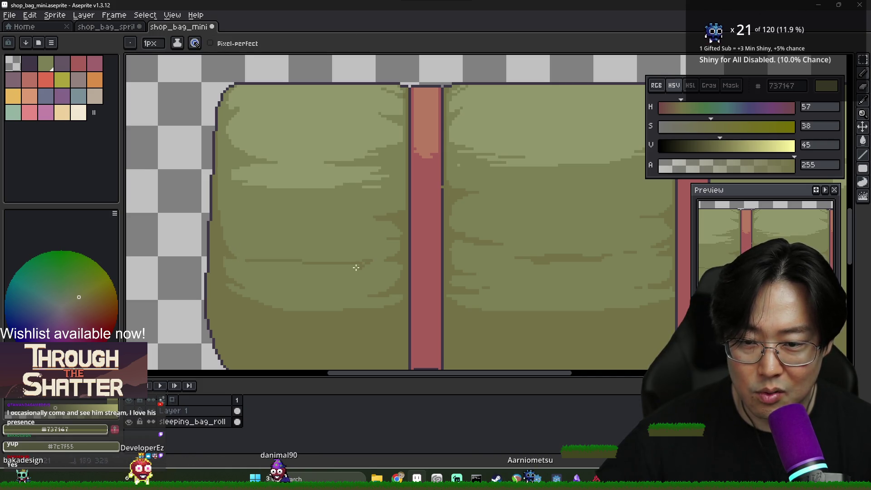
{"action": "key", "text": "g"}
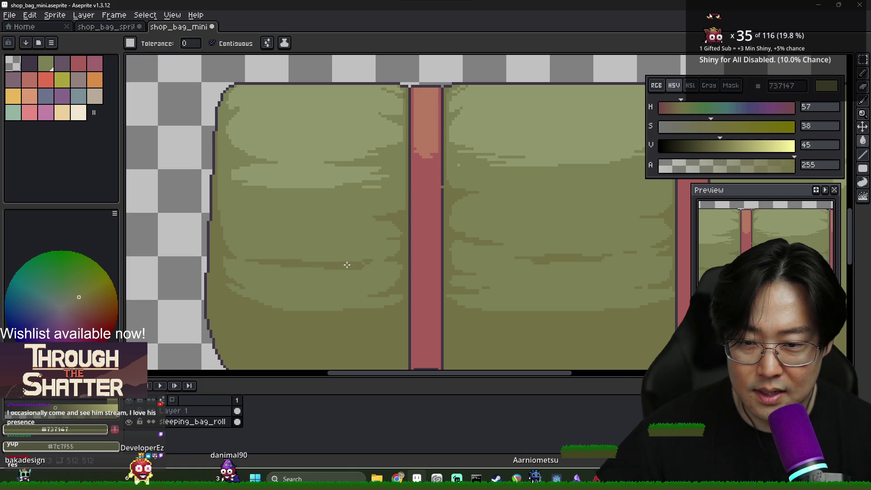
{"action": "scroll", "coordinate": [347, 265], "scroll_direction": "down", "scroll_amount": 3}
{"action": "scroll", "coordinate": [375, 257], "scroll_direction": "up", "scroll_amount": 2}
{"action": "key", "text": "b"}
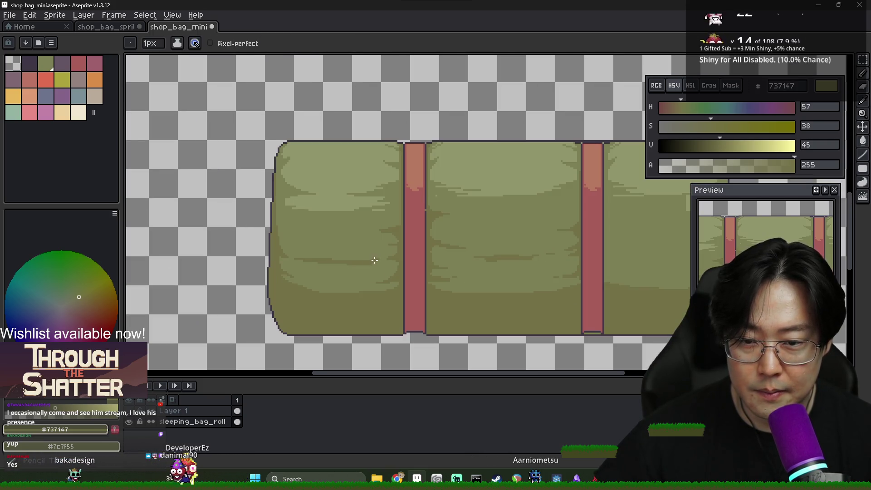
{"action": "scroll", "coordinate": [375, 260], "scroll_direction": "up", "scroll_amount": 1}
{"action": "scroll", "coordinate": [399, 272], "scroll_direction": "down", "scroll_amount": 3}
{"action": "scroll", "coordinate": [307, 247], "scroll_direction": "up", "scroll_amount": 3}
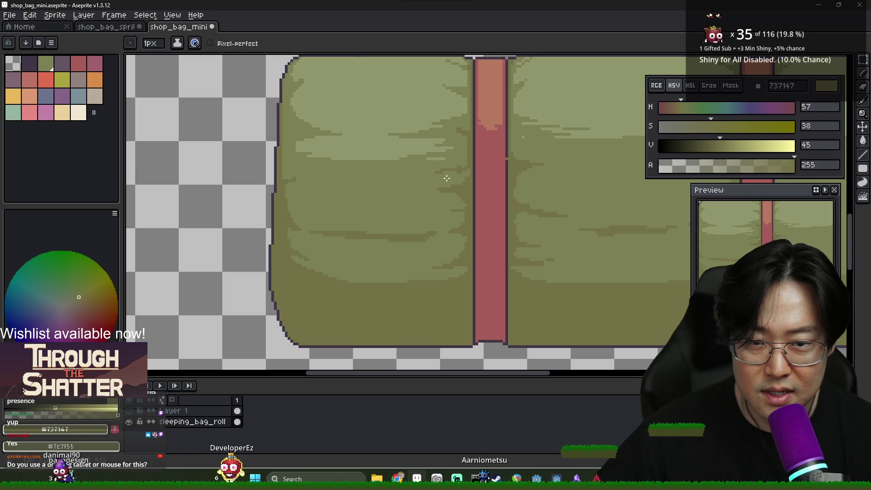
Eyedrop the olive shades beside the strap, including #7c7f55, then the dark purple outline colour
{"action": "left_click", "coordinate": [462, 172], "text": "alt"}
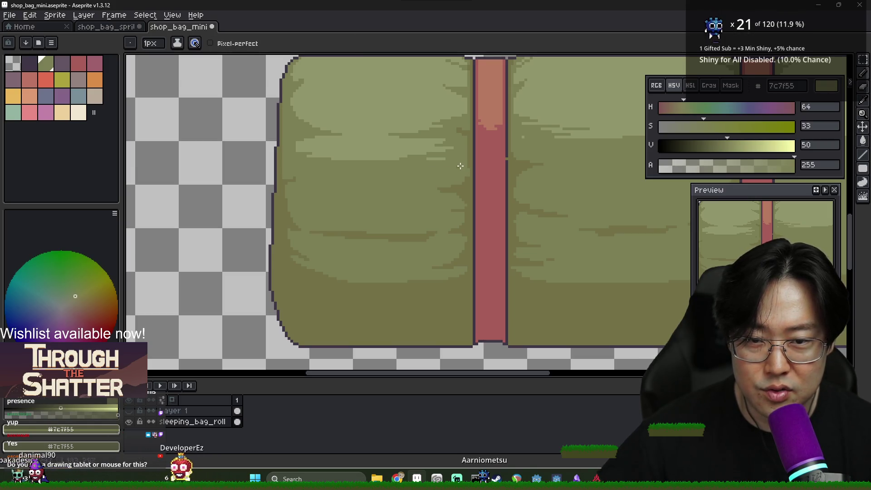
{"action": "left_click", "coordinate": [473, 157], "text": "alt"}
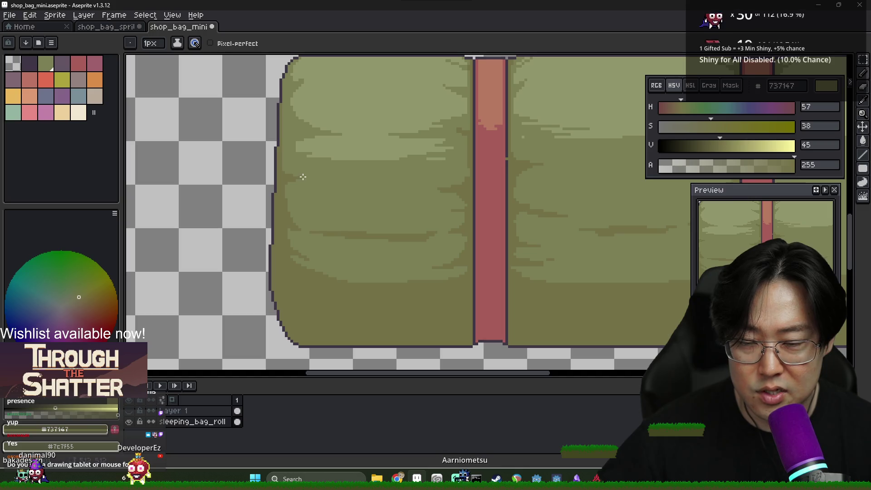
{"action": "scroll", "coordinate": [331, 180], "scroll_direction": "down", "scroll_amount": 3}
{"action": "scroll", "coordinate": [345, 204], "scroll_direction": "up", "scroll_amount": 2}
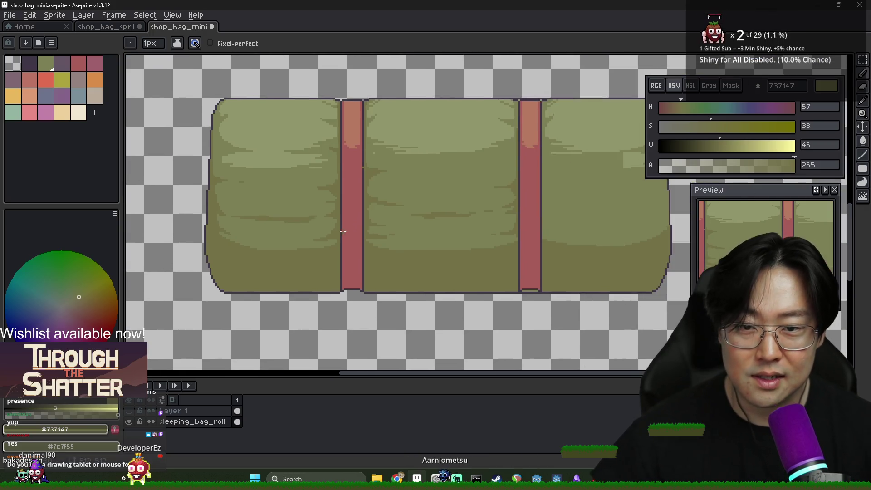
{"action": "scroll", "coordinate": [353, 228], "scroll_direction": "down", "scroll_amount": 1}
{"action": "scroll", "coordinate": [353, 228], "scroll_direction": "up", "scroll_amount": 3}
{"action": "left_click", "coordinate": [284, 227], "text": "alt"}
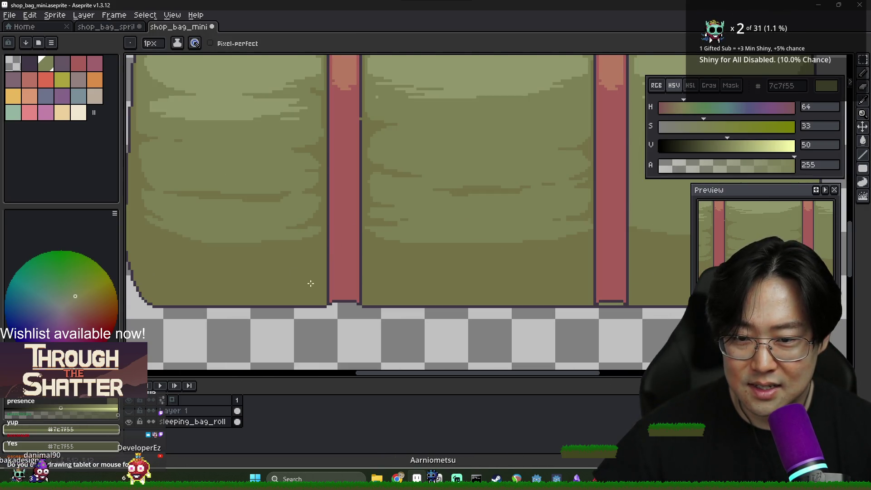
{"action": "scroll", "coordinate": [308, 286], "scroll_direction": "up", "scroll_amount": 1}
{"action": "scroll", "coordinate": [301, 299], "scroll_direction": "down", "scroll_amount": 1}
{"action": "scroll", "coordinate": [295, 296], "scroll_direction": "left", "scroll_amount": 2}
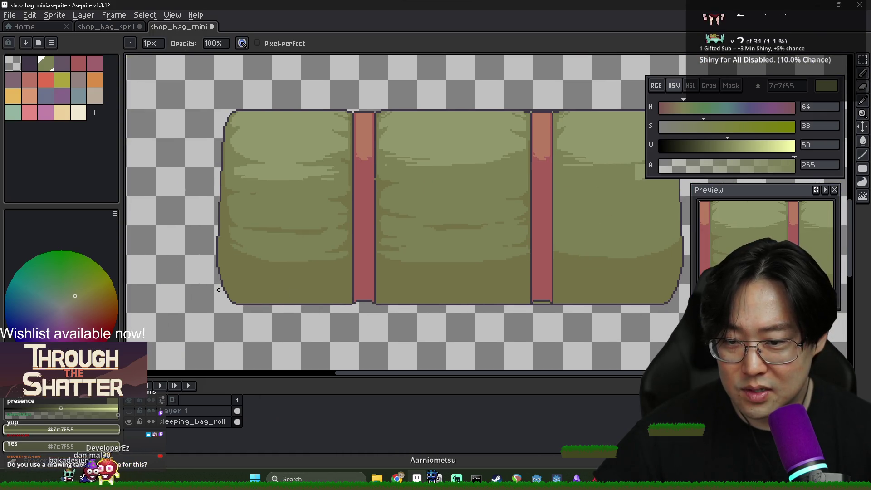
{"action": "scroll", "coordinate": [220, 295], "scroll_direction": "up", "scroll_amount": 2}
{"action": "left_click", "coordinate": [231, 283], "text": "alt"}
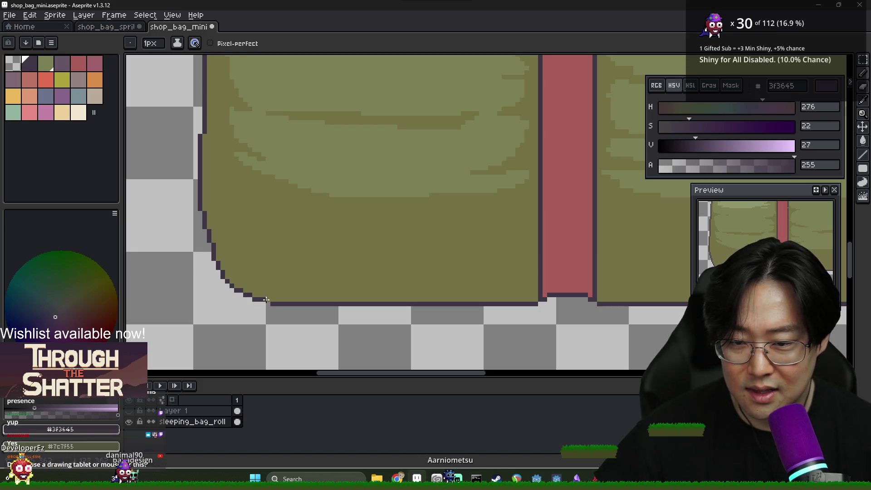
Eyedrop the strap red and the dark #3f3645 outline colour around the left strap's bottom
{"action": "scroll", "coordinate": [266, 299], "scroll_direction": "down", "scroll_amount": 2}
{"action": "scroll", "coordinate": [340, 300], "scroll_direction": "right", "scroll_amount": 2}
{"action": "scroll", "coordinate": [402, 300], "scroll_direction": "down", "scroll_amount": 1}
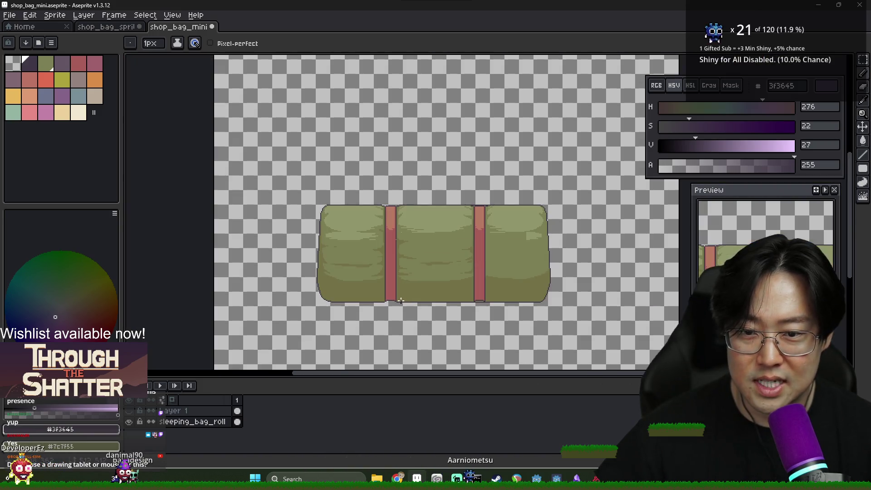
{"action": "scroll", "coordinate": [402, 300], "scroll_direction": "up", "scroll_amount": 2}
{"action": "scroll", "coordinate": [372, 294], "scroll_direction": "up", "scroll_amount": 1}
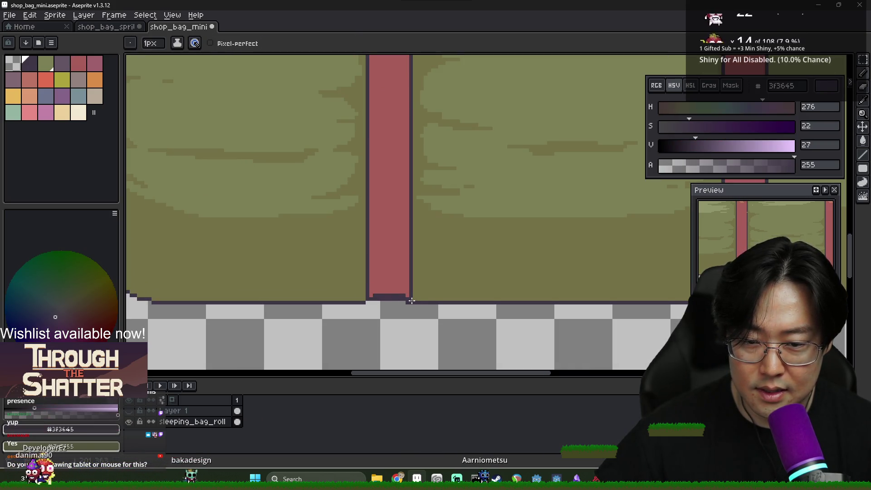
{"action": "left_click", "coordinate": [379, 285], "text": "alt"}
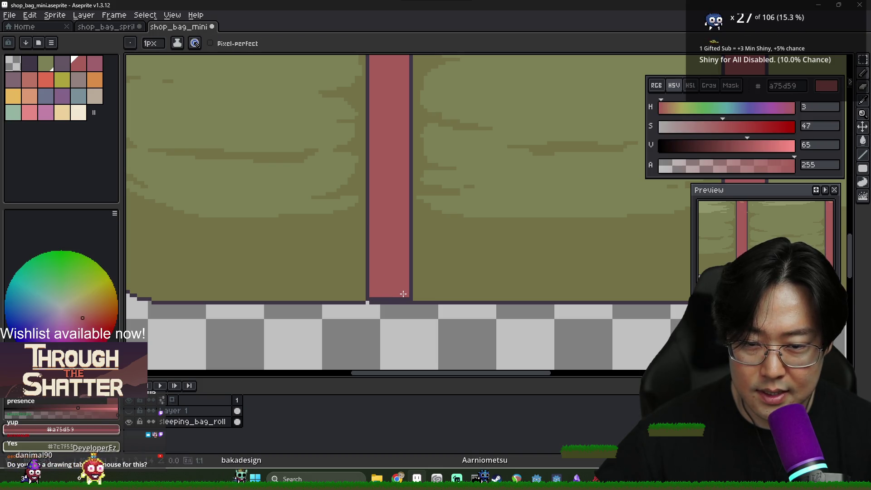
{"action": "key", "text": "alt"}
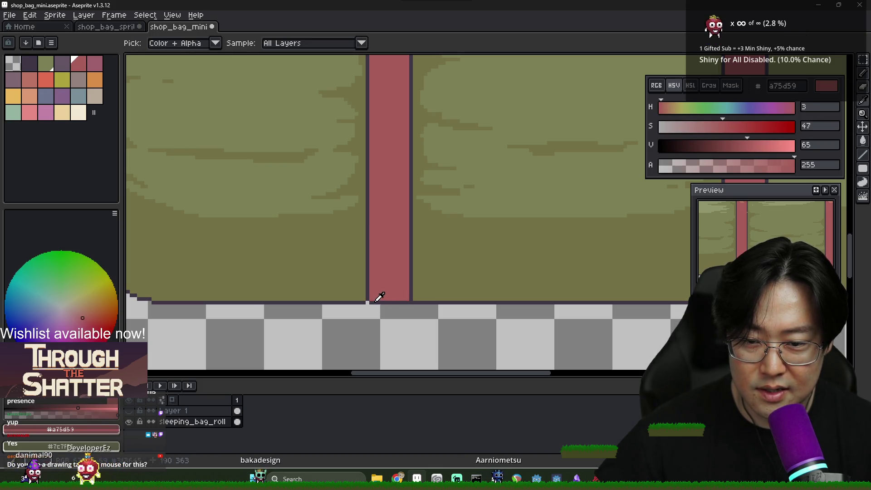
{"action": "left_click", "coordinate": [372, 301], "text": "alt"}
{"action": "left_click", "coordinate": [389, 305], "text": "alt"}
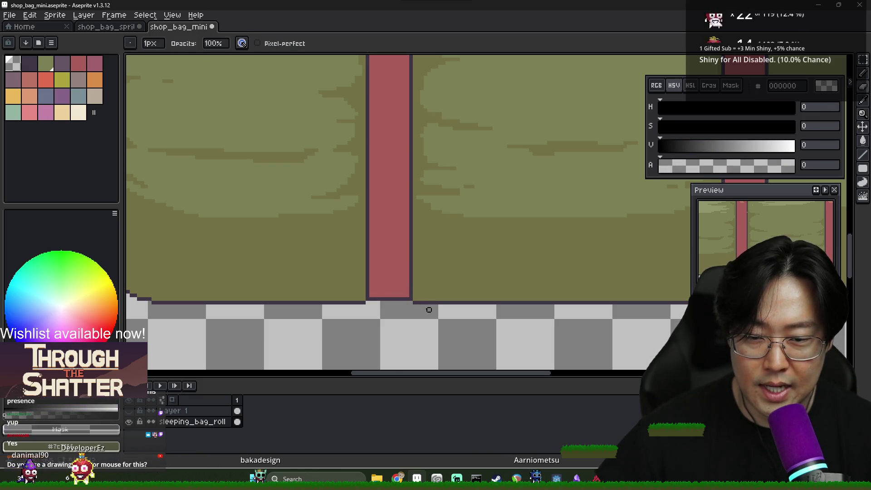
{"action": "scroll", "coordinate": [417, 303], "scroll_direction": "down", "scroll_amount": 3}
{"action": "scroll", "coordinate": [573, 302], "scroll_direction": "up", "scroll_amount": 3}
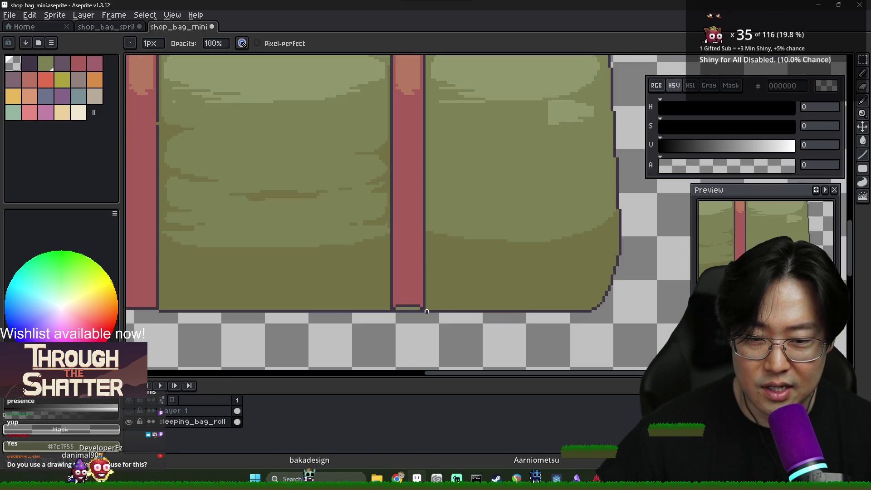
{"action": "left_click", "coordinate": [397, 308], "text": "alt"}
{"action": "scroll", "coordinate": [397, 309], "scroll_direction": "up", "scroll_amount": 2}
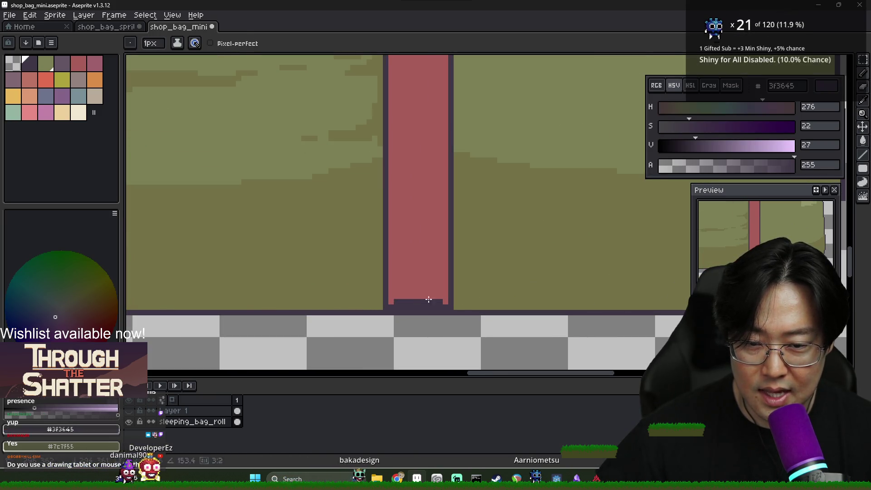
{"action": "left_click", "coordinate": [399, 301], "text": "alt"}
{"action": "scroll", "coordinate": [427, 301], "scroll_direction": "down", "scroll_amount": 4}
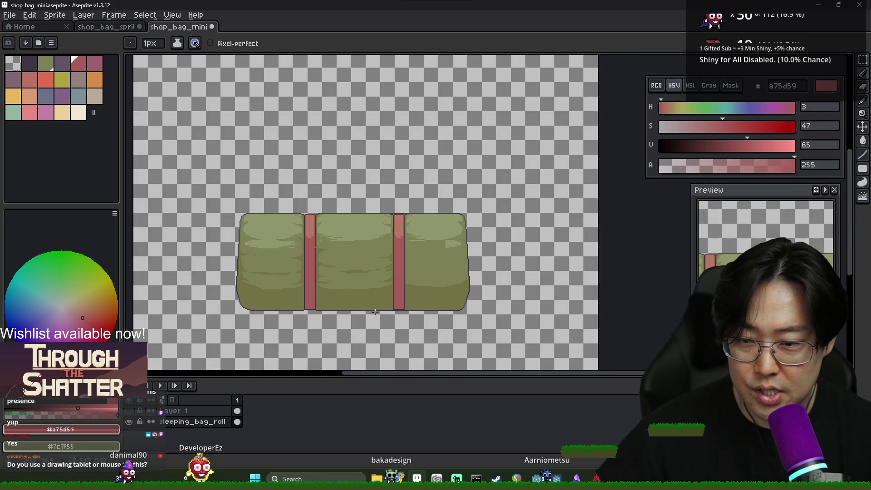
{"action": "scroll", "coordinate": [431, 316], "scroll_direction": "up", "scroll_amount": 3}
Extend the dark outline and fill the gap along the bottom edge under the left strap
{"action": "key", "text": "g"}
{"action": "key", "text": "e"}
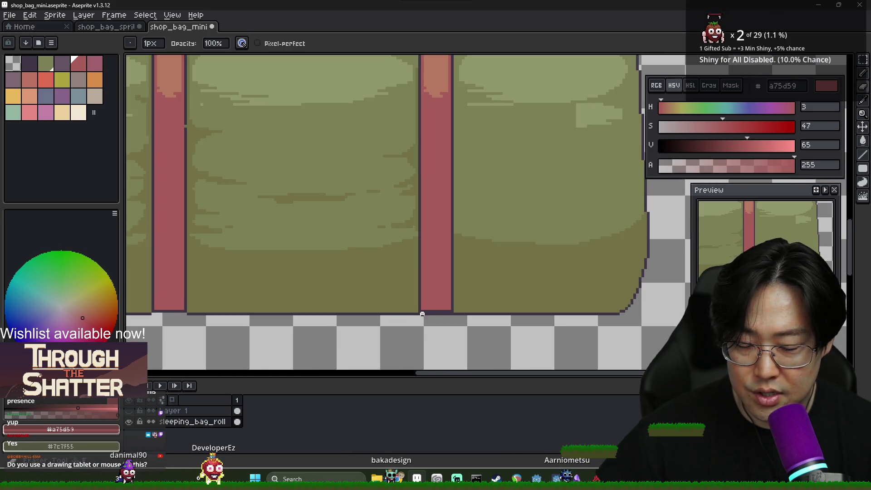
{"action": "scroll", "coordinate": [450, 313], "scroll_direction": "up", "scroll_amount": 1}
{"action": "scroll", "coordinate": [443, 320], "scroll_direction": "down", "scroll_amount": 2}
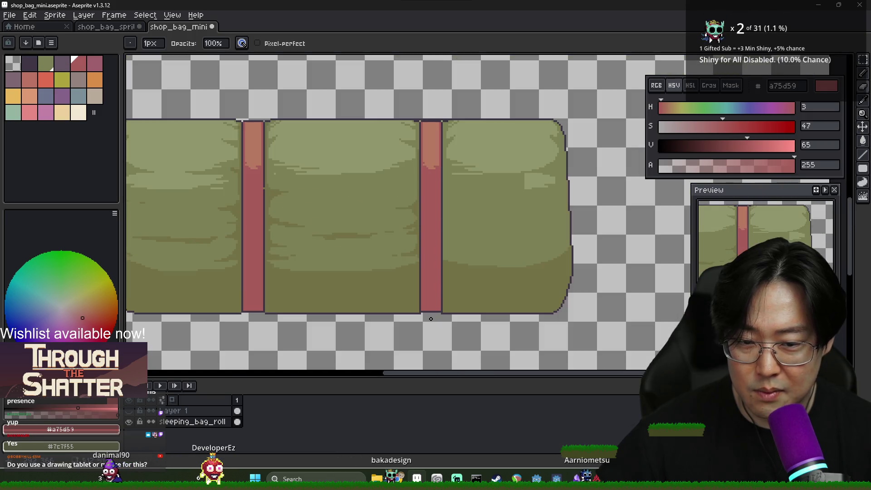
{"action": "scroll", "coordinate": [423, 317], "scroll_direction": "up", "scroll_amount": 3}
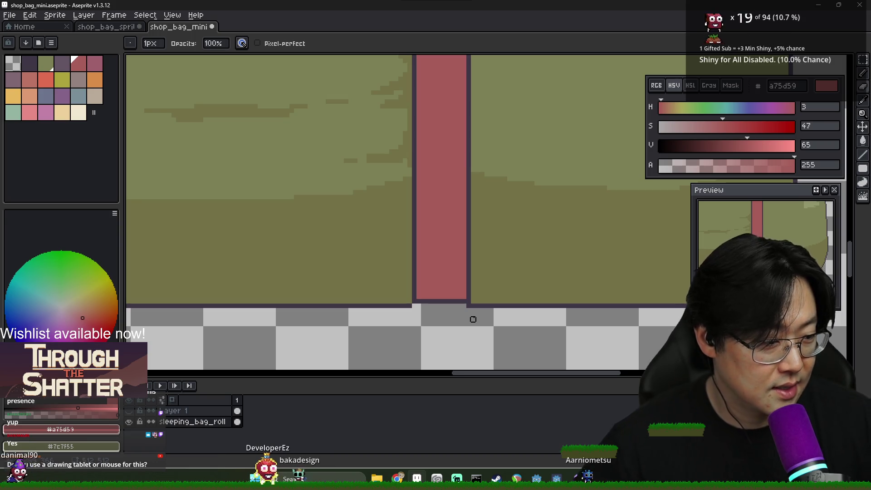
{"action": "scroll", "coordinate": [372, 318], "scroll_direction": "left", "scroll_amount": 3}
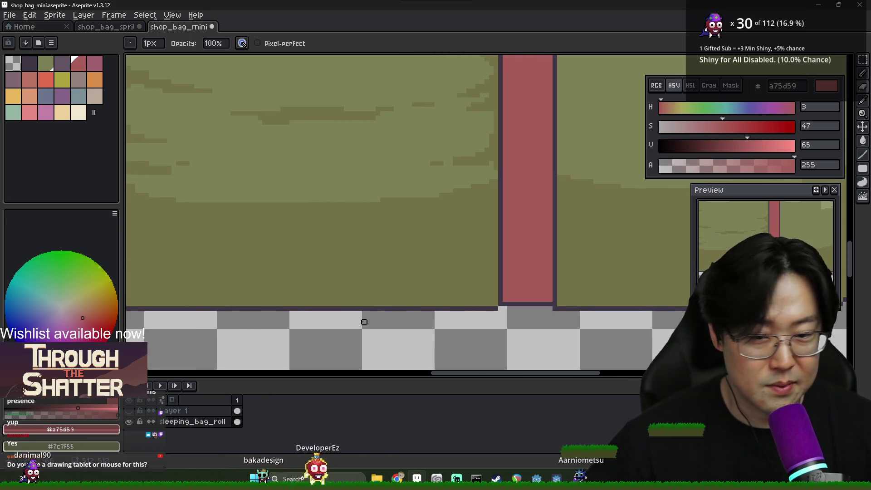
{"action": "scroll", "coordinate": [331, 317], "scroll_direction": "down", "scroll_amount": 2}
{"action": "scroll", "coordinate": [481, 322], "scroll_direction": "up", "scroll_amount": 2}
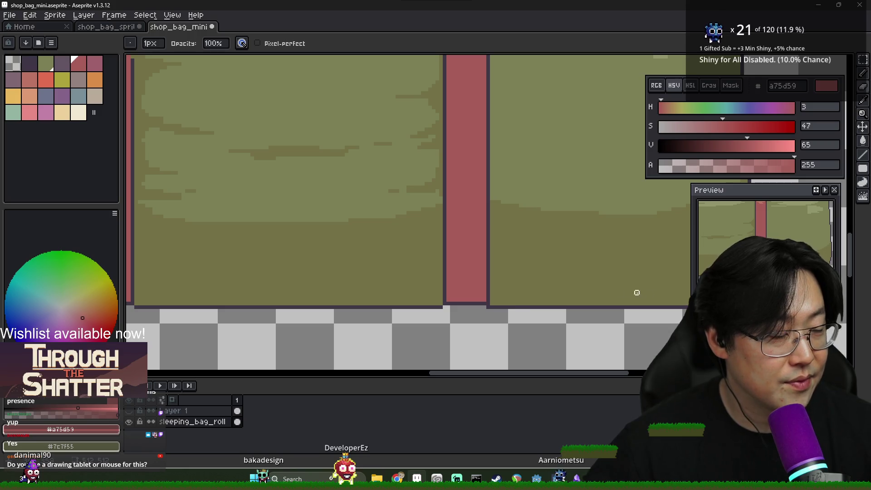
{"action": "scroll", "coordinate": [371, 303], "scroll_direction": "down", "scroll_amount": 1}
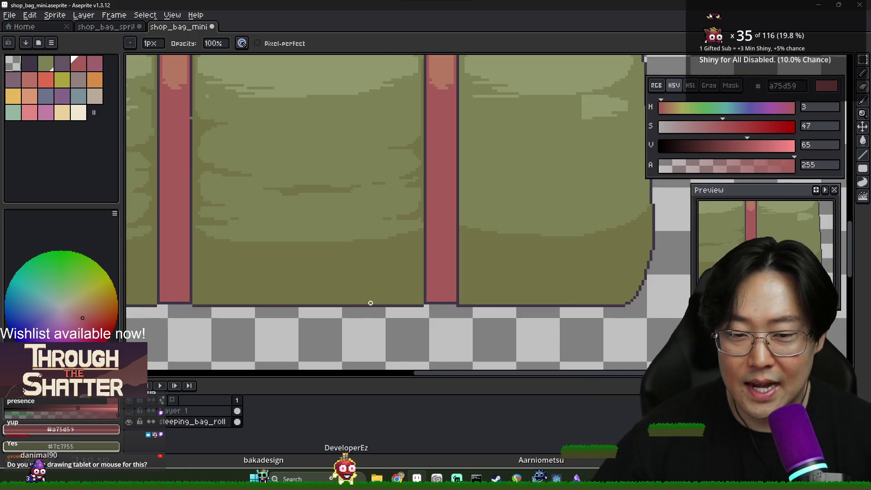
{"action": "scroll", "coordinate": [371, 304], "scroll_direction": "down", "scroll_amount": 1}
{"action": "scroll", "coordinate": [314, 303], "scroll_direction": "up", "scroll_amount": 2}
{"action": "scroll", "coordinate": [367, 301], "scroll_direction": "down", "scroll_amount": 1}
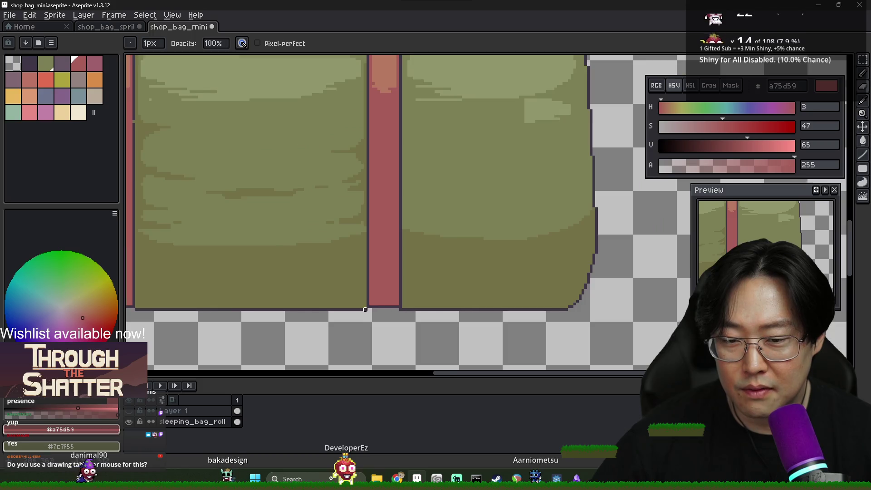
{"action": "scroll", "coordinate": [368, 301], "scroll_direction": "up", "scroll_amount": 1}
{"action": "left_click", "coordinate": [367, 304], "text": "alt"}
{"action": "left_click_drag", "start_coordinate": [367, 304], "coordinate": [351, 306]}
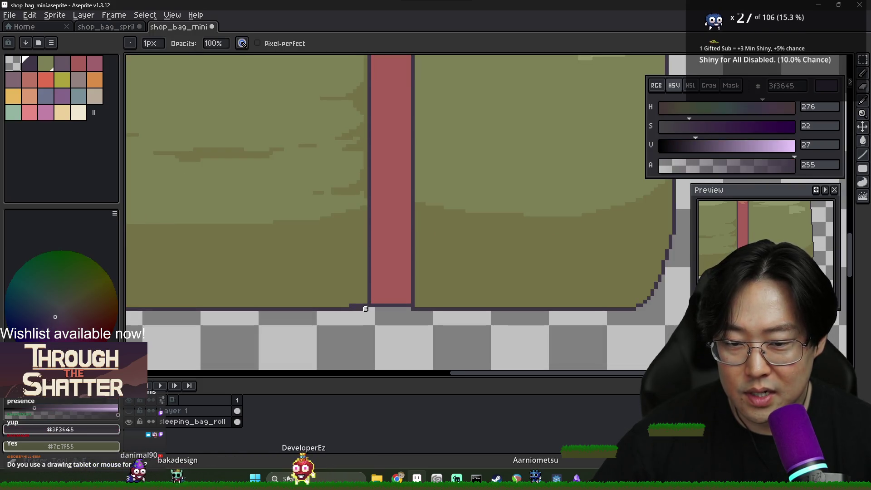
{"action": "left_click", "coordinate": [327, 306], "text": "alt"}
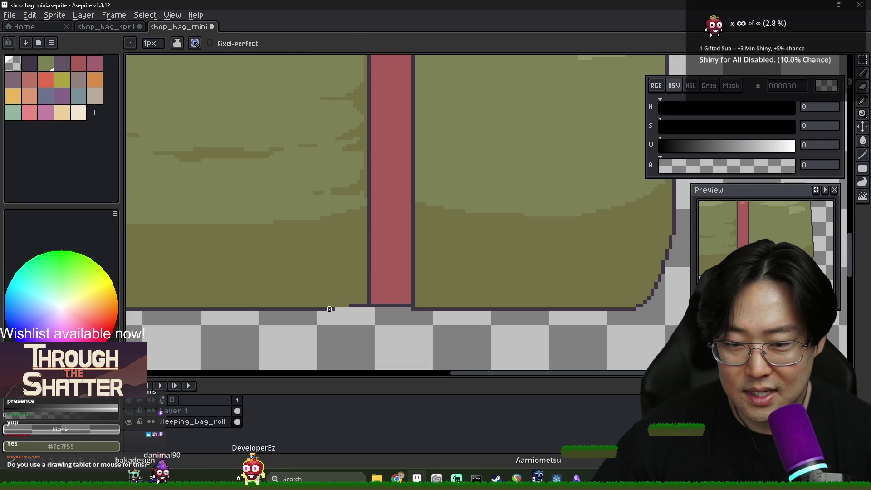
{"action": "left_click", "coordinate": [322, 309], "text": "alt"}
{"action": "left_click_drag", "start_coordinate": [322, 309], "coordinate": [345, 310]}
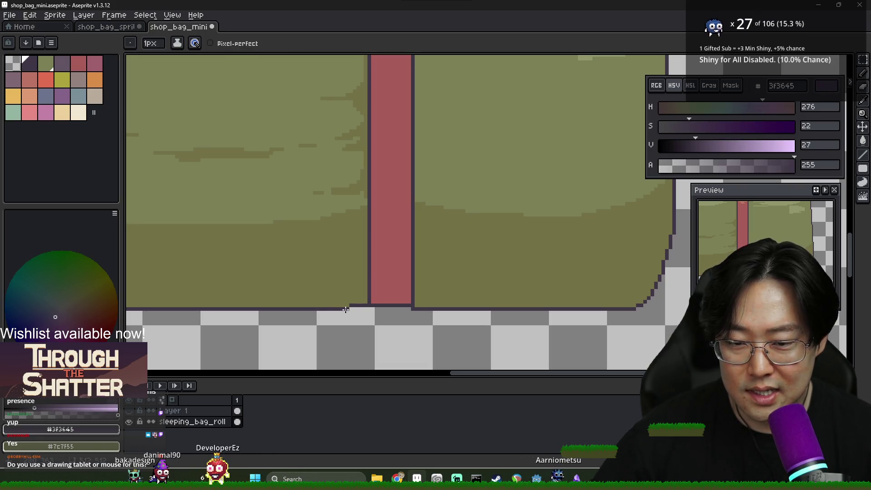
{"action": "scroll", "coordinate": [347, 309], "scroll_direction": "down", "scroll_amount": 2}
{"action": "scroll", "coordinate": [351, 321], "scroll_direction": "up", "scroll_amount": 2}
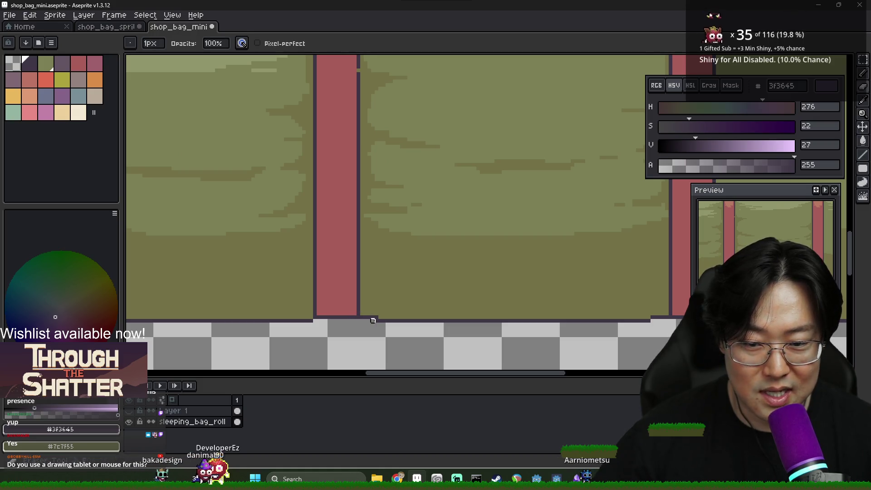
Erase stray pixels near the bottom edge and sample the olive #737147 from the bag
{"action": "key", "text": "e"}
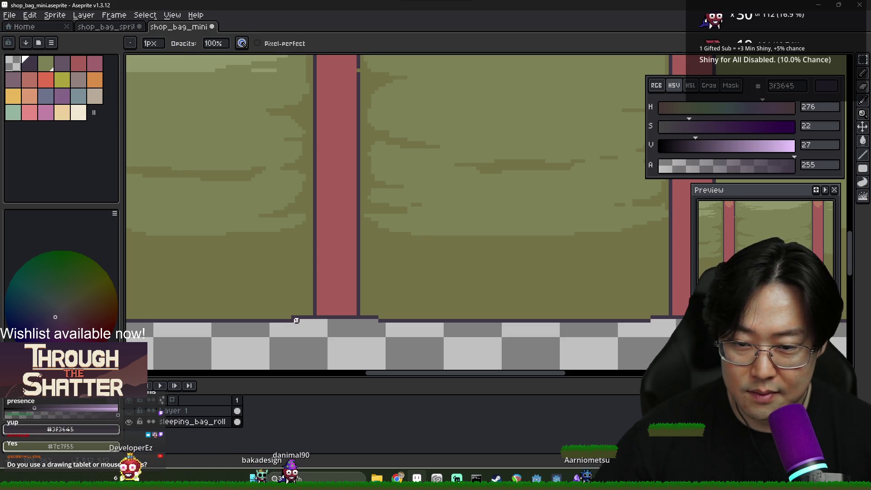
{"action": "key", "text": "b"}
{"action": "left_click", "coordinate": [293, 318], "text": "alt"}
{"action": "key", "text": "e"}
{"action": "scroll", "coordinate": [293, 318], "scroll_direction": "down", "scroll_amount": 2}
{"action": "scroll", "coordinate": [383, 328], "scroll_direction": "up", "scroll_amount": 3}
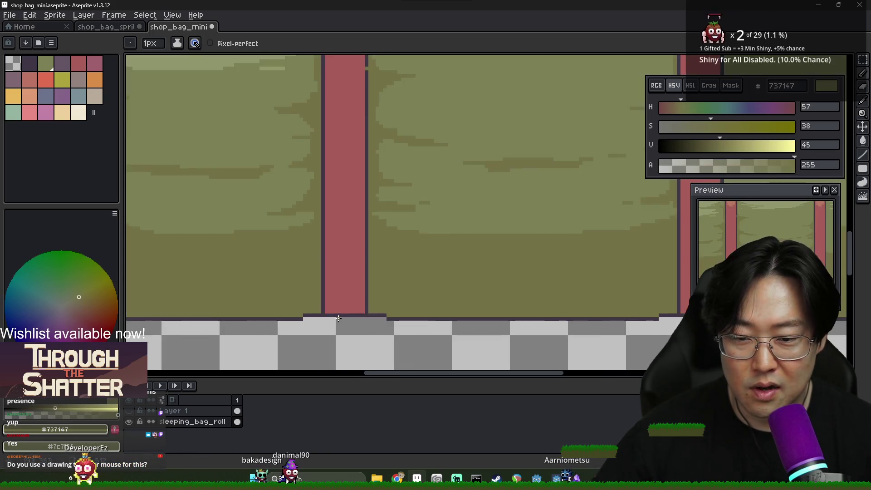
{"action": "key", "text": "b"}
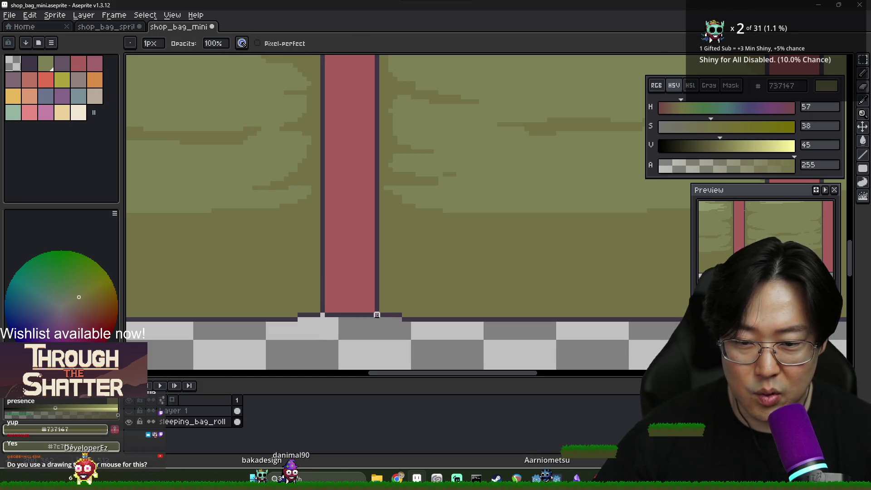
{"action": "scroll", "coordinate": [377, 314], "scroll_direction": "down", "scroll_amount": 3}
{"action": "scroll", "coordinate": [571, 312], "scroll_direction": "up", "scroll_amount": 2}
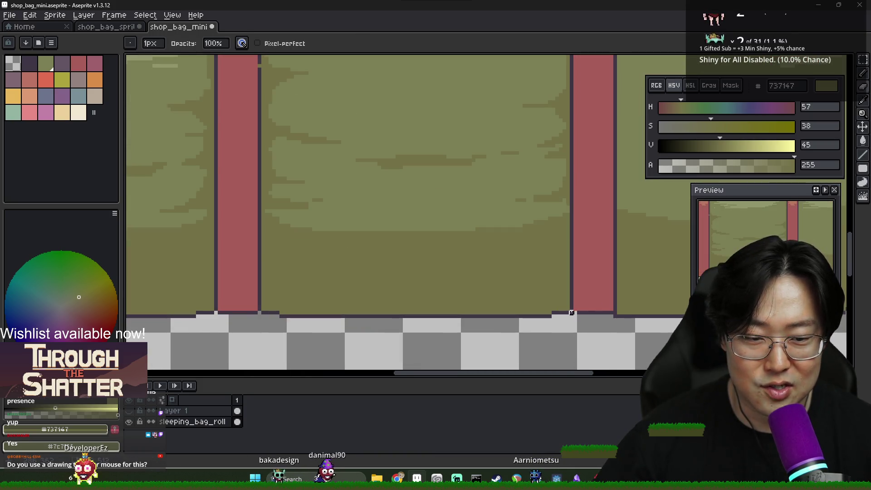
Draw the dark purple outline row along the bottom edge right of the right strap
{"action": "left_click", "coordinate": [572, 312], "text": "alt"}
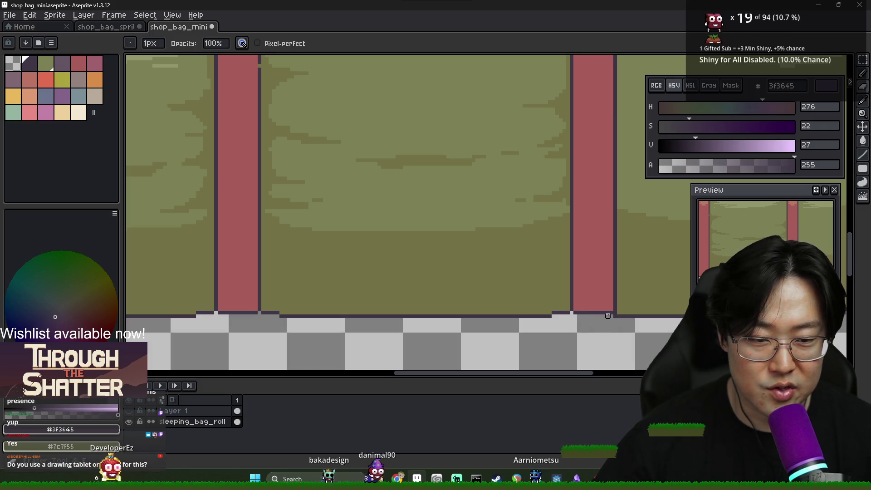
{"action": "key", "text": "alt"}
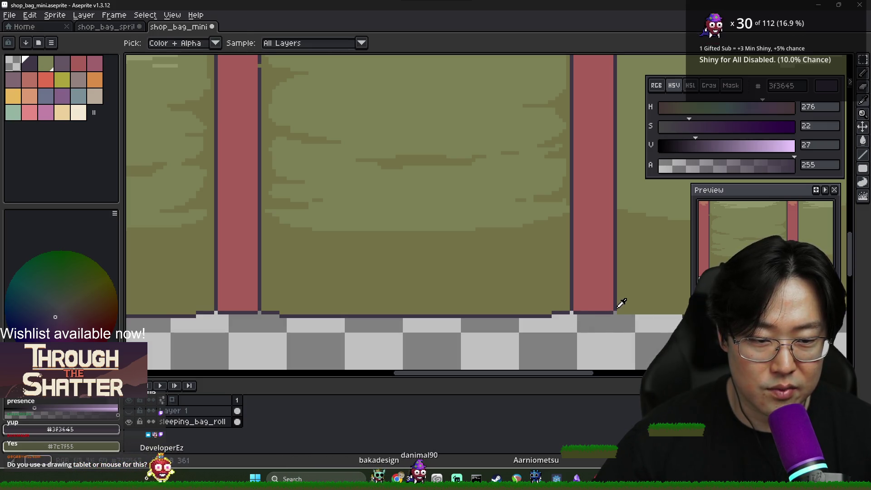
{"action": "left_click_drag", "start_coordinate": [618, 313], "coordinate": [633, 312]}
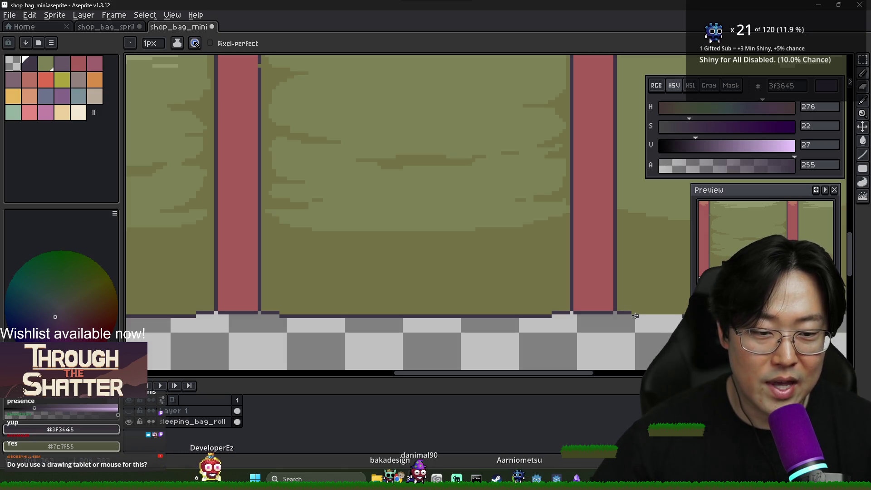
{"action": "scroll", "coordinate": [635, 316], "scroll_direction": "right", "scroll_amount": 3}
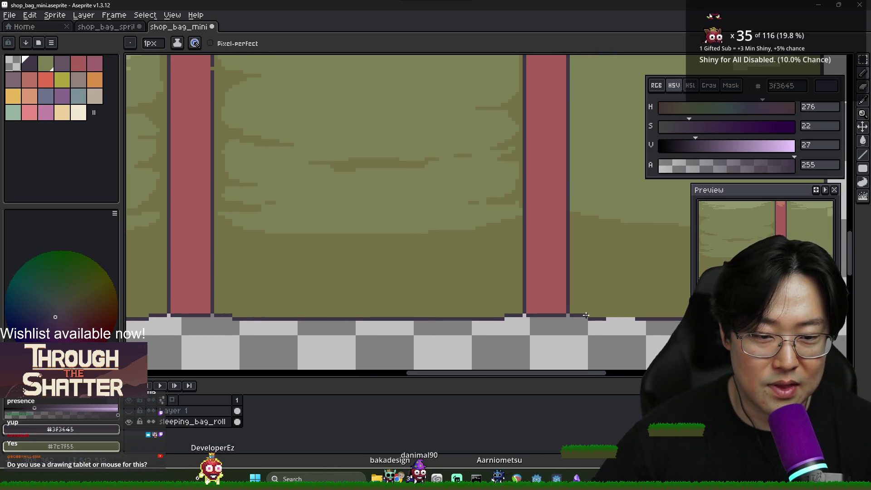
{"action": "scroll", "coordinate": [618, 320], "scroll_direction": "down", "scroll_amount": 3}
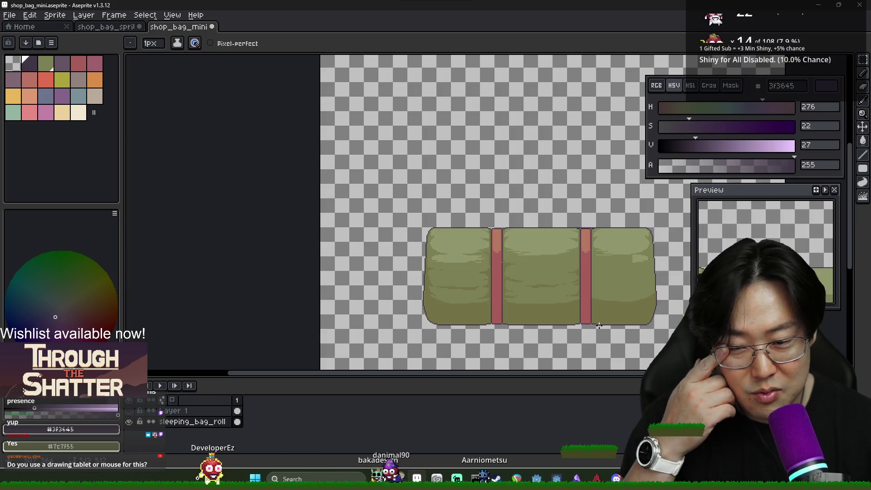
Eyedrop the bag's olive shades, from pale #91966c to darker tones, ending on the darkest olive #737147
{"action": "scroll", "coordinate": [599, 318], "scroll_direction": "right", "scroll_amount": 2}
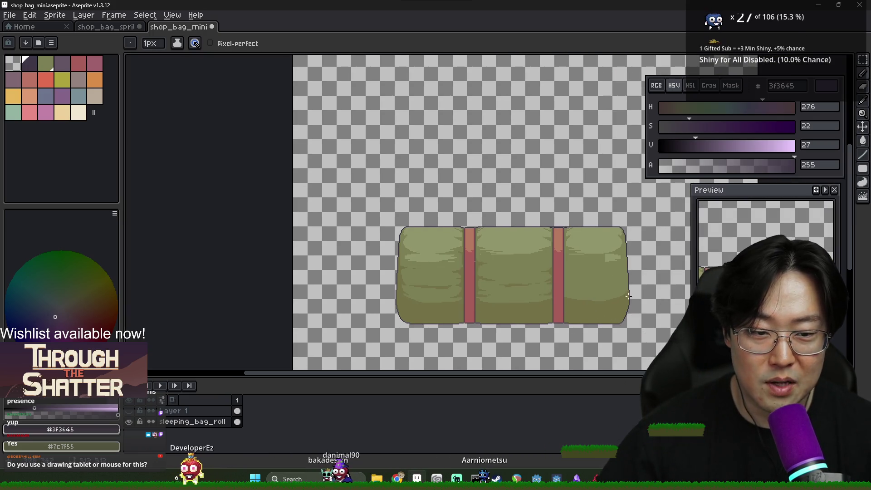
{"action": "scroll", "coordinate": [604, 268], "scroll_direction": "up", "scroll_amount": 2}
{"action": "left_click", "coordinate": [615, 255], "text": "alt"}
{"action": "left_click", "coordinate": [569, 239], "text": "alt"}
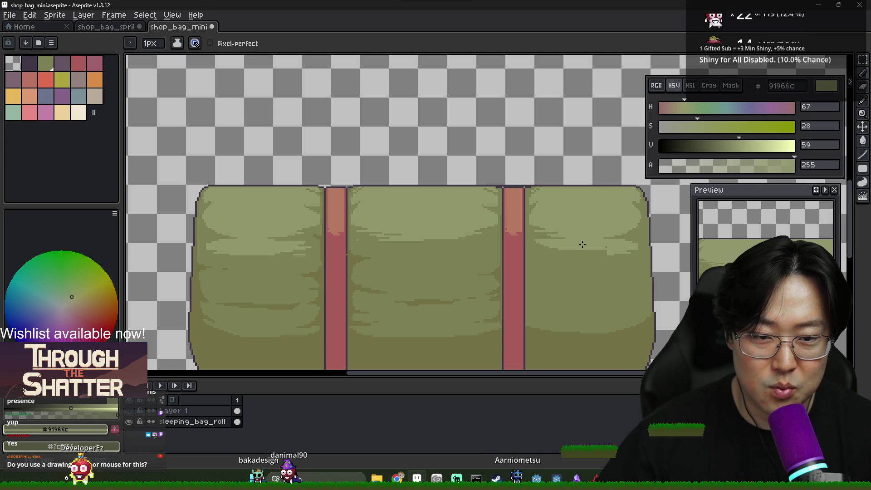
{"action": "left_click", "coordinate": [539, 238], "text": "alt"}
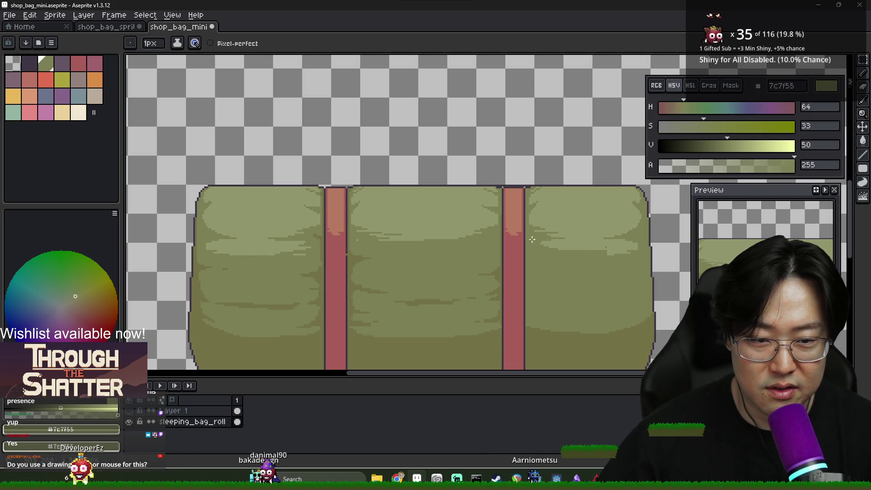
{"action": "left_click", "coordinate": [605, 240], "text": "alt"}
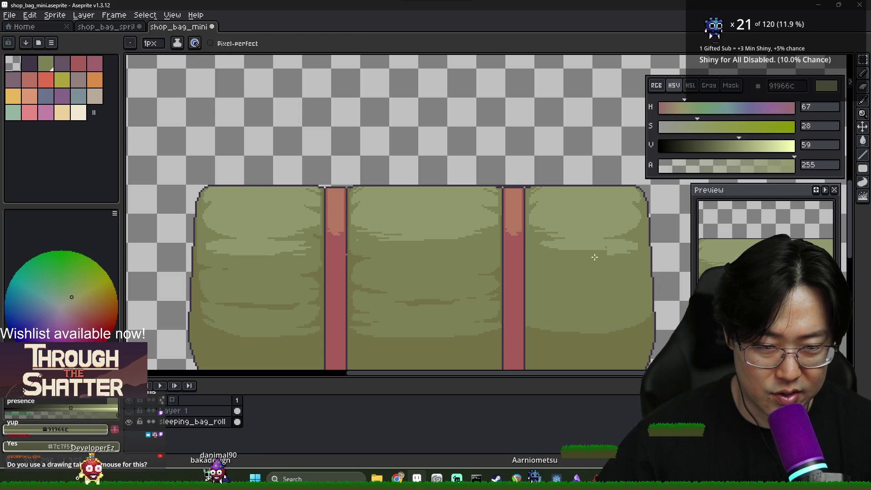
{"action": "left_click", "coordinate": [583, 254], "text": "alt"}
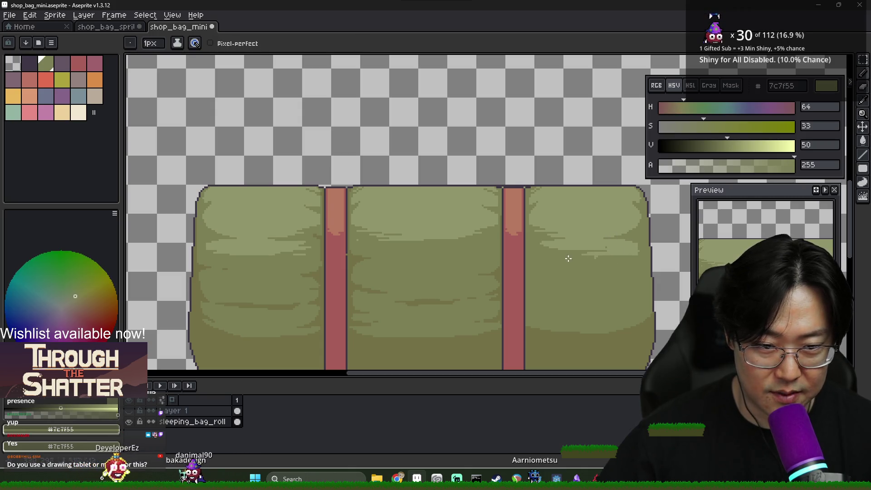
{"action": "left_click", "coordinate": [611, 246], "text": "alt"}
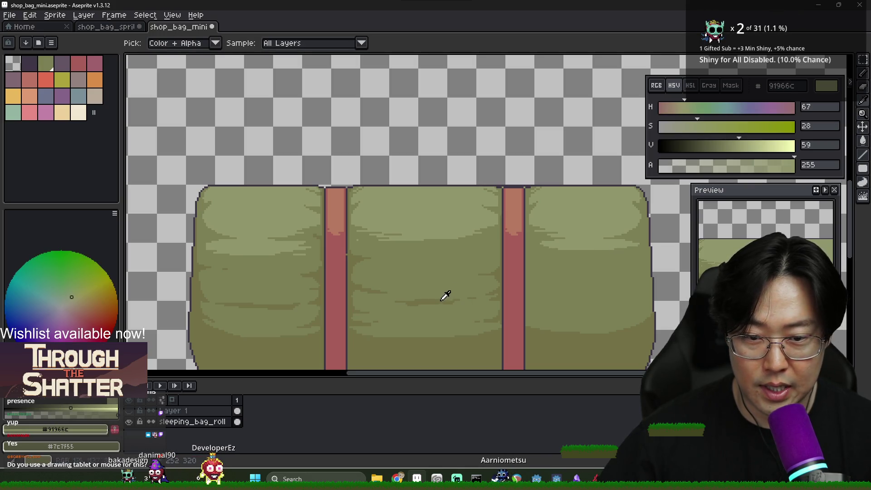
{"action": "left_click", "coordinate": [458, 294], "text": "alt"}
{"action": "scroll", "coordinate": [527, 217], "scroll_direction": "up", "scroll_amount": 3}
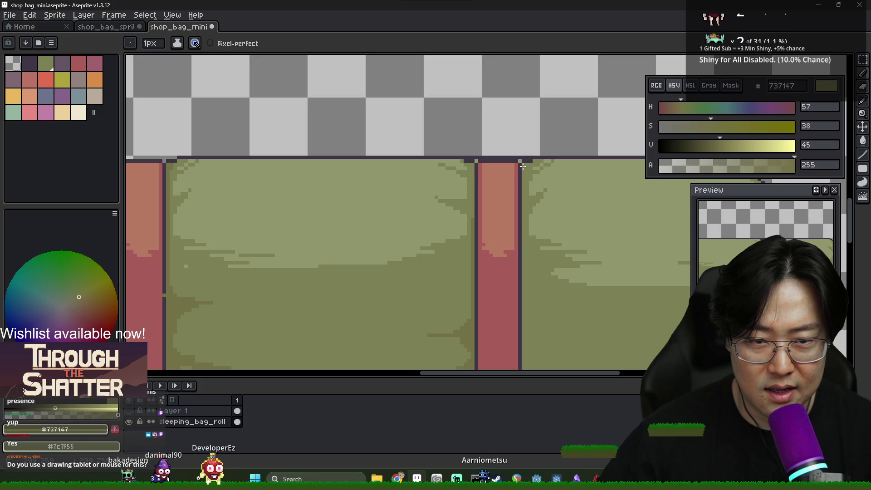
Eyedrop the dark outline, strap red and salmon highlight colours where the strap meets the top edge
{"action": "key", "text": "e"}
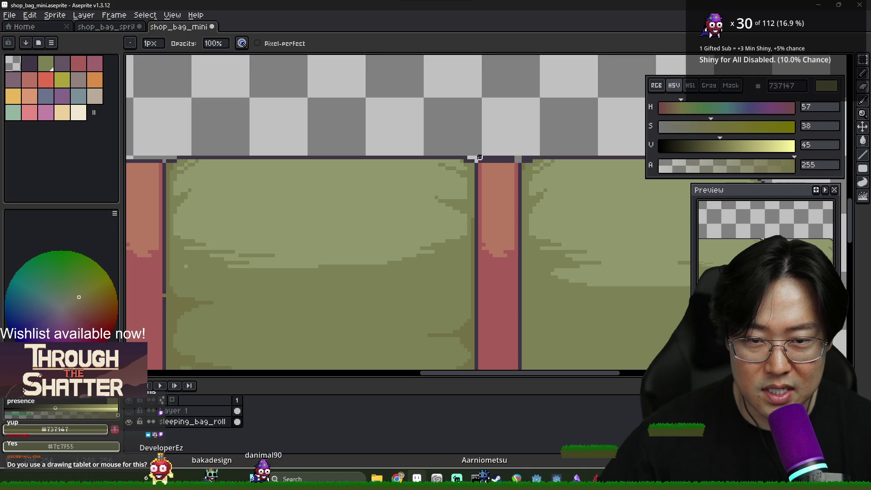
{"action": "key", "text": "b"}
{"action": "left_click", "coordinate": [472, 159], "text": "alt"}
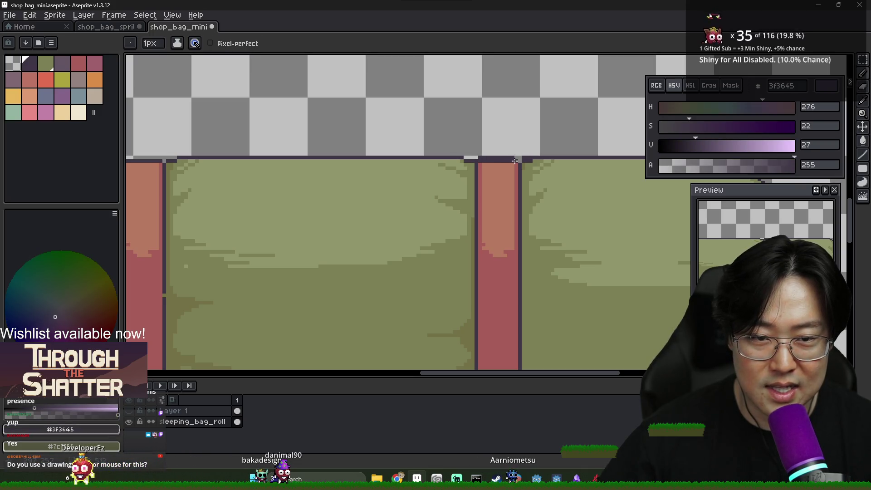
{"action": "left_click", "coordinate": [518, 159], "text": "alt"}
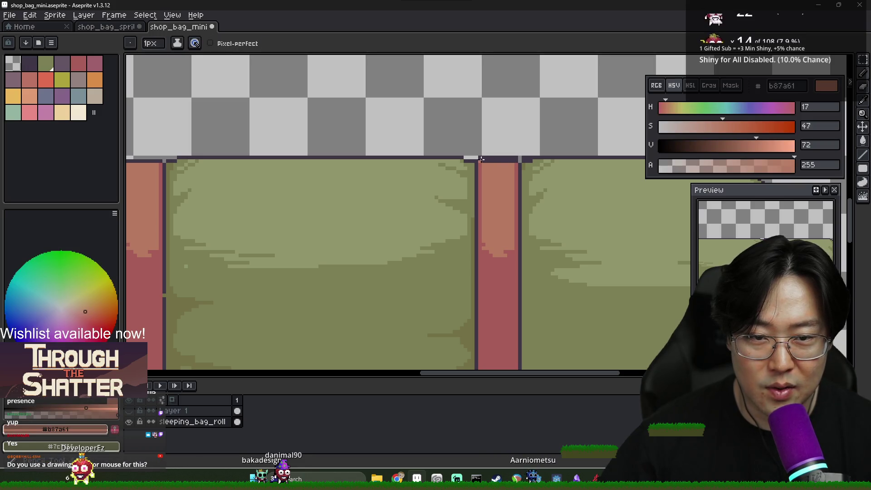
{"action": "left_click", "coordinate": [520, 159], "text": "alt"}
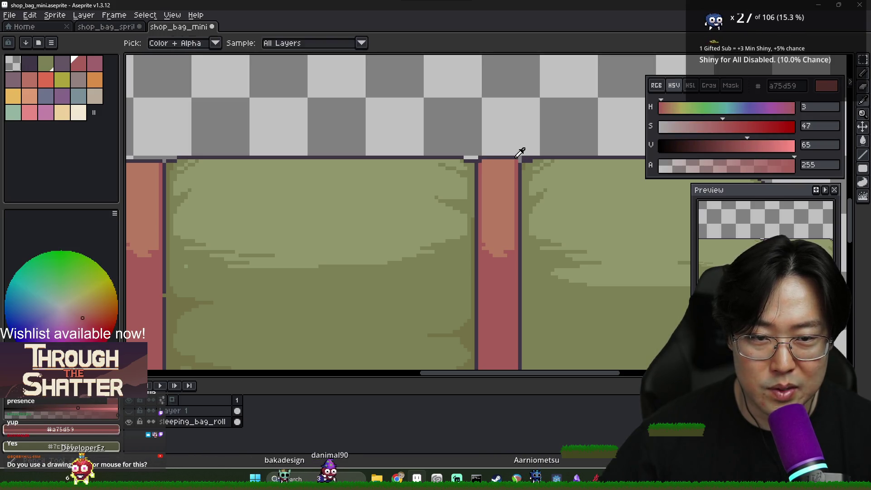
{"action": "left_click", "coordinate": [474, 159], "text": "alt"}
{"action": "left_click", "coordinate": [480, 161], "text": "alt"}
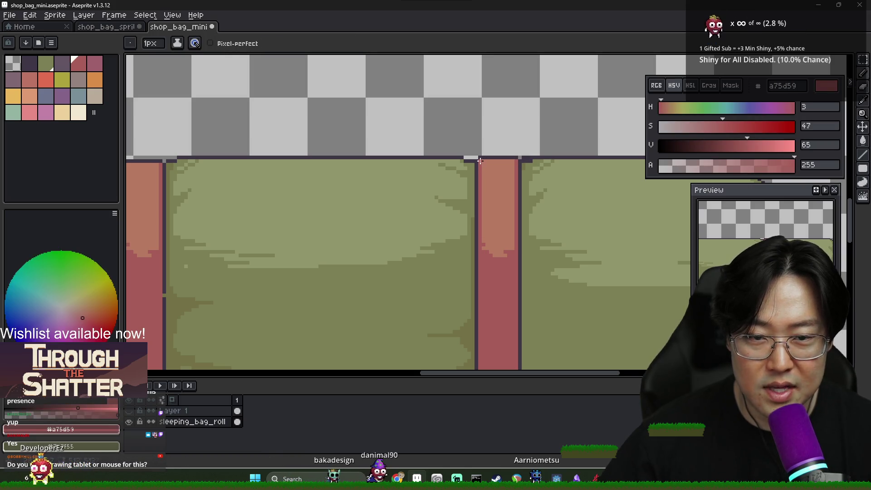
{"action": "left_click", "coordinate": [484, 161], "text": "alt"}
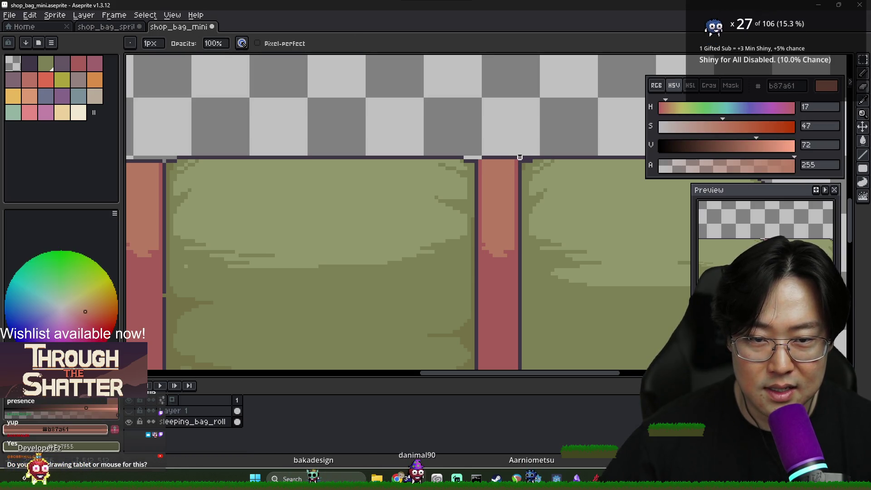
{"action": "left_click", "coordinate": [478, 161], "text": "alt"}
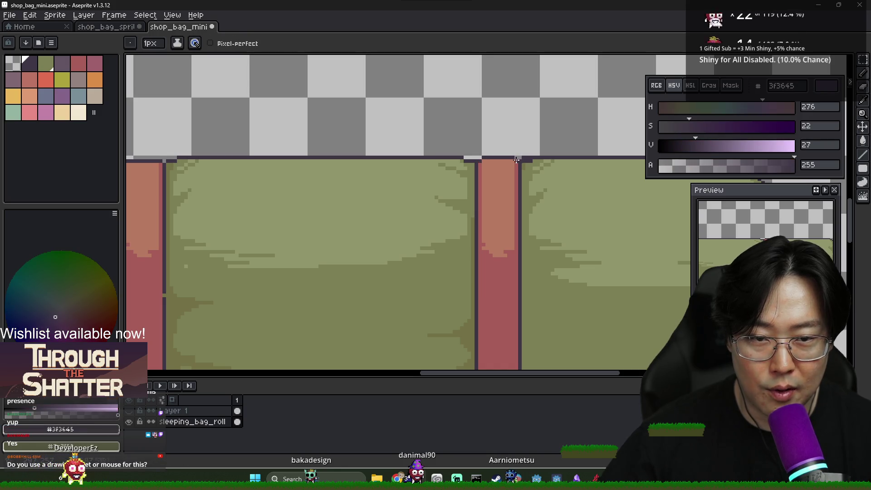
Draw the dark purple outline along the left strap's top edge
{"action": "scroll", "coordinate": [517, 160], "scroll_direction": "down", "scroll_amount": 5}
{"action": "scroll", "coordinate": [470, 215], "scroll_direction": "up", "scroll_amount": 3}
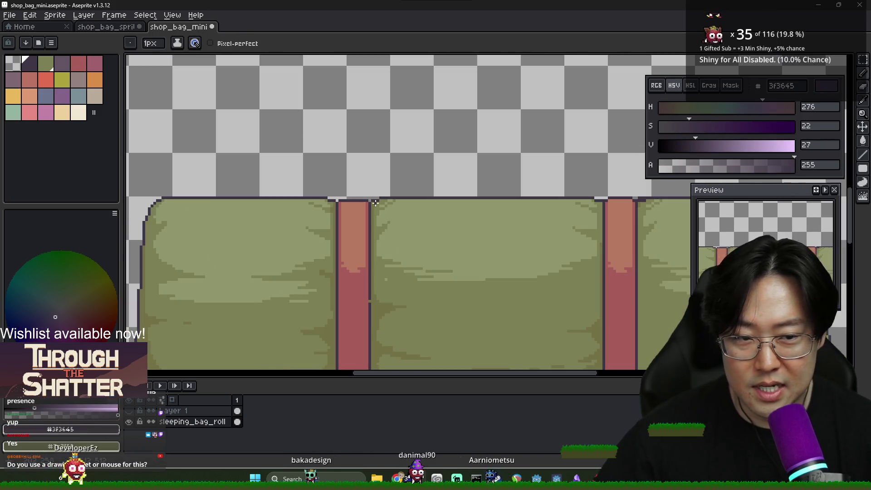
{"action": "scroll", "coordinate": [343, 202], "scroll_direction": "up", "scroll_amount": 2}
{"action": "left_click_drag", "start_coordinate": [338, 194], "coordinate": [380, 192]}
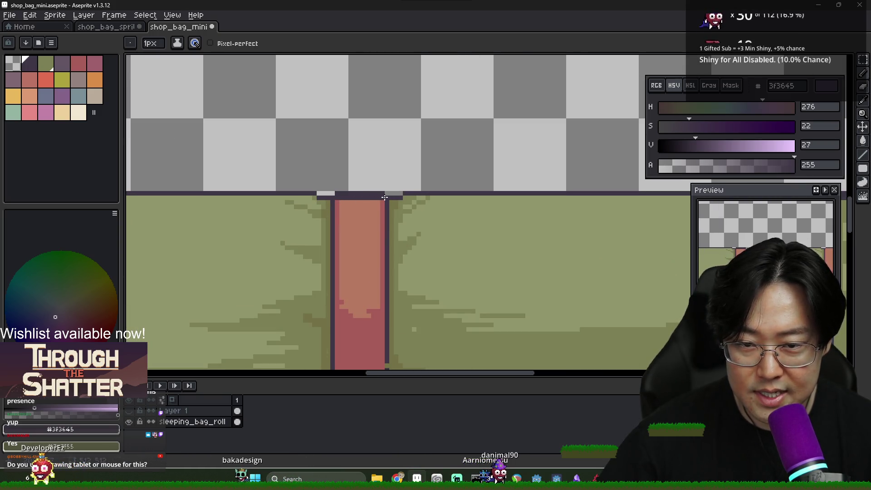
{"action": "left_click", "coordinate": [383, 201], "text": "alt"}
{"action": "left_click", "coordinate": [356, 205], "text": "alt"}
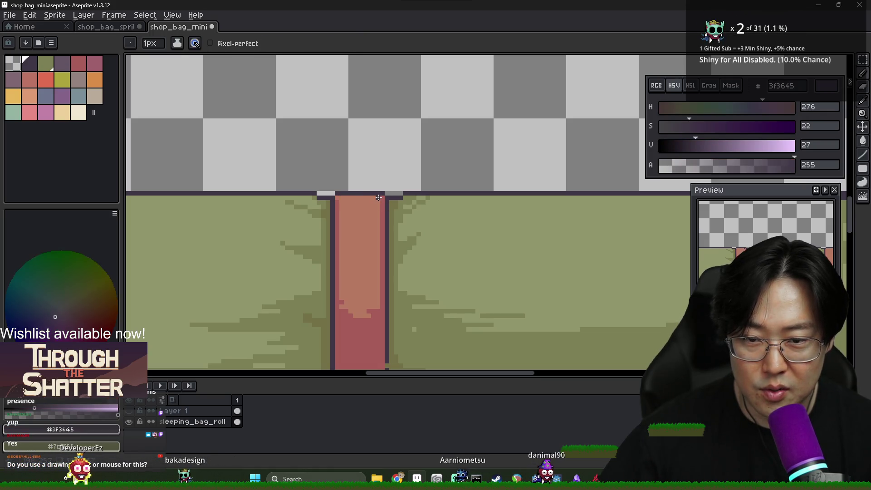
{"action": "scroll", "coordinate": [401, 222], "scroll_direction": "down", "scroll_amount": 3}
{"action": "scroll", "coordinate": [388, 221], "scroll_direction": "up", "scroll_amount": 2}
{"action": "left_click", "coordinate": [360, 192], "text": "alt"}
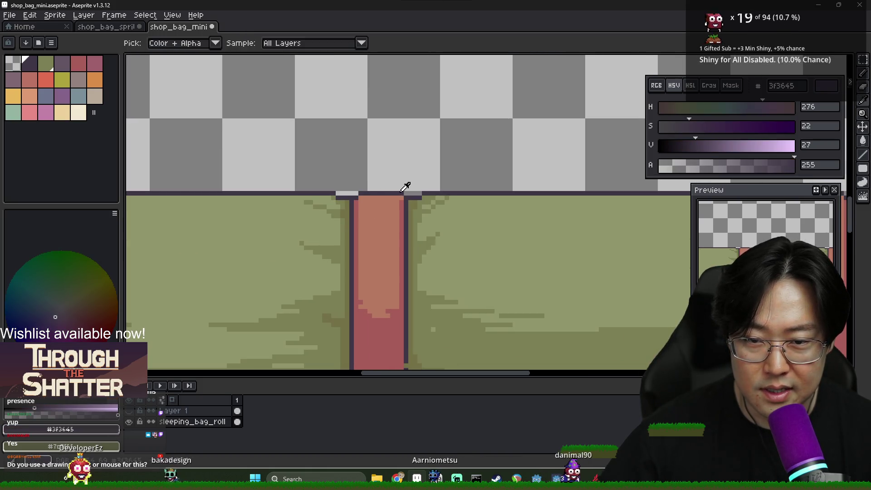
Sample the right strap's red, its pink top and the top-edge outline colour
{"action": "scroll", "coordinate": [479, 225], "scroll_direction": "down", "scroll_amount": 3}
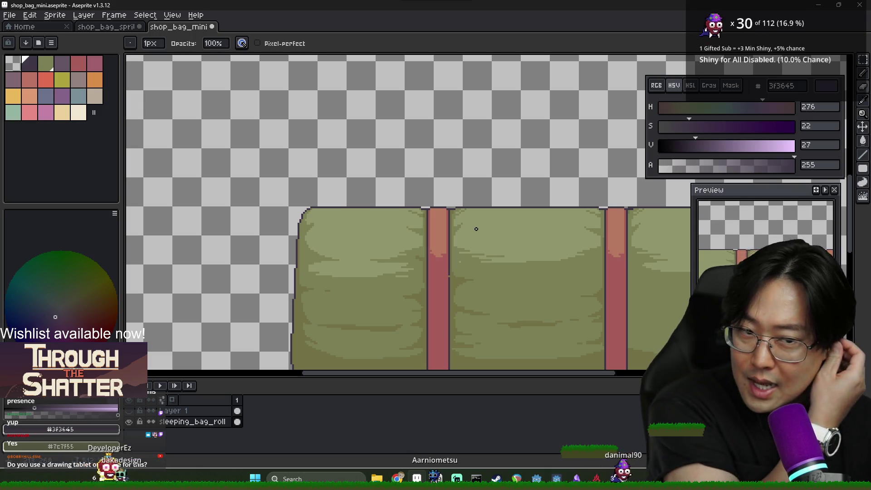
{"action": "scroll", "coordinate": [429, 213], "scroll_direction": "up", "scroll_amount": 3}
{"action": "left_click", "coordinate": [443, 206], "text": "alt"}
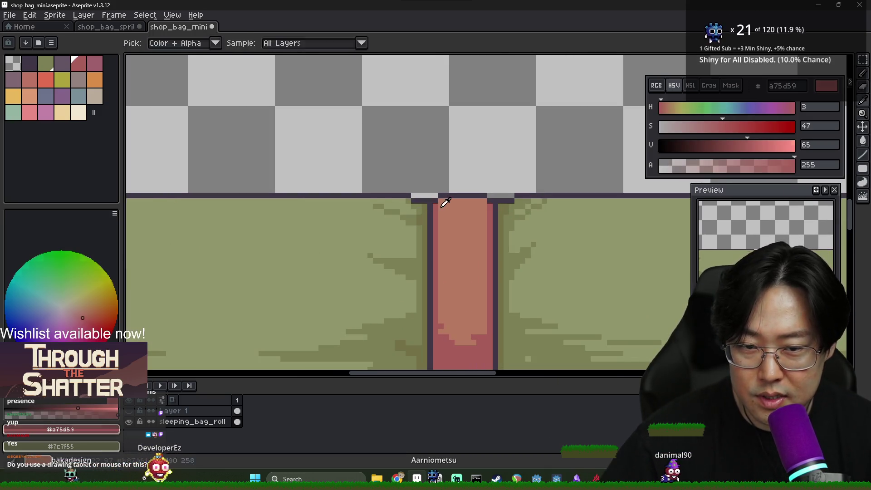
{"action": "left_click", "coordinate": [450, 205], "text": "alt"}
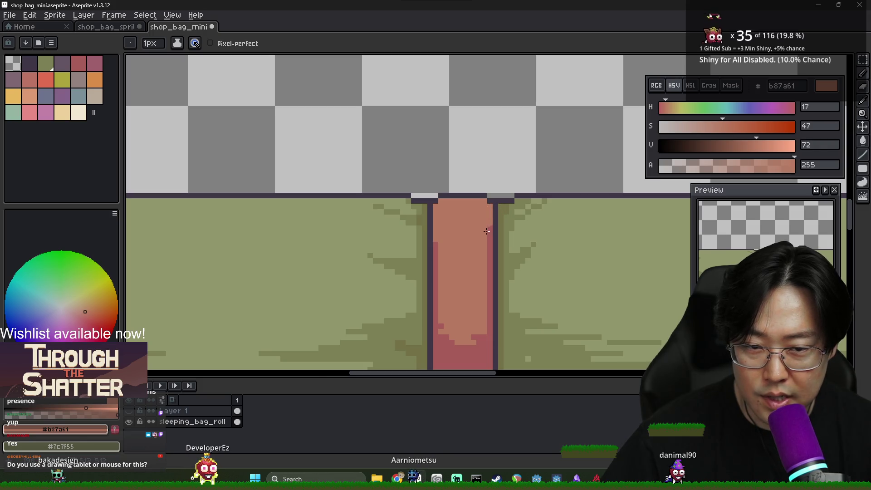
{"action": "scroll", "coordinate": [486, 231], "scroll_direction": "down", "scroll_amount": 4}
{"action": "scroll", "coordinate": [568, 245], "scroll_direction": "up", "scroll_amount": 2}
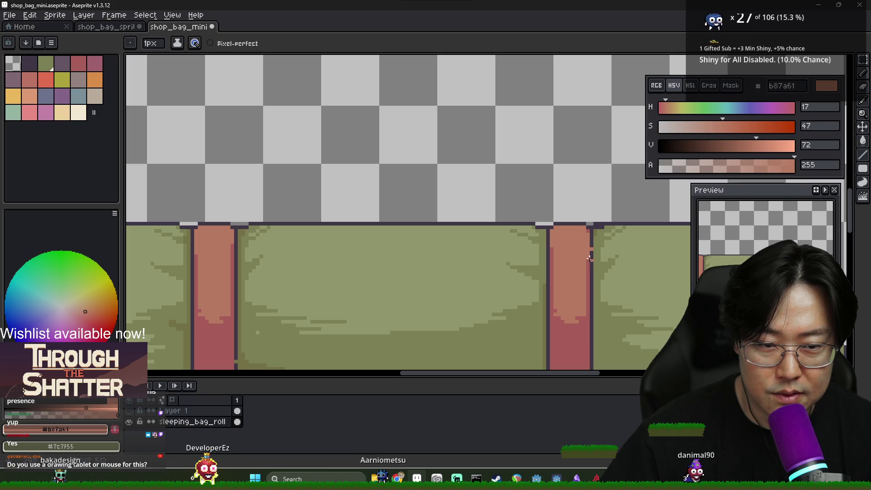
{"action": "left_click", "coordinate": [591, 224], "text": "alt"}
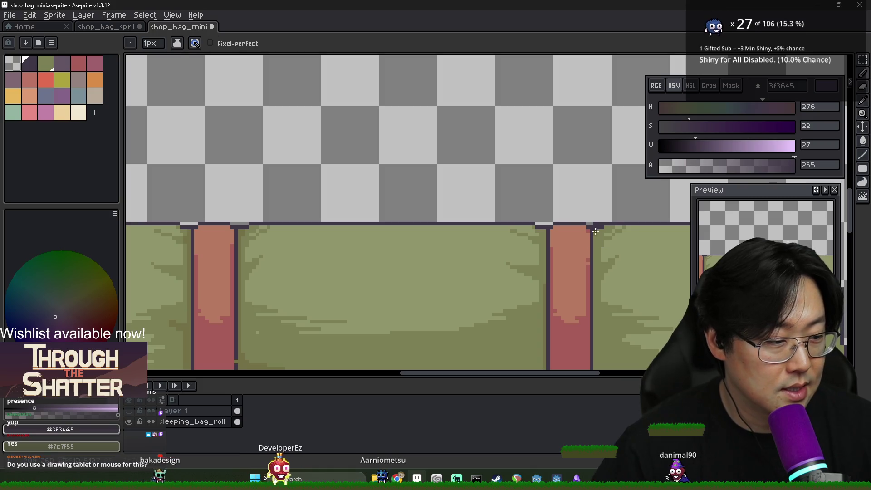
{"action": "left_click", "coordinate": [570, 236], "text": "alt"}
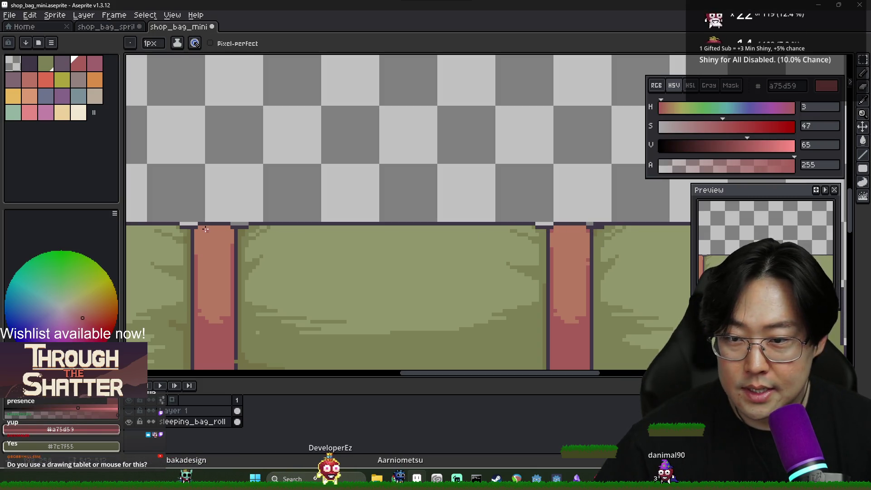
{"action": "scroll", "coordinate": [458, 282], "scroll_direction": "down", "scroll_amount": 4}
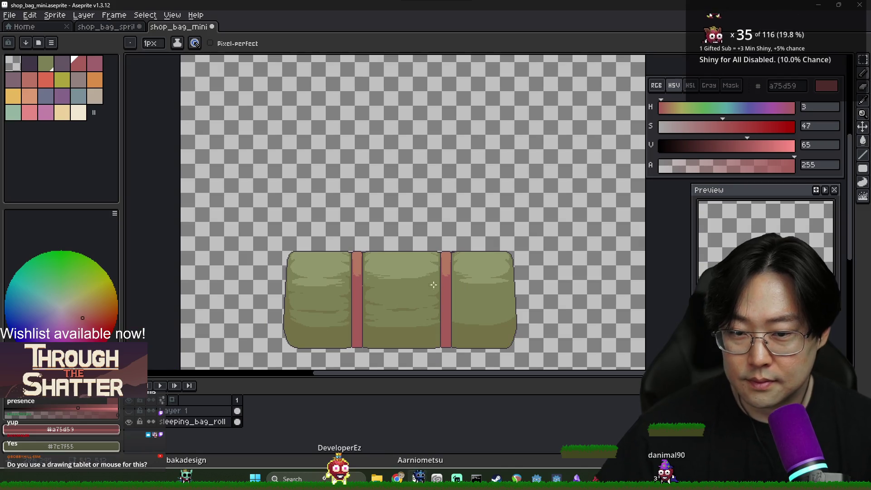
Bucket-fill the light strip on the bag's right end with dark olive #737147
{"action": "scroll", "coordinate": [458, 281], "scroll_direction": "down", "scroll_amount": 1}
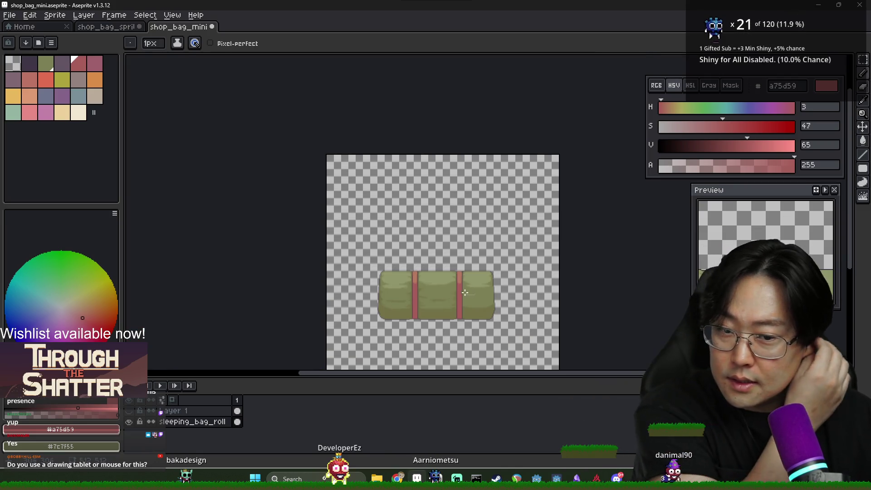
{"action": "scroll", "coordinate": [494, 333], "scroll_direction": "up", "scroll_amount": 1}
{"action": "left_click", "coordinate": [495, 333], "text": "alt"}
{"action": "scroll", "coordinate": [522, 273], "scroll_direction": "up", "scroll_amount": 3}
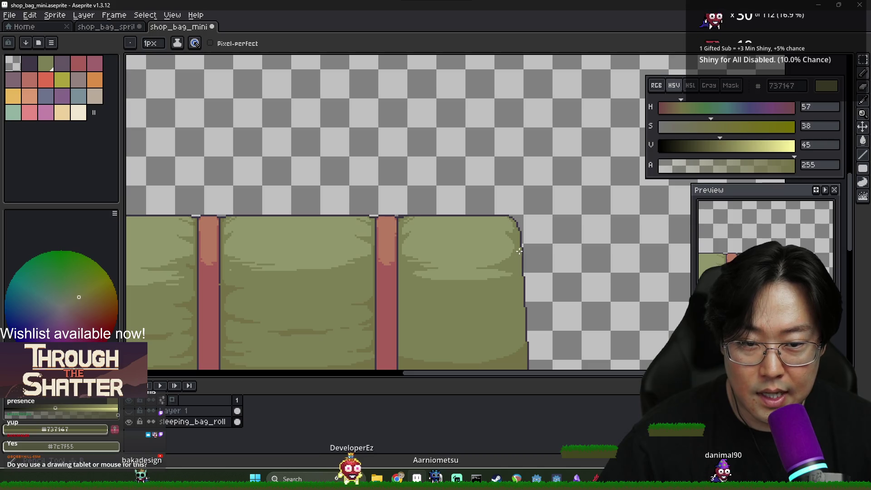
{"action": "scroll", "coordinate": [515, 316], "scroll_direction": "down", "scroll_amount": 1}
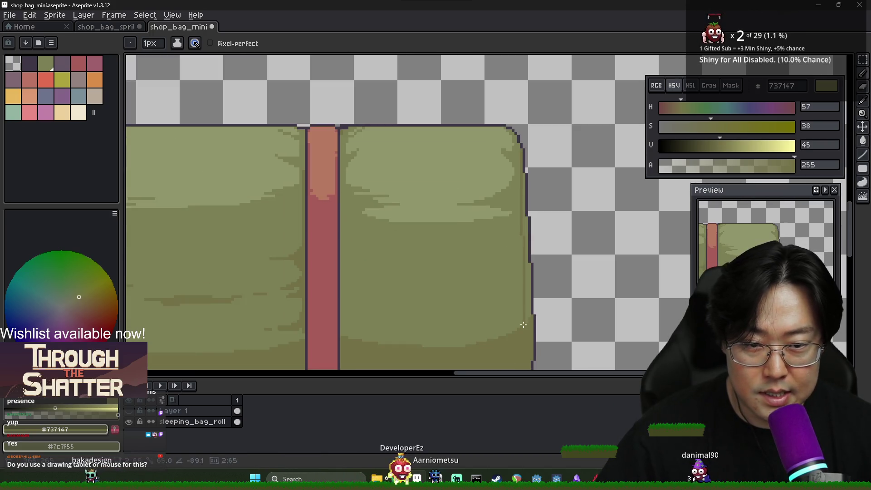
{"action": "key", "text": "g"}
{"action": "left_click", "coordinate": [521, 307]}
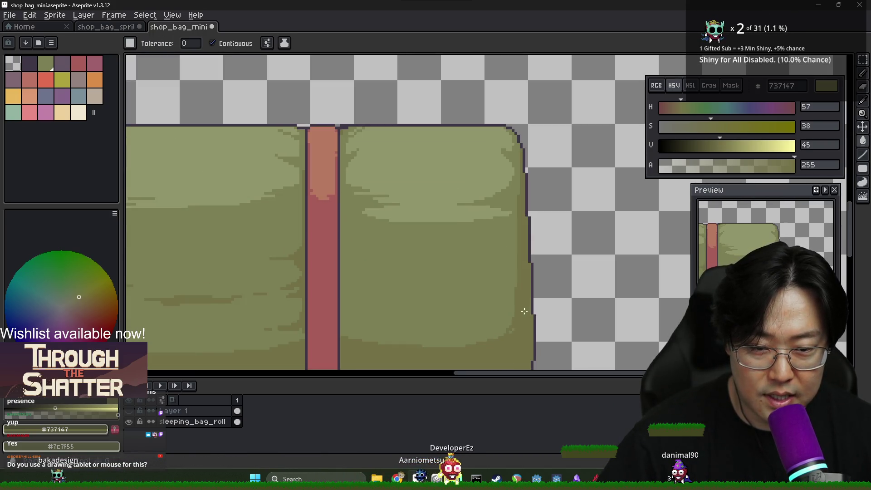
{"action": "scroll", "coordinate": [513, 329], "scroll_direction": "up", "scroll_amount": 2}
{"action": "scroll", "coordinate": [508, 332], "scroll_direction": "down", "scroll_amount": 4}
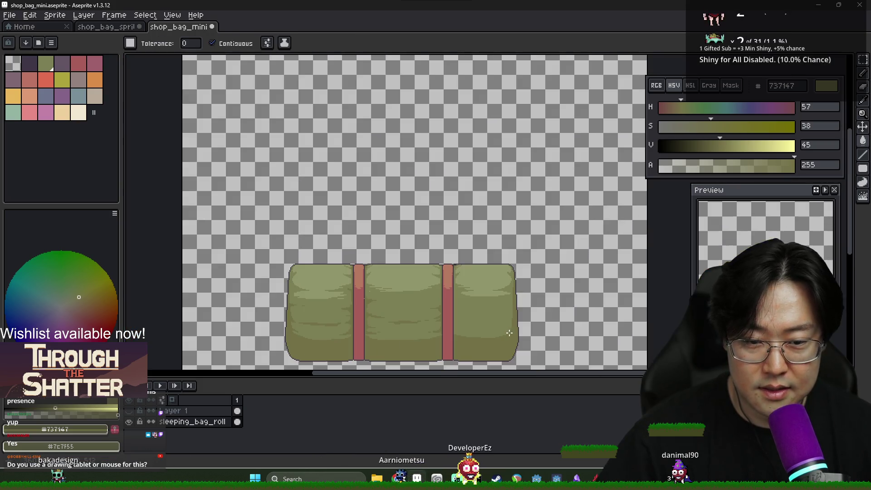
{"action": "scroll", "coordinate": [468, 331], "scroll_direction": "up", "scroll_amount": 4}
{"action": "key", "text": "b"}
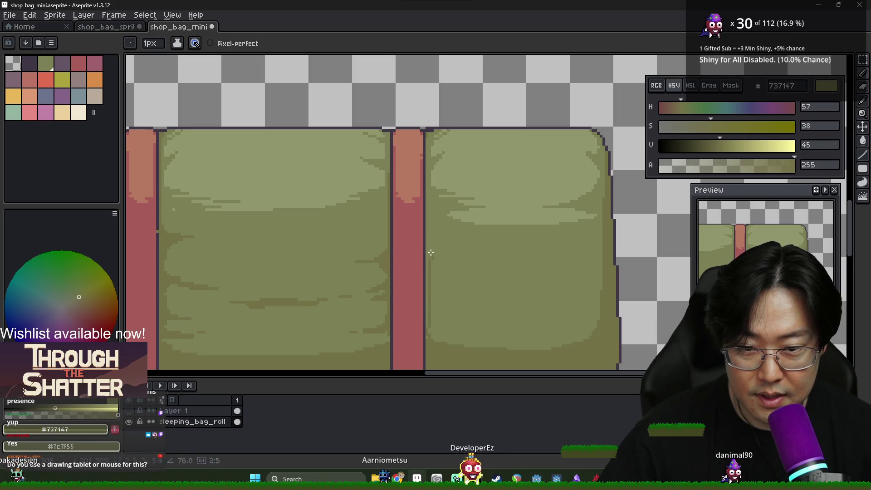
Pan the canvas up to bring the bag's top edge into view with the Pencil active
{"action": "key", "text": "g"}
{"action": "scroll", "coordinate": [429, 213], "scroll_direction": "up", "scroll_amount": 2}
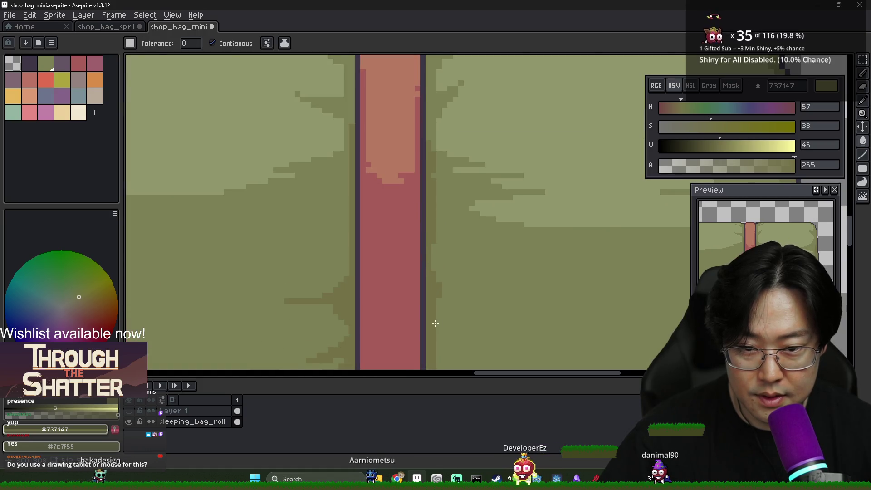
{"action": "scroll", "coordinate": [431, 313], "scroll_direction": "down", "scroll_amount": 4}
{"action": "scroll", "coordinate": [432, 314], "scroll_direction": "up", "scroll_amount": 4}
{"action": "scroll", "coordinate": [447, 324], "scroll_direction": "down", "scroll_amount": 1}
{"action": "left_click_drag", "start_coordinate": [447, 323], "coordinate": [439, 288]}
{"action": "key", "text": "b"}
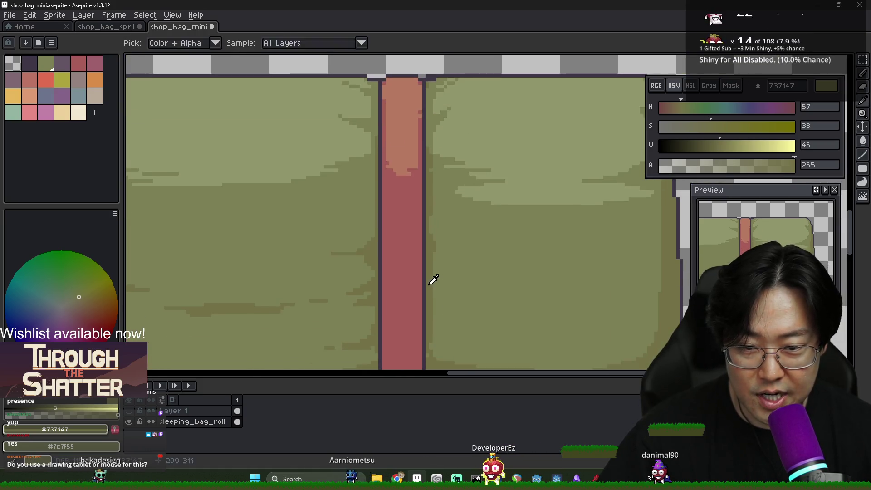
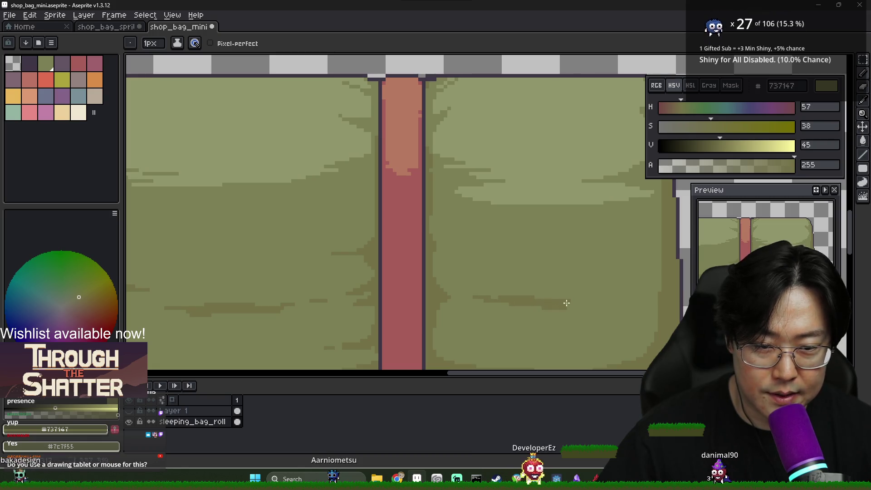
Recentre the sleeping bag and adjust the HSV sliders to a darker, browner olive 59543f
{"action": "scroll", "coordinate": [626, 307], "scroll_direction": "down", "scroll_amount": 2}
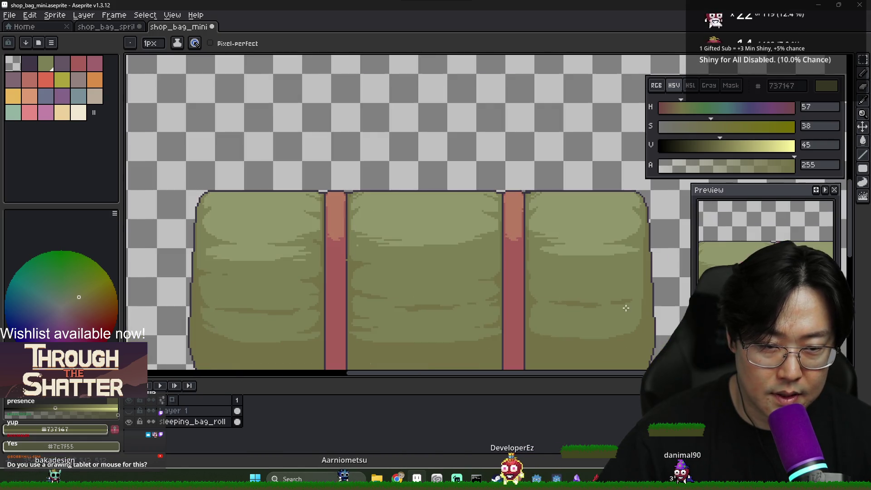
{"action": "scroll", "coordinate": [625, 308], "scroll_direction": "down", "scroll_amount": 2}
{"action": "scroll", "coordinate": [605, 328], "scroll_direction": "down", "scroll_amount": 1}
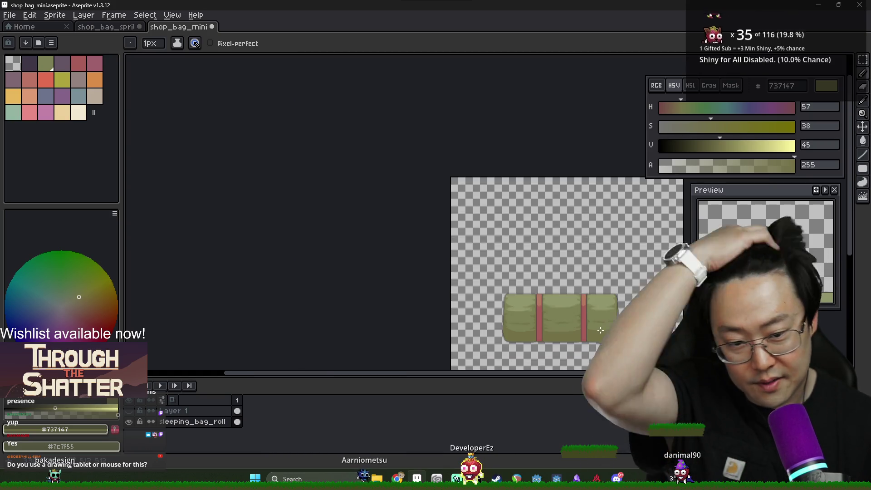
{"action": "left_click_drag", "start_coordinate": [605, 329], "coordinate": [540, 295]}
{"action": "scroll", "coordinate": [540, 295], "scroll_direction": "up", "scroll_amount": 1}
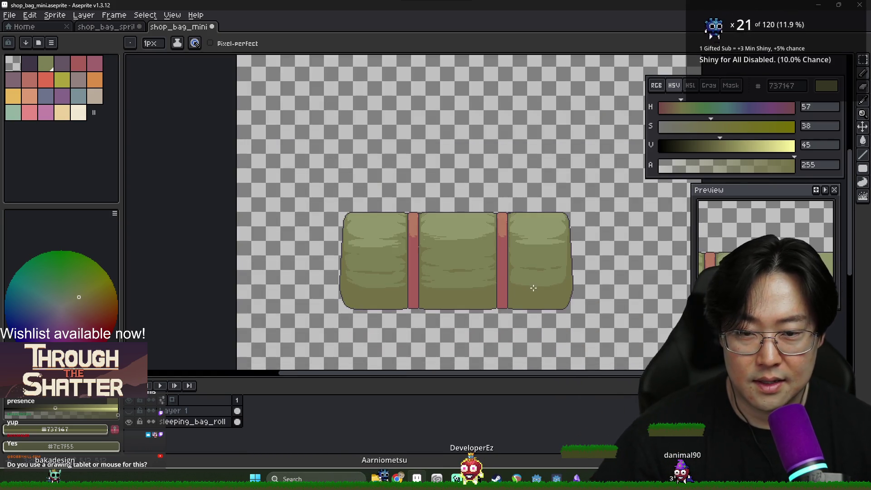
{"action": "scroll", "coordinate": [358, 244], "scroll_direction": "up", "scroll_amount": 2}
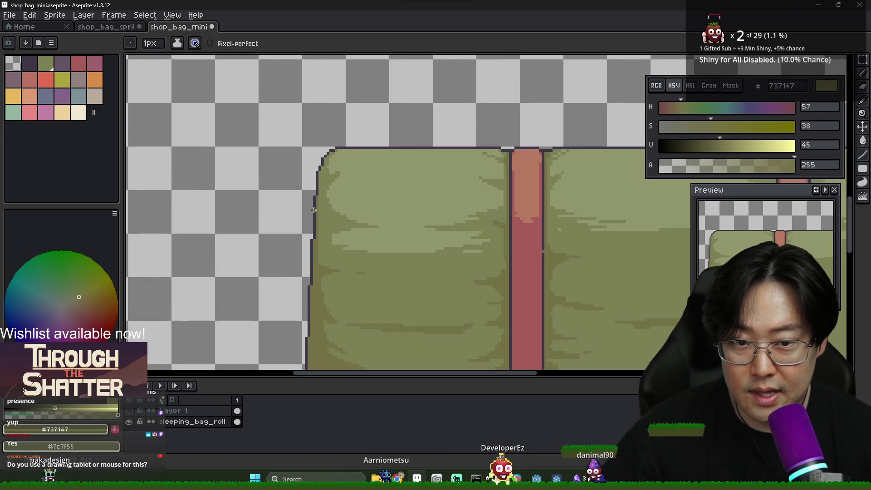
{"action": "left_click_drag", "start_coordinate": [704, 107], "coordinate": [678, 107]}
{"action": "left_click", "coordinate": [722, 126]}
{"action": "left_click", "coordinate": [699, 126]}
{"action": "left_click", "coordinate": [706, 145]}
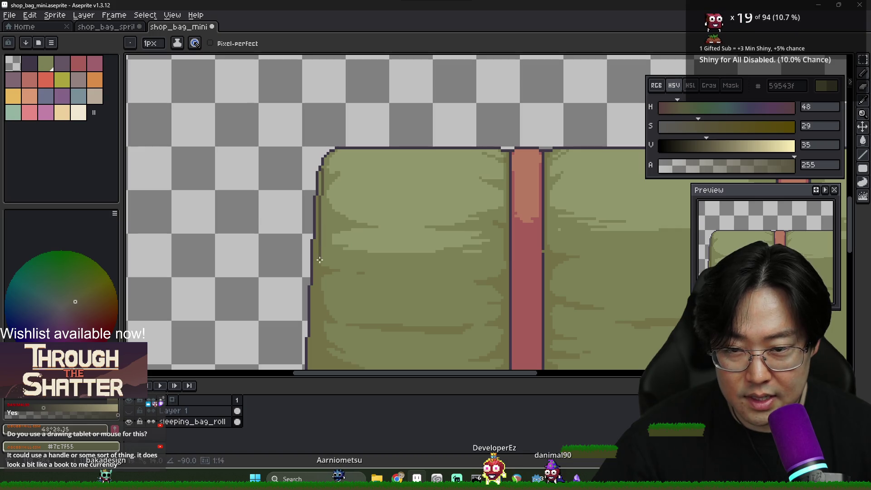
Sample the bag's main green, mid olive and darker olive shading colours
{"action": "scroll", "coordinate": [319, 266], "scroll_direction": "down", "scroll_amount": 3}
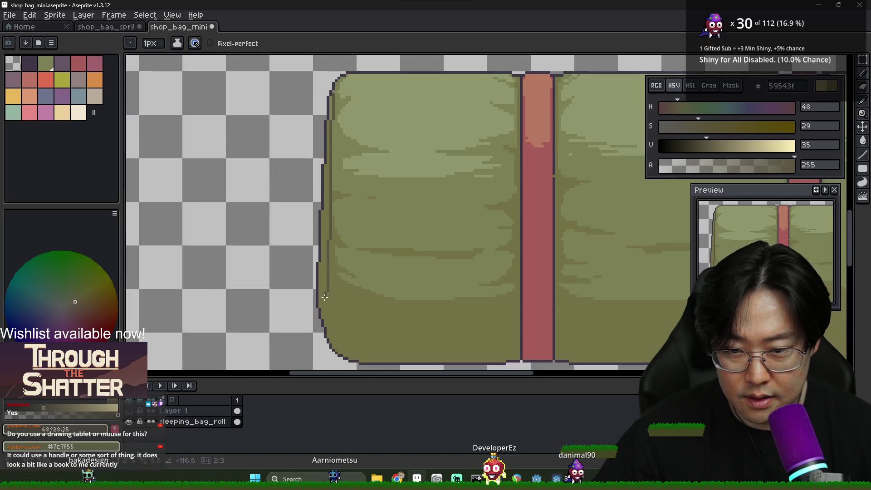
{"action": "scroll", "coordinate": [319, 305], "scroll_direction": "down", "scroll_amount": 3}
{"action": "key", "text": "g"}
{"action": "scroll", "coordinate": [334, 220], "scroll_direction": "up", "scroll_amount": 4}
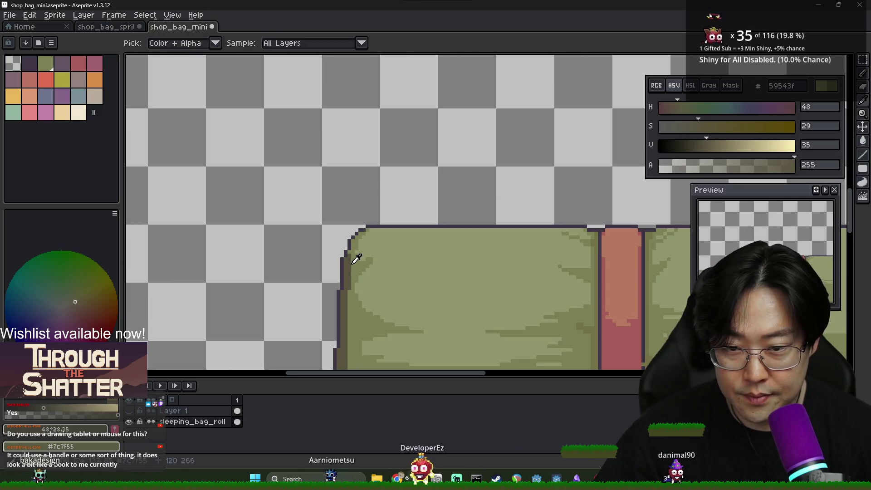
{"action": "key", "text": "b"}
{"action": "left_click", "coordinate": [351, 278], "text": "alt"}
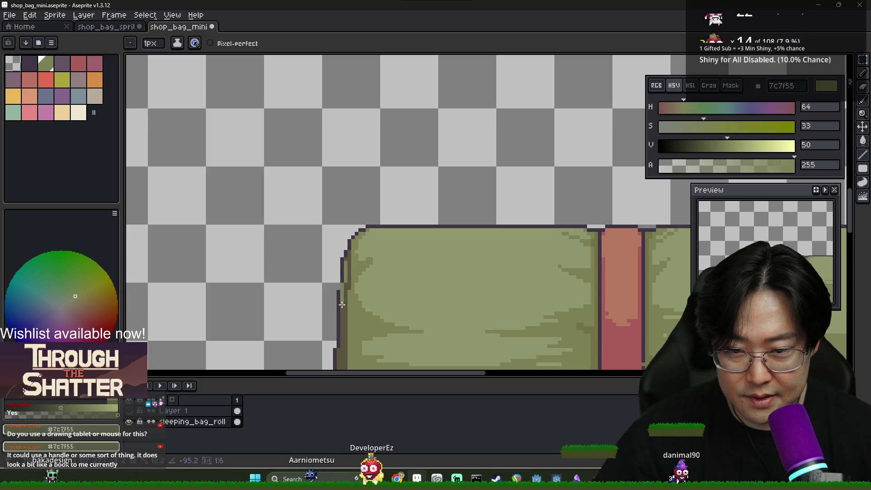
{"action": "scroll", "coordinate": [348, 322], "scroll_direction": "down", "scroll_amount": 2}
{"action": "left_click_drag", "start_coordinate": [348, 323], "coordinate": [351, 244]}
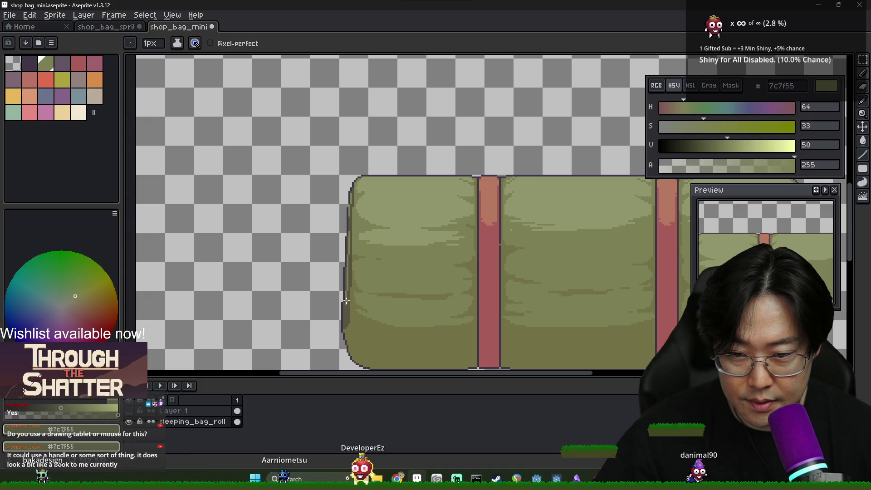
{"action": "scroll", "coordinate": [343, 330], "scroll_direction": "down", "scroll_amount": 2}
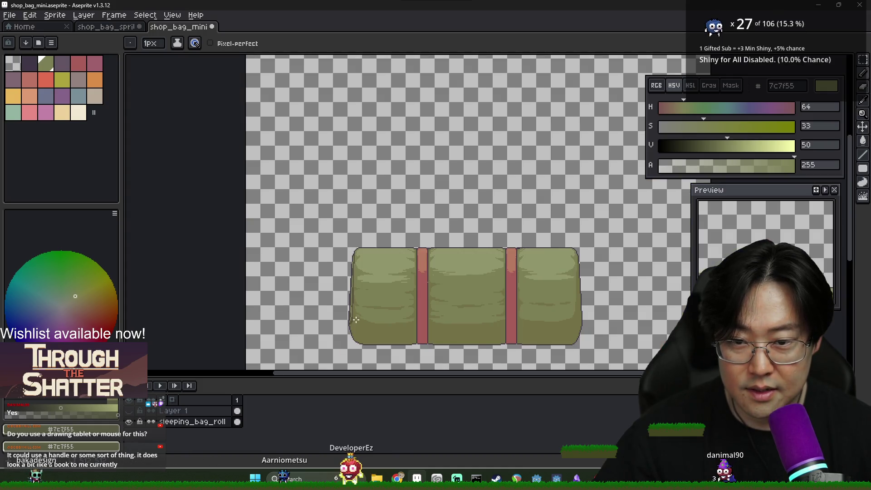
{"action": "scroll", "coordinate": [363, 272], "scroll_direction": "up", "scroll_amount": 4}
{"action": "left_click", "coordinate": [369, 257], "text": "alt"}
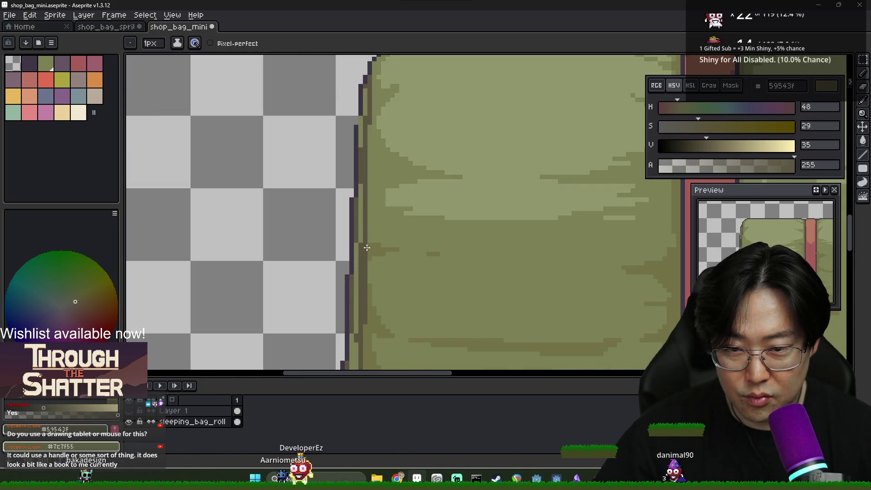
{"action": "left_click", "coordinate": [366, 258], "text": "alt"}
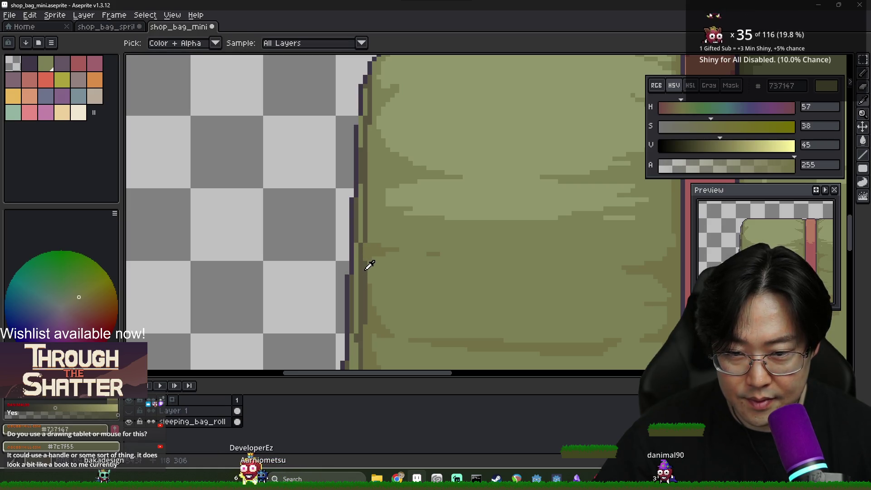
{"action": "left_click", "coordinate": [369, 253], "text": "alt"}
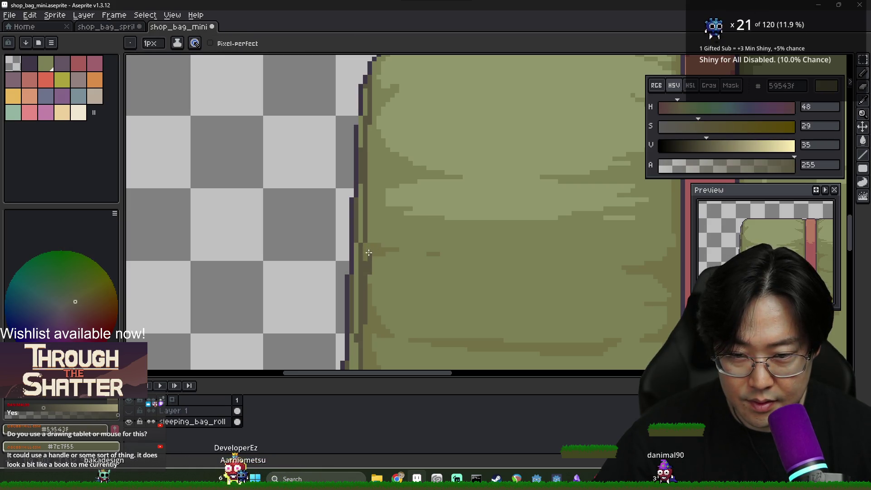
{"action": "left_click", "coordinate": [369, 273], "text": "alt"}
Sample the light olive highlight, then pick the bag's dark outline colour 3f3645
{"action": "left_click_drag", "start_coordinate": [363, 309], "coordinate": [368, 232]}
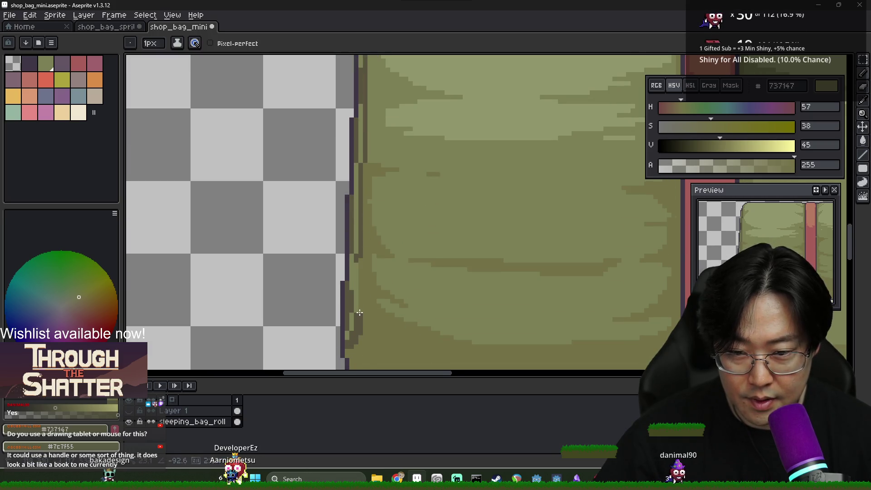
{"action": "scroll", "coordinate": [366, 198], "scroll_direction": "down", "scroll_amount": 2}
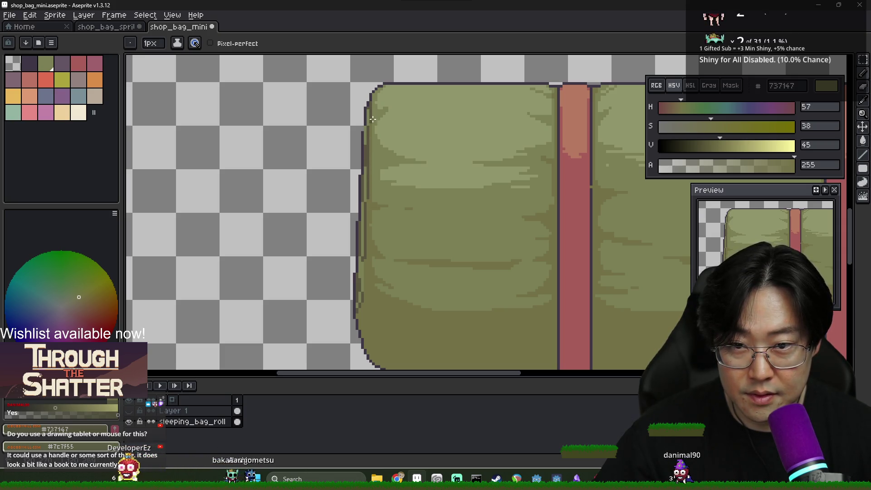
{"action": "scroll", "coordinate": [400, 170], "scroll_direction": "down", "scroll_amount": 3}
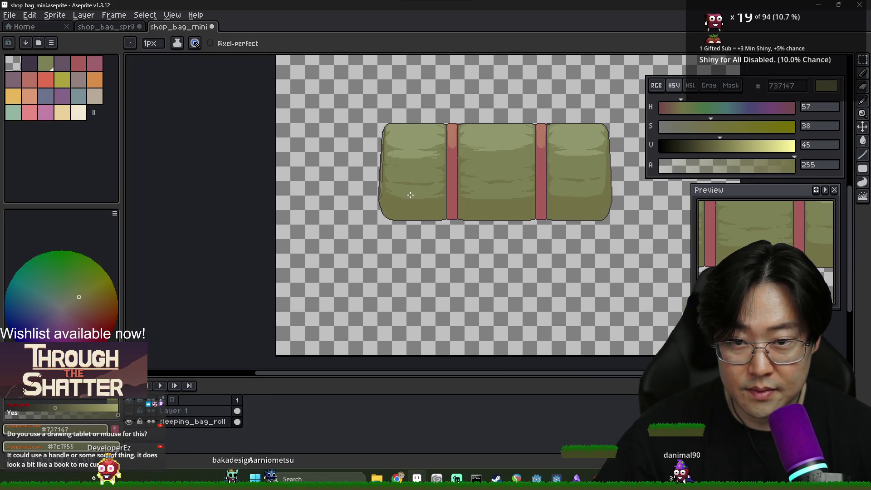
{"action": "scroll", "coordinate": [389, 167], "scroll_direction": "up", "scroll_amount": 3}
{"action": "left_click", "coordinate": [375, 176], "text": "alt"}
{"action": "left_click", "coordinate": [414, 142], "text": "alt"}
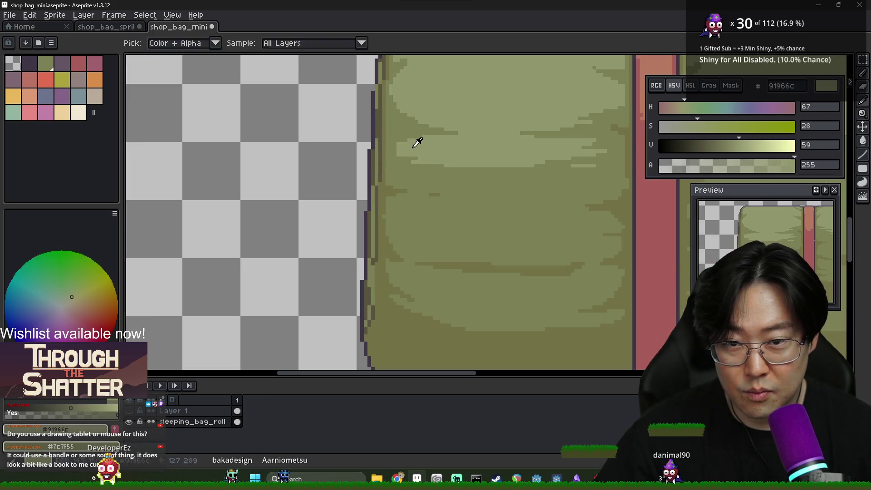
{"action": "scroll", "coordinate": [384, 167], "scroll_direction": "down", "scroll_amount": 2}
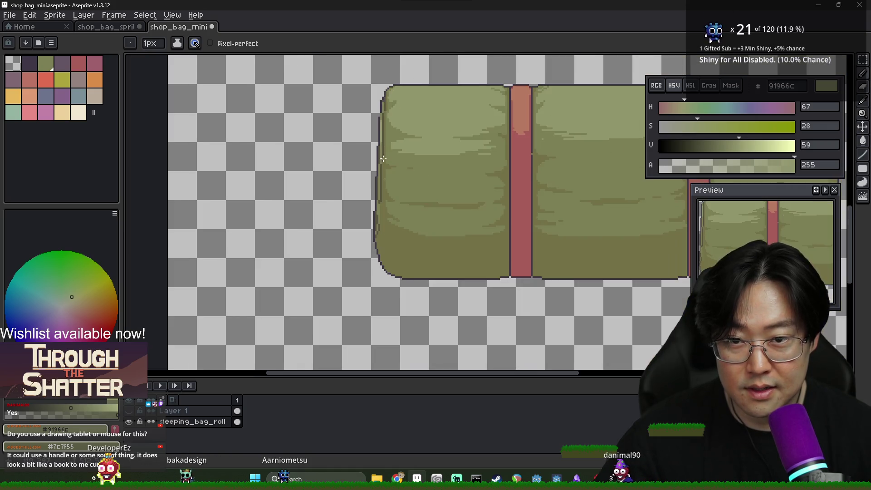
{"action": "scroll", "coordinate": [384, 195], "scroll_direction": "down", "scroll_amount": 2}
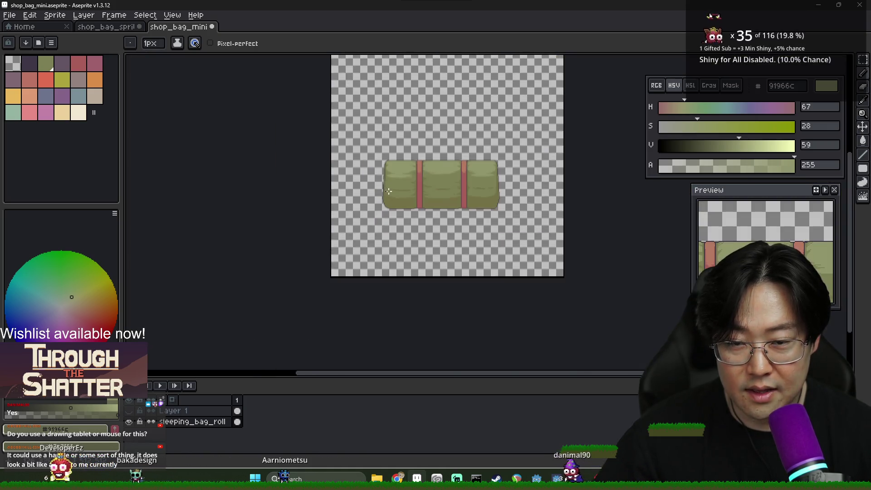
{"action": "scroll", "coordinate": [384, 195], "scroll_direction": "up", "scroll_amount": 2}
{"action": "scroll", "coordinate": [366, 153], "scroll_direction": "up", "scroll_amount": 1}
{"action": "left_click", "coordinate": [363, 155], "text": "alt"}
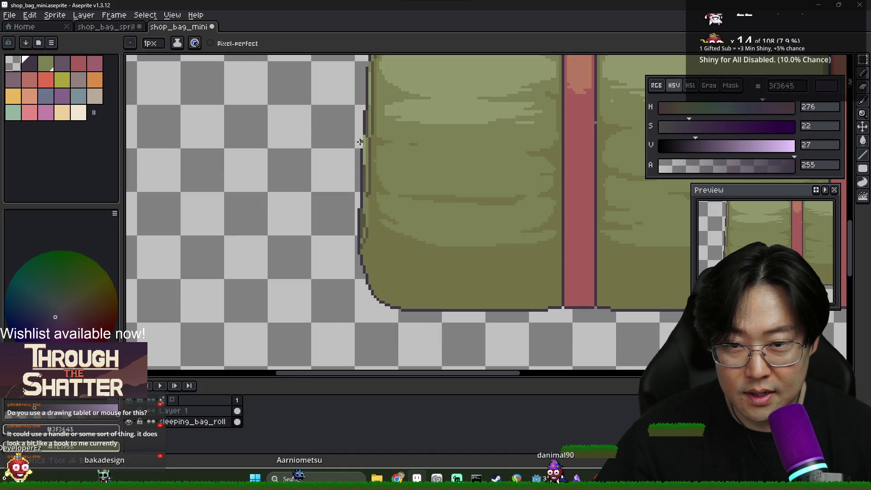
Fill the gap in the bag's left outline and paint darker olive shading along that edge
{"action": "key", "text": "e"}
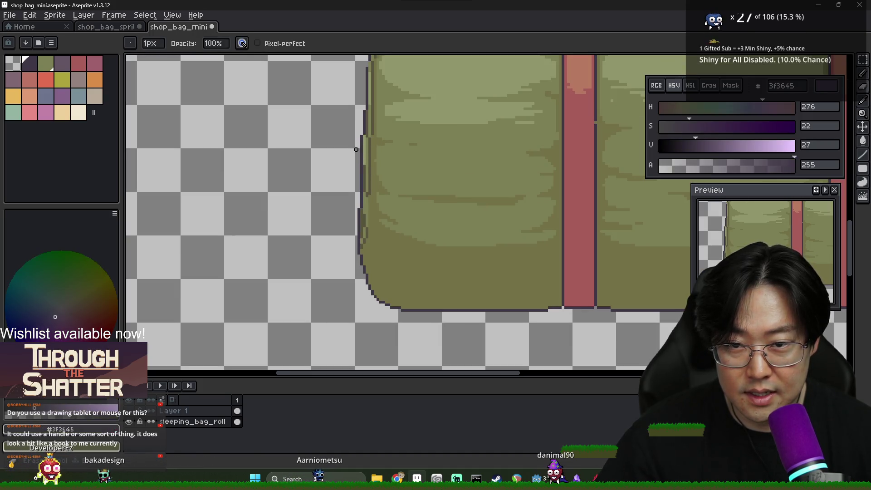
{"action": "scroll", "coordinate": [362, 232], "scroll_direction": "down", "scroll_amount": 3}
{"action": "scroll", "coordinate": [378, 227], "scroll_direction": "up", "scroll_amount": 1}
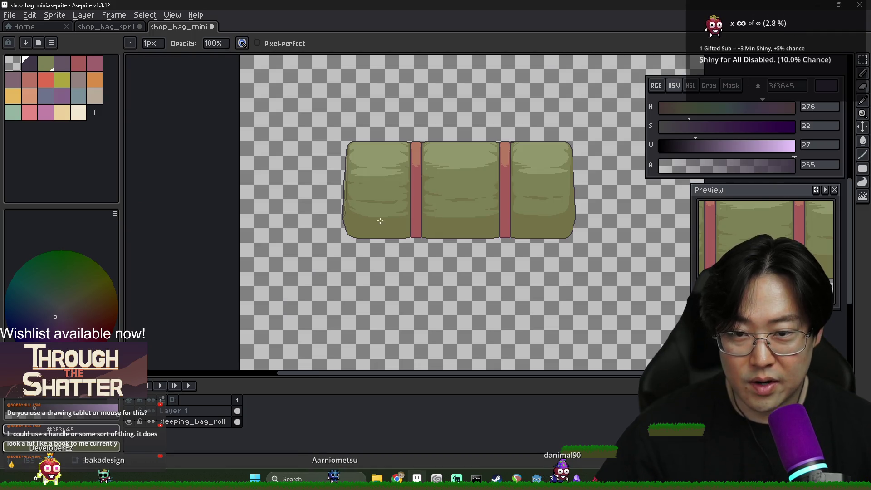
{"action": "scroll", "coordinate": [326, 152], "scroll_direction": "up", "scroll_amount": 3}
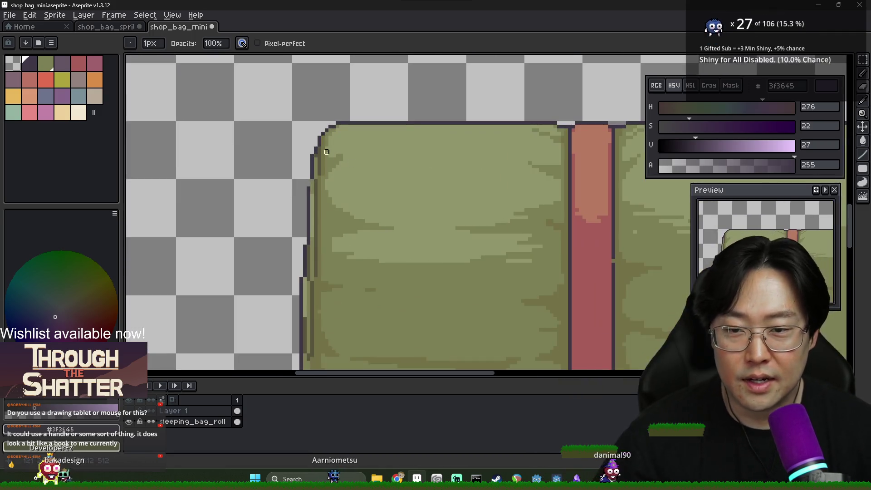
{"action": "scroll", "coordinate": [326, 152], "scroll_direction": "down", "scroll_amount": 2}
{"action": "scroll", "coordinate": [468, 206], "scroll_direction": "down", "scroll_amount": 2}
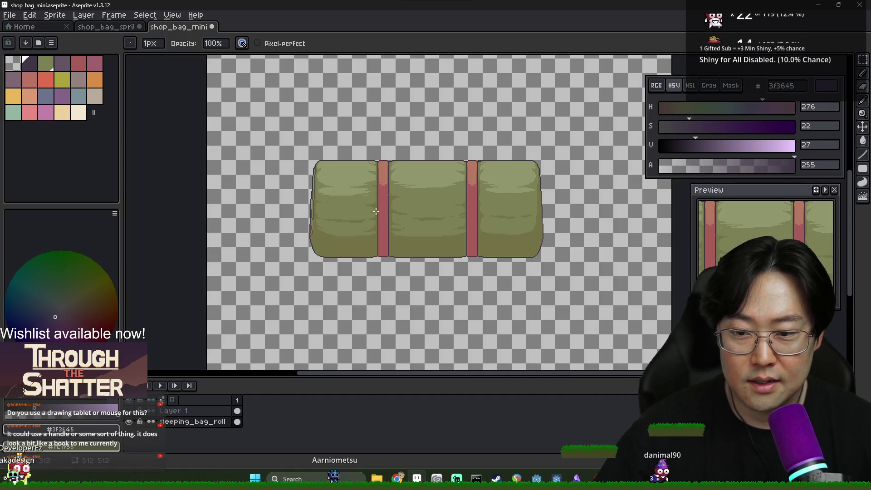
{"action": "scroll", "coordinate": [340, 239], "scroll_direction": "up", "scroll_amount": 3}
{"action": "left_click", "coordinate": [319, 300], "text": "alt"}
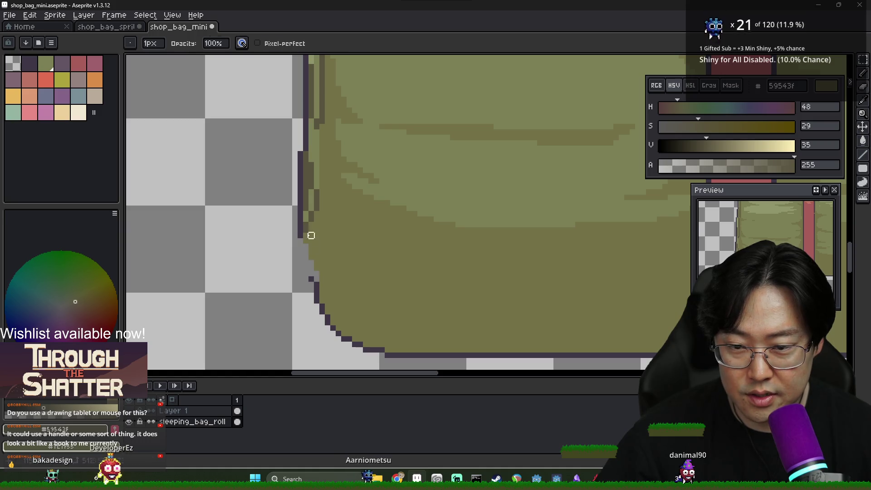
{"action": "left_click_drag", "start_coordinate": [301, 229], "coordinate": [321, 276]}
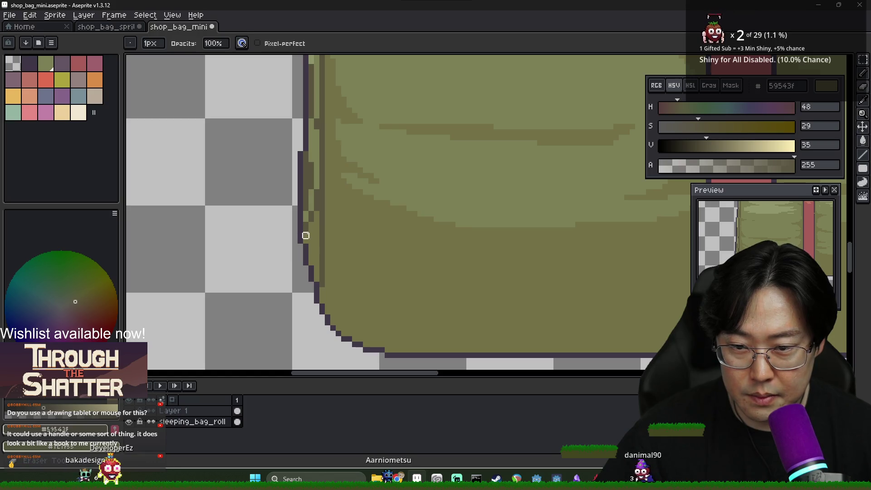
{"action": "left_click_drag", "start_coordinate": [305, 213], "coordinate": [319, 279]}
Add darker olive shading pixels near the left edge, ending with 59543f selected
{"action": "left_click", "coordinate": [318, 203], "text": "alt"}
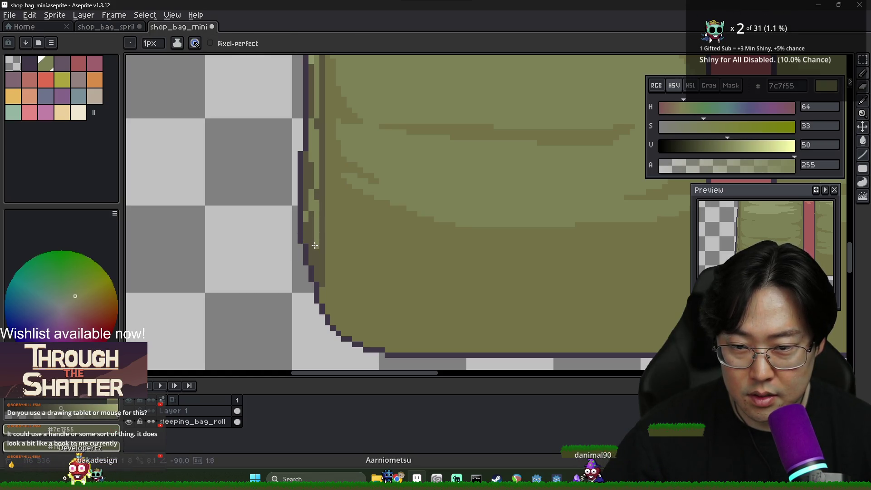
{"action": "scroll", "coordinate": [311, 256], "scroll_direction": "down", "scroll_amount": 5}
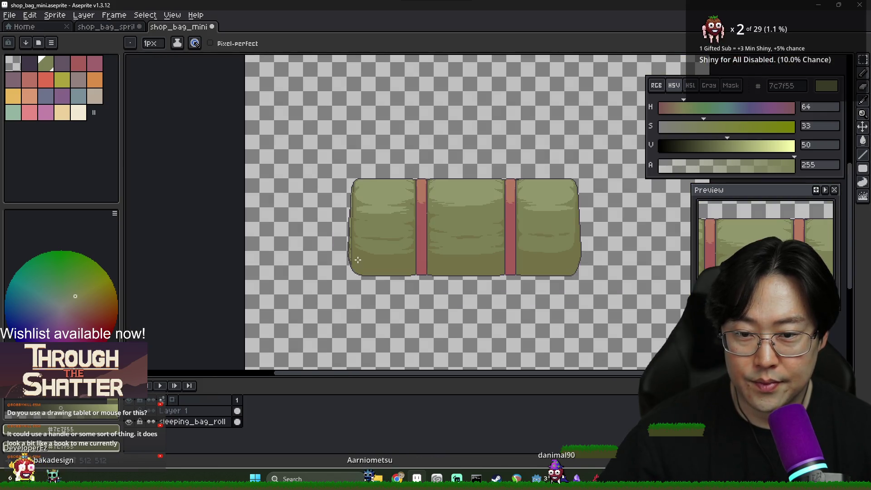
{"action": "scroll", "coordinate": [358, 259], "scroll_direction": "up", "scroll_amount": 5}
{"action": "left_click", "coordinate": [343, 195], "text": "alt"}
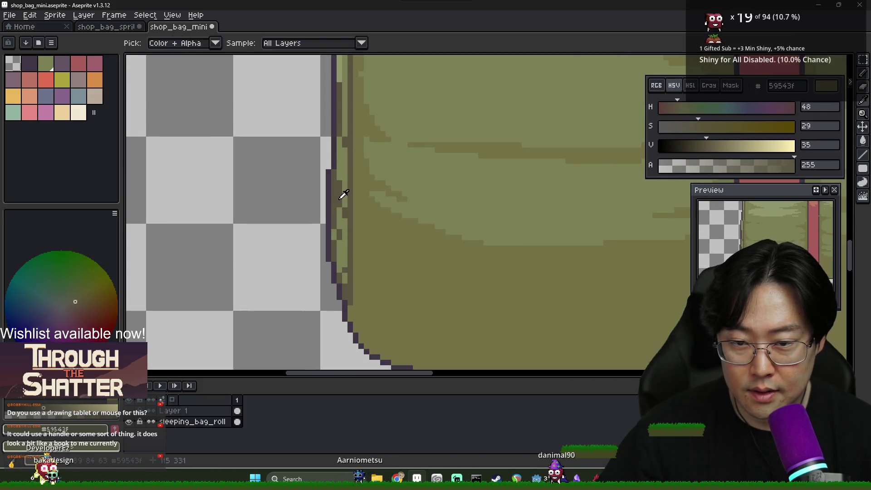
{"action": "left_click_drag", "start_coordinate": [340, 207], "coordinate": [338, 232]}
{"action": "left_click", "coordinate": [343, 250], "text": "alt"}
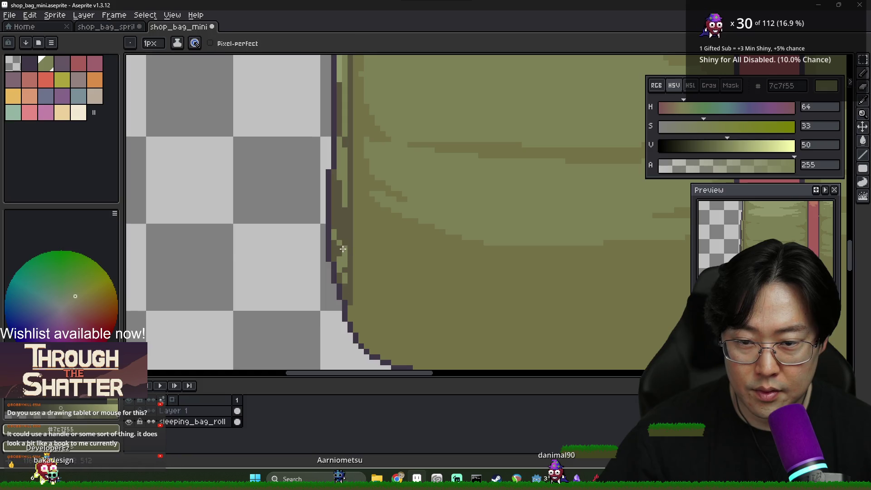
{"action": "left_click", "coordinate": [340, 232], "text": "alt"}
Save the sleeping bag file with Ctrl+S
{"action": "key", "text": "ctrl+s"}
{"action": "scroll", "coordinate": [480, 288], "scroll_direction": "down", "scroll_amount": 2}
{"action": "scroll", "coordinate": [458, 257], "scroll_direction": "right", "scroll_amount": 3}
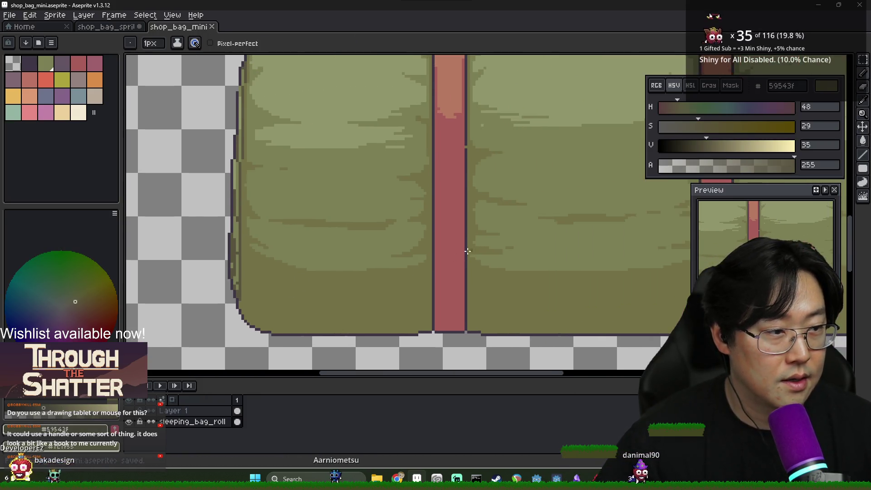
{"action": "scroll", "coordinate": [457, 258], "scroll_direction": "down", "scroll_amount": 2}
{"action": "scroll", "coordinate": [480, 247], "scroll_direction": "left", "scroll_amount": 2}
{"action": "scroll", "coordinate": [210, 167], "scroll_direction": "up", "scroll_amount": 3}
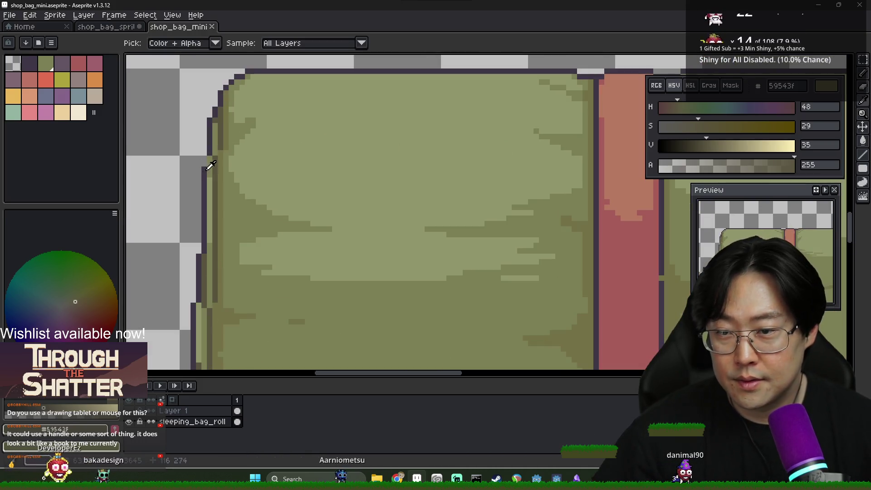
Sample the outline purple, dark olive 59543f and mid olive 737147 from the bag
{"action": "left_click", "coordinate": [207, 169], "text": "alt"}
{"action": "scroll", "coordinate": [254, 202], "scroll_direction": "down", "scroll_amount": 4}
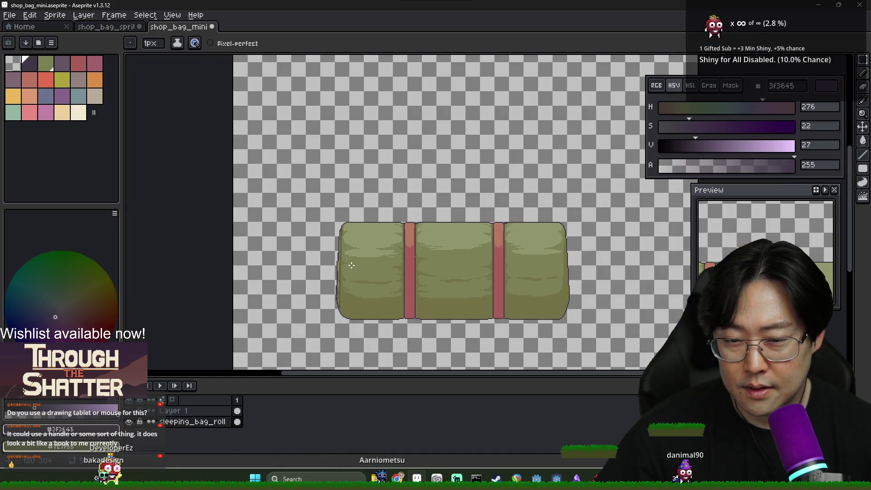
{"action": "scroll", "coordinate": [352, 265], "scroll_direction": "up", "scroll_amount": 4}
{"action": "left_click", "coordinate": [318, 249], "text": "alt"}
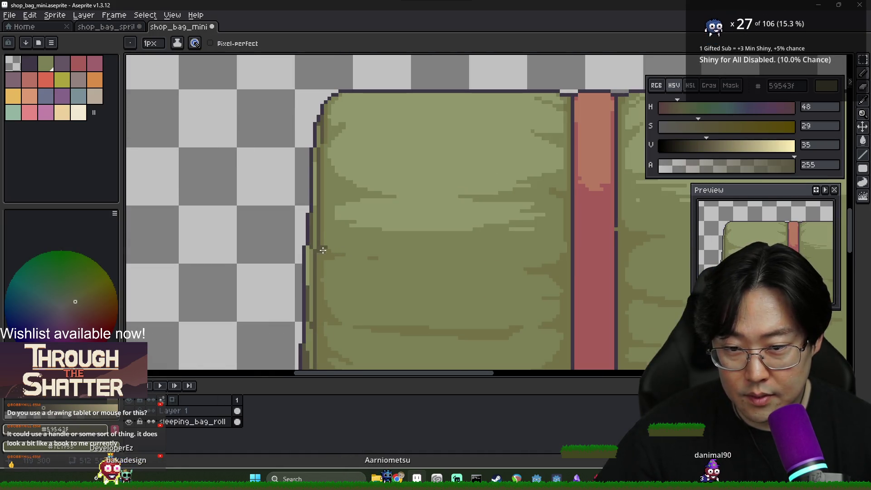
{"action": "left_click", "coordinate": [326, 252], "text": "alt"}
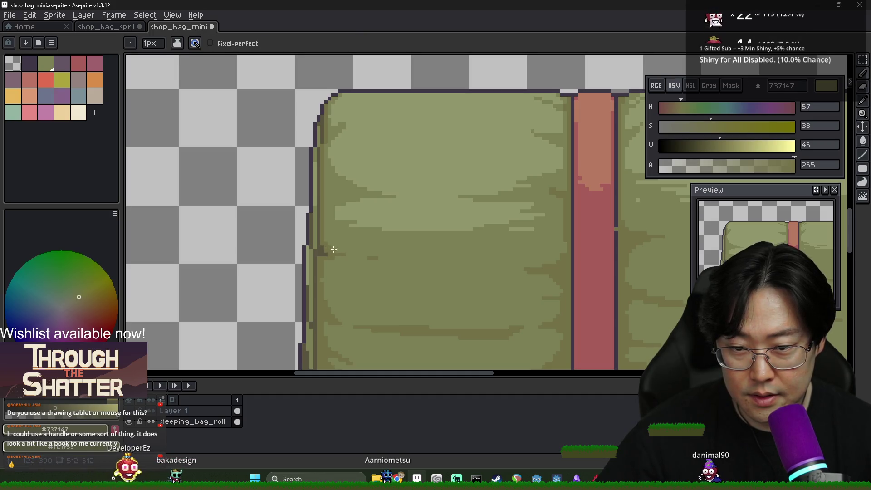
{"action": "left_click", "coordinate": [326, 253], "text": "alt"}
Choose the strap red a75d59, then pick the dark outline purple 3f3645
{"action": "scroll", "coordinate": [393, 264], "scroll_direction": "down", "scroll_amount": 4}
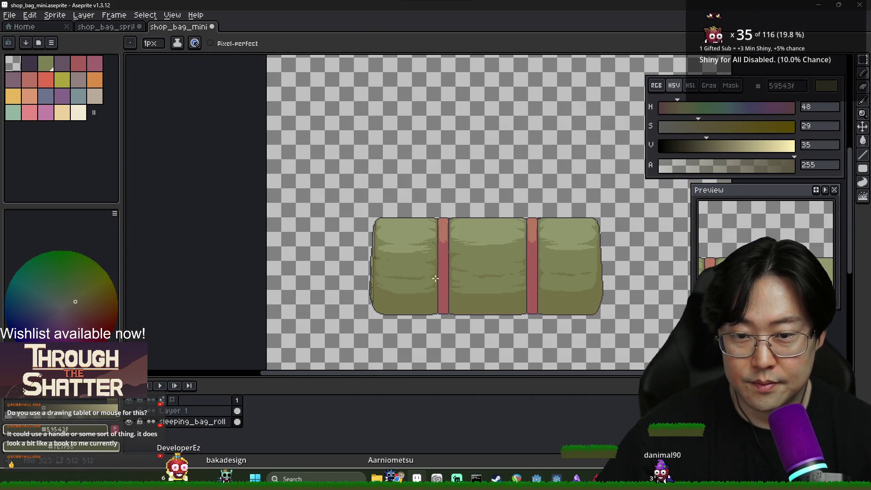
{"action": "scroll", "coordinate": [379, 269], "scroll_direction": "up", "scroll_amount": 4}
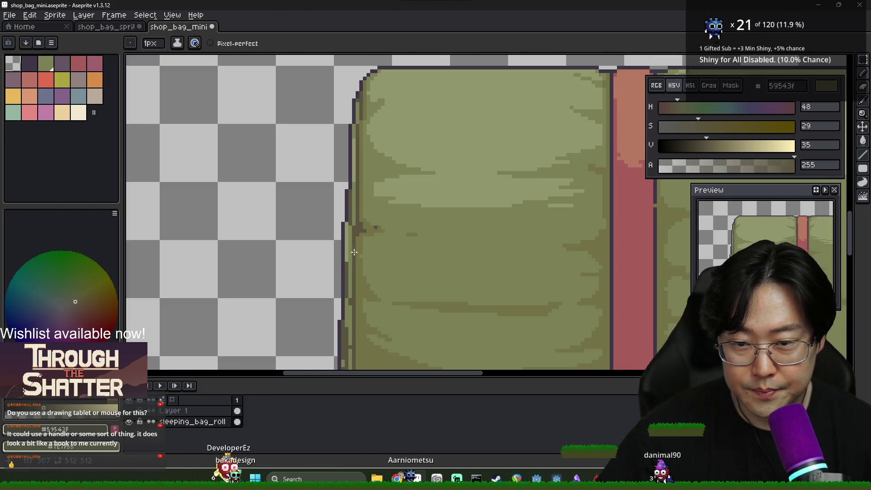
{"action": "scroll", "coordinate": [349, 272], "scroll_direction": "down", "scroll_amount": 4}
{"action": "scroll", "coordinate": [421, 272], "scroll_direction": "up", "scroll_amount": 4}
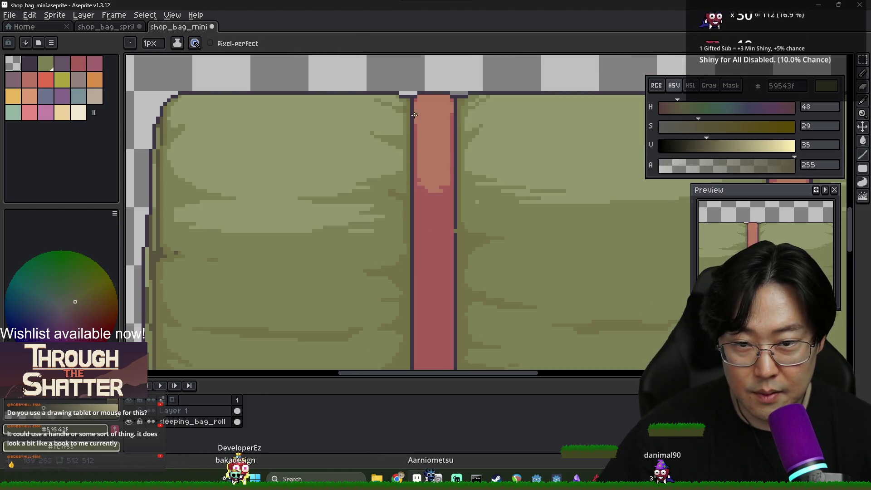
{"action": "scroll", "coordinate": [408, 249], "scroll_direction": "down", "scroll_amount": 4}
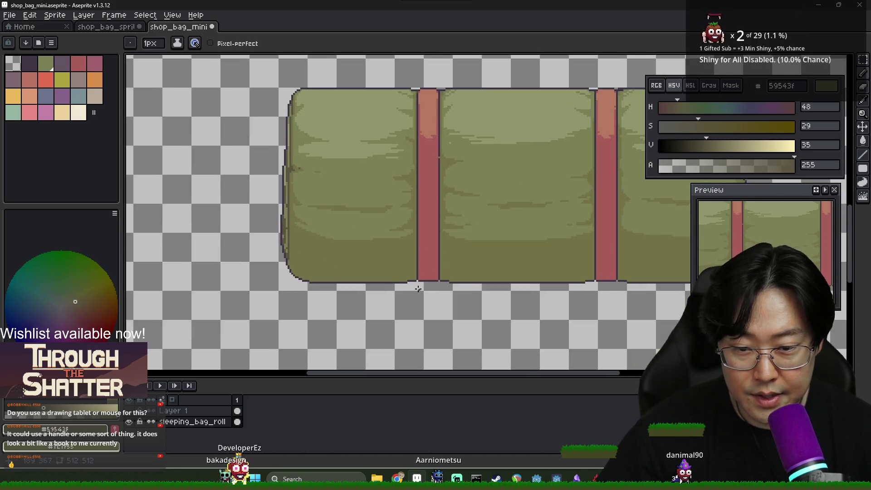
{"action": "scroll", "coordinate": [415, 265], "scroll_direction": "up", "scroll_amount": 4}
{"action": "scroll", "coordinate": [468, 269], "scroll_direction": "down", "scroll_amount": 4}
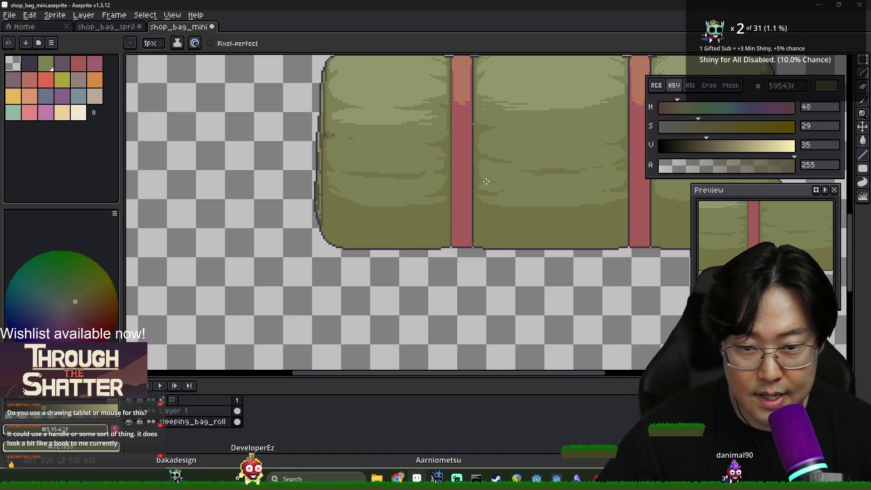
{"action": "scroll", "coordinate": [434, 168], "scroll_direction": "up", "scroll_amount": 4}
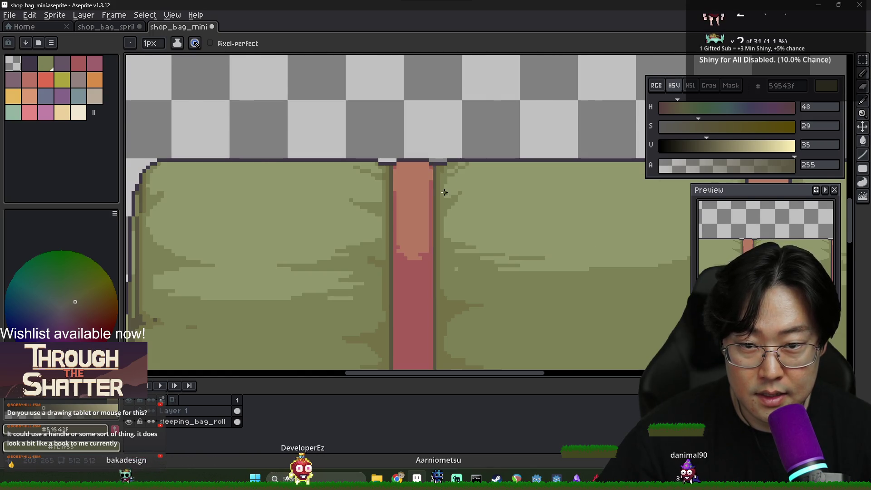
{"action": "scroll", "coordinate": [543, 268], "scroll_direction": "down", "scroll_amount": 4}
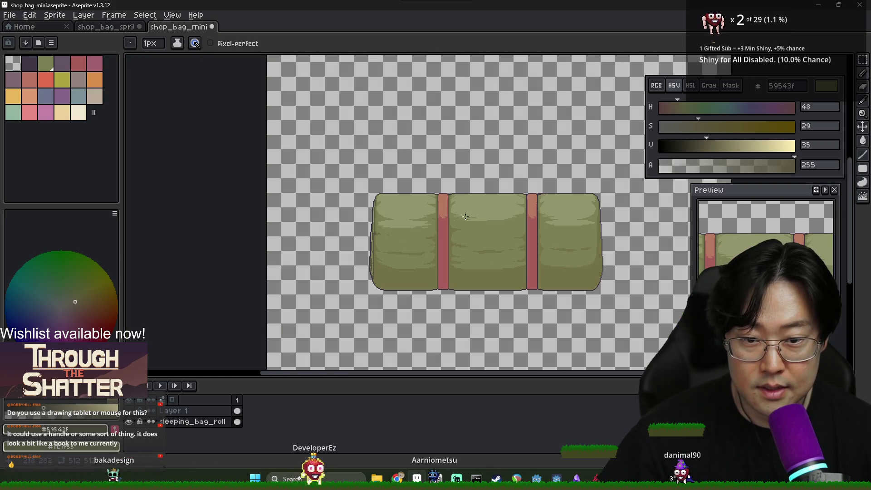
{"action": "left_click", "coordinate": [444, 239], "text": "alt"}
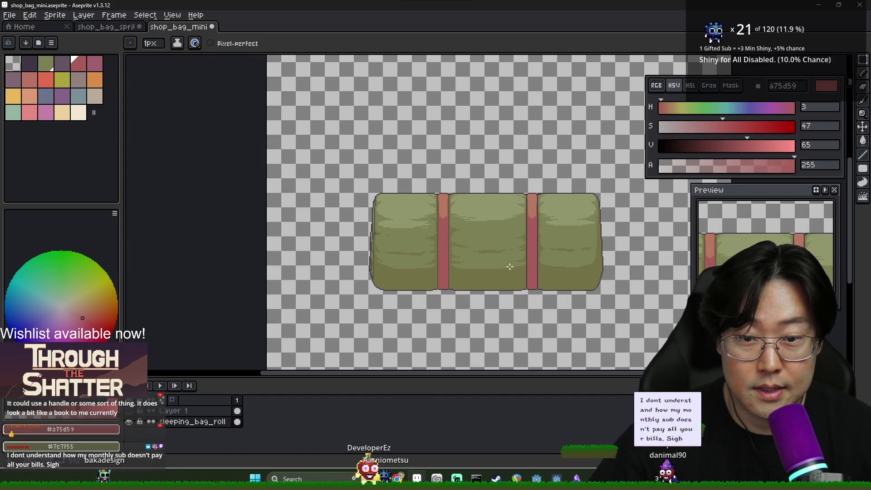
{"action": "scroll", "coordinate": [522, 260], "scroll_direction": "up", "scroll_amount": 2}
{"action": "left_click", "coordinate": [530, 250], "text": "alt"}
Draw a 3f3645 line along the bag's lower-left edge and fill the area beneath it
{"action": "mouse_move", "coordinate": [222, 289]}
{"action": "left_mouse_down"}
{"action": "mouse_move", "coordinate": [309, 313]}
{"action": "mouse_move", "coordinate": [350, 312]}
{"action": "left_mouse_up"}
{"action": "key", "text": "g"}
{"action": "left_click", "coordinate": [345, 316]}
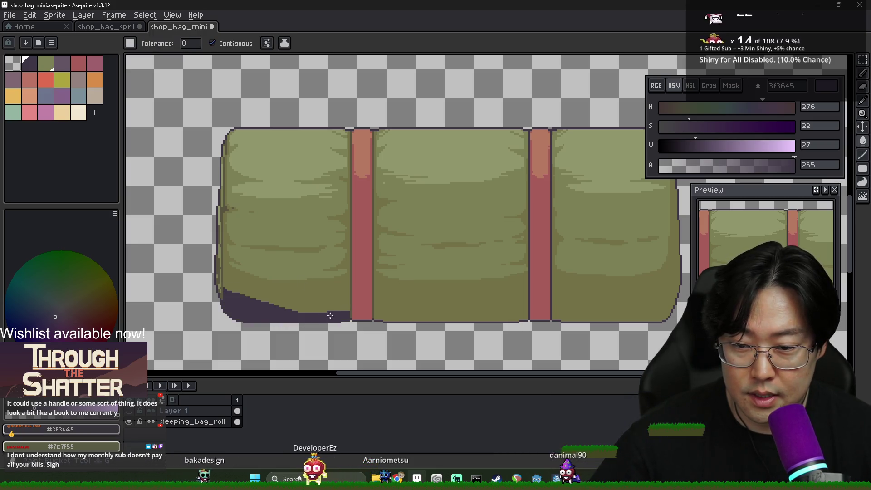
{"action": "scroll", "coordinate": [351, 311], "scroll_direction": "down", "scroll_amount": 2}
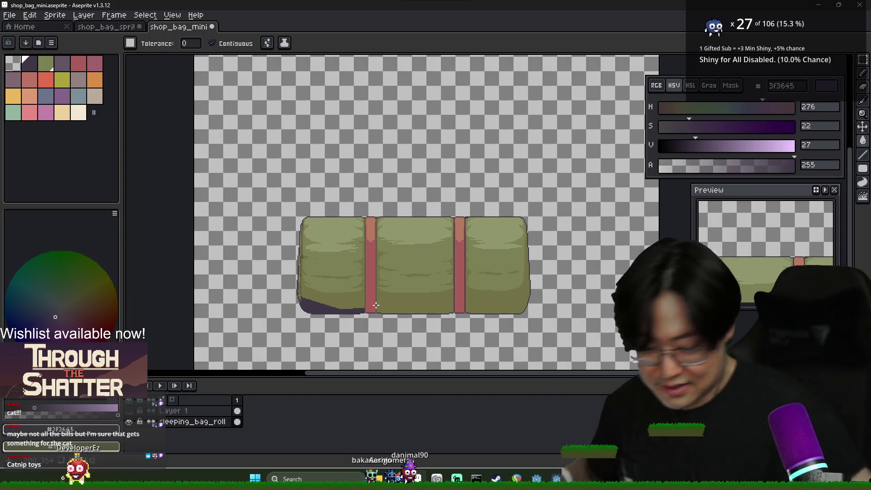
{"action": "scroll", "coordinate": [376, 305], "scroll_direction": "up", "scroll_amount": 3}
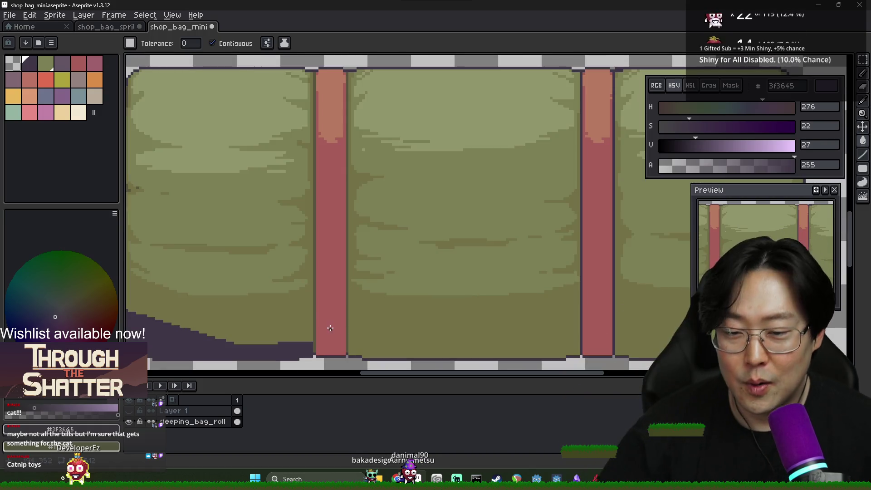
Fill the first red strap's lower part with dark purple 3f3645
{"action": "key", "text": "b"}
{"action": "scroll", "coordinate": [313, 298], "scroll_direction": "up", "scroll_amount": 1}
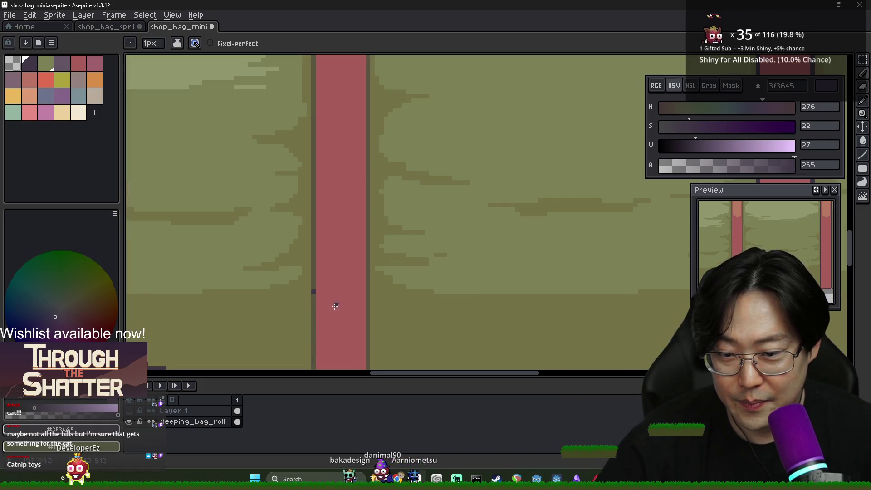
{"action": "key", "text": "g"}
{"action": "left_click", "coordinate": [349, 307]}
{"action": "scroll", "coordinate": [349, 312], "scroll_direction": "down", "scroll_amount": 3}
{"action": "scroll", "coordinate": [334, 307], "scroll_direction": "up", "scroll_amount": 3}
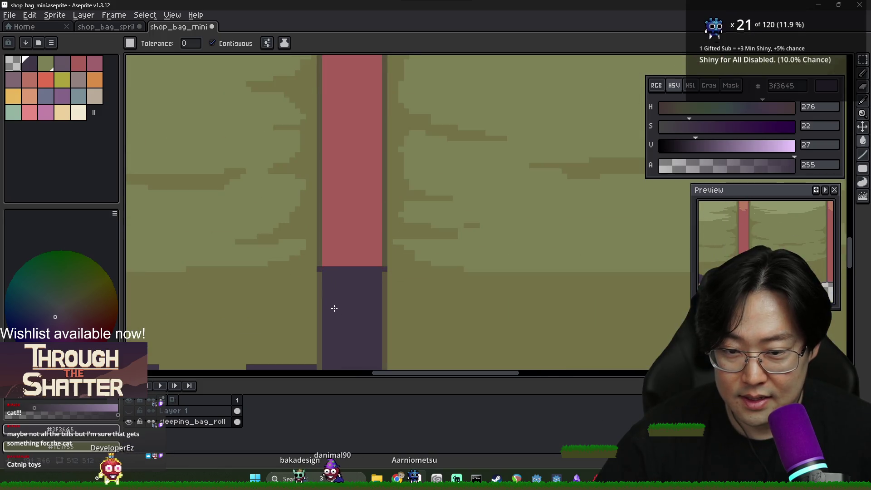
{"action": "scroll", "coordinate": [382, 308], "scroll_direction": "down", "scroll_amount": 3}
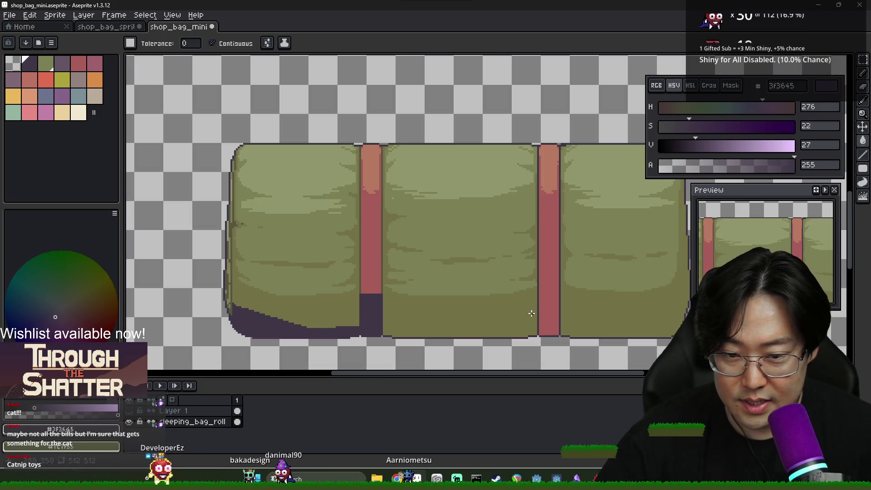
{"action": "scroll", "coordinate": [541, 294], "scroll_direction": "up", "scroll_amount": 3}
Draw a dark line across the second strap and fill its lower part purple
{"action": "key", "text": "b"}
{"action": "left_click_drag", "start_coordinate": [537, 290], "coordinate": [570, 291]}
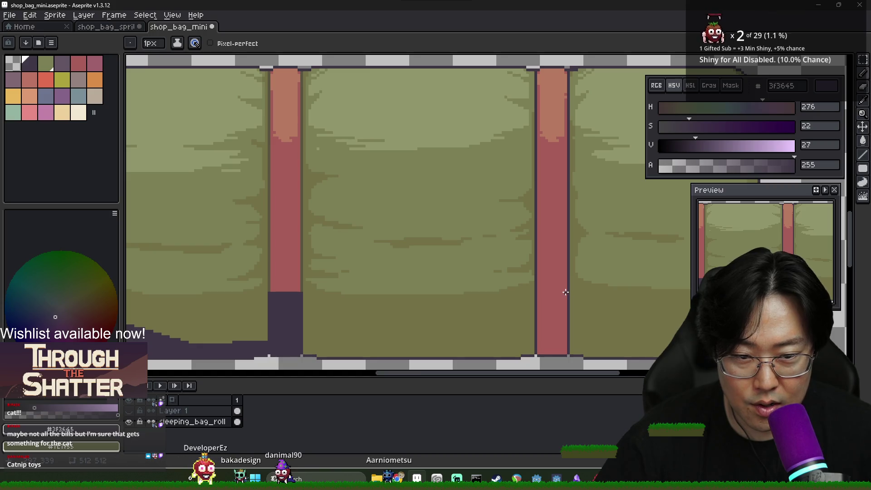
{"action": "key", "text": "g"}
{"action": "left_click", "coordinate": [555, 302]}
{"action": "scroll", "coordinate": [551, 304], "scroll_direction": "down", "scroll_amount": 3}
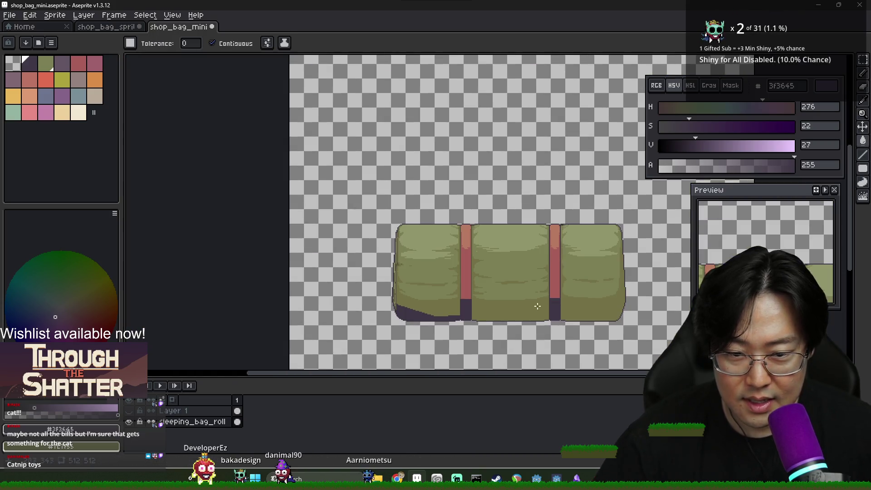
{"action": "scroll", "coordinate": [472, 295], "scroll_direction": "up", "scroll_amount": 3}
{"action": "left_click", "coordinate": [443, 295], "text": "alt"}
{"action": "scroll", "coordinate": [458, 310], "scroll_direction": "down", "scroll_amount": 3}
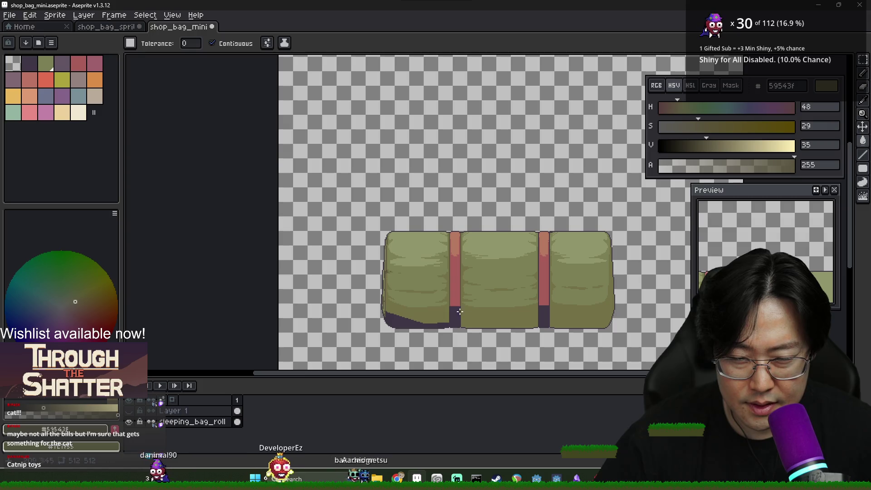
Refill the purple shadow area with dark olive 59543f
{"action": "scroll", "coordinate": [457, 309], "scroll_direction": "up", "scroll_amount": 3}
{"action": "left_click", "coordinate": [445, 317]}
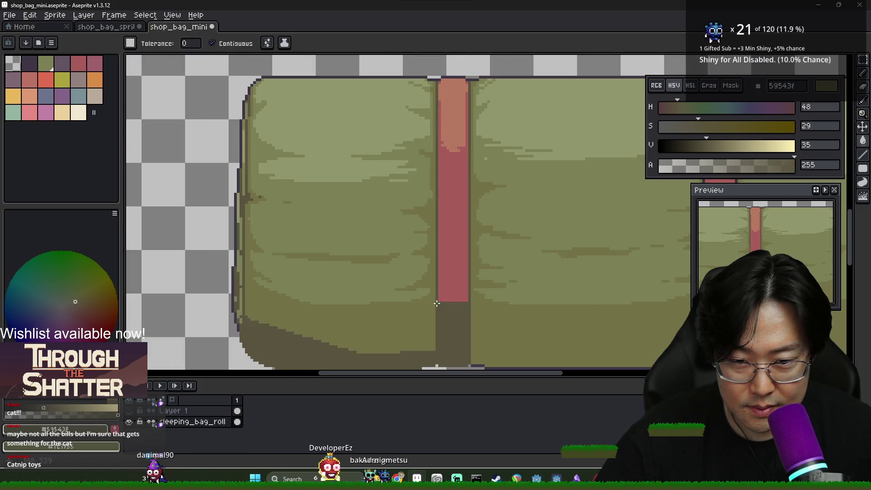
{"action": "scroll", "coordinate": [475, 314], "scroll_direction": "down", "scroll_amount": 3}
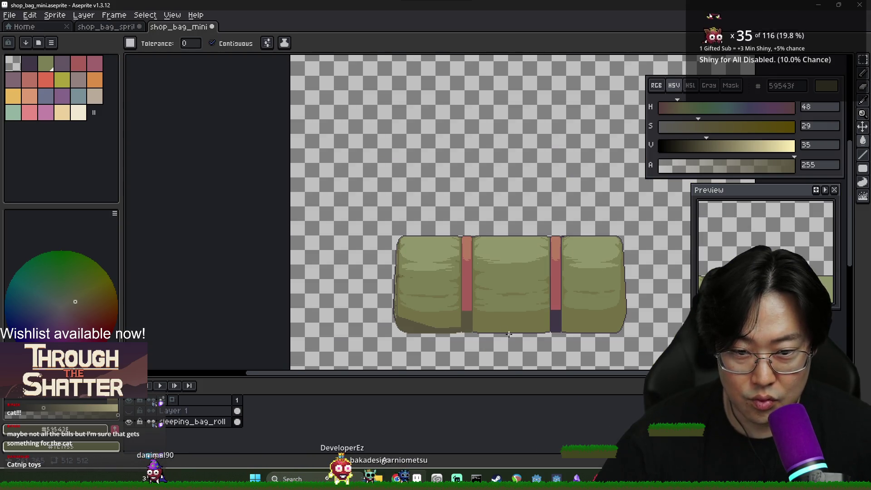
{"action": "scroll", "coordinate": [567, 357], "scroll_direction": "down", "scroll_amount": 2}
{"action": "scroll", "coordinate": [564, 342], "scroll_direction": "up", "scroll_amount": 5}
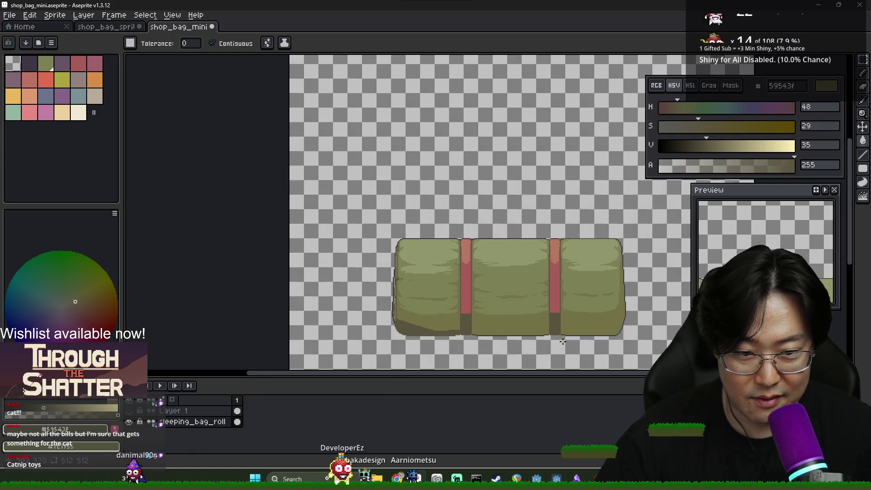
Round off the right strap's bottom-left and bottom-right corners with dark brown 59543f pixels
{"action": "key", "text": "alt"}
{"action": "left_click", "coordinate": [454, 262], "text": "alt"}
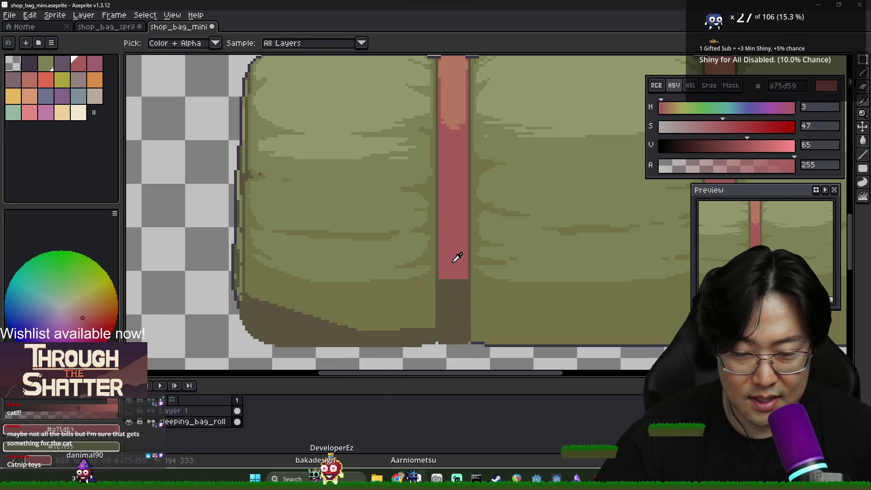
{"action": "scroll", "coordinate": [454, 292], "scroll_direction": "down", "scroll_amount": 1}
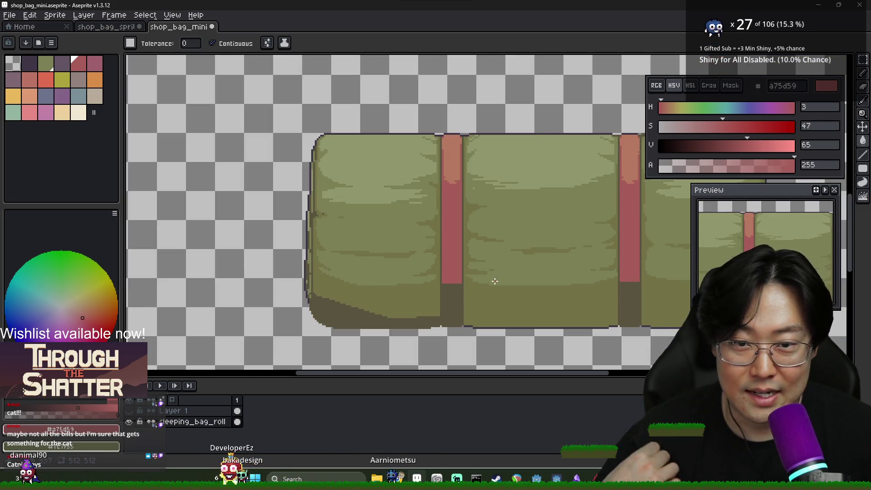
{"action": "scroll", "coordinate": [453, 289], "scroll_direction": "up", "scroll_amount": 1}
{"action": "scroll", "coordinate": [453, 289], "scroll_direction": "down", "scroll_amount": 2}
{"action": "scroll", "coordinate": [451, 291], "scroll_direction": "up", "scroll_amount": 3}
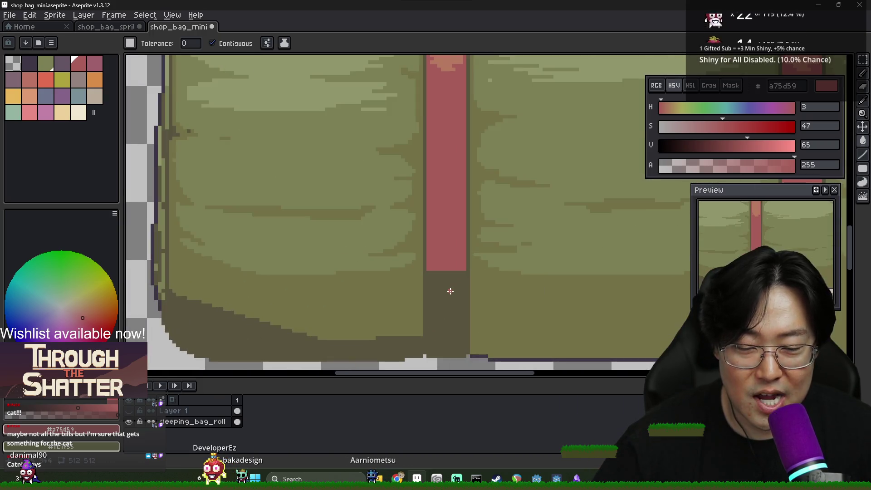
{"action": "scroll", "coordinate": [451, 291], "scroll_direction": "down", "scroll_amount": 3}
{"action": "key", "text": "b"}
{"action": "left_click", "coordinate": [453, 285], "text": "alt"}
{"action": "scroll", "coordinate": [440, 280], "scroll_direction": "up", "scroll_amount": 2}
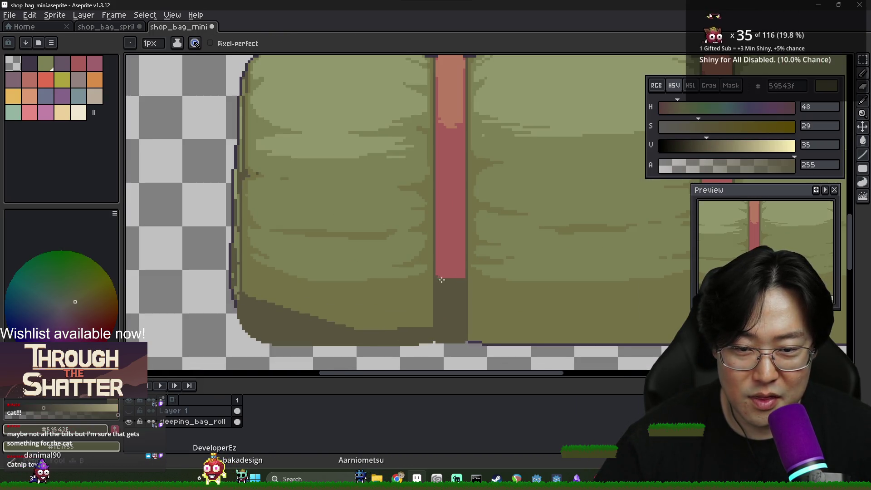
{"action": "scroll", "coordinate": [462, 283], "scroll_direction": "down", "scroll_amount": 3}
{"action": "scroll", "coordinate": [532, 268], "scroll_direction": "up", "scroll_amount": 3}
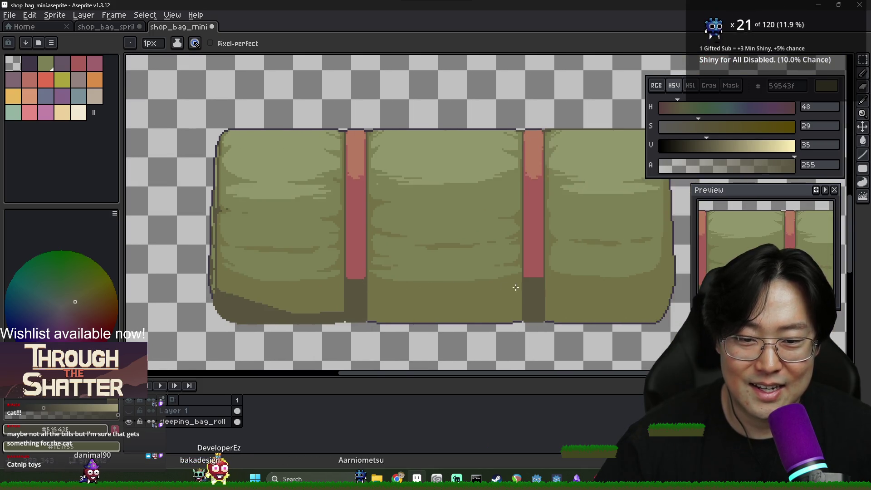
{"action": "left_click", "coordinate": [530, 266]}
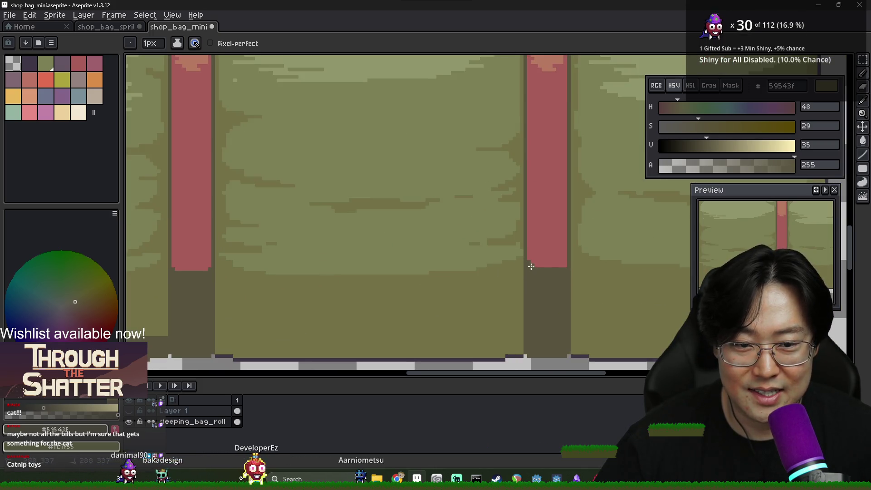
{"action": "left_click", "coordinate": [566, 263]}
Sample the strap red, then the dark brown from the strap's lower part
{"action": "scroll", "coordinate": [566, 263], "scroll_direction": "down", "scroll_amount": 4}
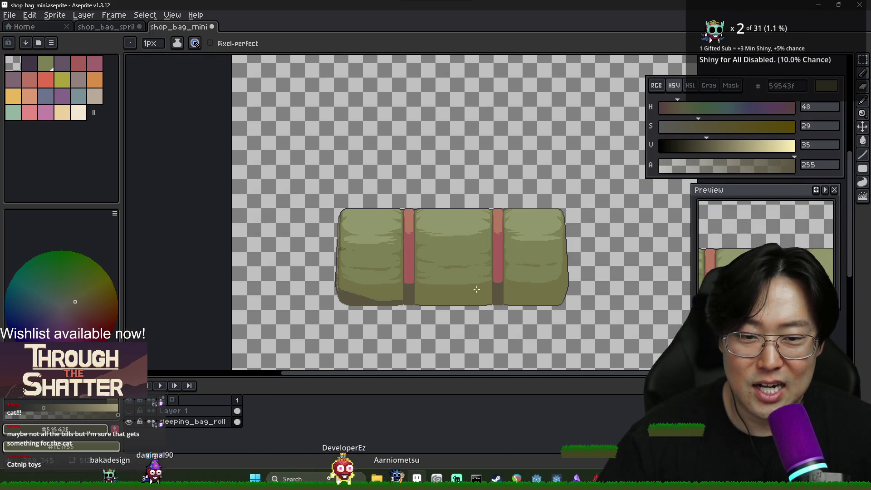
{"action": "scroll", "coordinate": [472, 290], "scroll_direction": "up", "scroll_amount": 4}
{"action": "left_click", "coordinate": [377, 265], "text": "alt"}
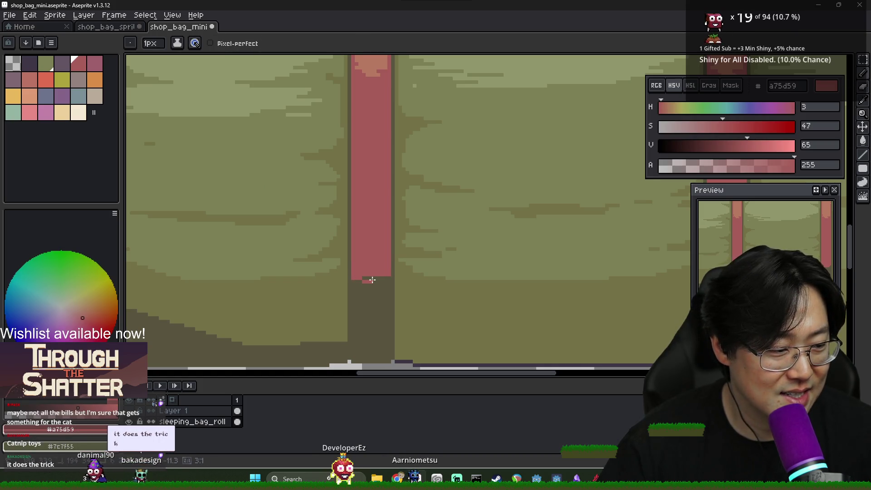
{"action": "scroll", "coordinate": [395, 288], "scroll_direction": "down", "scroll_amount": 4}
{"action": "scroll", "coordinate": [478, 286], "scroll_direction": "up", "scroll_amount": 4}
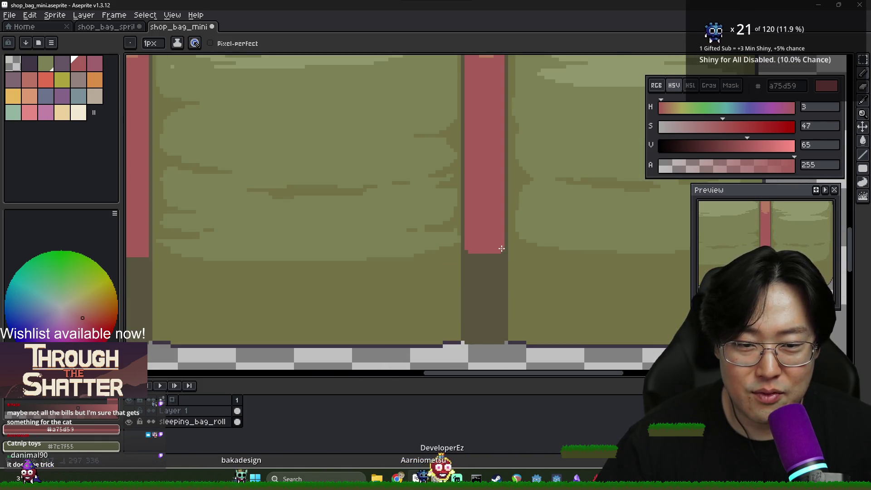
{"action": "scroll", "coordinate": [499, 254], "scroll_direction": "down", "scroll_amount": 2}
{"action": "scroll", "coordinate": [348, 279], "scroll_direction": "down", "scroll_amount": 2}
{"action": "scroll", "coordinate": [348, 279], "scroll_direction": "up", "scroll_amount": 3}
{"action": "left_click", "coordinate": [281, 263], "text": "alt"}
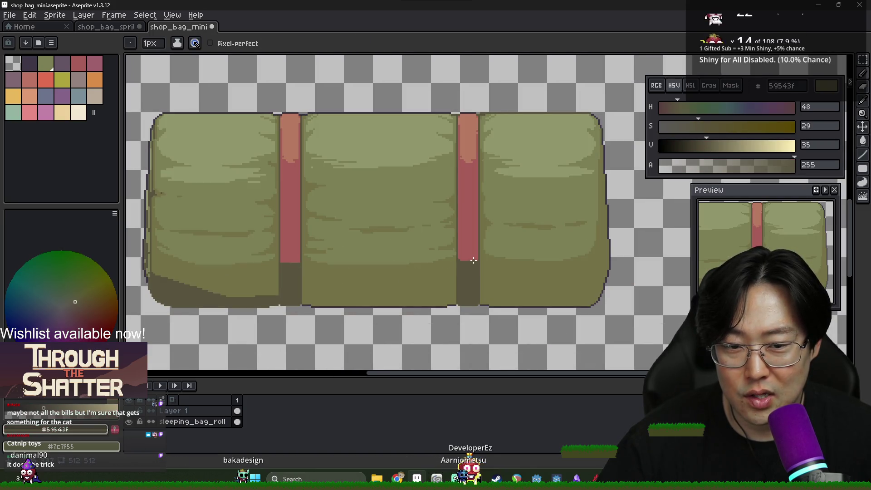
{"action": "scroll", "coordinate": [454, 272], "scroll_direction": "down", "scroll_amount": 3}
{"action": "scroll", "coordinate": [354, 273], "scroll_direction": "up", "scroll_amount": 4}
{"action": "scroll", "coordinate": [292, 288], "scroll_direction": "down", "scroll_amount": 3}
{"action": "scroll", "coordinate": [267, 296], "scroll_direction": "up", "scroll_amount": 2}
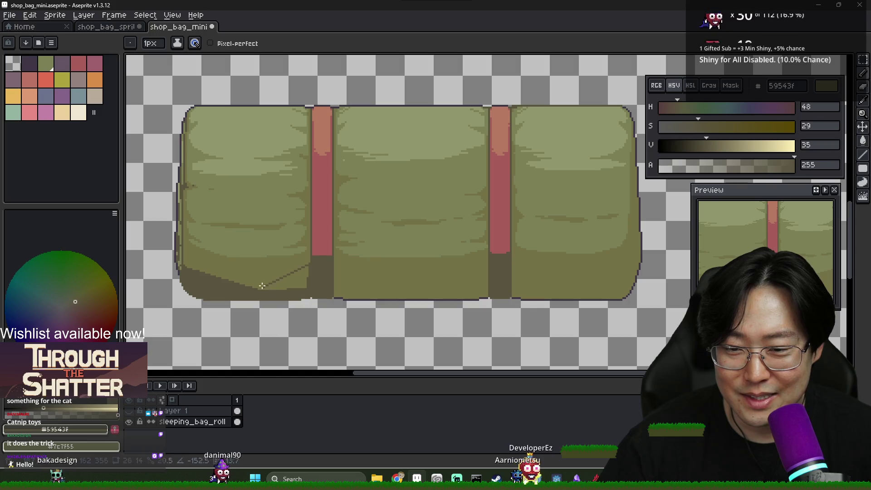
Flood-fill the bag's lower-left area under the diagonal with the dark shade
{"action": "key", "text": "g"}
{"action": "left_click", "coordinate": [276, 282]}
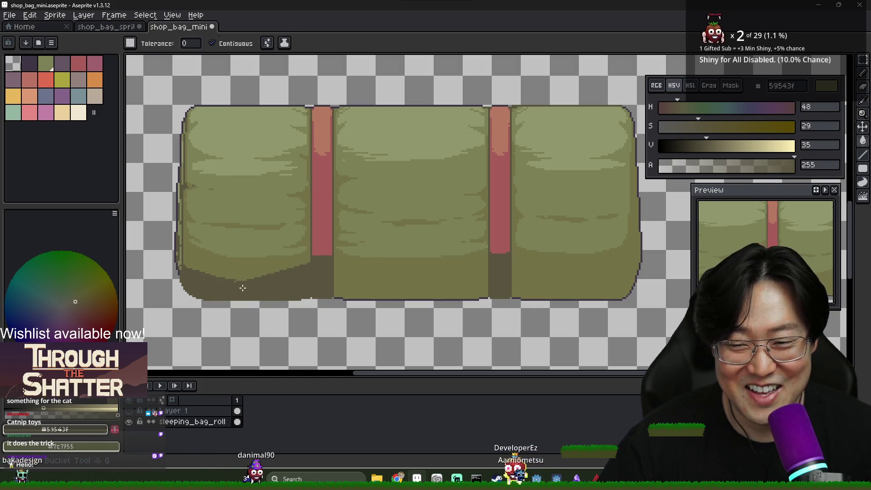
{"action": "key", "text": "b"}
{"action": "scroll", "coordinate": [187, 262], "scroll_direction": "up", "scroll_amount": 2}
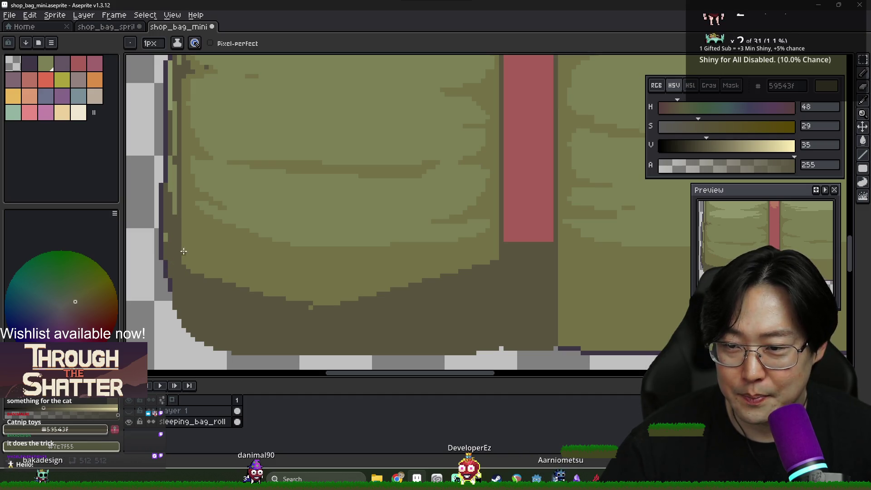
{"action": "scroll", "coordinate": [189, 261], "scroll_direction": "down", "scroll_amount": 5}
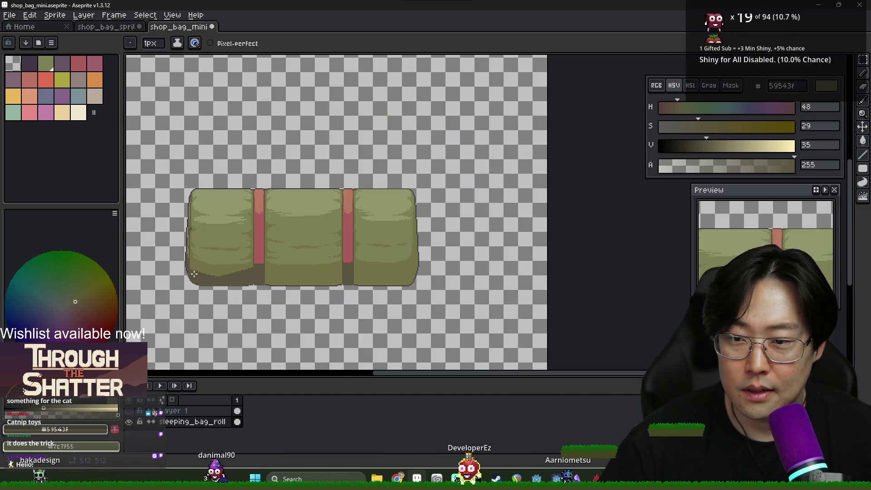
{"action": "scroll", "coordinate": [181, 252], "scroll_direction": "up", "scroll_amount": 3}
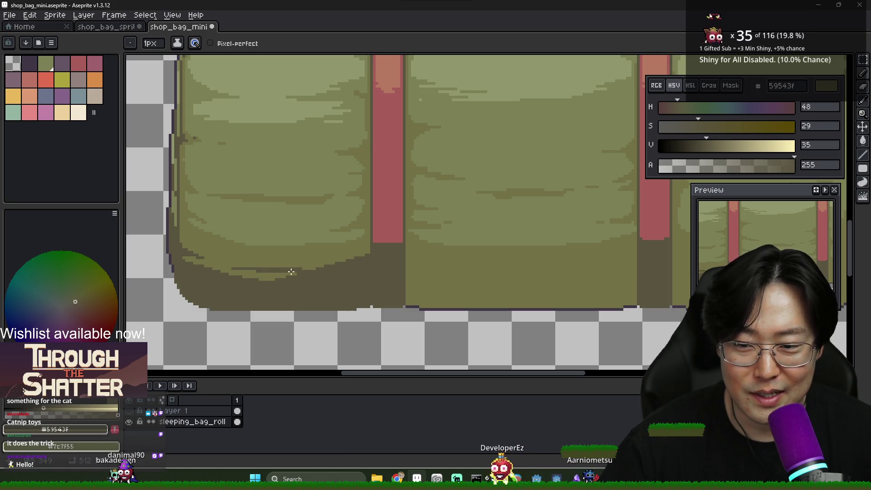
{"action": "scroll", "coordinate": [316, 282], "scroll_direction": "down", "scroll_amount": 3}
{"action": "scroll", "coordinate": [317, 283], "scroll_direction": "up", "scroll_amount": 2}
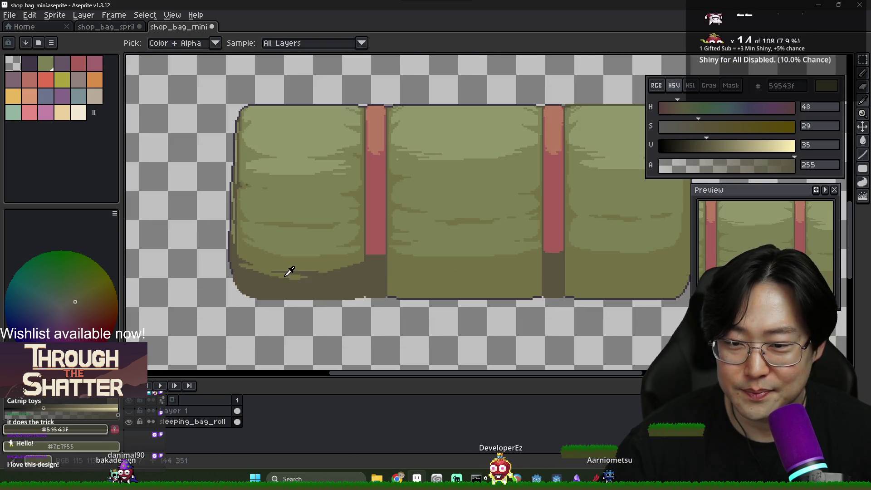
Sample the bag's 737147 green and 59543f base, briefly toggling the backpack layer to compare
{"action": "left_click", "coordinate": [275, 276], "text": "alt"}
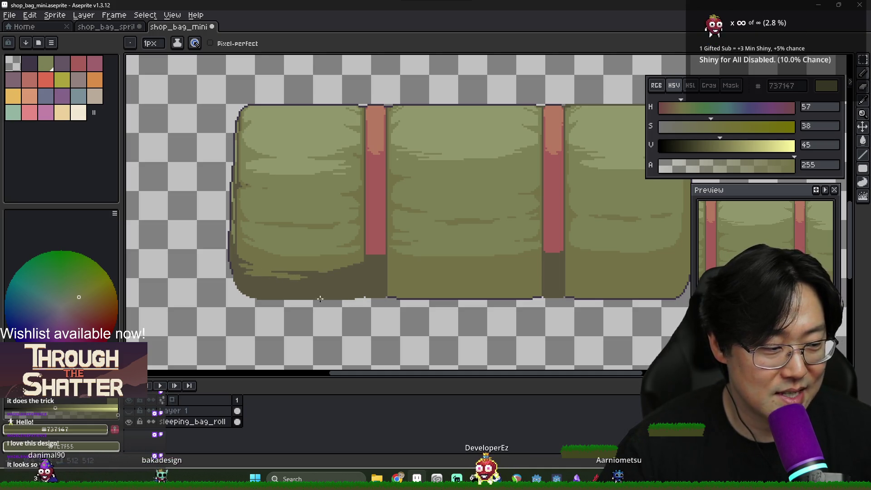
{"action": "scroll", "coordinate": [263, 289], "scroll_direction": "up", "scroll_amount": 2}
{"action": "left_click", "coordinate": [233, 254], "text": "alt"}
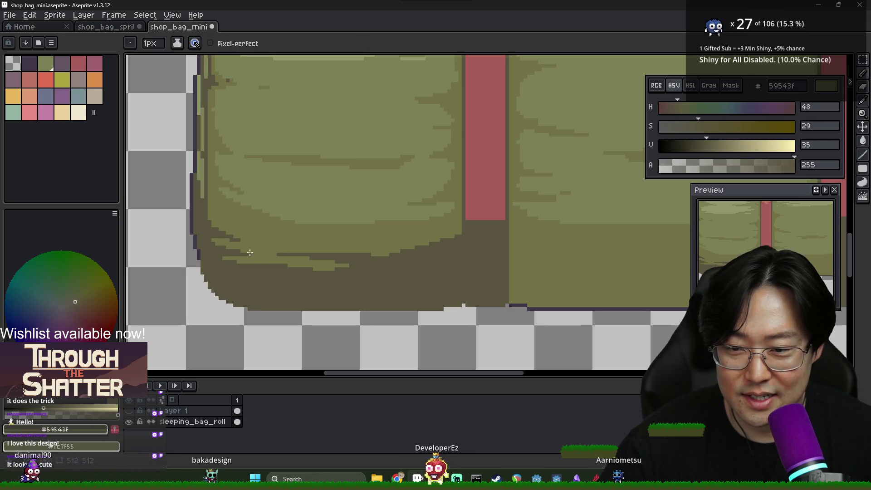
{"action": "left_click", "coordinate": [322, 262], "text": "alt"}
{"action": "scroll", "coordinate": [369, 257], "scroll_direction": "down", "scroll_amount": 1}
{"action": "scroll", "coordinate": [369, 257], "scroll_direction": "down", "scroll_amount": 1}
{"action": "left_click", "coordinate": [338, 268], "text": "alt"}
{"action": "left_click", "coordinate": [340, 253], "text": "alt"}
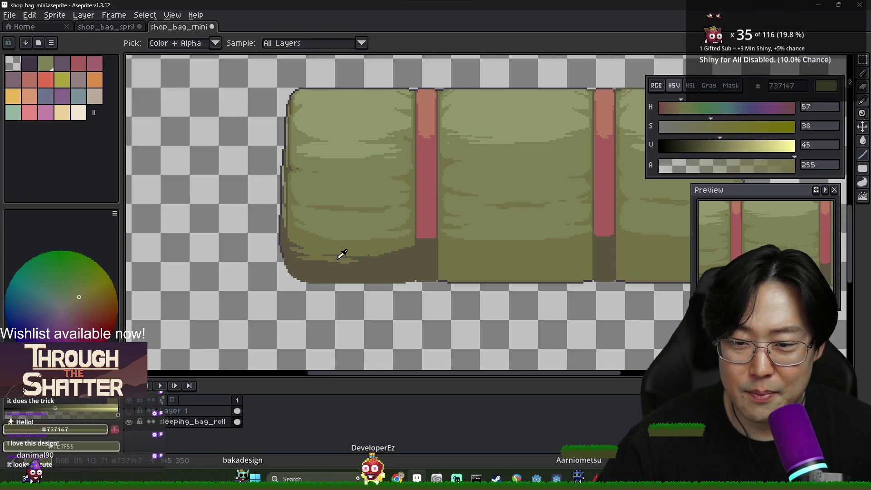
{"action": "scroll", "coordinate": [400, 262], "scroll_direction": "down", "scroll_amount": 1}
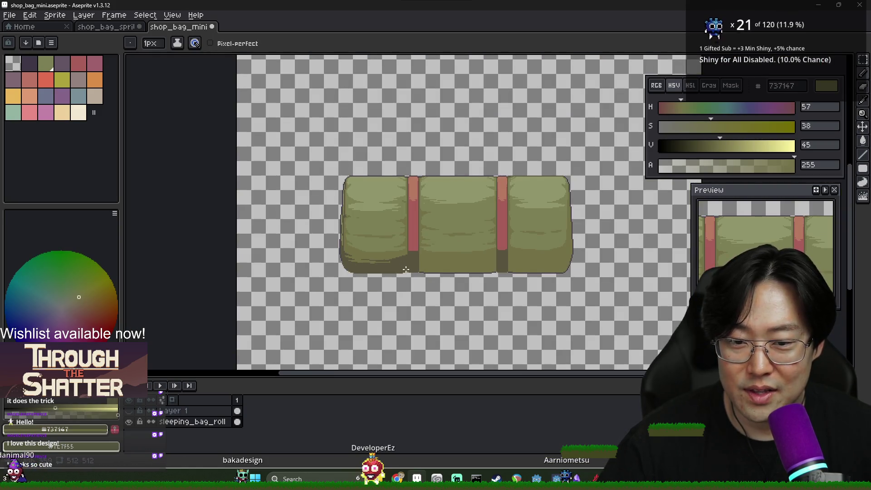
{"action": "scroll", "coordinate": [361, 187], "scroll_direction": "down", "scroll_amount": 1}
{"action": "scroll", "coordinate": [369, 197], "scroll_direction": "up", "scroll_amount": 1}
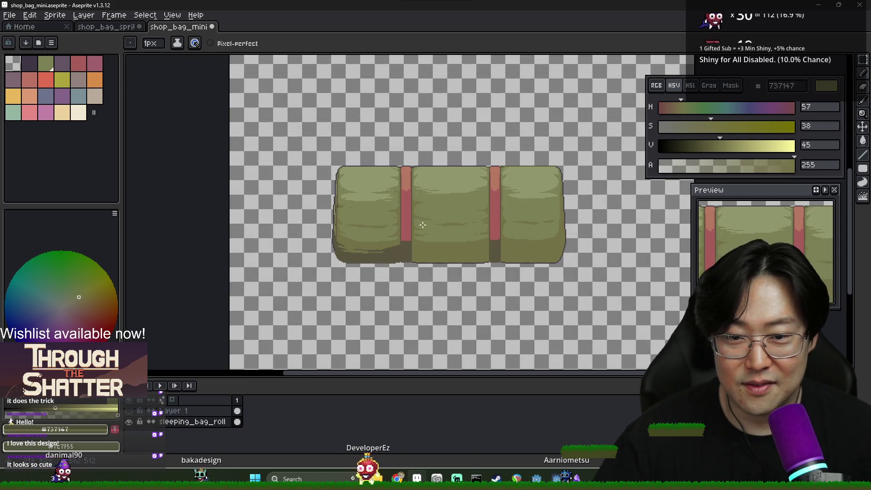
{"action": "left_click", "coordinate": [130, 411]}
{"action": "left_click", "coordinate": [130, 411]}
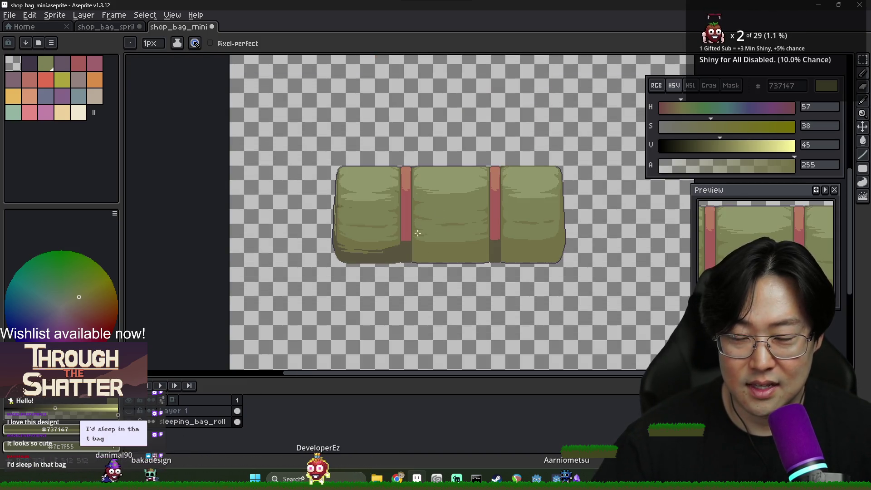
Repaint part of the bag's dark top outline in light green 91966c
{"action": "scroll", "coordinate": [402, 170], "scroll_direction": "up", "scroll_amount": 1}
{"action": "scroll", "coordinate": [311, 161], "scroll_direction": "up", "scroll_amount": 1}
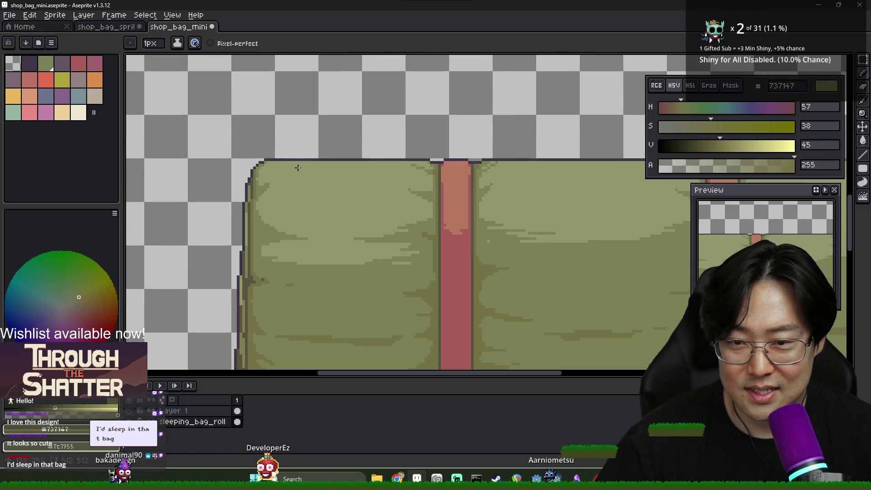
{"action": "left_click", "coordinate": [271, 159], "text": "alt"}
{"action": "left_click_drag", "start_coordinate": [271, 159], "coordinate": [371, 158]}
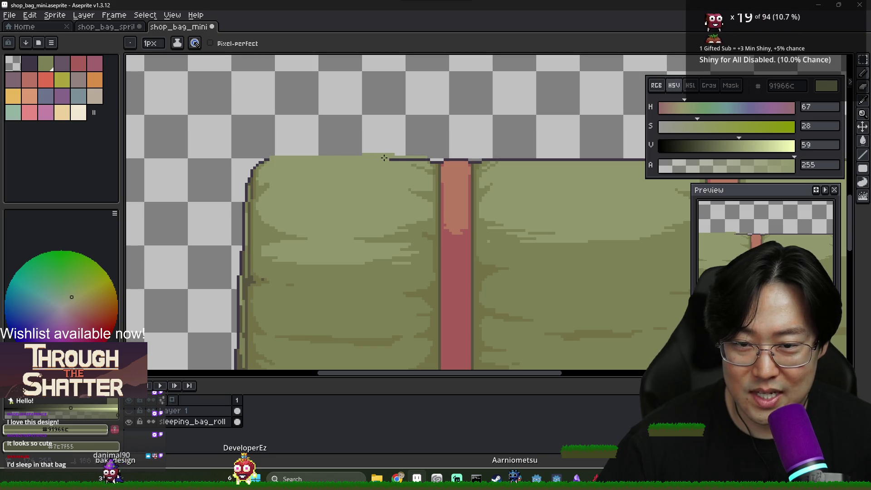
Sample greens 737147, 59543f and 7c7f55 near the strap, then the light green 91966c
{"action": "scroll", "coordinate": [435, 163], "scroll_direction": "up", "scroll_amount": 1}
{"action": "left_click", "coordinate": [434, 161], "text": "alt"}
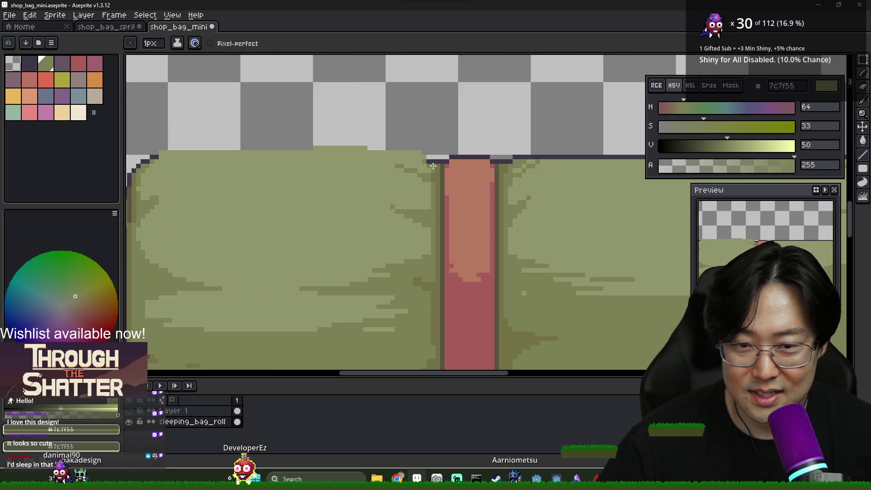
{"action": "left_click", "coordinate": [431, 160], "text": "alt"}
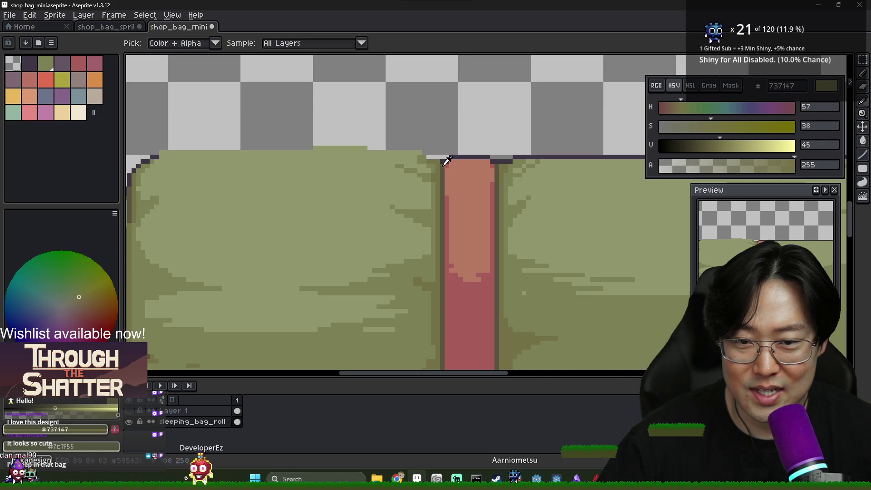
{"action": "left_click", "coordinate": [420, 155], "text": "alt"}
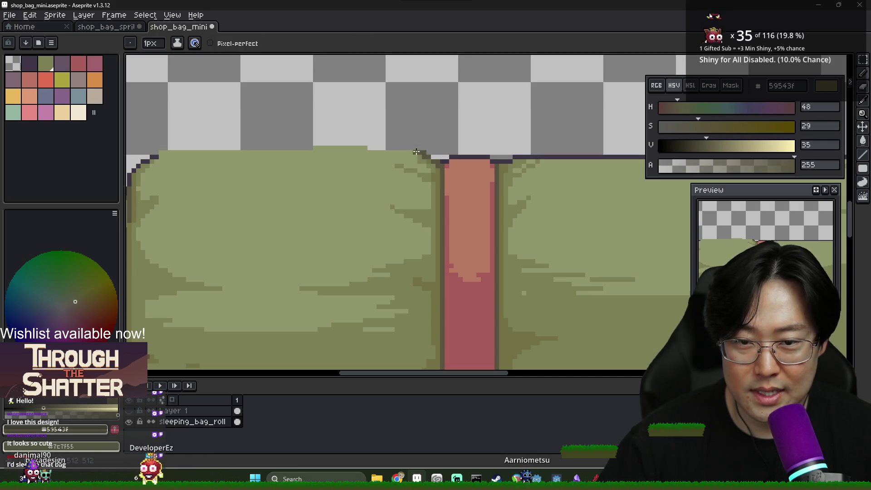
{"action": "left_click", "coordinate": [423, 153], "text": "alt"}
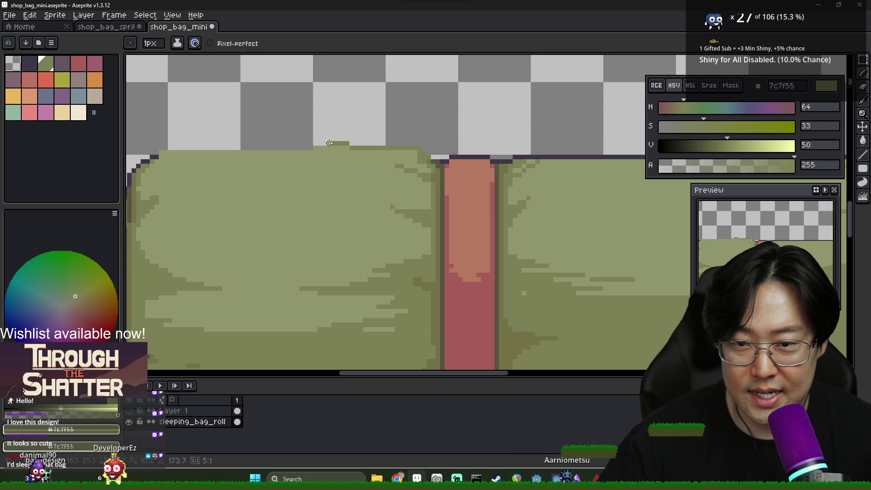
{"action": "mouse_move", "coordinate": [141, 159]}
{"action": "left_mouse_down"}
{"action": "mouse_move", "coordinate": [210, 171]}
{"action": "mouse_move", "coordinate": [278, 164]}
{"action": "left_mouse_up"}
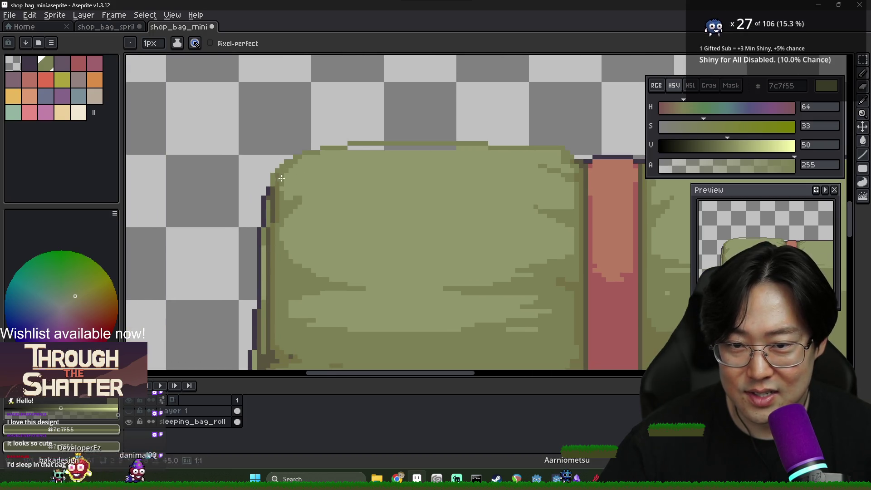
{"action": "left_click", "coordinate": [490, 172], "text": "alt"}
{"action": "key", "text": "g"}
{"action": "scroll", "coordinate": [494, 173], "scroll_direction": "down", "scroll_amount": 5}
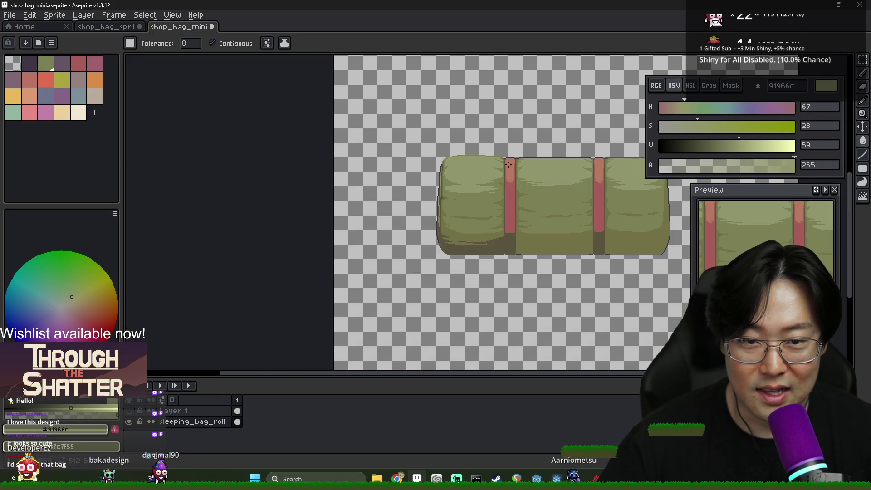
{"action": "scroll", "coordinate": [509, 164], "scroll_direction": "up", "scroll_amount": 4}
{"action": "key", "text": "b"}
Pick the 7c7f55 and 737147 greens and shift the view across the sleeping bag
{"action": "left_click", "coordinate": [471, 130], "text": "alt"}
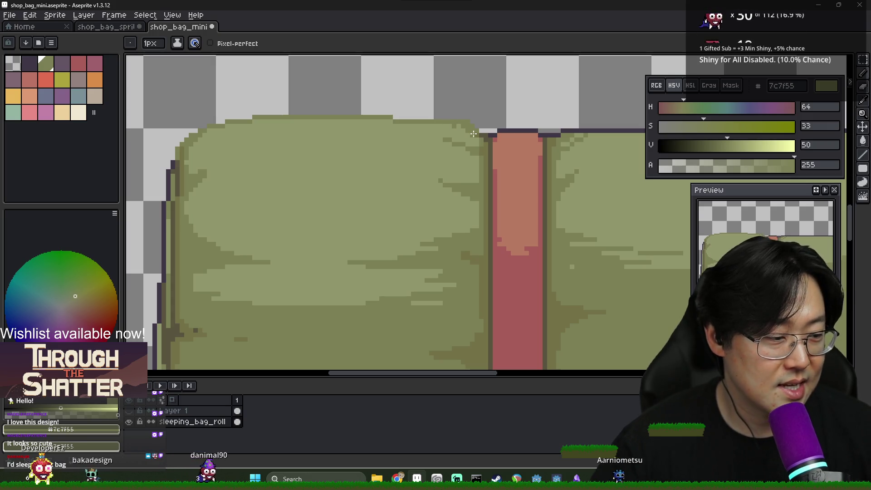
{"action": "scroll", "coordinate": [477, 136], "scroll_direction": "up", "scroll_amount": 1}
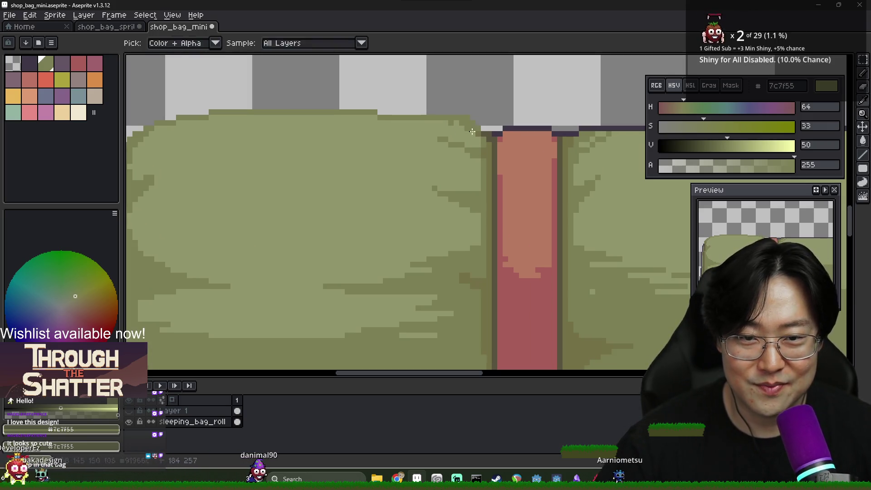
{"action": "left_click", "coordinate": [489, 141], "text": "alt"}
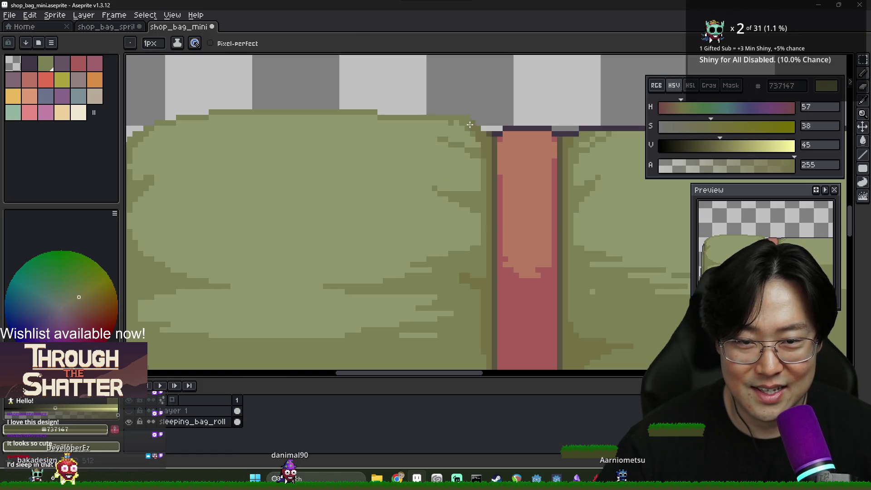
{"action": "left_click", "coordinate": [462, 122], "text": "alt"}
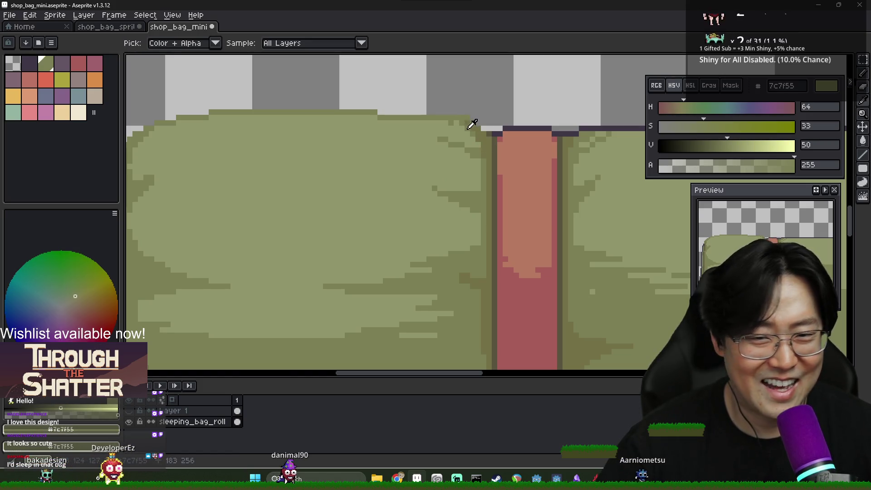
{"action": "scroll", "coordinate": [453, 122], "scroll_direction": "down", "scroll_amount": 5}
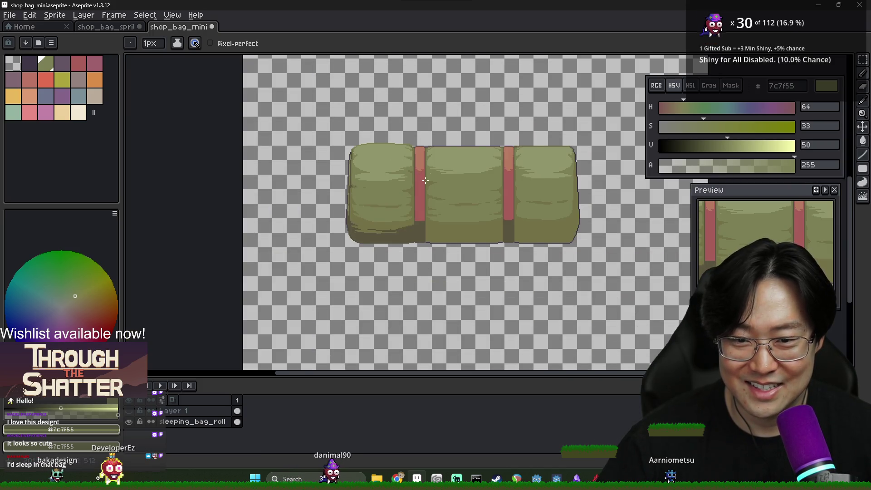
{"action": "scroll", "coordinate": [426, 180], "scroll_direction": "down", "scroll_amount": 2}
{"action": "scroll", "coordinate": [425, 180], "scroll_direction": "up", "scroll_amount": 2}
{"action": "left_click_drag", "start_coordinate": [459, 163], "coordinate": [379, 204]}
{"action": "scroll", "coordinate": [309, 266], "scroll_direction": "up", "scroll_amount": 2}
{"action": "left_click", "coordinate": [300, 259], "text": "alt"}
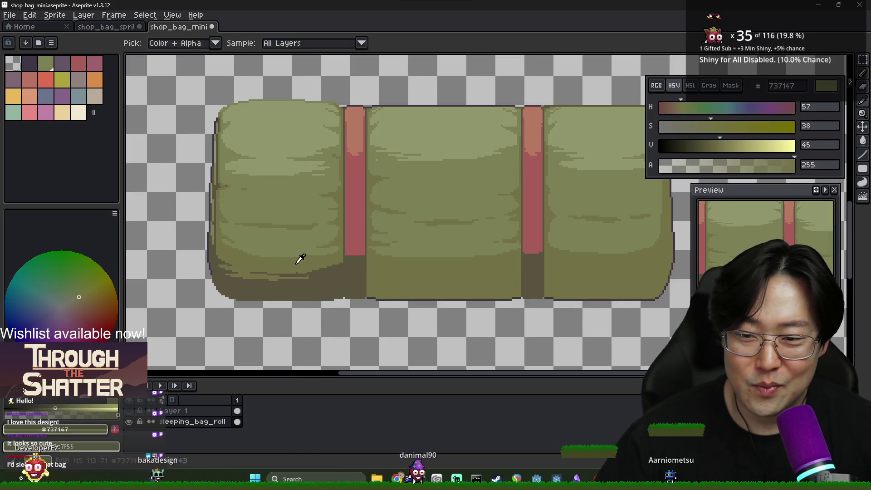
Fill the light strips at the bag's bottom-left with dark brown
{"action": "left_click", "coordinate": [310, 231], "text": "alt"}
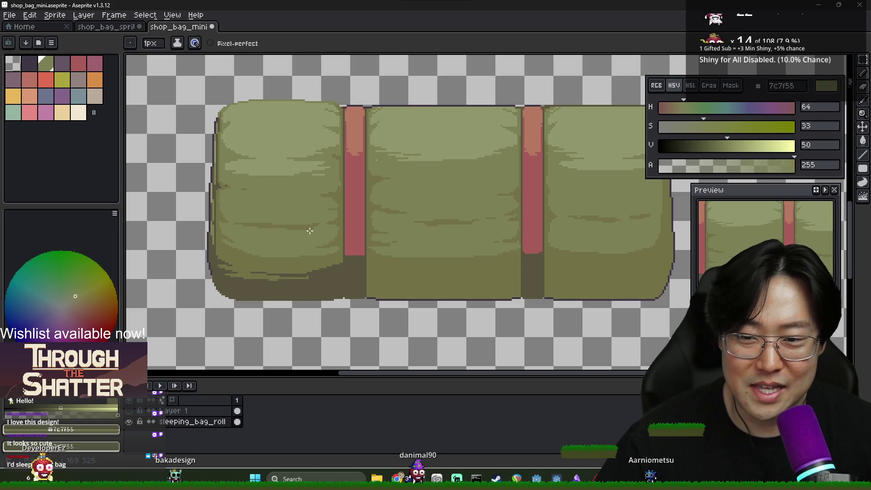
{"action": "left_click", "coordinate": [228, 271], "text": "alt"}
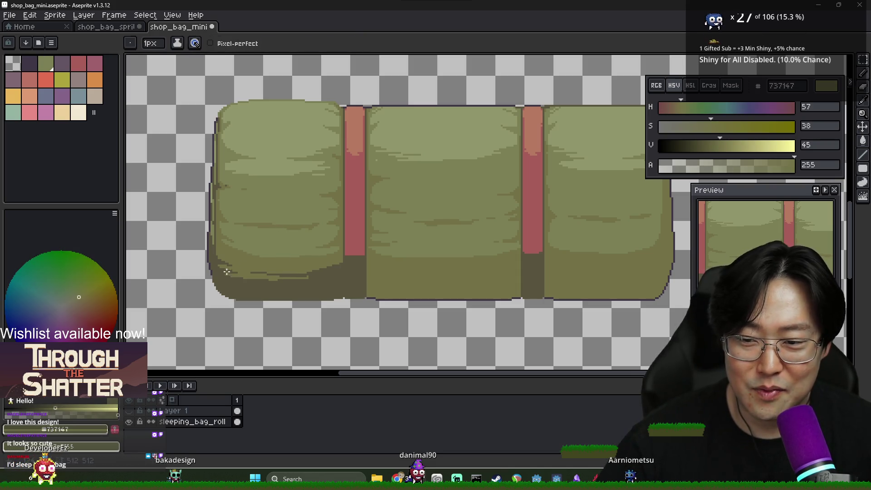
{"action": "scroll", "coordinate": [243, 274], "scroll_direction": "up", "scroll_amount": 2}
{"action": "left_click", "coordinate": [228, 283], "text": "alt"}
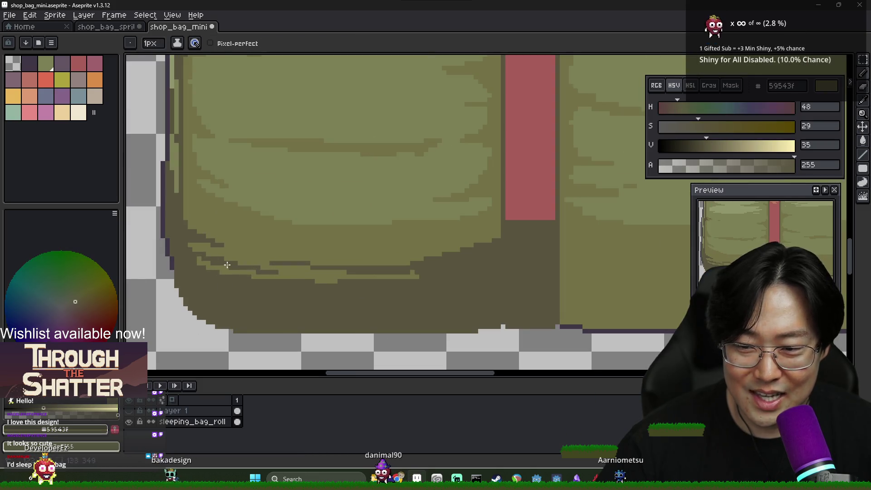
{"action": "key", "text": "g"}
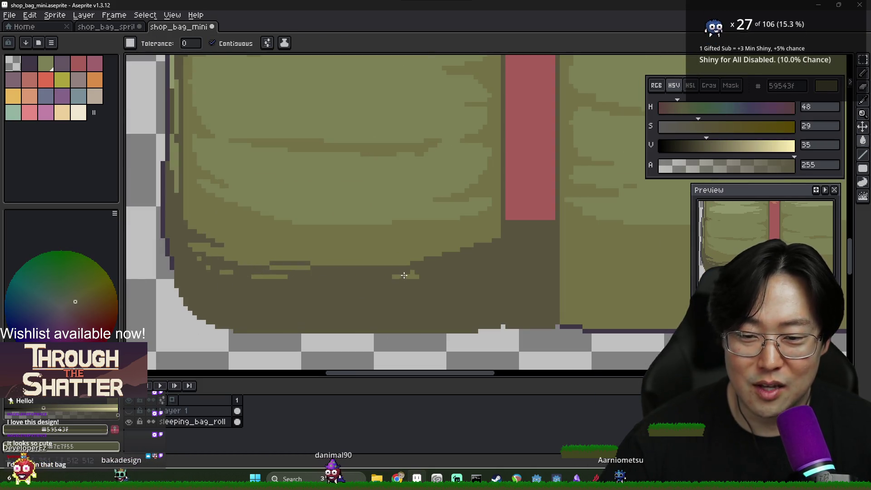
{"action": "left_click", "coordinate": [252, 278]}
{"action": "scroll", "coordinate": [231, 273], "scroll_direction": "down", "scroll_amount": 3}
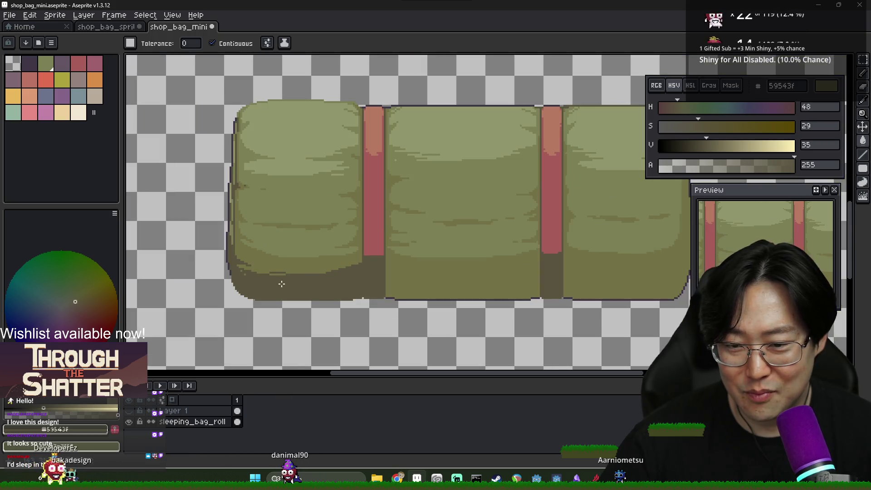
{"action": "key", "text": "b"}
Alternately sample the mid olive and dark brown shades from the bag
{"action": "scroll", "coordinate": [238, 262], "scroll_direction": "up", "scroll_amount": 3}
{"action": "left_click", "coordinate": [238, 262], "text": "alt"}
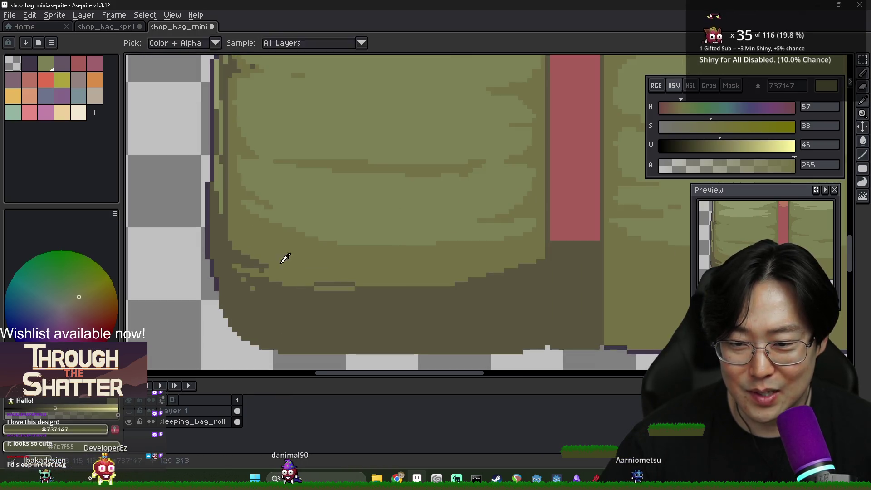
{"action": "scroll", "coordinate": [288, 269], "scroll_direction": "down", "scroll_amount": 3}
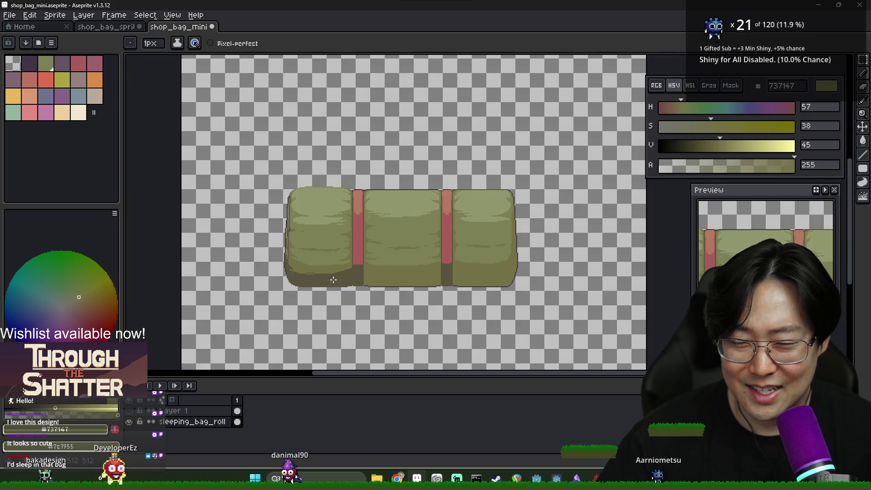
{"action": "scroll", "coordinate": [339, 277], "scroll_direction": "up", "scroll_amount": 3}
{"action": "scroll", "coordinate": [296, 274], "scroll_direction": "down", "scroll_amount": 3}
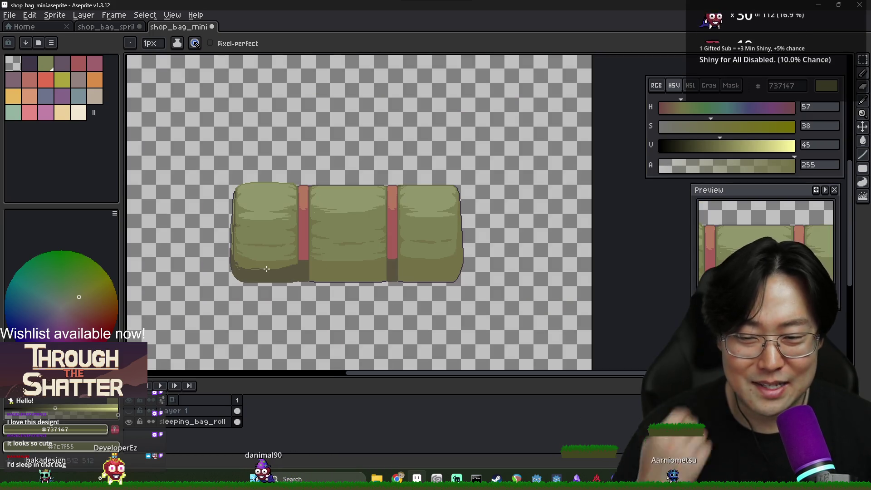
{"action": "scroll", "coordinate": [261, 271], "scroll_direction": "up", "scroll_amount": 4}
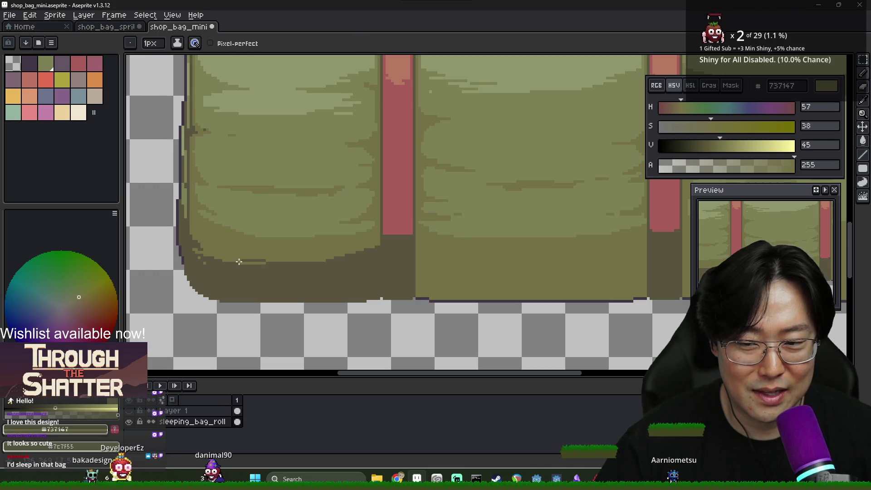
{"action": "left_click", "coordinate": [240, 263], "text": "alt"}
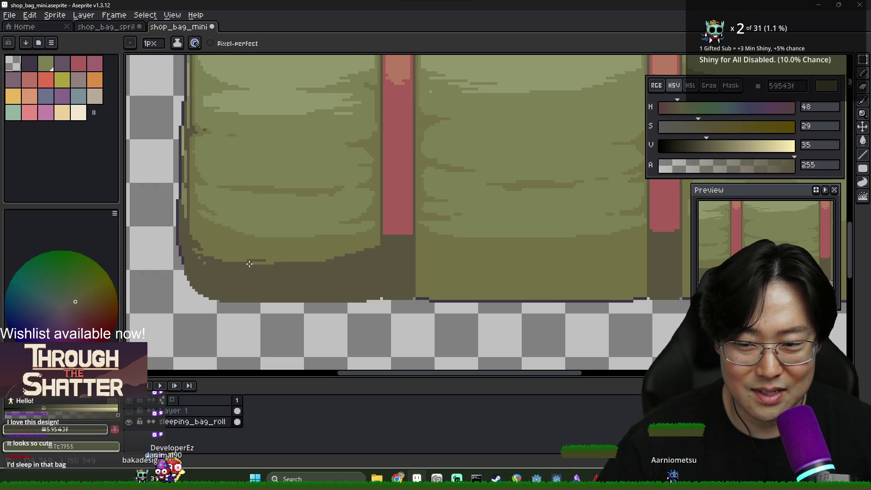
{"action": "scroll", "coordinate": [274, 262], "scroll_direction": "down", "scroll_amount": 4}
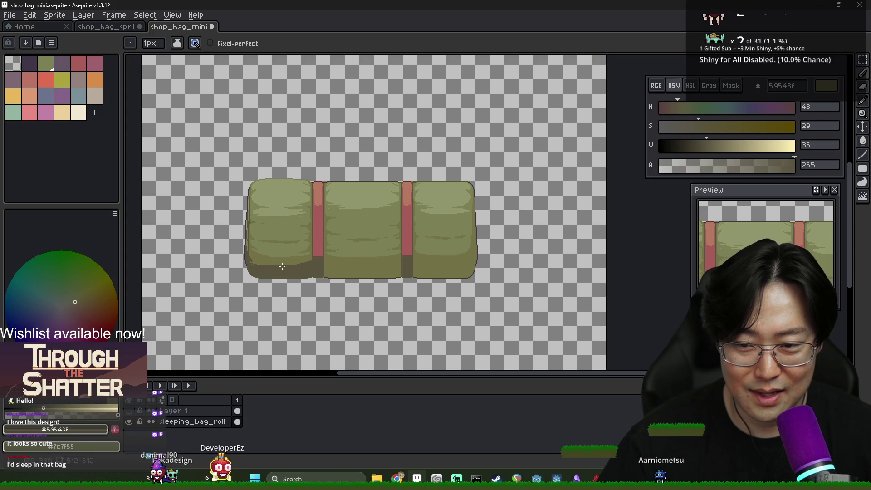
{"action": "scroll", "coordinate": [272, 265], "scroll_direction": "up", "scroll_amount": 2}
{"action": "left_click", "coordinate": [262, 268], "text": "alt"}
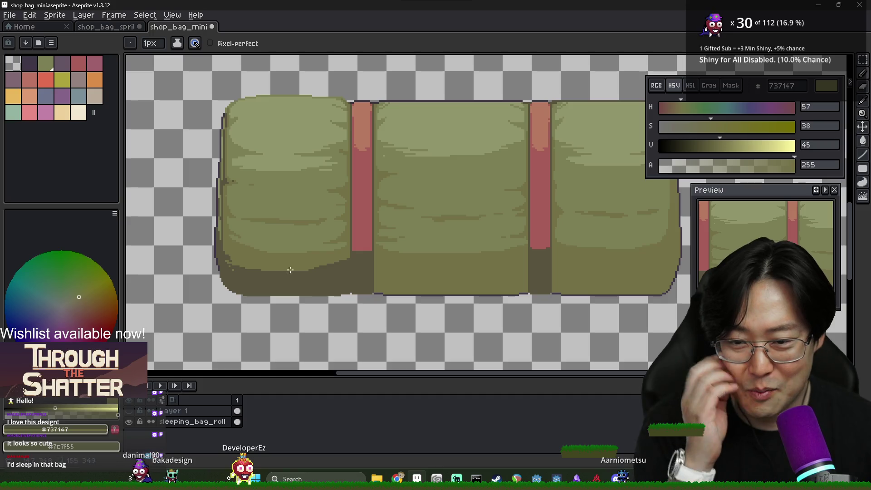
{"action": "scroll", "coordinate": [308, 267], "scroll_direction": "down", "scroll_amount": 1}
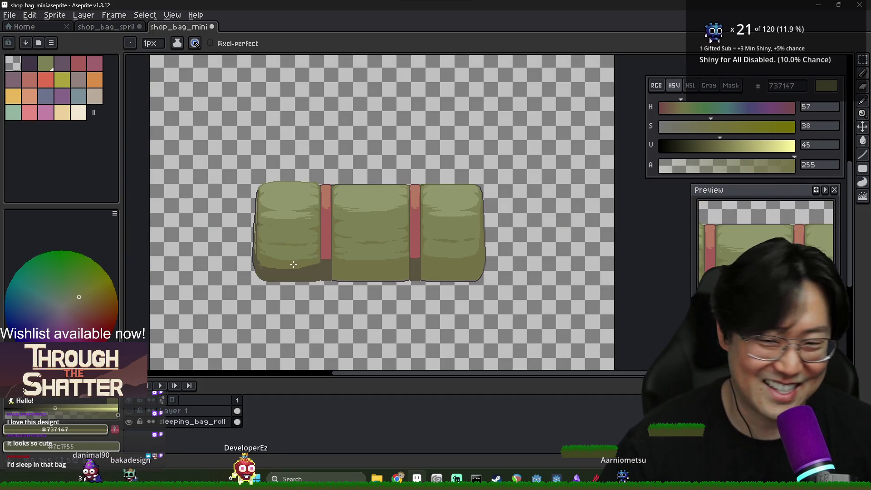
{"action": "scroll", "coordinate": [286, 281], "scroll_direction": "up", "scroll_amount": 3}
{"action": "left_click", "coordinate": [229, 289], "text": "alt"}
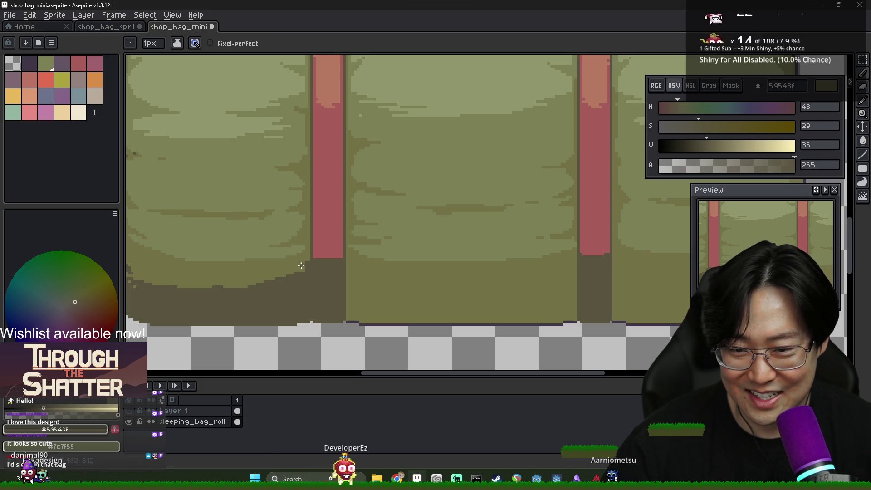
{"action": "scroll", "coordinate": [307, 264], "scroll_direction": "down", "scroll_amount": 2}
{"action": "scroll", "coordinate": [264, 275], "scroll_direction": "down", "scroll_amount": 2}
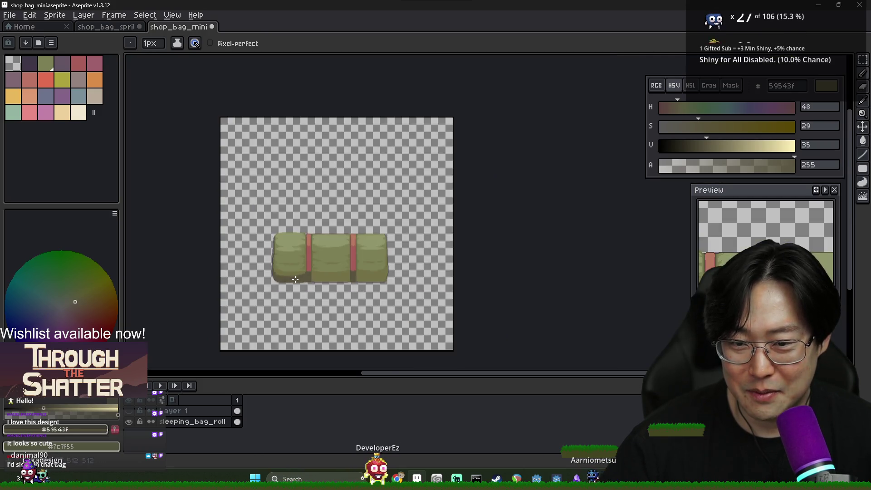
{"action": "scroll", "coordinate": [323, 270], "scroll_direction": "up", "scroll_amount": 2}
{"action": "scroll", "coordinate": [330, 269], "scroll_direction": "up", "scroll_amount": 3}
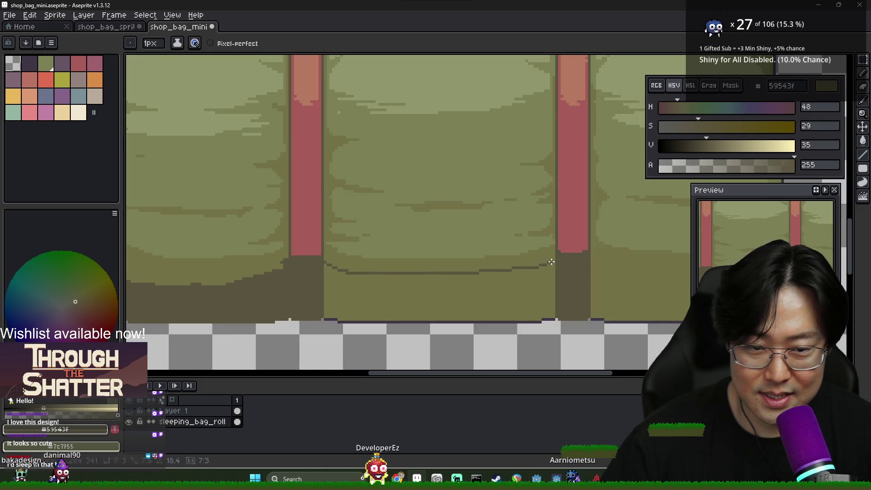
Undo the last change and fill the bottom strip right of the strap dark brown
{"action": "key", "text": "ctrl+z"}
{"action": "scroll", "coordinate": [454, 282], "scroll_direction": "right", "scroll_amount": 3}
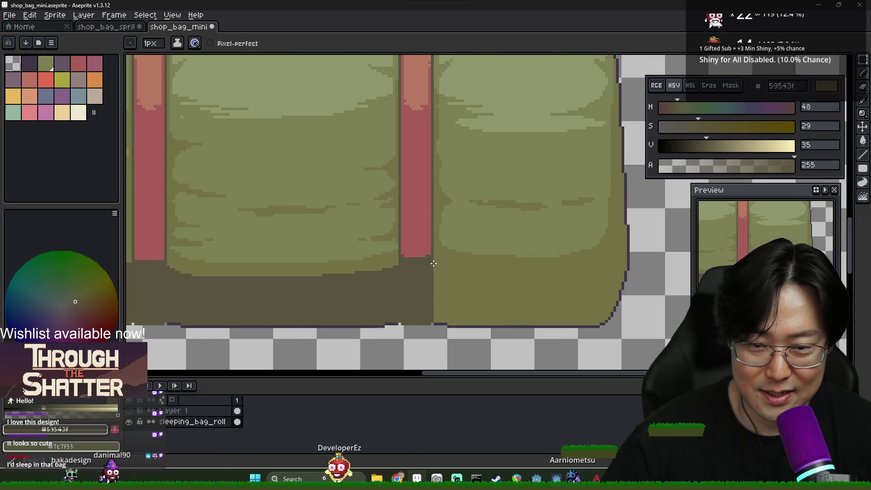
{"action": "key", "text": "g"}
{"action": "left_click", "coordinate": [560, 284]}
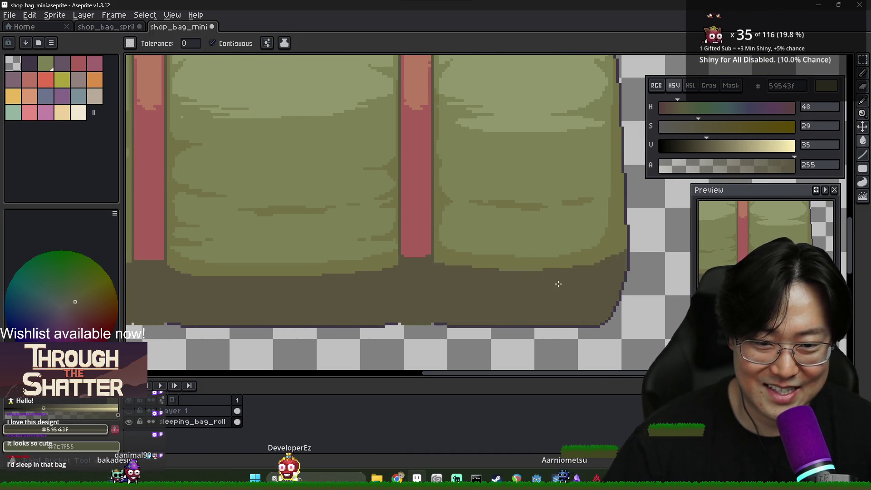
{"action": "scroll", "coordinate": [560, 284], "scroll_direction": "down", "scroll_amount": 3}
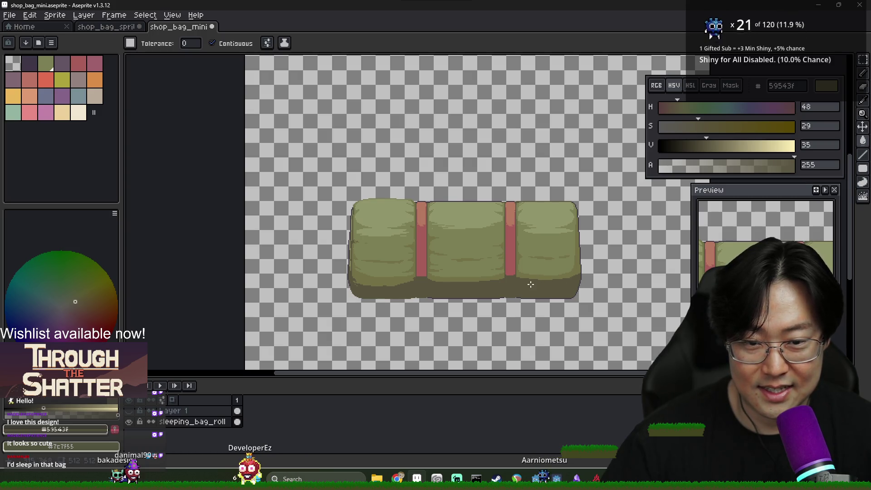
{"action": "scroll", "coordinate": [423, 202], "scroll_direction": "up", "scroll_amount": 2}
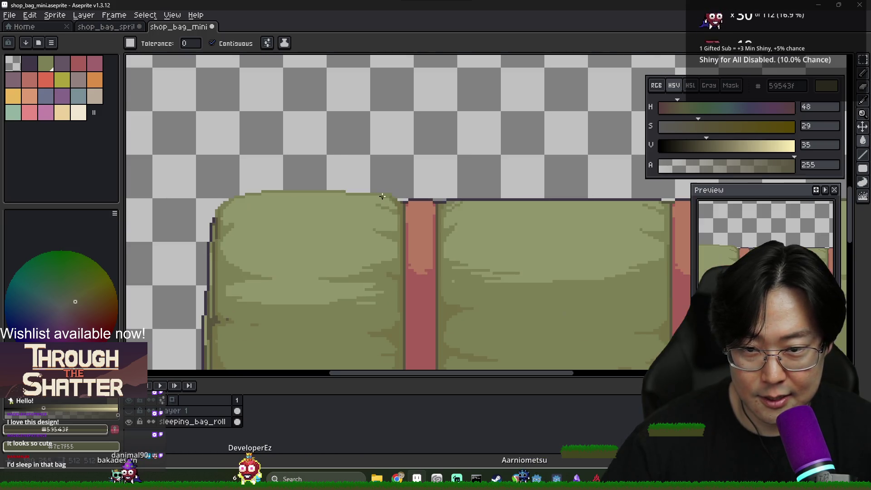
Extend the left strap's red up to the bag's top edge
{"action": "left_click", "coordinate": [392, 198], "text": "alt"}
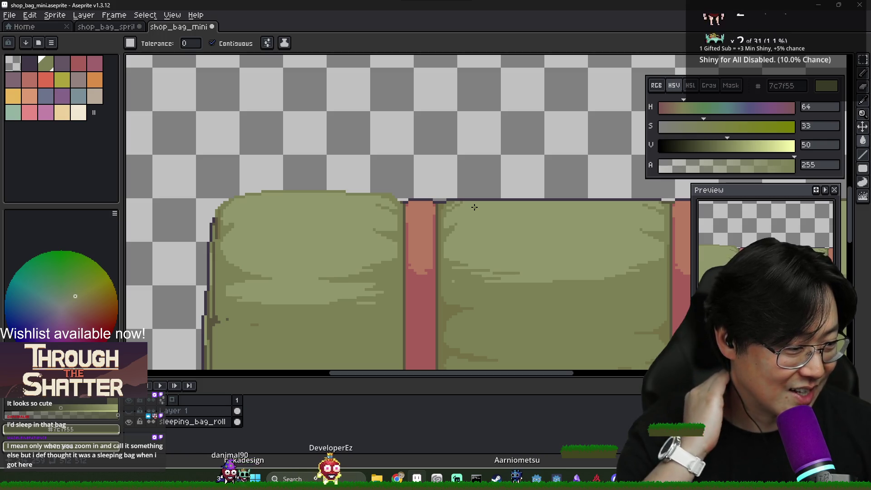
{"action": "left_click_drag", "start_coordinate": [598, 260], "coordinate": [460, 265]}
{"action": "scroll", "coordinate": [277, 224], "scroll_direction": "up", "scroll_amount": 2}
{"action": "key", "text": "b"}
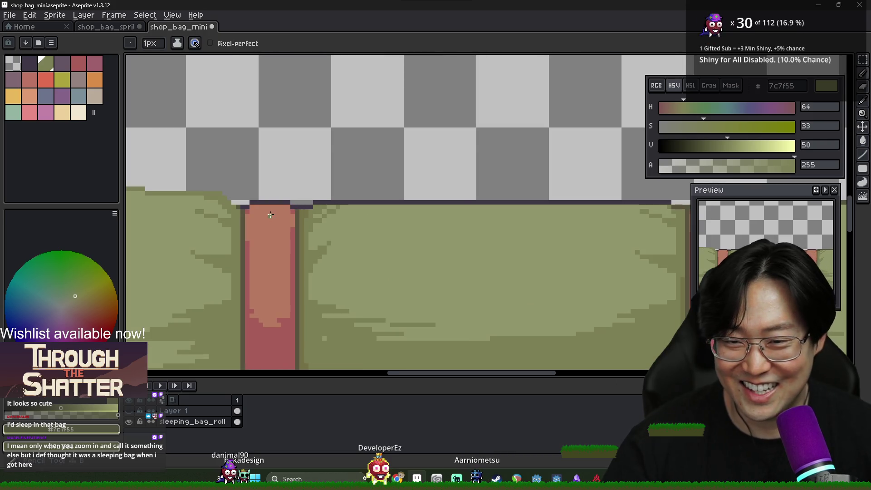
{"action": "scroll", "coordinate": [256, 222], "scroll_direction": "up", "scroll_amount": 1}
{"action": "left_click", "coordinate": [251, 200], "text": "alt"}
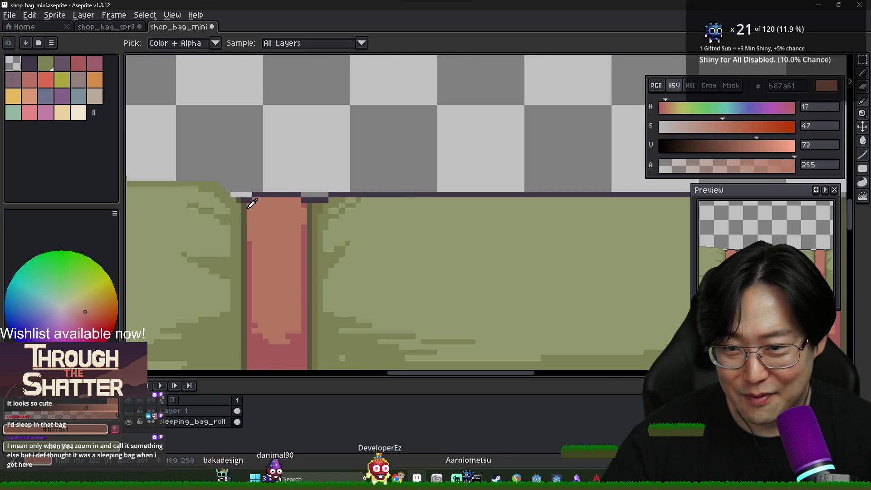
{"action": "left_click", "coordinate": [250, 199], "text": "alt"}
{"action": "left_click_drag", "start_coordinate": [254, 195], "coordinate": [299, 195]}
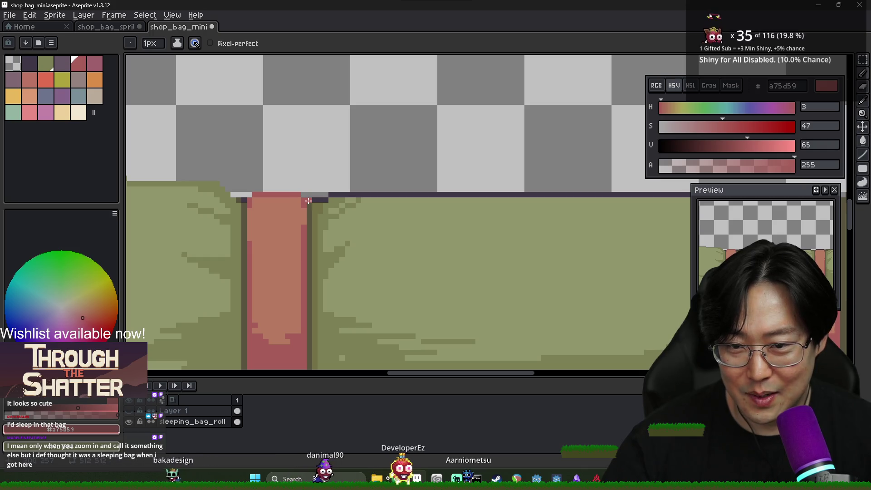
Redraw a dark top-edge pixel of the bag in mid olive
{"action": "left_click", "coordinate": [245, 202], "text": "alt"}
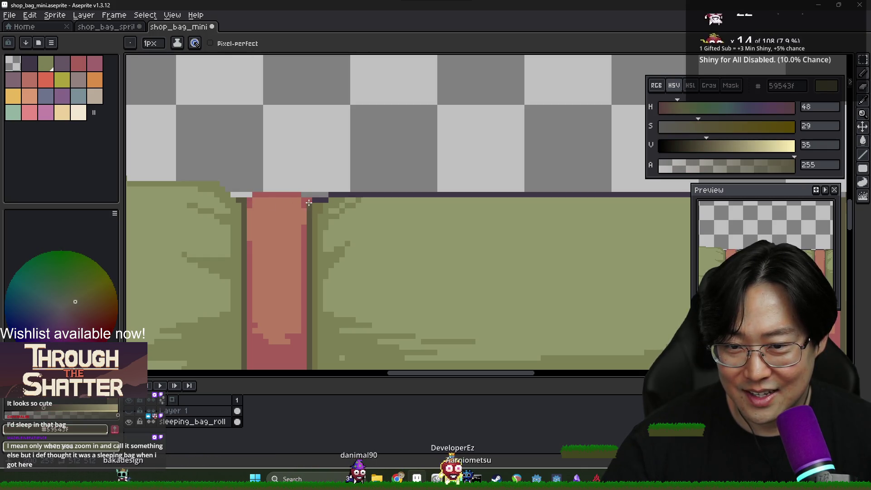
{"action": "scroll", "coordinate": [310, 211], "scroll_direction": "down", "scroll_amount": 1}
{"action": "scroll", "coordinate": [311, 211], "scroll_direction": "up", "scroll_amount": 1}
{"action": "scroll", "coordinate": [312, 216], "scroll_direction": "down", "scroll_amount": 2}
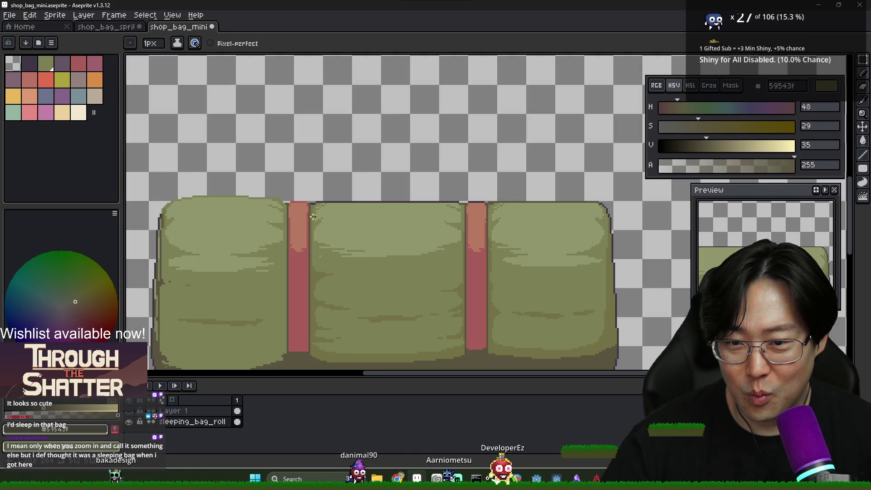
{"action": "key", "text": "alt+Tab"}
{"action": "left_click", "coordinate": [233, 205]}
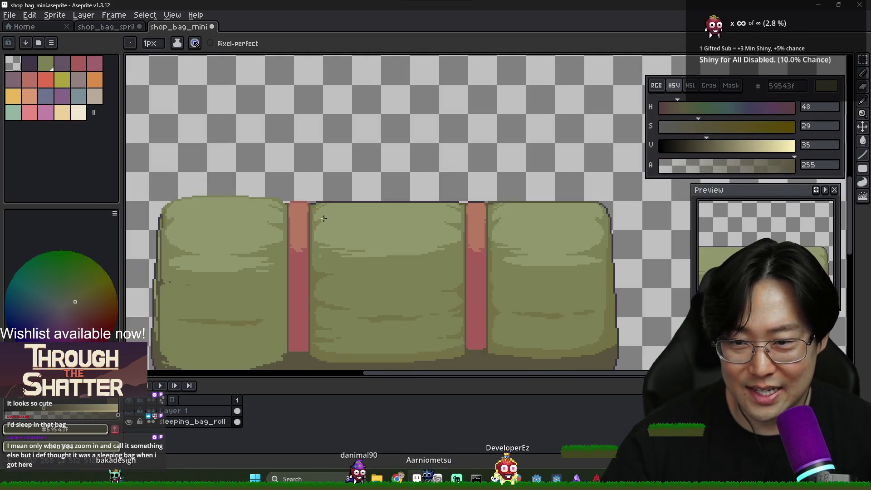
{"action": "scroll", "coordinate": [304, 203], "scroll_direction": "up", "scroll_amount": 1}
{"action": "left_click", "coordinate": [304, 203], "text": "alt"}
{"action": "scroll", "coordinate": [304, 203], "scroll_direction": "up", "scroll_amount": 3}
{"action": "left_click", "coordinate": [305, 194], "text": "alt"}
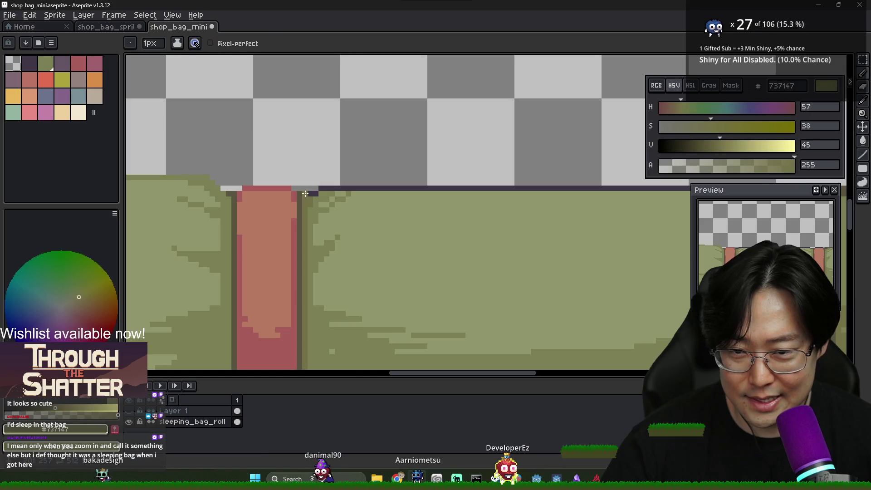
{"action": "scroll", "coordinate": [394, 190], "scroll_direction": "right", "scroll_amount": 4}
{"action": "left_click", "coordinate": [565, 195], "text": "shift"}
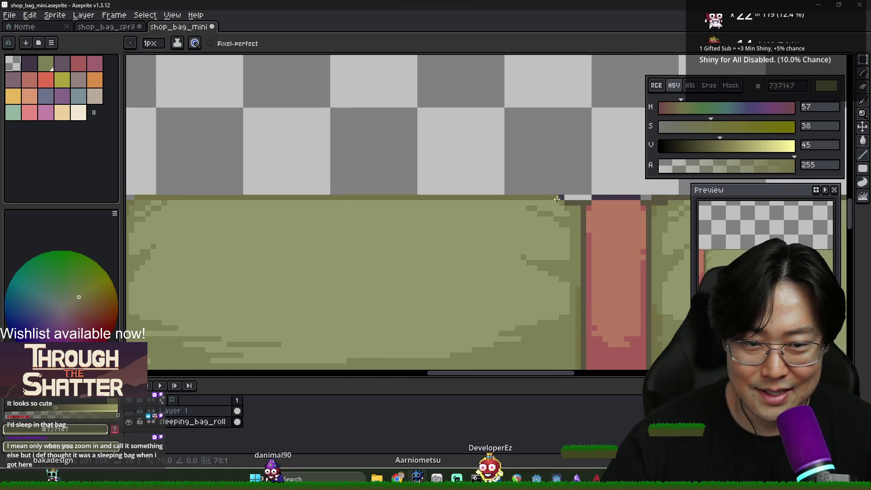
{"action": "scroll", "coordinate": [529, 219], "scroll_direction": "down", "scroll_amount": 1}
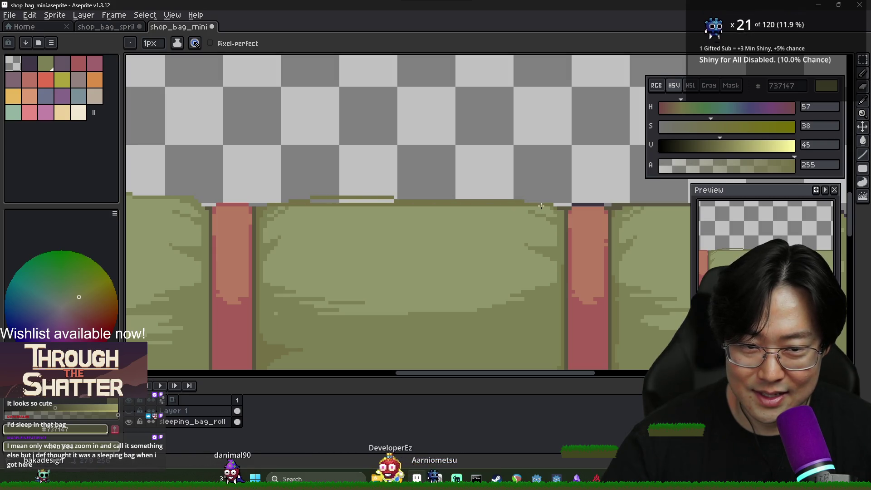
Sample the bag's main green and darker olive for further top-edge touch-ups
{"action": "left_click", "coordinate": [345, 200], "text": "alt"}
{"action": "key", "text": "g"}
{"action": "key", "text": "b"}
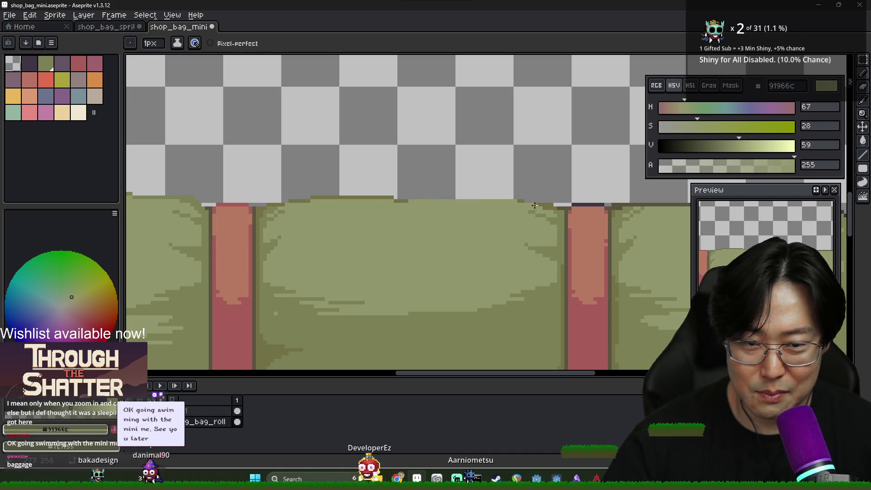
{"action": "left_click", "coordinate": [516, 199], "text": "alt"}
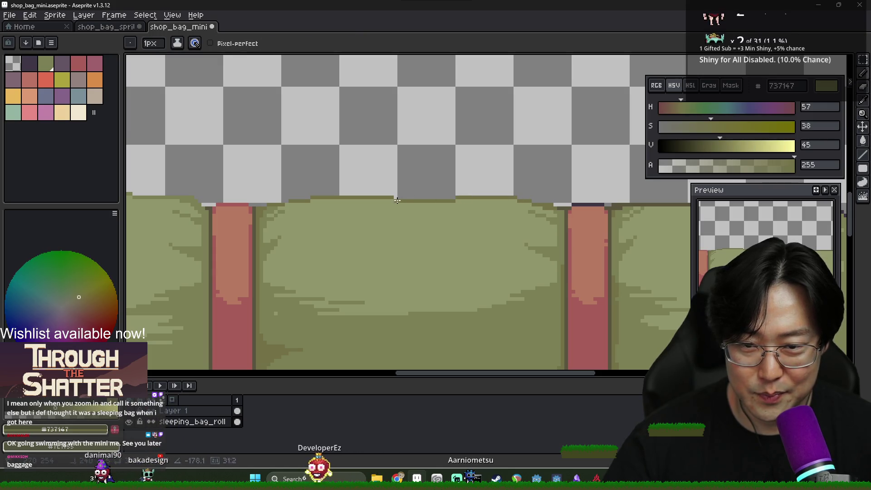
{"action": "left_click", "coordinate": [426, 203], "text": "alt"}
{"action": "scroll", "coordinate": [428, 212], "scroll_direction": "down", "scroll_amount": 2}
{"action": "scroll", "coordinate": [444, 225], "scroll_direction": "down", "scroll_amount": 2}
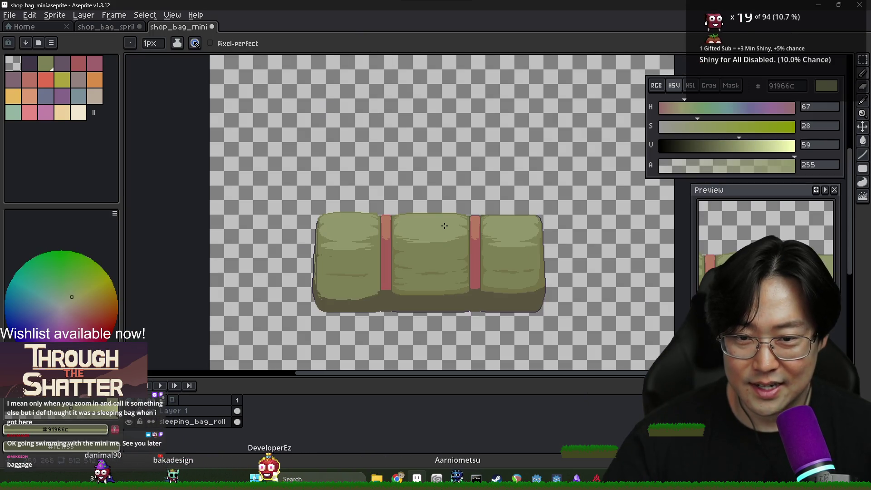
Lighten the green into a brighter highlight shade with the HSV sliders
{"action": "scroll", "coordinate": [542, 259], "scroll_direction": "down", "scroll_amount": 1}
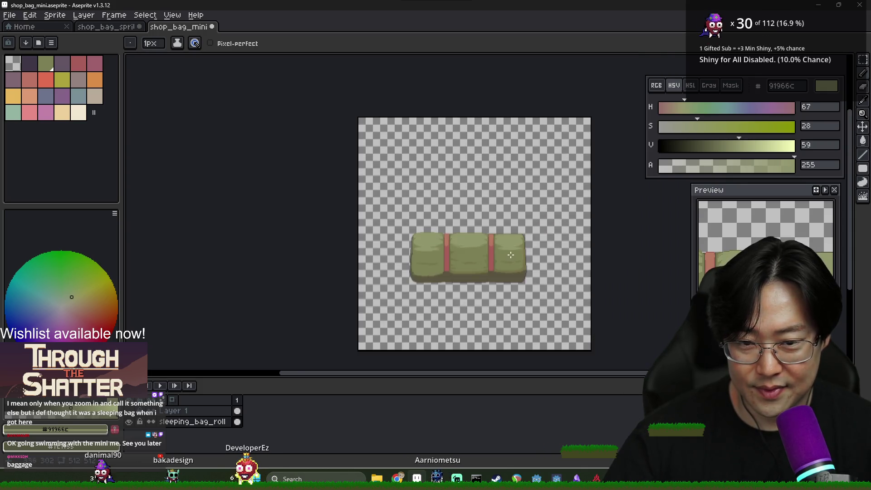
{"action": "scroll", "coordinate": [531, 254], "scroll_direction": "up", "scroll_amount": 1}
{"action": "scroll", "coordinate": [408, 232], "scroll_direction": "up", "scroll_amount": 1}
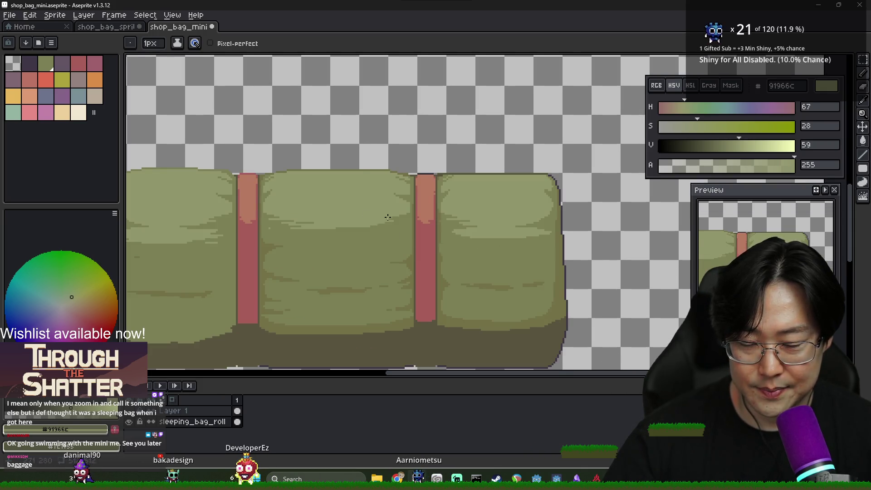
{"action": "scroll", "coordinate": [393, 218], "scroll_direction": "down", "scroll_amount": 1}
{"action": "left_click", "coordinate": [691, 125]}
{"action": "left_click", "coordinate": [745, 145]}
{"action": "scroll", "coordinate": [304, 194], "scroll_direction": "up", "scroll_amount": 2}
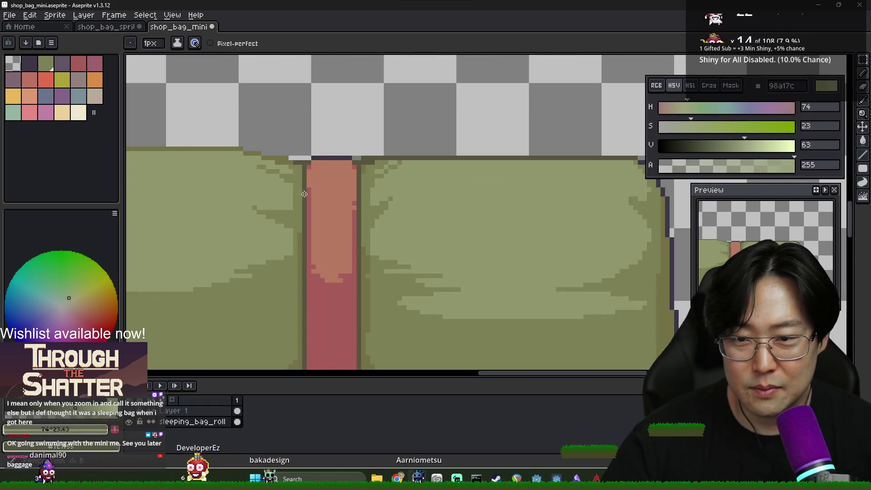
{"action": "scroll", "coordinate": [304, 194], "scroll_direction": "down", "scroll_amount": 2}
{"action": "scroll", "coordinate": [332, 204], "scroll_direction": "up", "scroll_amount": 1}
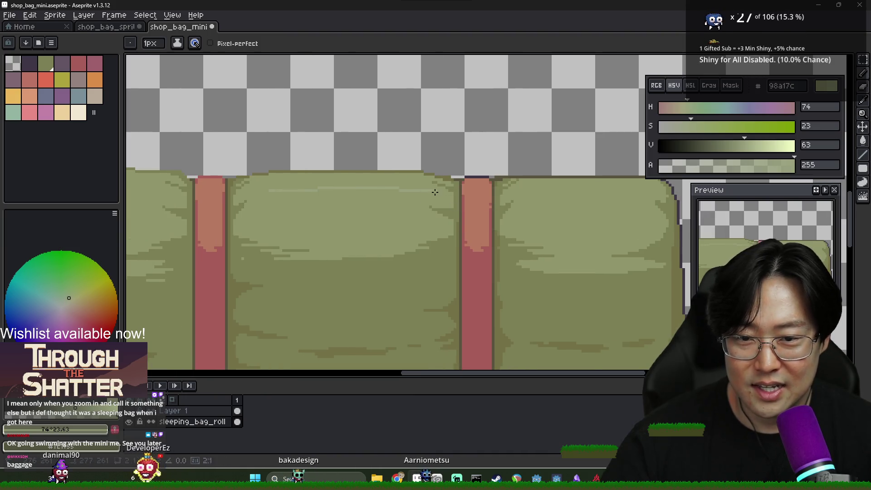
Switch between Paint Bucket and Pencil and sample the bag's main green fill
{"action": "key", "text": "g"}
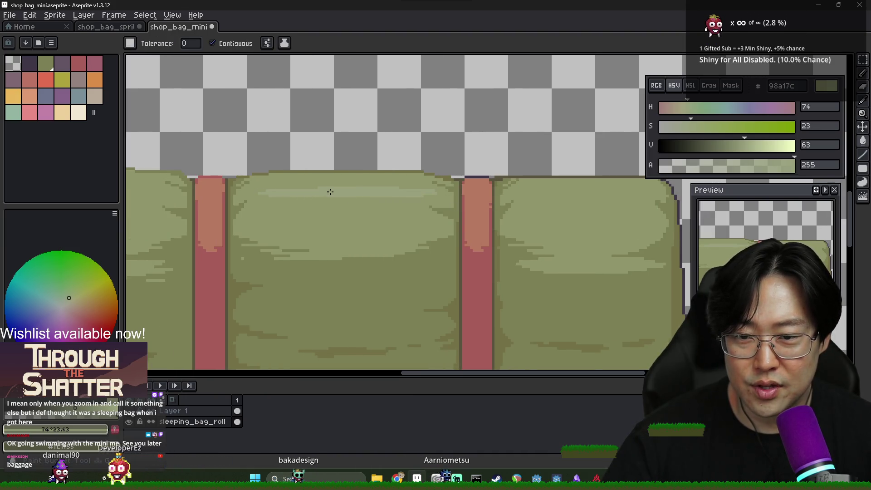
{"action": "scroll", "coordinate": [427, 211], "scroll_direction": "down", "scroll_amount": 1}
{"action": "scroll", "coordinate": [387, 208], "scroll_direction": "up", "scroll_amount": 1}
{"action": "key", "text": "b"}
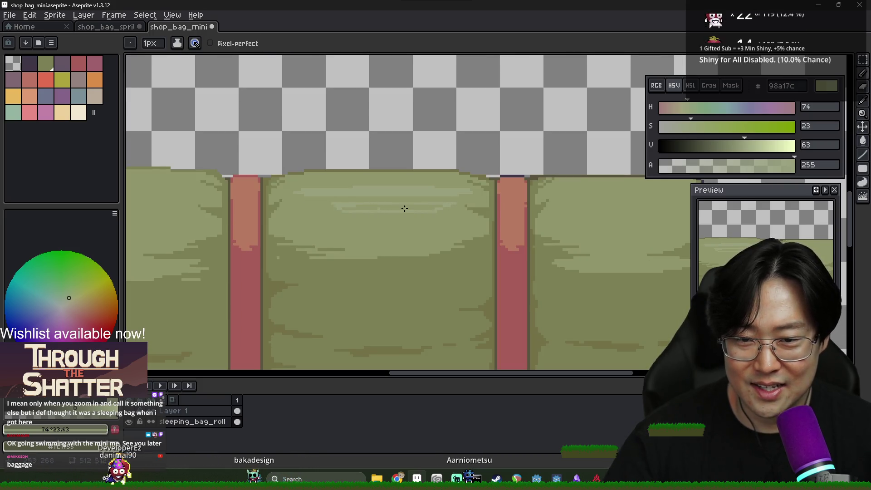
{"action": "scroll", "coordinate": [409, 211], "scroll_direction": "down", "scroll_amount": 1}
{"action": "key", "text": "g"}
{"action": "scroll", "coordinate": [387, 213], "scroll_direction": "up", "scroll_amount": 1}
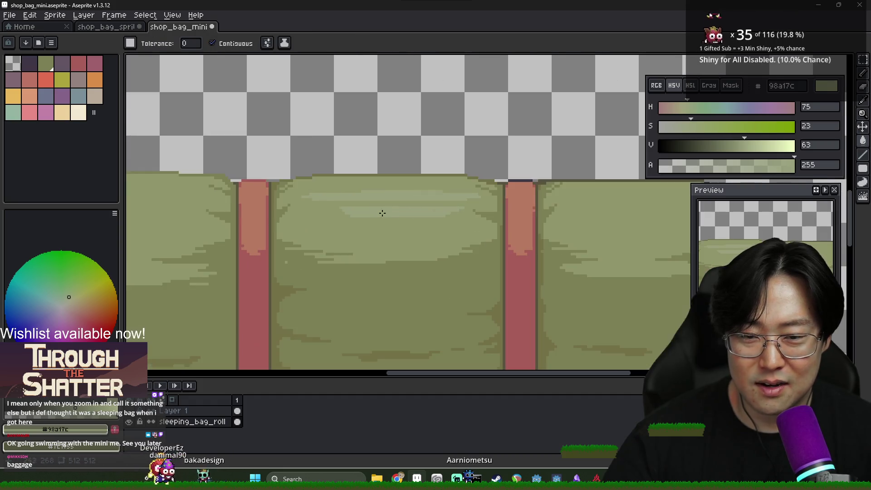
{"action": "left_click", "coordinate": [327, 207], "text": "alt"}
{"action": "key", "text": "b"}
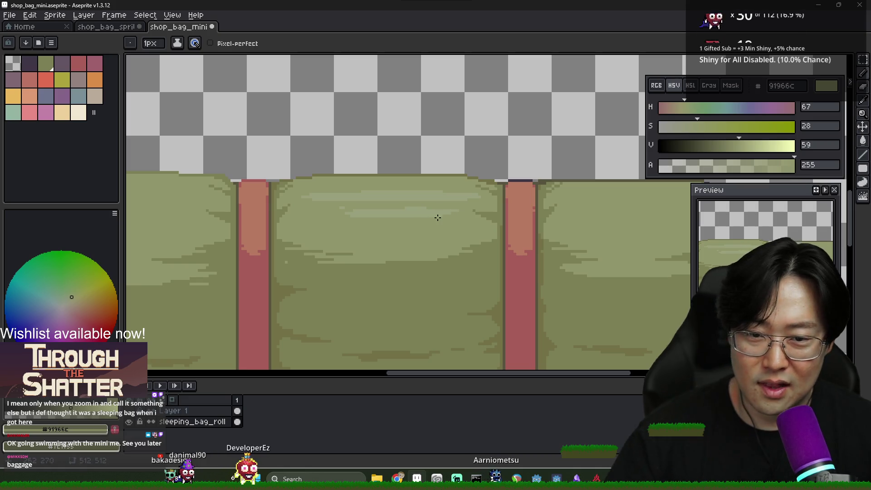
Sample the pale highlight and main greens, then move the sleeping bag sprite with Ctrl
{"action": "left_click", "coordinate": [414, 208], "text": "alt"}
{"action": "scroll", "coordinate": [492, 220], "scroll_direction": "down", "scroll_amount": 3}
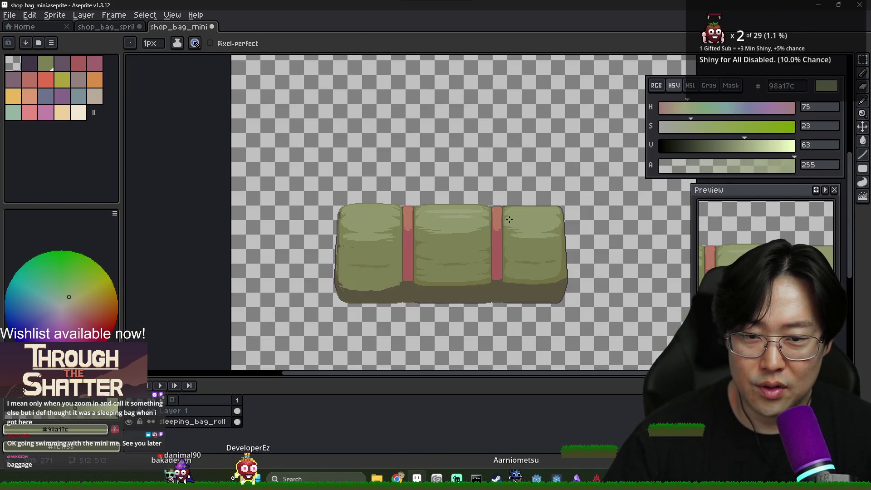
{"action": "scroll", "coordinate": [509, 220], "scroll_direction": "up", "scroll_amount": 3}
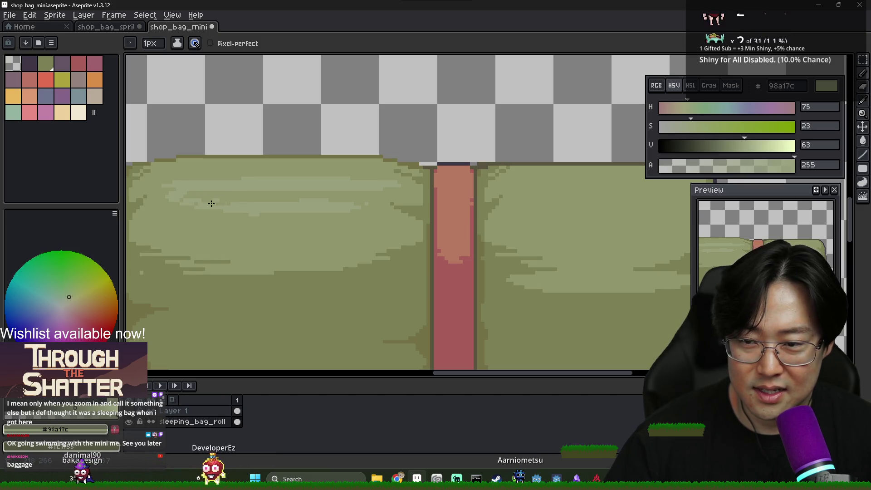
{"action": "scroll", "coordinate": [320, 211], "scroll_direction": "down", "scroll_amount": 2}
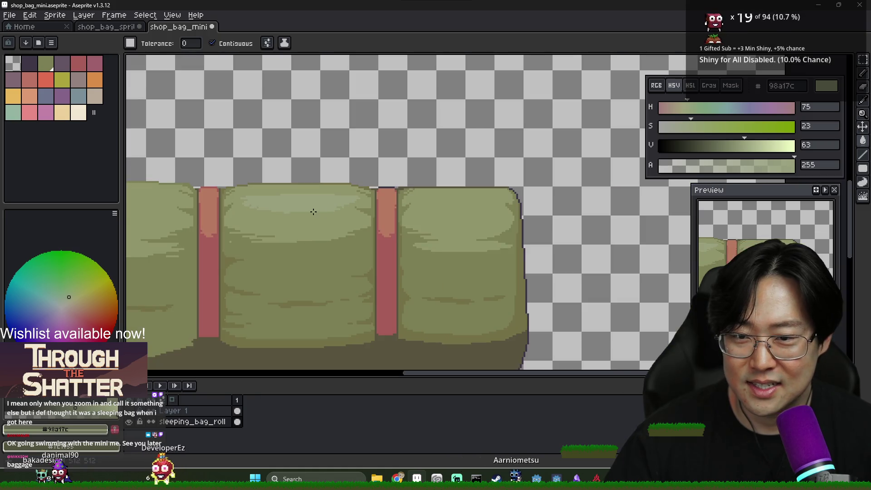
{"action": "left_click", "coordinate": [275, 210], "text": "alt"}
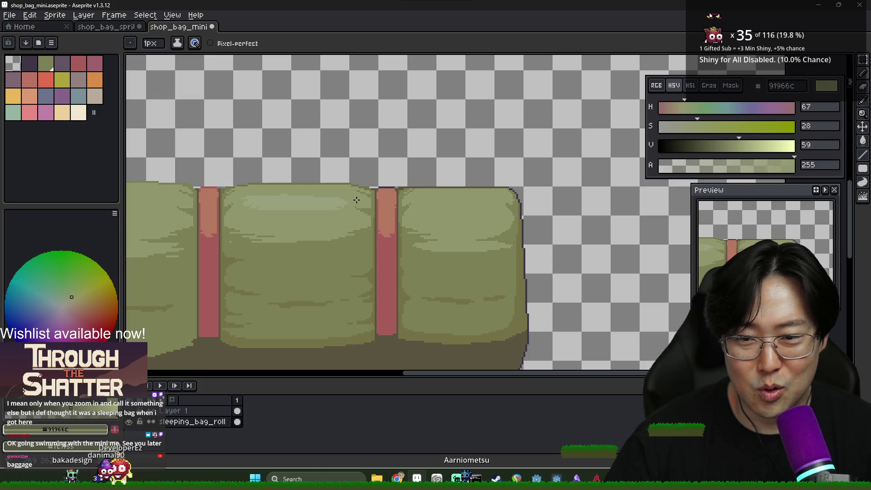
{"action": "scroll", "coordinate": [357, 200], "scroll_direction": "down", "scroll_amount": 2}
{"action": "scroll", "coordinate": [324, 214], "scroll_direction": "up", "scroll_amount": 4}
{"action": "scroll", "coordinate": [326, 212], "scroll_direction": "down", "scroll_amount": 4}
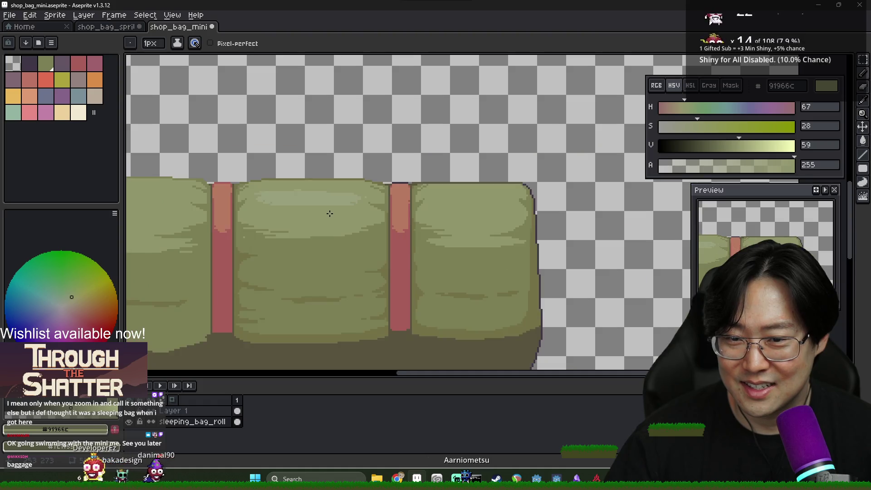
{"action": "key", "text": "ctrl"}
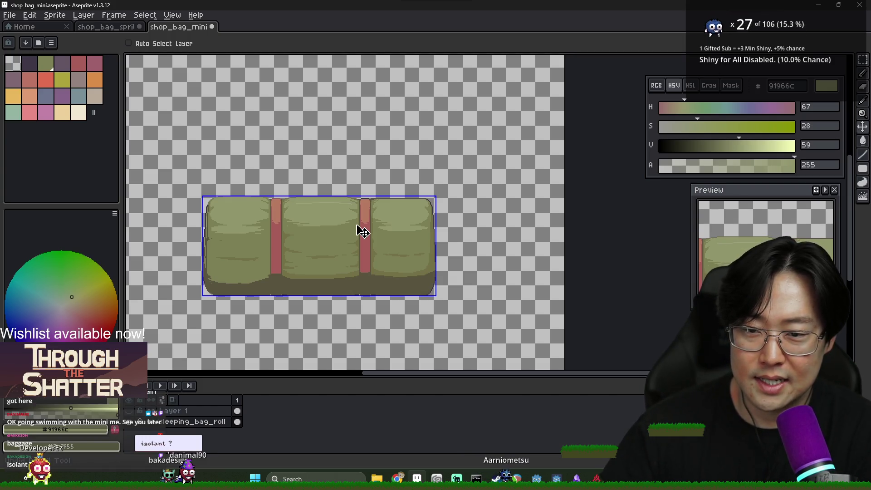
{"action": "key", "text": "b"}
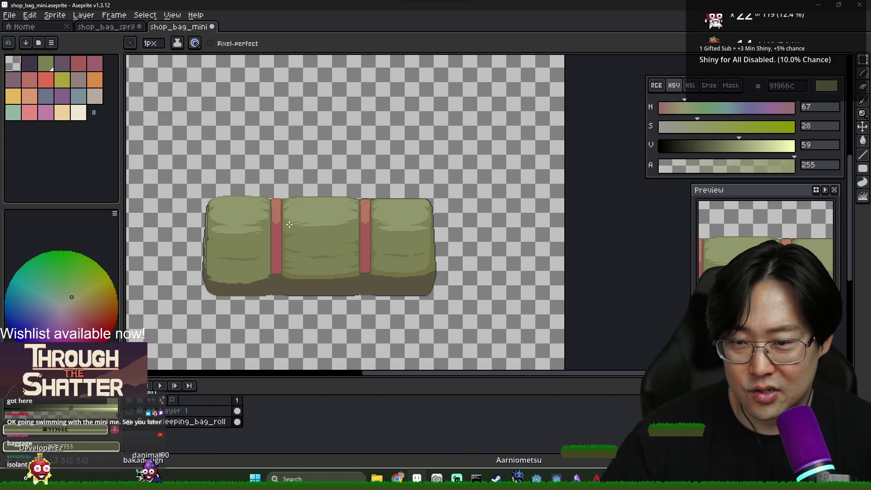
{"action": "scroll", "coordinate": [262, 239], "scroll_direction": "up", "scroll_amount": 4}
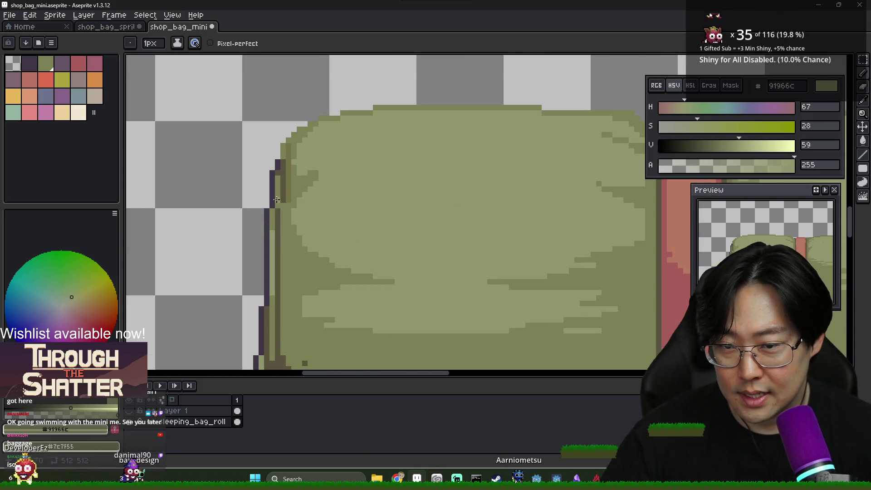
Flood-fill the purple outline segment and left-edge strip with the dark shadow colour
{"action": "left_click", "coordinate": [280, 185], "text": "alt"}
{"action": "key", "text": "g"}
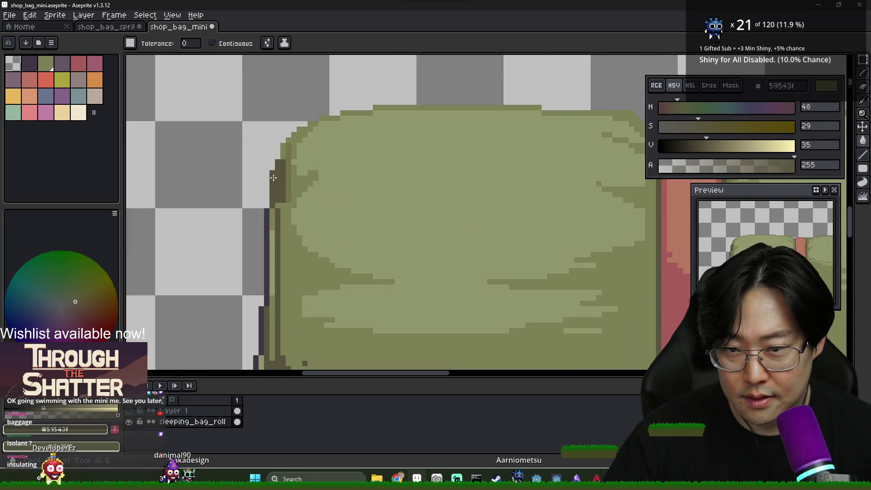
{"action": "left_click", "coordinate": [269, 228]}
{"action": "scroll", "coordinate": [269, 229], "scroll_direction": "down", "scroll_amount": 3}
{"action": "scroll", "coordinate": [275, 272], "scroll_direction": "up", "scroll_amount": 3}
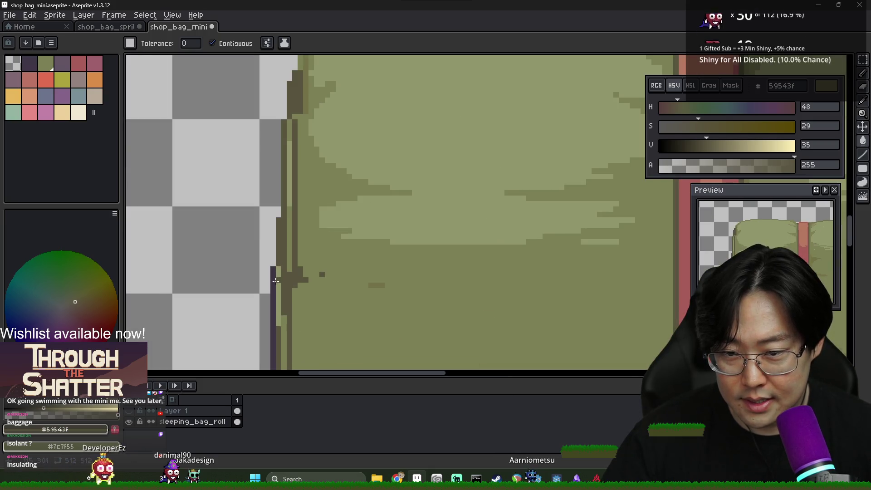
{"action": "left_click", "coordinate": [275, 281]}
{"action": "scroll", "coordinate": [276, 281], "scroll_direction": "down", "scroll_amount": 4}
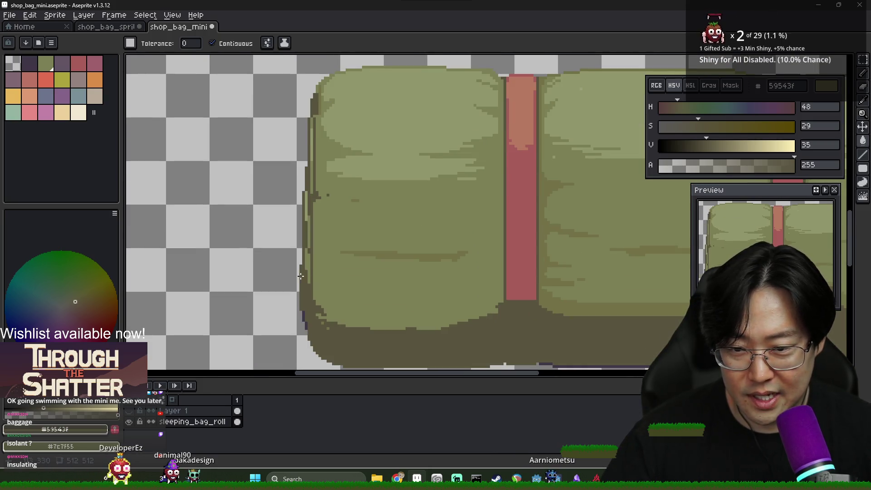
Shade a line of darker olive along the bag's lower edge
{"action": "left_click", "coordinate": [309, 277], "text": "alt"}
{"action": "key", "text": "b"}
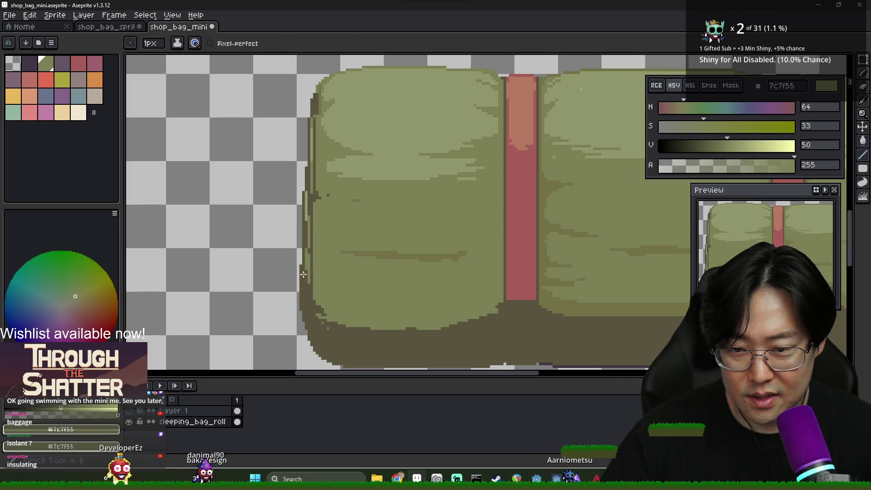
{"action": "scroll", "coordinate": [305, 268], "scroll_direction": "down", "scroll_amount": 3}
{"action": "scroll", "coordinate": [318, 294], "scroll_direction": "up", "scroll_amount": 3}
{"action": "left_click", "coordinate": [318, 296], "text": "alt"}
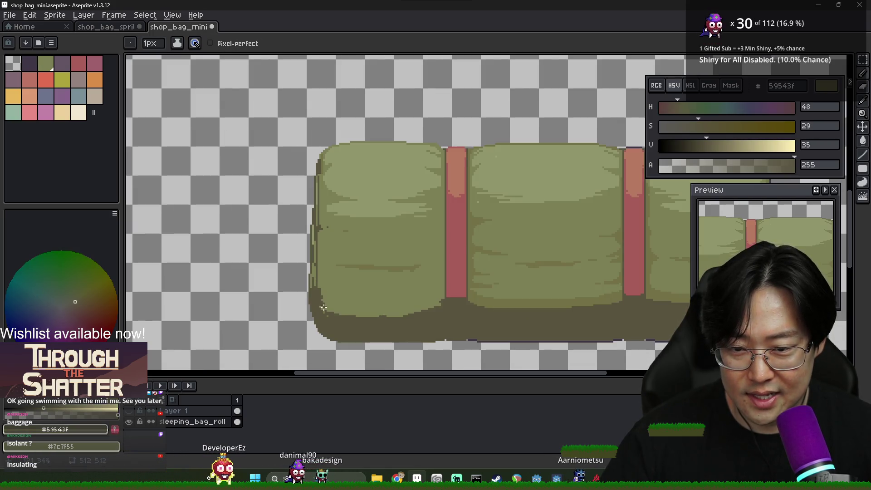
{"action": "left_click", "coordinate": [323, 307], "text": "alt"}
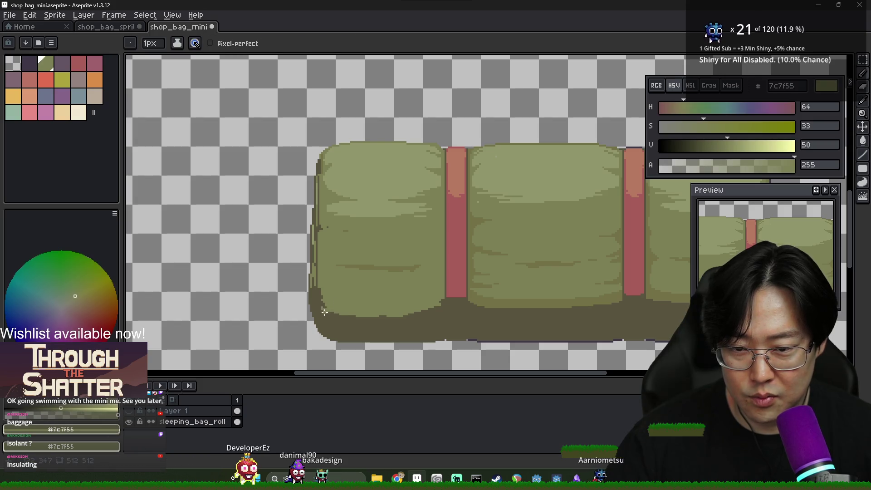
{"action": "left_click", "coordinate": [321, 309], "text": "alt"}
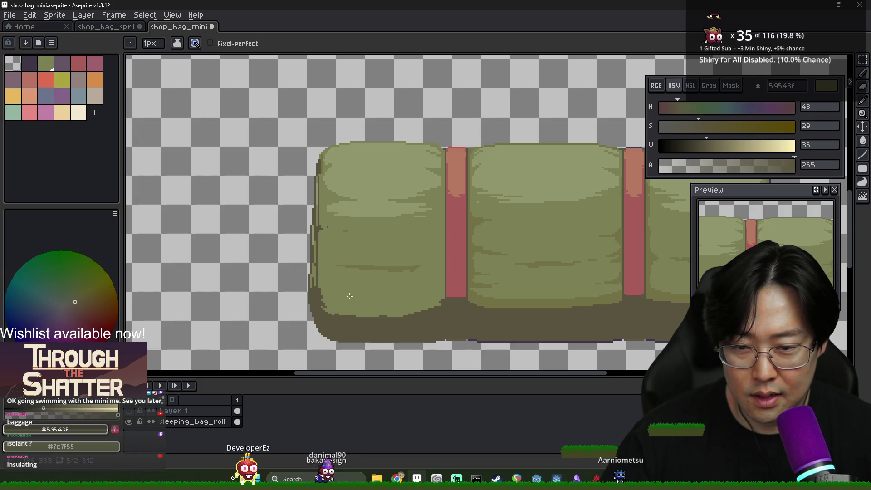
{"action": "scroll", "coordinate": [350, 296], "scroll_direction": "up", "scroll_amount": 2}
{"action": "left_click", "coordinate": [363, 254], "text": "alt"}
{"action": "scroll", "coordinate": [285, 293], "scroll_direction": "down", "scroll_amount": 1}
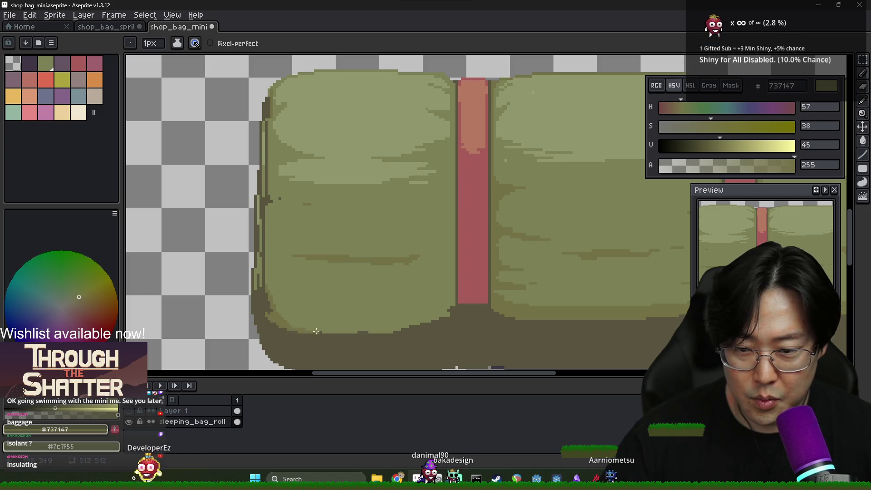
{"action": "left_click_drag", "start_coordinate": [308, 328], "coordinate": [415, 329]}
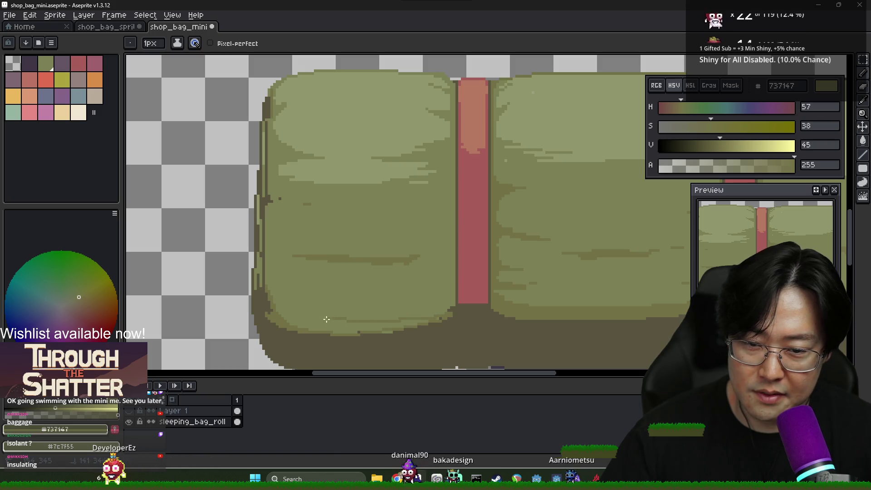
Pencil a column of #737147 pixels down the bag's left edge
{"action": "key", "text": "g"}
{"action": "scroll", "coordinate": [376, 323], "scroll_direction": "down", "scroll_amount": 3}
{"action": "scroll", "coordinate": [375, 324], "scroll_direction": "up", "scroll_amount": 3}
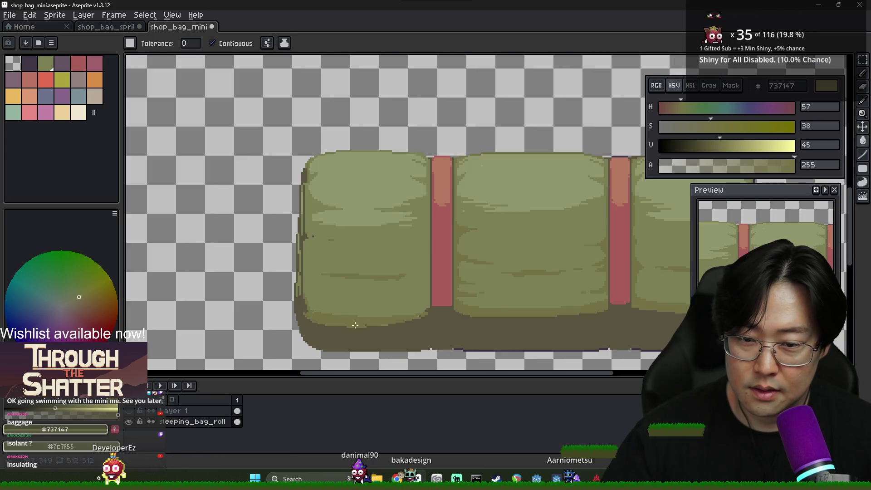
{"action": "key", "text": "b"}
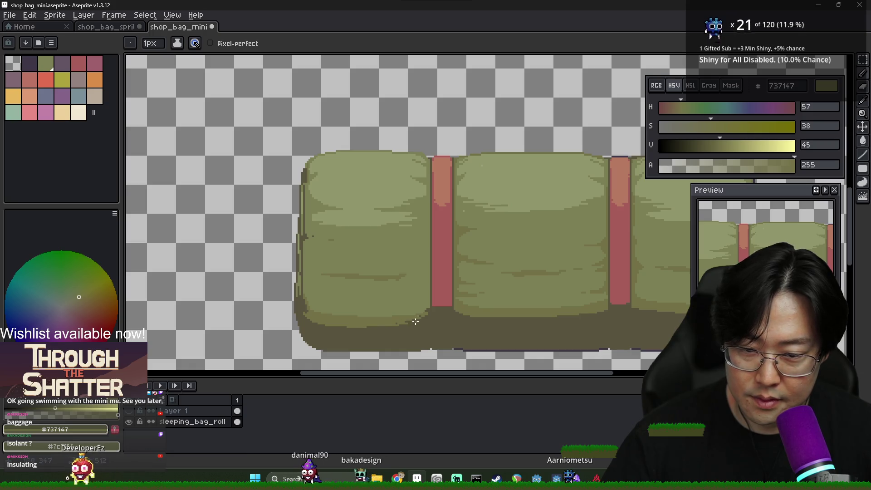
{"action": "scroll", "coordinate": [393, 324], "scroll_direction": "down", "scroll_amount": 3}
{"action": "scroll", "coordinate": [422, 320], "scroll_direction": "up", "scroll_amount": 2}
{"action": "scroll", "coordinate": [422, 319], "scroll_direction": "up", "scroll_amount": 3}
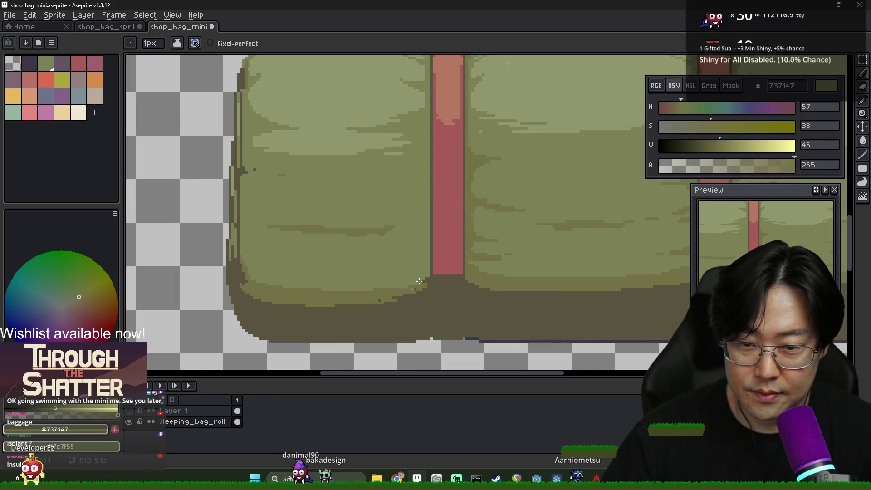
{"action": "scroll", "coordinate": [423, 263], "scroll_direction": "down", "scroll_amount": 3}
{"action": "scroll", "coordinate": [374, 224], "scroll_direction": "up", "scroll_amount": 3}
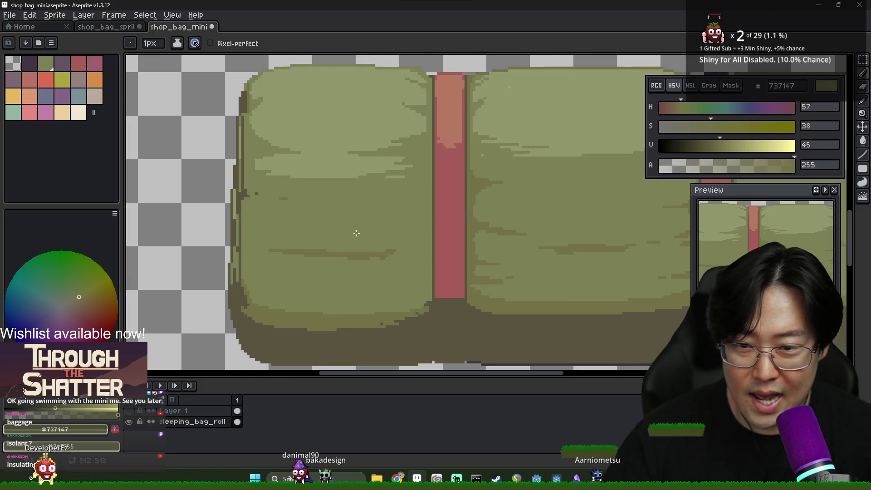
{"action": "scroll", "coordinate": [262, 270], "scroll_direction": "up", "scroll_amount": 1}
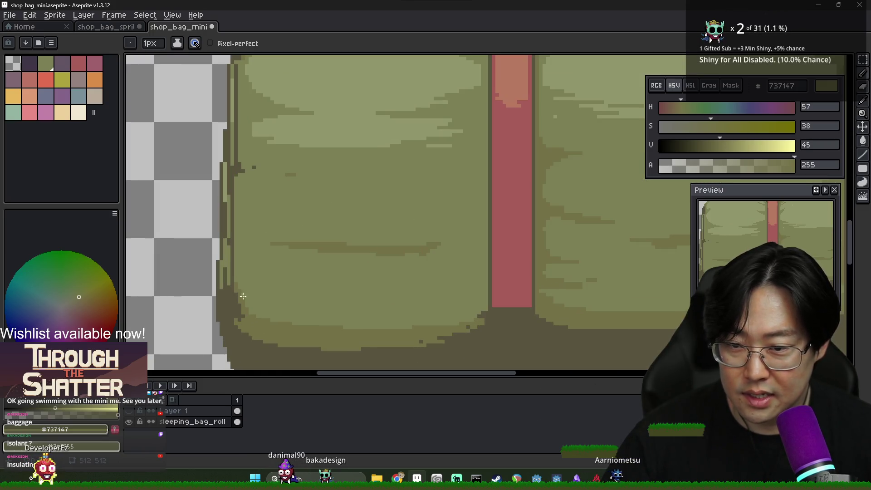
{"action": "left_click_drag", "start_coordinate": [234, 187], "coordinate": [234, 276]}
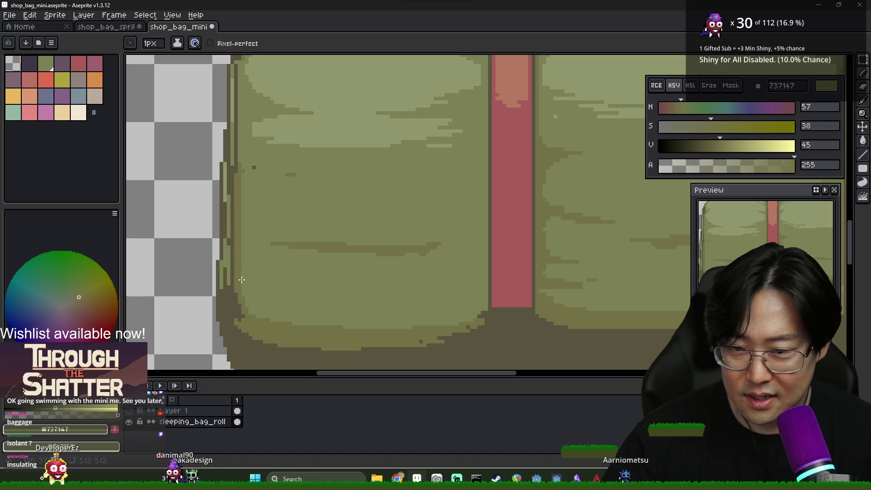
{"action": "scroll", "coordinate": [365, 286], "scroll_direction": "down", "scroll_amount": 4}
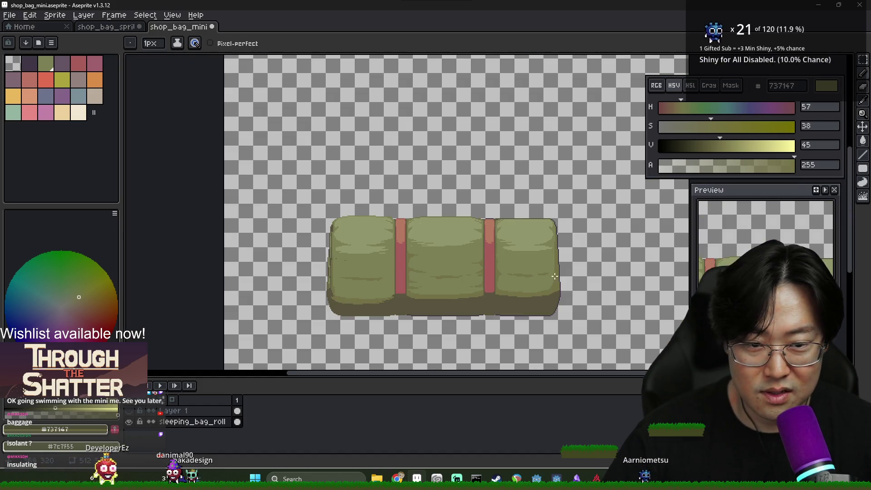
{"action": "scroll", "coordinate": [276, 260], "scroll_direction": "up", "scroll_amount": 4}
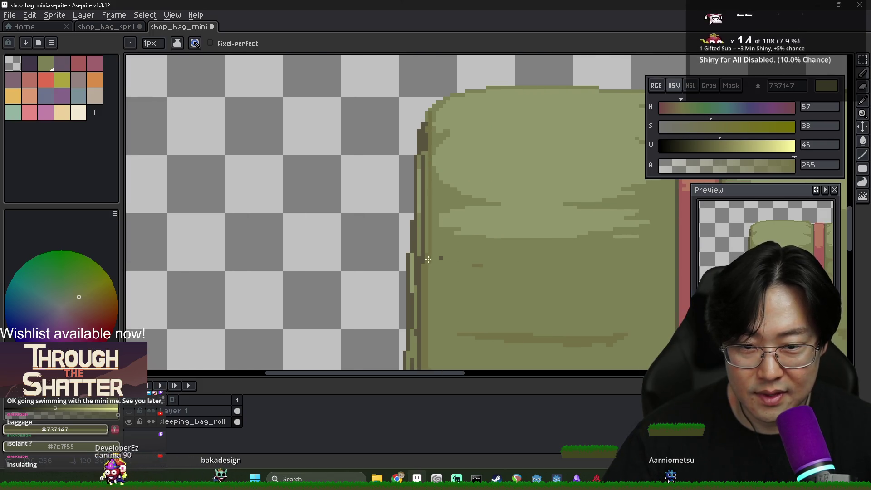
{"action": "key", "text": "g"}
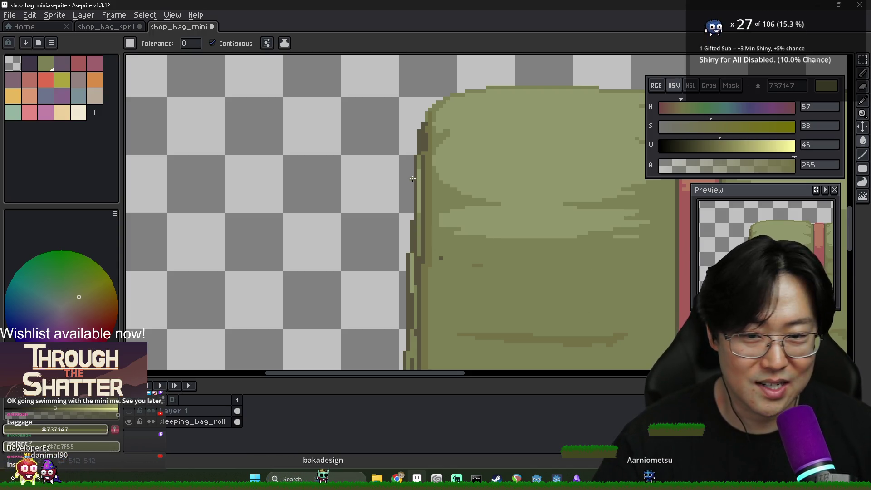
{"action": "key", "text": "i"}
{"action": "key", "text": "b"}
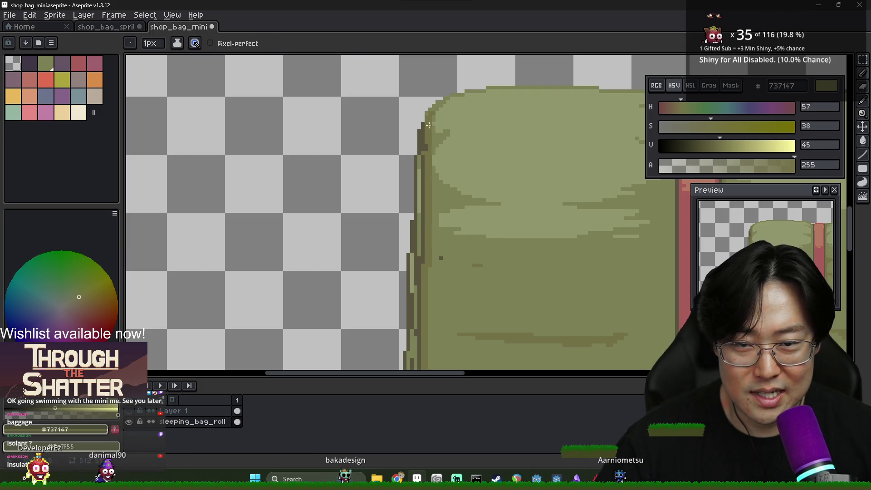
{"action": "left_click", "coordinate": [431, 125], "text": "alt"}
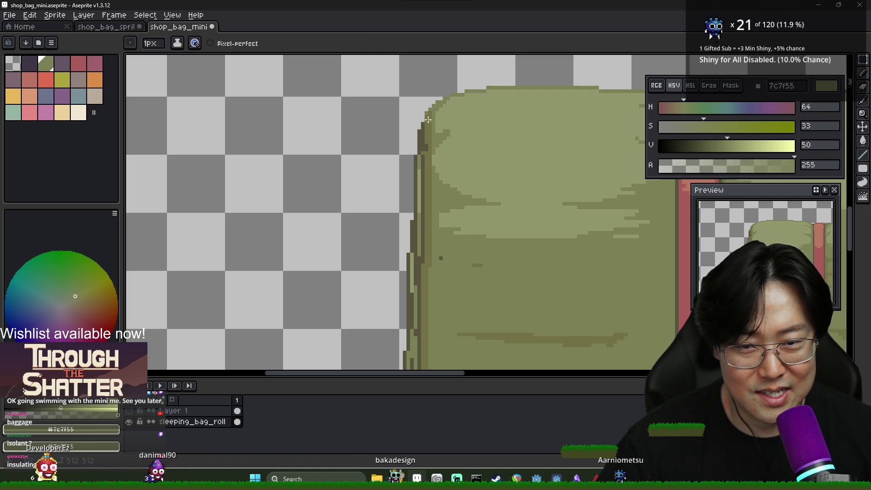
{"action": "left_click", "coordinate": [426, 146], "text": "alt"}
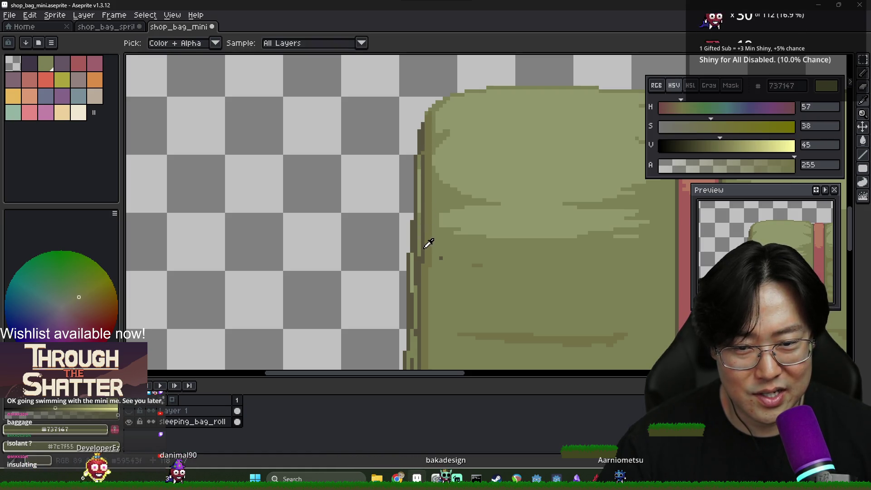
{"action": "left_click", "coordinate": [429, 211], "text": "alt"}
{"action": "left_click", "coordinate": [430, 214], "text": "alt"}
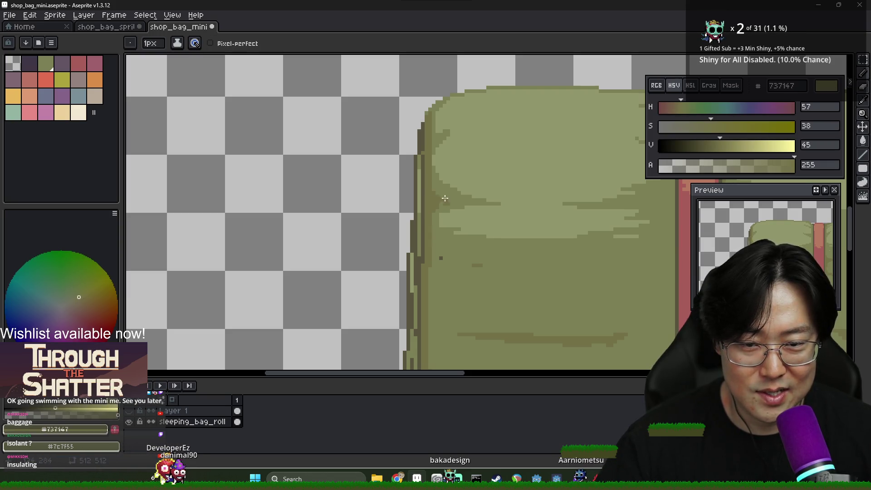
{"action": "left_click", "coordinate": [438, 256], "text": "alt"}
{"action": "left_click", "coordinate": [432, 253], "text": "alt"}
{"action": "scroll", "coordinate": [427, 247], "scroll_direction": "down", "scroll_amount": 1}
{"action": "left_click_drag", "start_coordinate": [416, 242], "coordinate": [410, 236]}
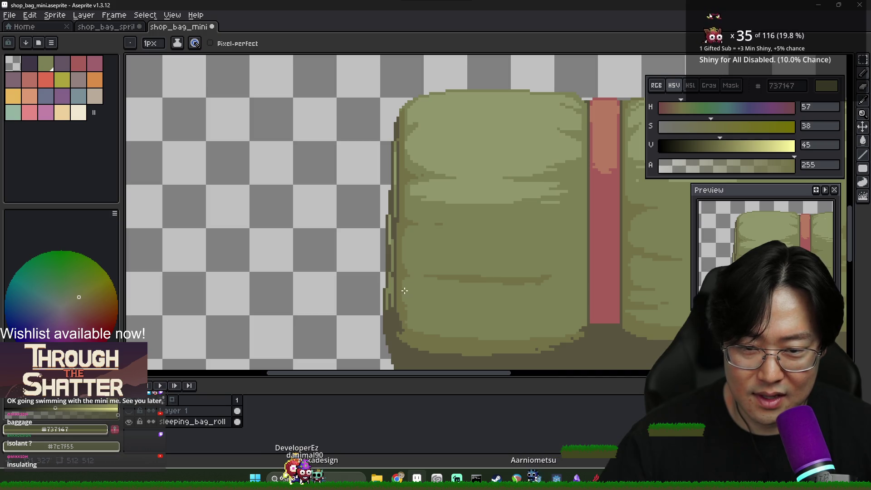
{"action": "scroll", "coordinate": [402, 290], "scroll_direction": "down", "scroll_amount": 3}
{"action": "scroll", "coordinate": [424, 249], "scroll_direction": "up", "scroll_amount": 2}
{"action": "left_click", "coordinate": [427, 244], "text": "alt"}
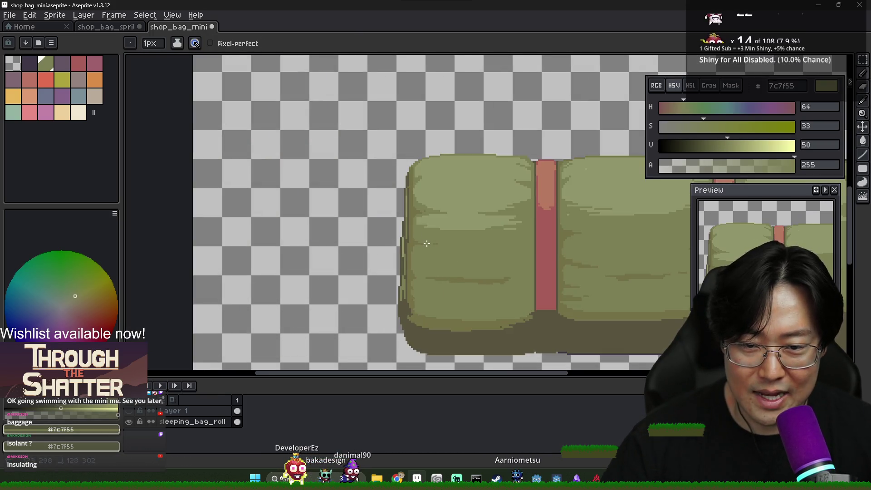
{"action": "left_click", "coordinate": [413, 257], "text": "alt"}
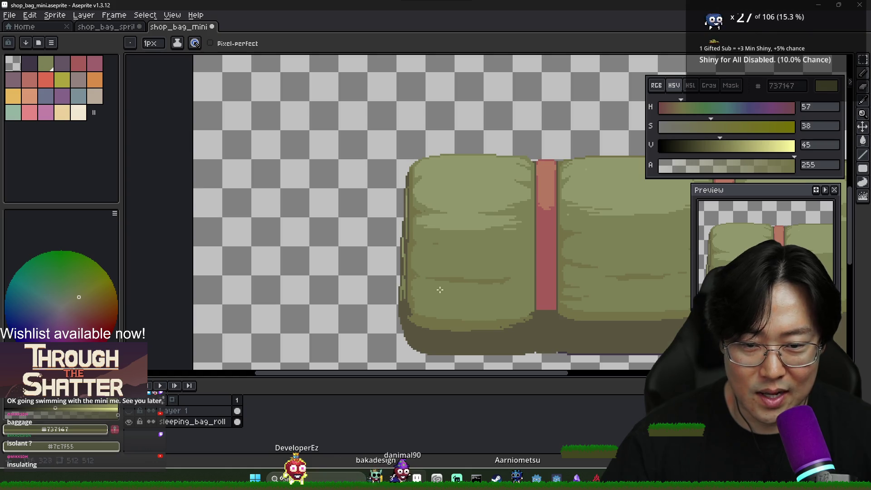
{"action": "scroll", "coordinate": [540, 213], "scroll_direction": "up", "scroll_amount": 2}
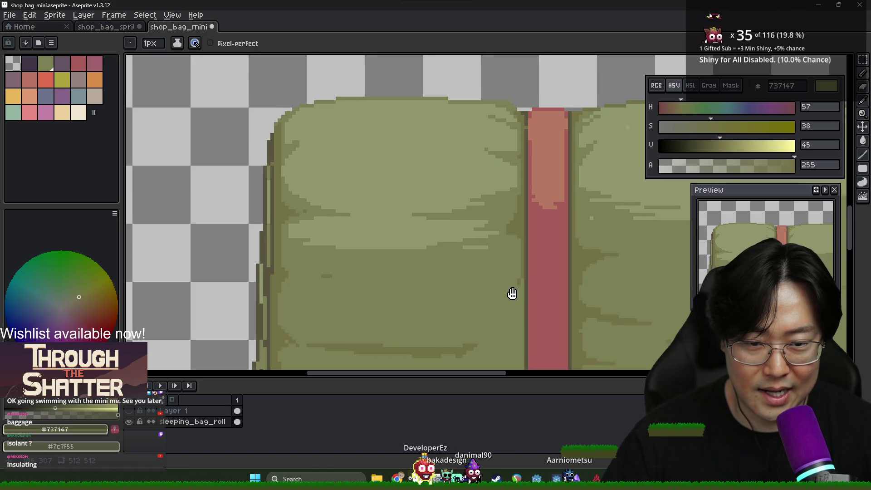
{"action": "scroll", "coordinate": [513, 245], "scroll_direction": "down", "scroll_amount": 2}
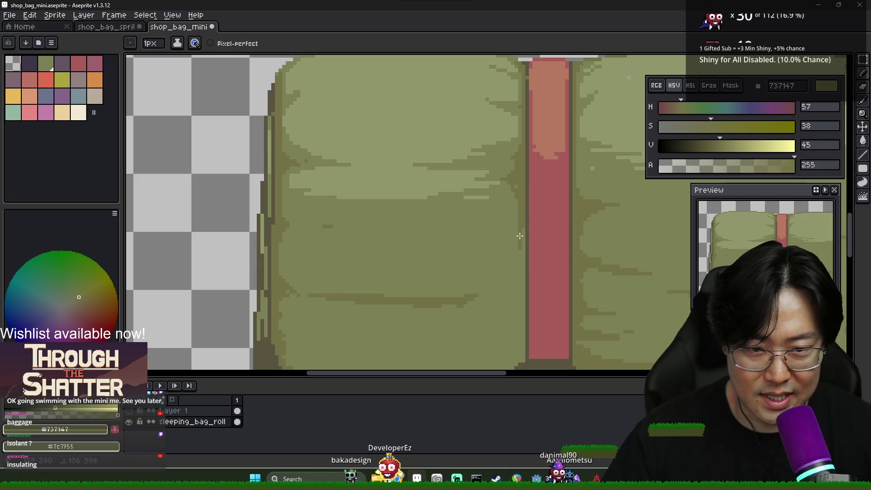
{"action": "left_click_drag", "start_coordinate": [498, 269], "coordinate": [496, 210]}
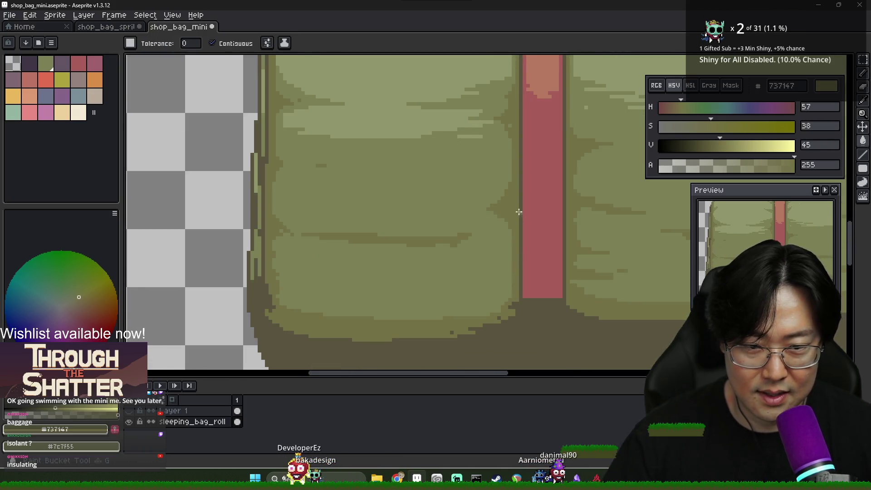
{"action": "scroll", "coordinate": [516, 213], "scroll_direction": "down", "scroll_amount": 2}
{"action": "left_click", "coordinate": [512, 215], "text": "alt"}
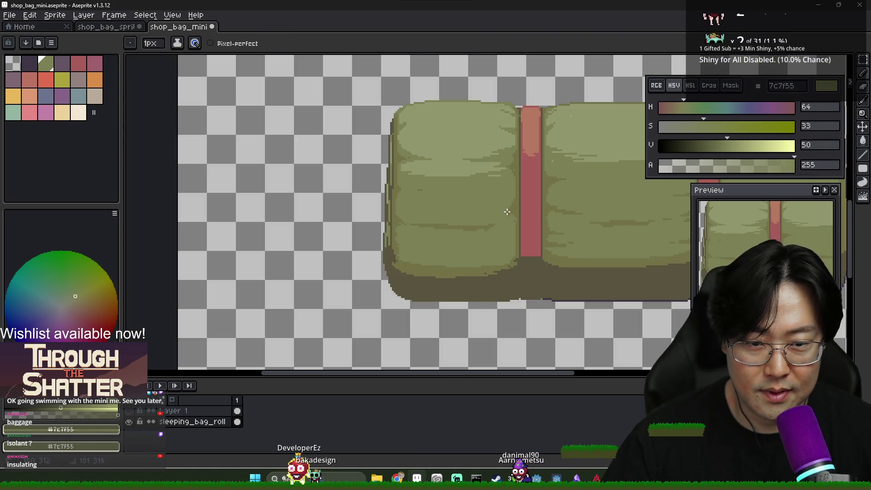
{"action": "scroll", "coordinate": [506, 211], "scroll_direction": "up", "scroll_amount": 2}
{"action": "left_click", "coordinate": [477, 205], "text": "alt"}
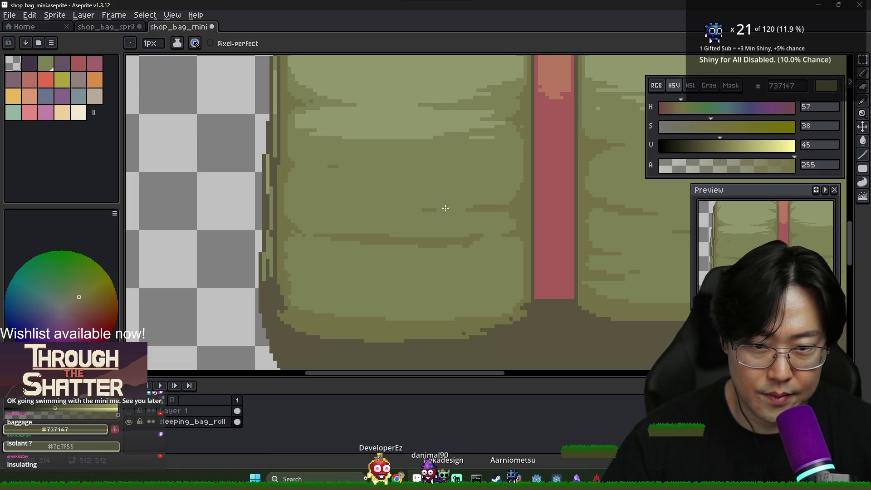
{"action": "scroll", "coordinate": [526, 249], "scroll_direction": "down", "scroll_amount": 4}
{"action": "scroll", "coordinate": [525, 249], "scroll_direction": "up", "scroll_amount": 5}
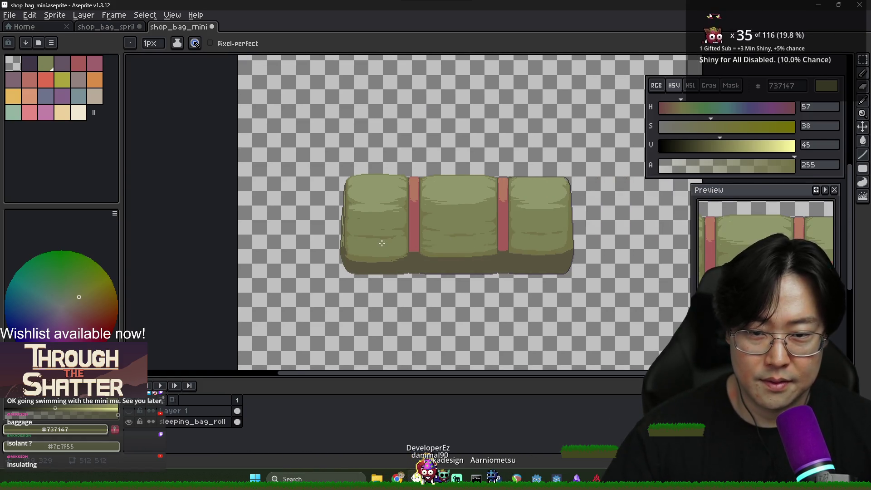
{"action": "left_click", "coordinate": [392, 238], "text": "alt"}
{"action": "scroll", "coordinate": [425, 225], "scroll_direction": "down", "scroll_amount": 3}
{"action": "scroll", "coordinate": [458, 247], "scroll_direction": "up", "scroll_amount": 1}
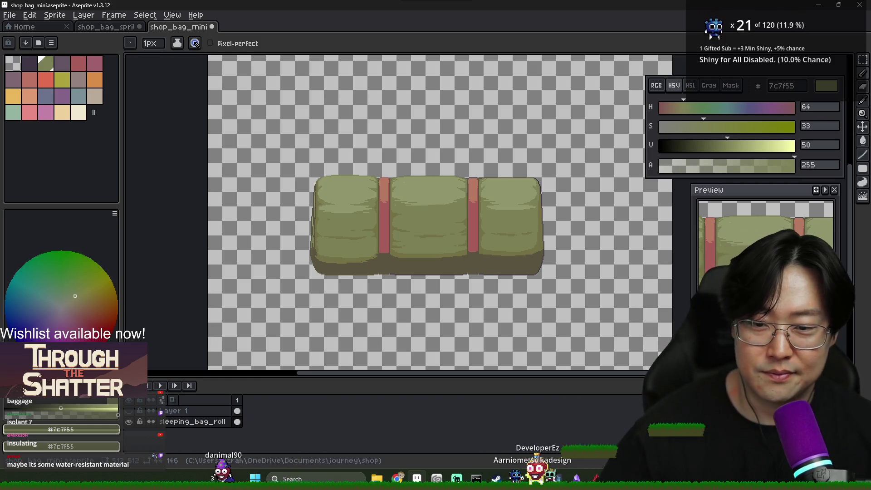
{"action": "scroll", "coordinate": [352, 254], "scroll_direction": "up", "scroll_amount": 5}
{"action": "left_click", "coordinate": [389, 260], "text": "alt"}
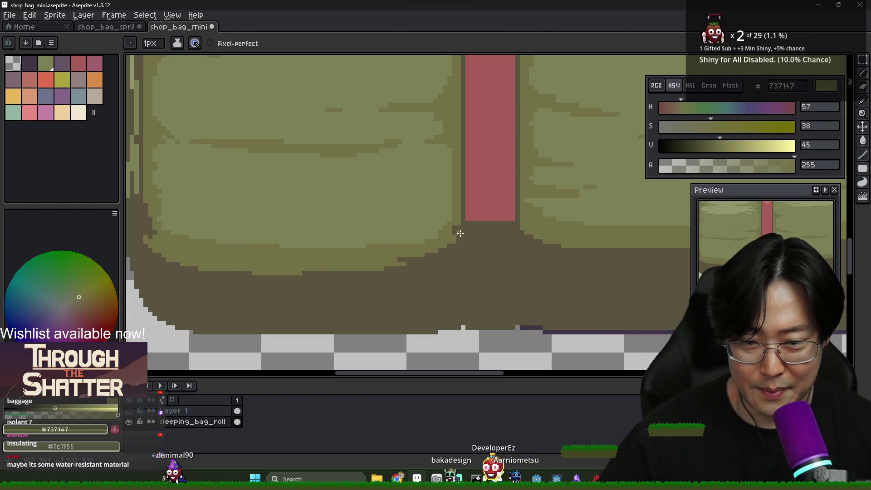
{"action": "left_click", "coordinate": [448, 227], "text": "alt"}
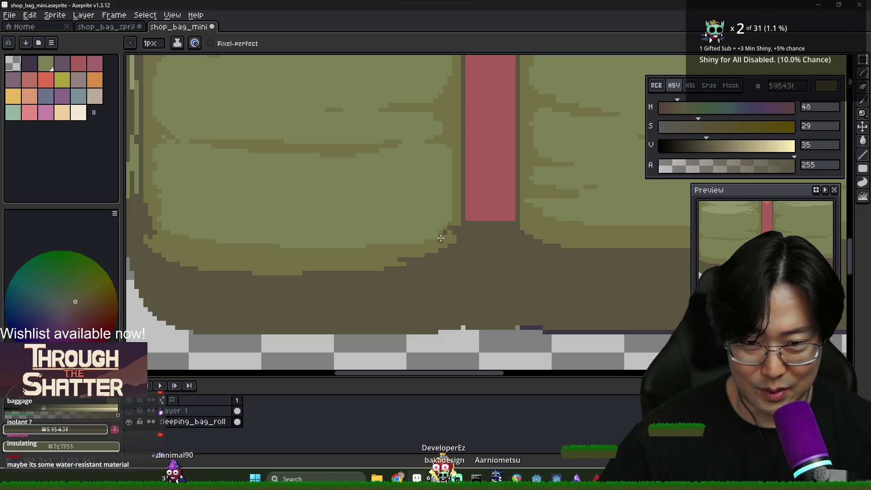
{"action": "left_click", "coordinate": [440, 235], "text": "alt"}
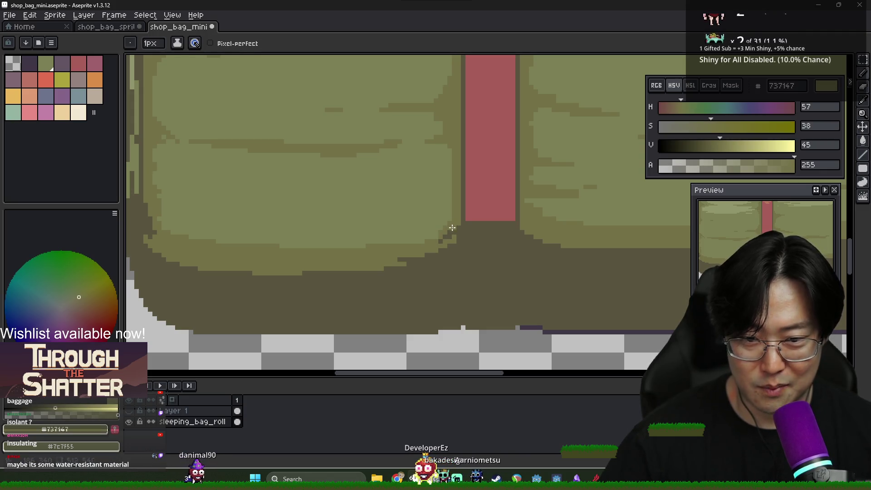
{"action": "left_click", "coordinate": [458, 238], "text": "alt"}
{"action": "scroll", "coordinate": [446, 271], "scroll_direction": "down", "scroll_amount": 2}
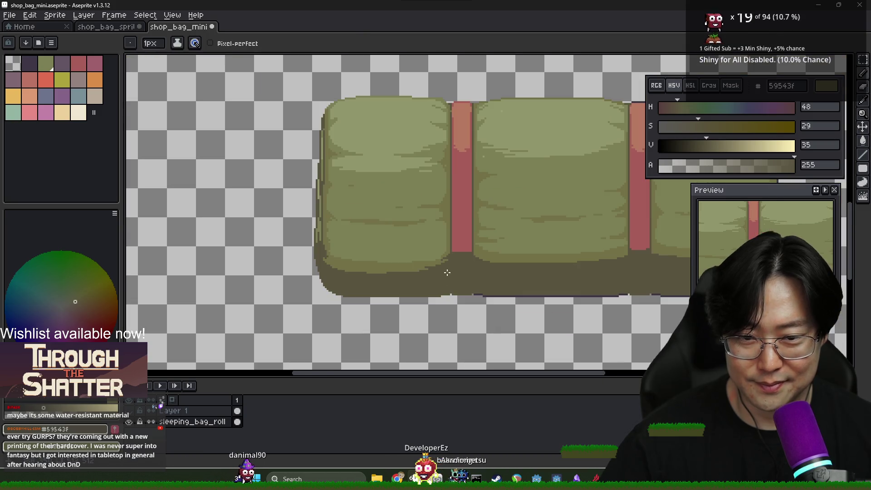
{"action": "scroll", "coordinate": [445, 266], "scroll_direction": "up", "scroll_amount": 2}
{"action": "left_click", "coordinate": [448, 247], "text": "alt"}
{"action": "left_click", "coordinate": [447, 254], "text": "alt"}
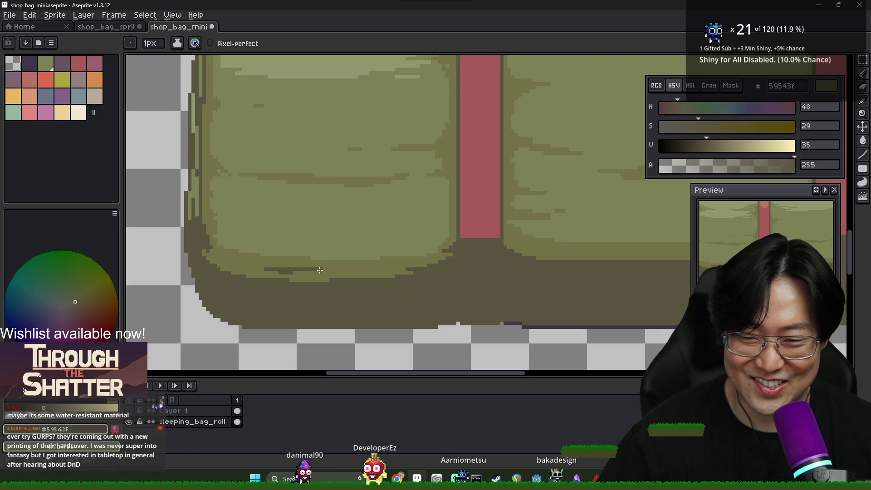
{"action": "left_click", "coordinate": [354, 266], "text": "alt"}
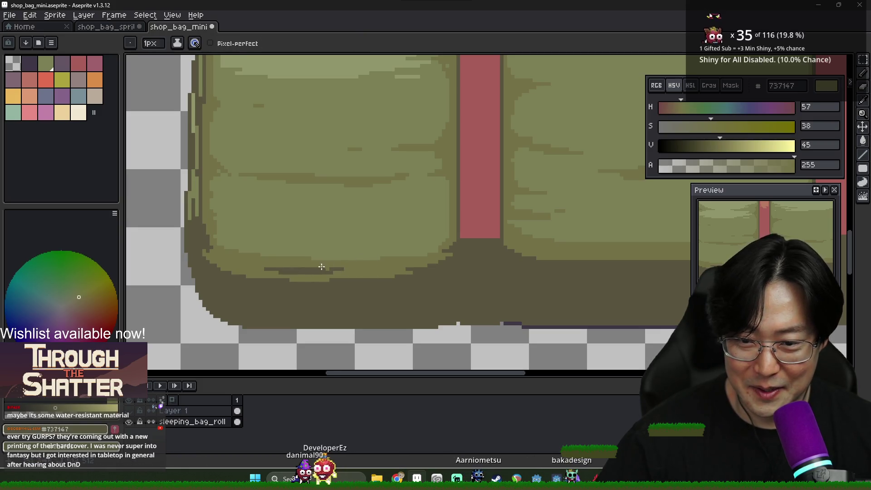
{"action": "scroll", "coordinate": [443, 274], "scroll_direction": "down", "scroll_amount": 2}
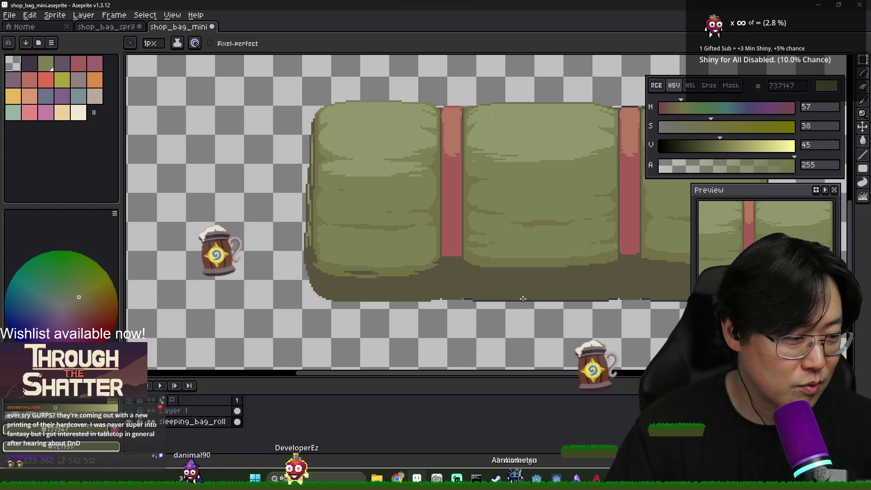
{"action": "scroll", "coordinate": [481, 270], "scroll_direction": "up", "scroll_amount": 3}
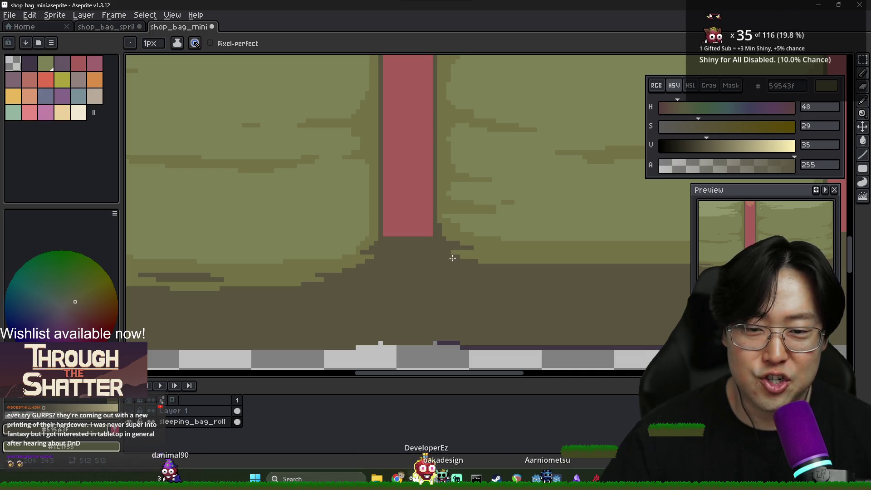
{"action": "scroll", "coordinate": [453, 258], "scroll_direction": "down", "scroll_amount": 3}
{"action": "scroll", "coordinate": [579, 265], "scroll_direction": "up", "scroll_amount": 2}
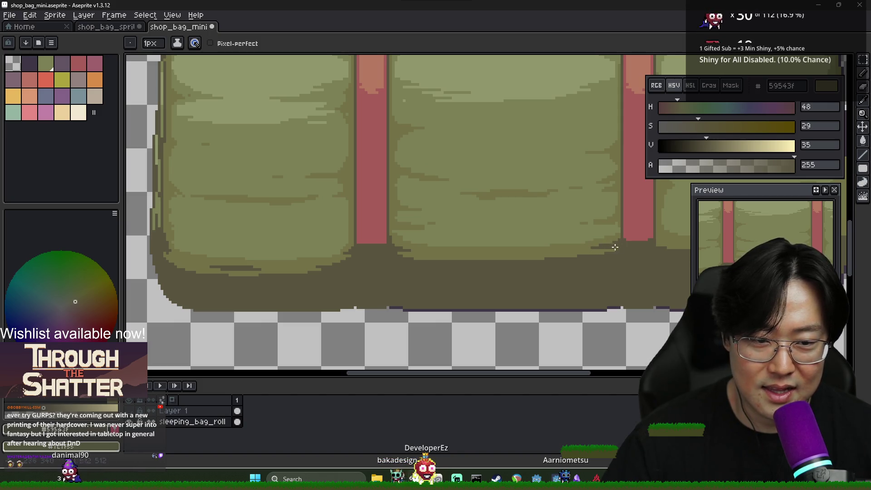
{"action": "left_click", "coordinate": [622, 218], "text": "alt"}
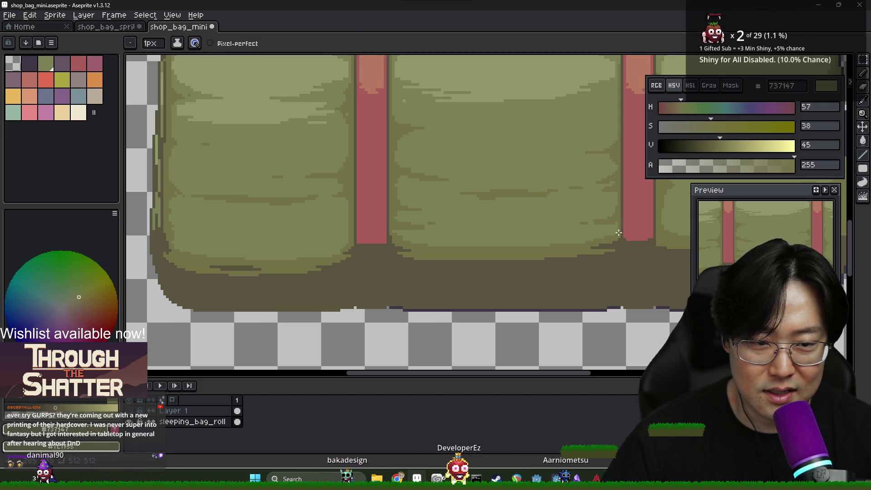
{"action": "scroll", "coordinate": [617, 216], "scroll_direction": "down", "scroll_amount": 2}
{"action": "scroll", "coordinate": [617, 215], "scroll_direction": "up", "scroll_amount": 3}
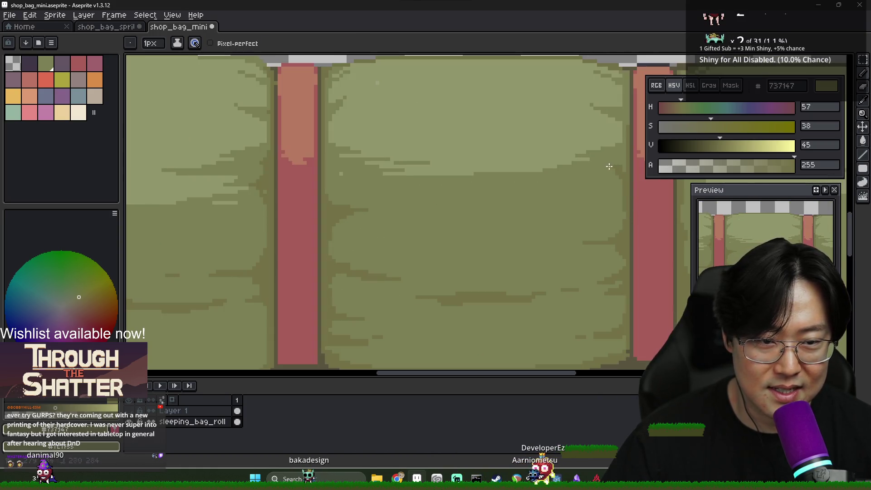
{"action": "scroll", "coordinate": [628, 151], "scroll_direction": "down", "scroll_amount": 2}
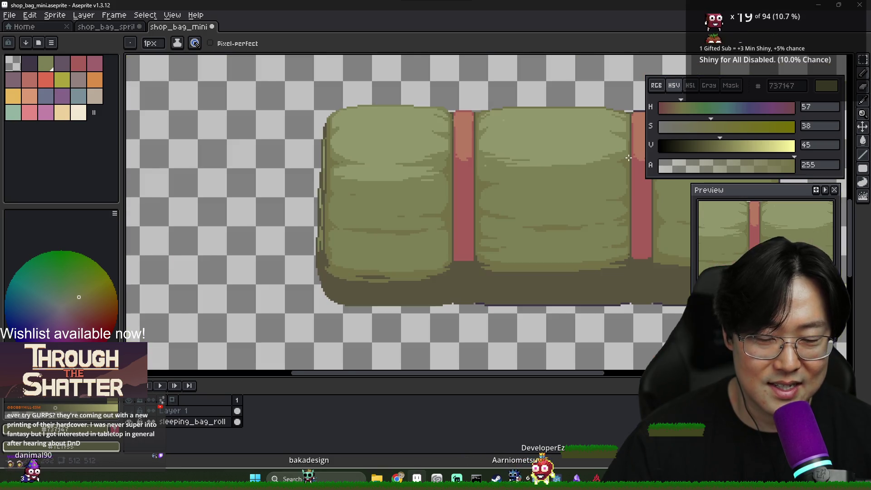
{"action": "scroll", "coordinate": [477, 162], "scroll_direction": "up", "scroll_amount": 2}
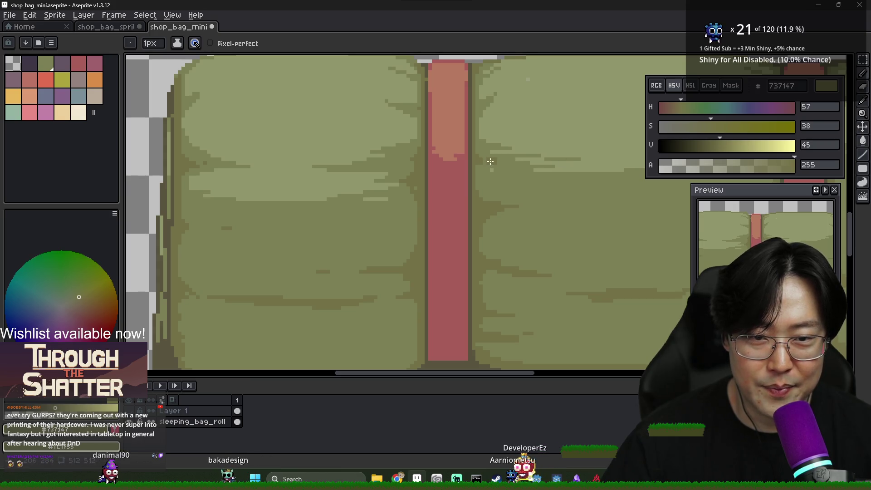
{"action": "scroll", "coordinate": [503, 165], "scroll_direction": "down", "scroll_amount": 1}
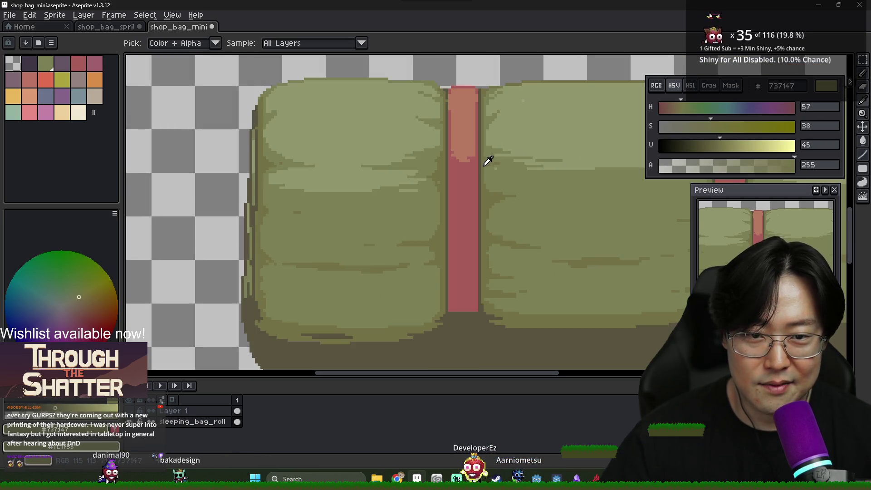
{"action": "scroll", "coordinate": [501, 165], "scroll_direction": "down", "scroll_amount": 2}
{"action": "scroll", "coordinate": [491, 168], "scroll_direction": "right", "scroll_amount": 2}
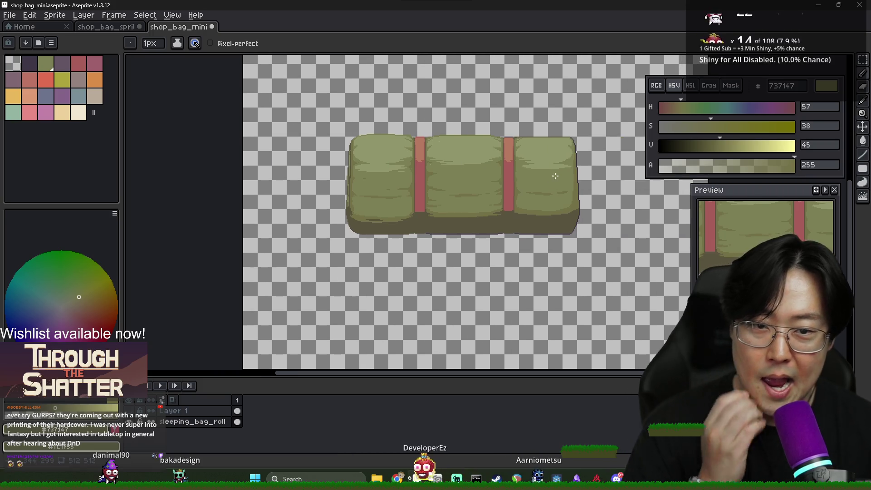
{"action": "scroll", "coordinate": [479, 173], "scroll_direction": "up", "scroll_amount": 2}
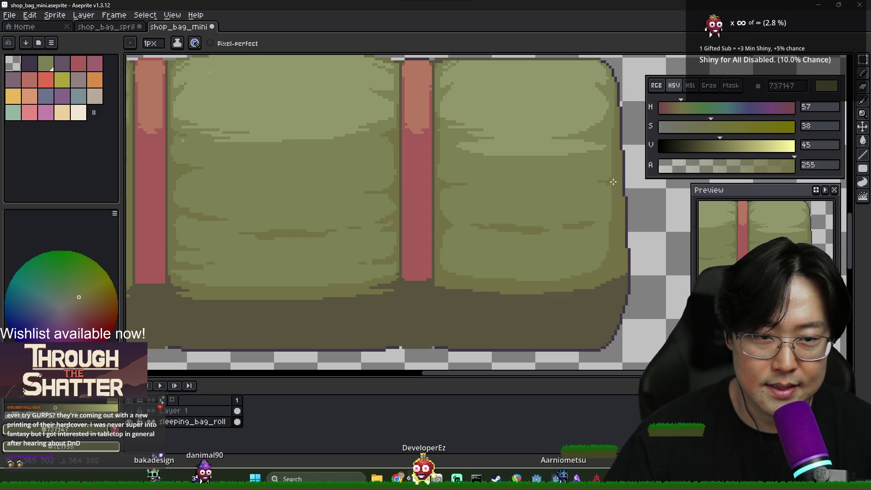
{"action": "scroll", "coordinate": [615, 156], "scroll_direction": "down", "scroll_amount": 3}
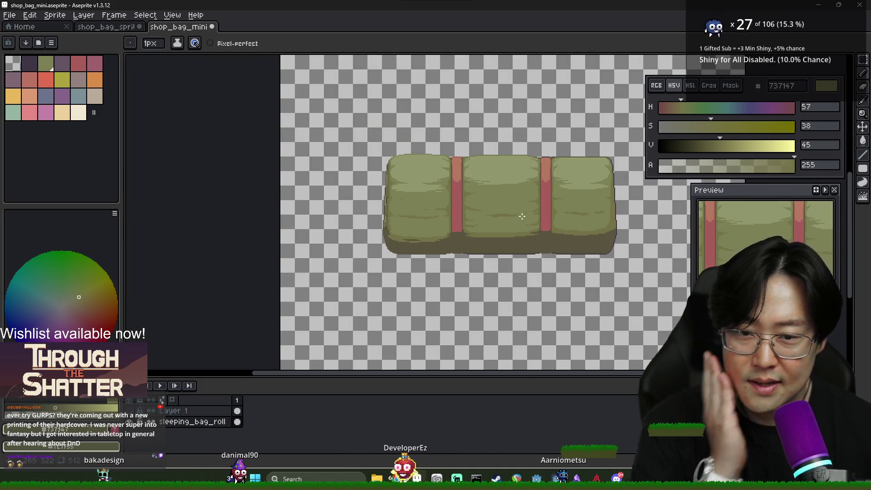
{"action": "scroll", "coordinate": [392, 205], "scroll_direction": "up", "scroll_amount": 3}
{"action": "left_click", "coordinate": [392, 187], "text": "alt"}
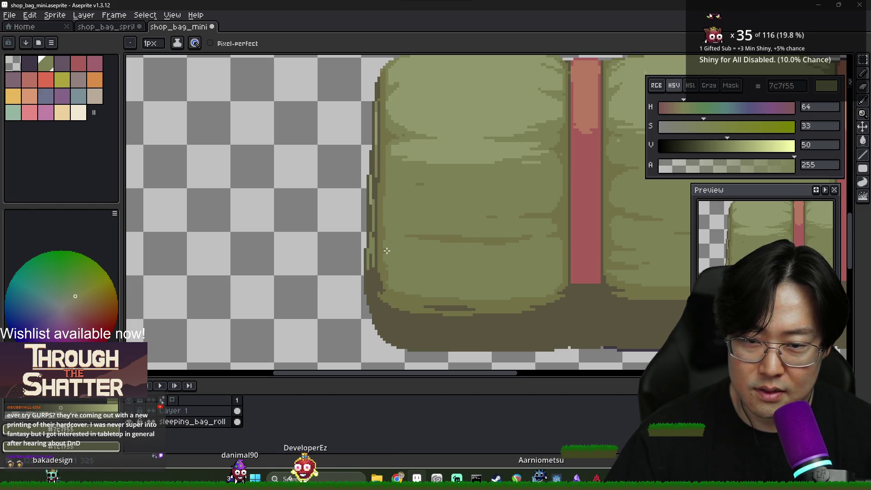
{"action": "scroll", "coordinate": [387, 260], "scroll_direction": "down", "scroll_amount": 3}
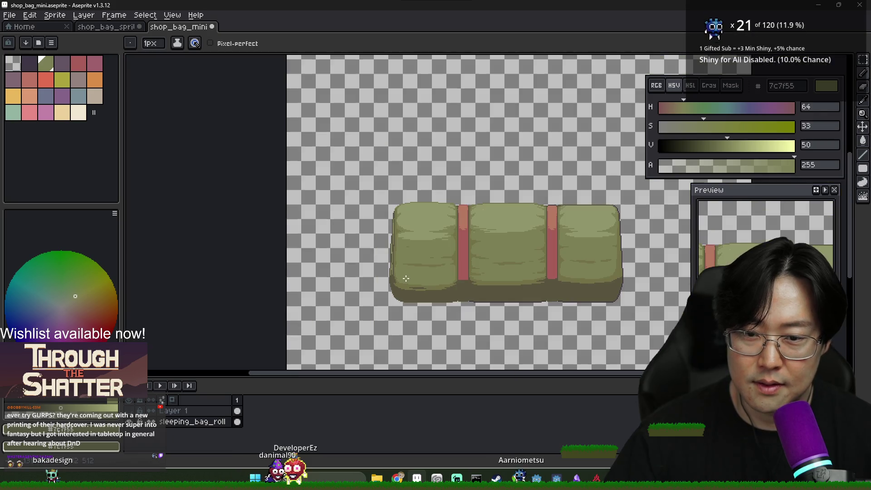
{"action": "scroll", "coordinate": [568, 279], "scroll_direction": "up", "scroll_amount": 3}
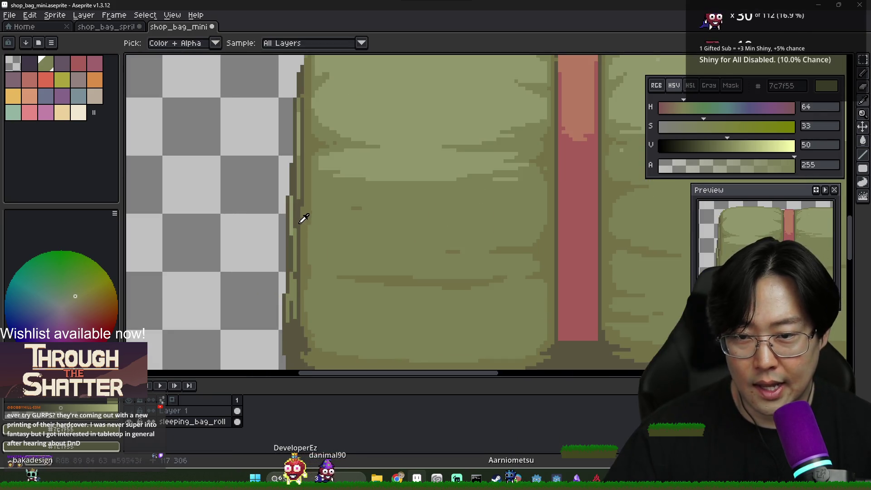
{"action": "left_click", "coordinate": [301, 220], "text": "alt"}
{"action": "scroll", "coordinate": [568, 251], "scroll_direction": "down", "scroll_amount": 2}
{"action": "scroll", "coordinate": [568, 251], "scroll_direction": "right", "scroll_amount": 1}
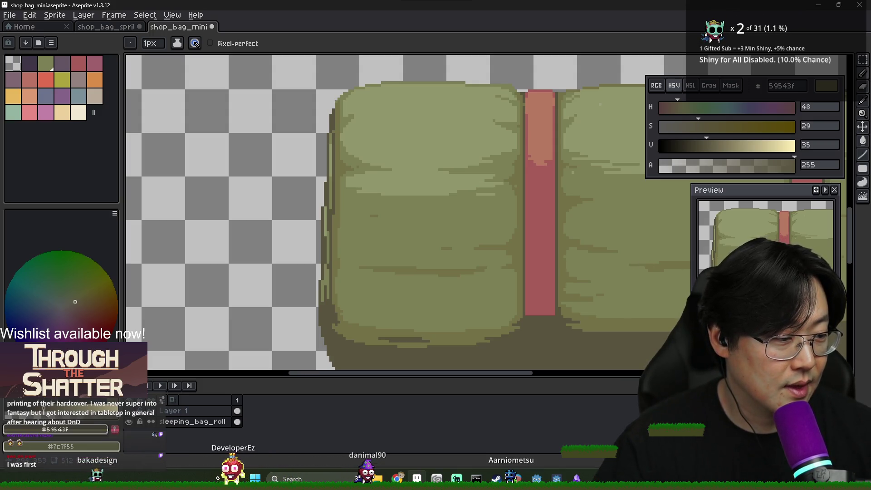
{"action": "scroll", "coordinate": [409, 214], "scroll_direction": "right", "scroll_amount": 3}
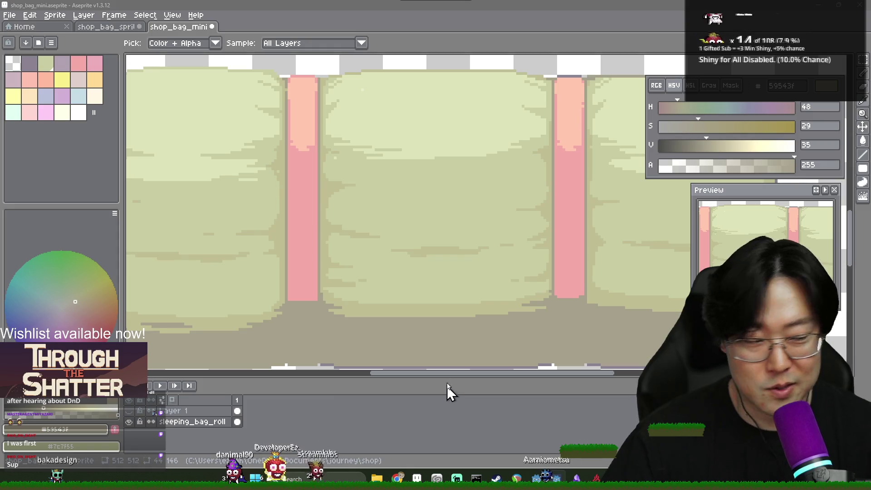
Switch back to the Aseprite window showing the sleeping bag artwork
{"action": "key", "text": "alt+Tab"}
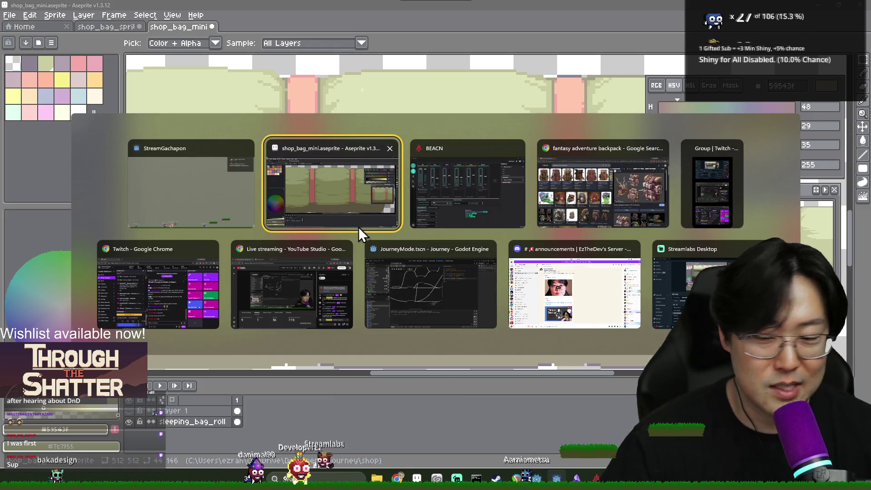
{"action": "left_click", "coordinate": [344, 222]}
{"action": "scroll", "coordinate": [593, 270], "scroll_direction": "down", "scroll_amount": 2}
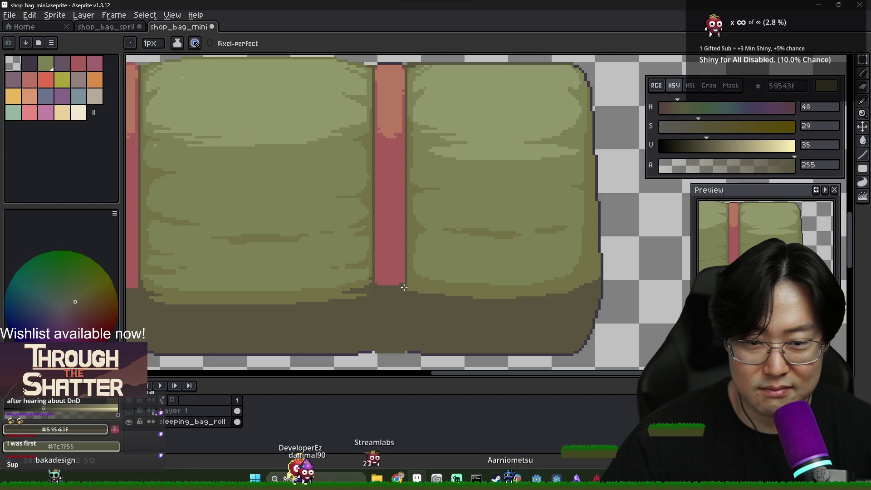
{"action": "scroll", "coordinate": [408, 284], "scroll_direction": "up", "scroll_amount": 3}
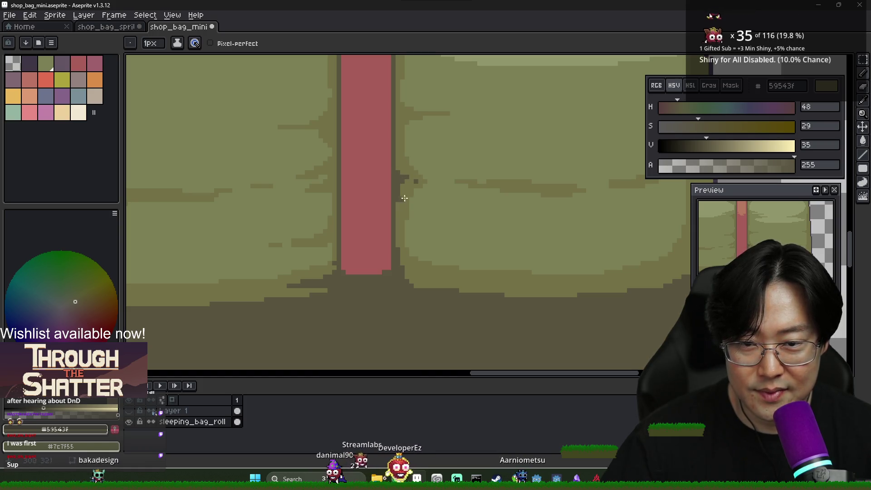
{"action": "scroll", "coordinate": [415, 181], "scroll_direction": "down", "scroll_amount": 3}
{"action": "scroll", "coordinate": [443, 271], "scroll_direction": "up", "scroll_amount": 3}
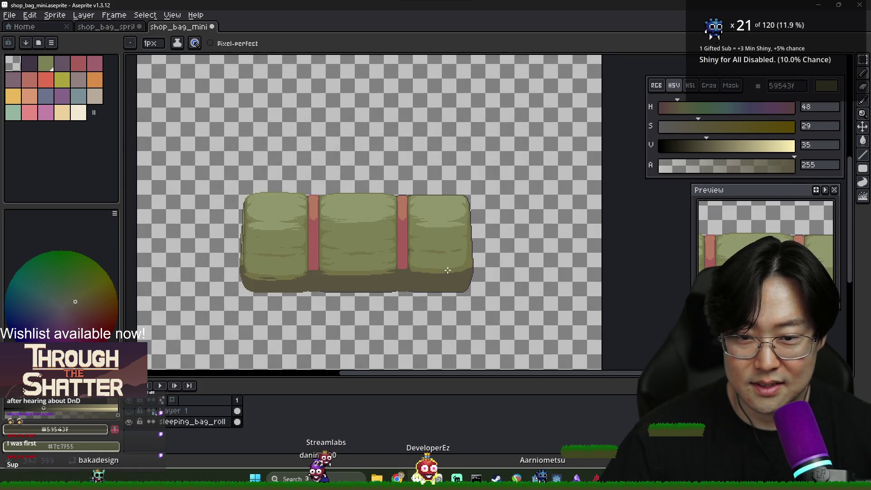
Draw dark olive 59543f lines down the bag's right edge
{"action": "left_click", "coordinate": [347, 208], "text": "alt"}
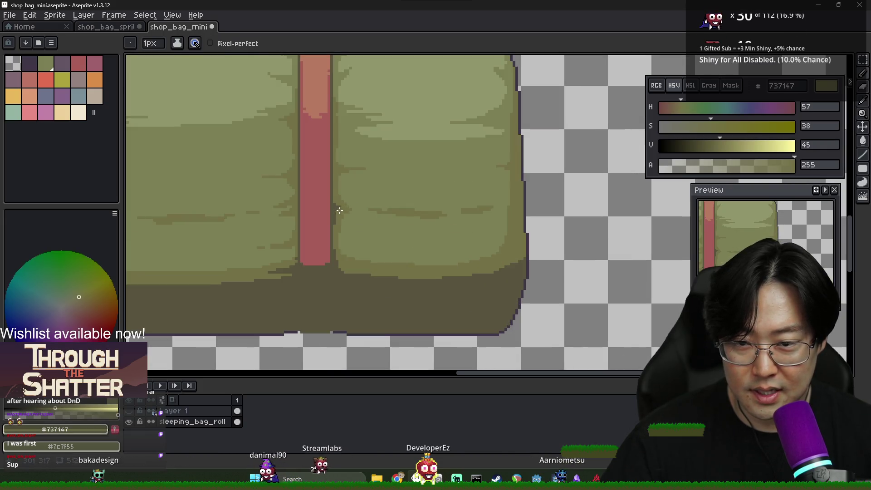
{"action": "left_click", "coordinate": [336, 207], "text": "alt"}
{"action": "scroll", "coordinate": [515, 250], "scroll_direction": "down", "scroll_amount": 3}
{"action": "scroll", "coordinate": [520, 207], "scroll_direction": "up", "scroll_amount": 4}
{"action": "left_click_drag", "start_coordinate": [466, 177], "coordinate": [463, 316]}
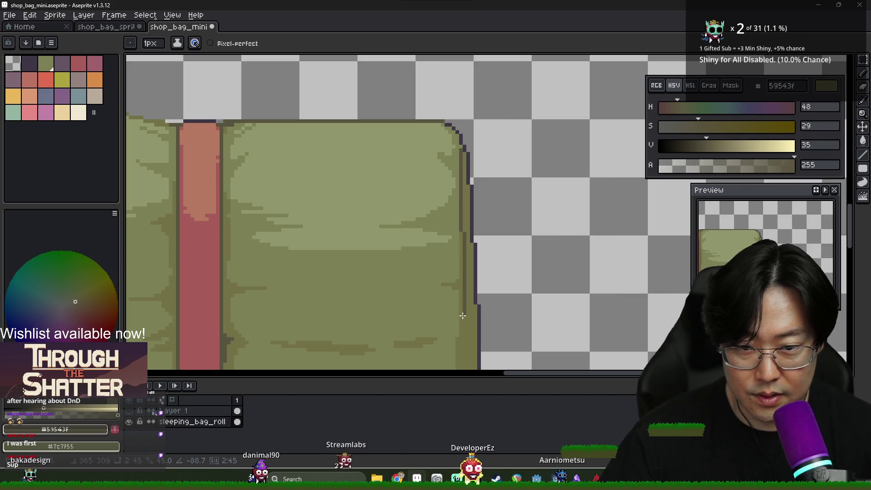
{"action": "scroll", "coordinate": [463, 315], "scroll_direction": "down", "scroll_amount": 2}
{"action": "left_click_drag", "start_coordinate": [480, 204], "coordinate": [481, 298]}
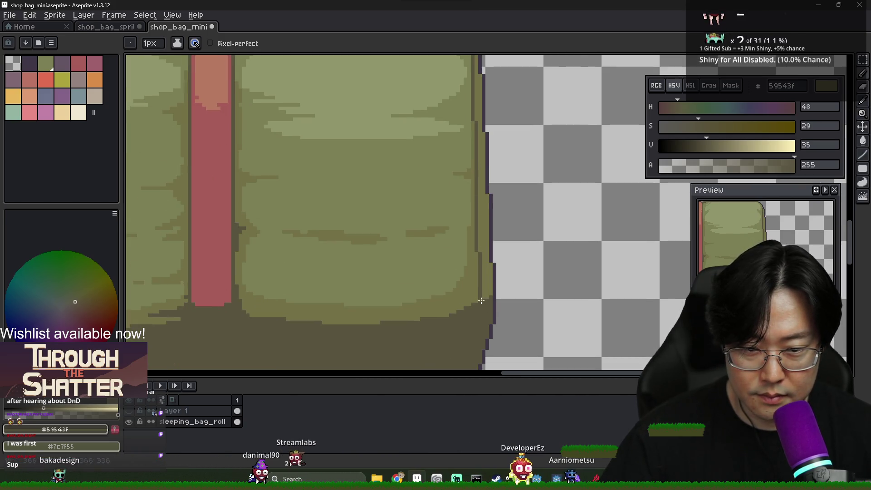
Bucket-fill the bag's right-edge strip with dark olive 59543f
{"action": "left_click", "coordinate": [481, 298], "text": "alt"}
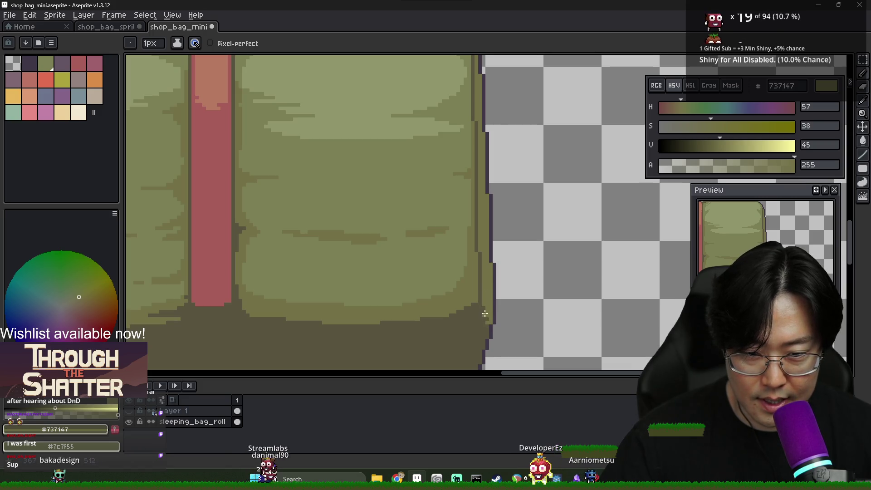
{"action": "left_click", "coordinate": [485, 334], "text": "alt"}
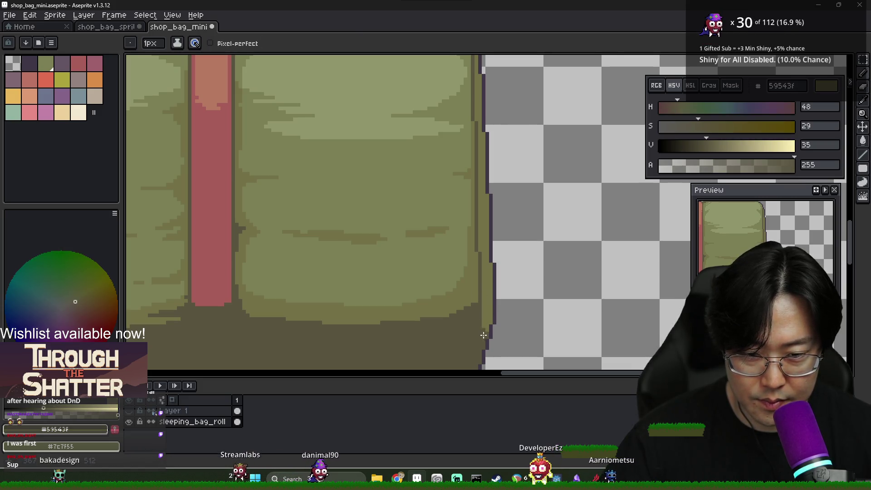
{"action": "scroll", "coordinate": [484, 335], "scroll_direction": "down", "scroll_amount": 3}
{"action": "scroll", "coordinate": [255, 285], "scroll_direction": "up", "scroll_amount": 3}
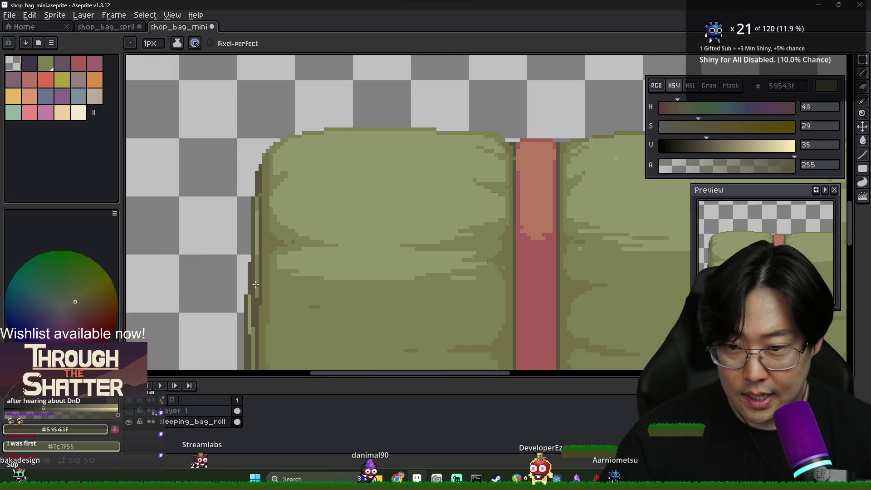
{"action": "scroll", "coordinate": [253, 282], "scroll_direction": "down", "scroll_amount": 3}
{"action": "scroll", "coordinate": [277, 303], "scroll_direction": "up", "scroll_amount": 3}
{"action": "key", "text": "g"}
{"action": "left_click", "coordinate": [278, 303]}
{"action": "scroll", "coordinate": [293, 314], "scroll_direction": "down", "scroll_amount": 2}
{"action": "scroll", "coordinate": [240, 315], "scroll_direction": "up", "scroll_amount": 3}
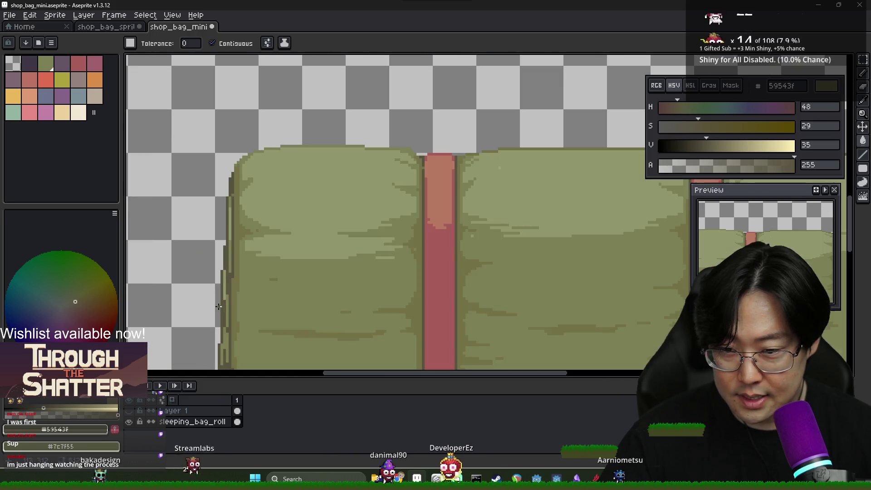
Pick the bag's mid olive shade and return to the Pencil
{"action": "left_click", "coordinate": [227, 294], "text": "alt"}
{"action": "left_click", "coordinate": [238, 298], "text": "alt"}
{"action": "scroll", "coordinate": [325, 298], "scroll_direction": "down", "scroll_amount": 2}
{"action": "scroll", "coordinate": [286, 254], "scroll_direction": "up", "scroll_amount": 3}
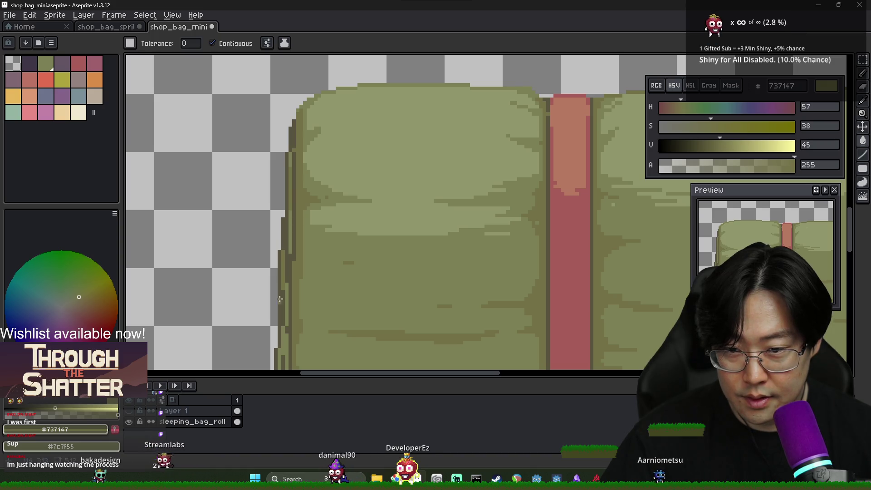
{"action": "scroll", "coordinate": [281, 289], "scroll_direction": "down", "scroll_amount": 3}
{"action": "scroll", "coordinate": [566, 240], "scroll_direction": "up", "scroll_amount": 1}
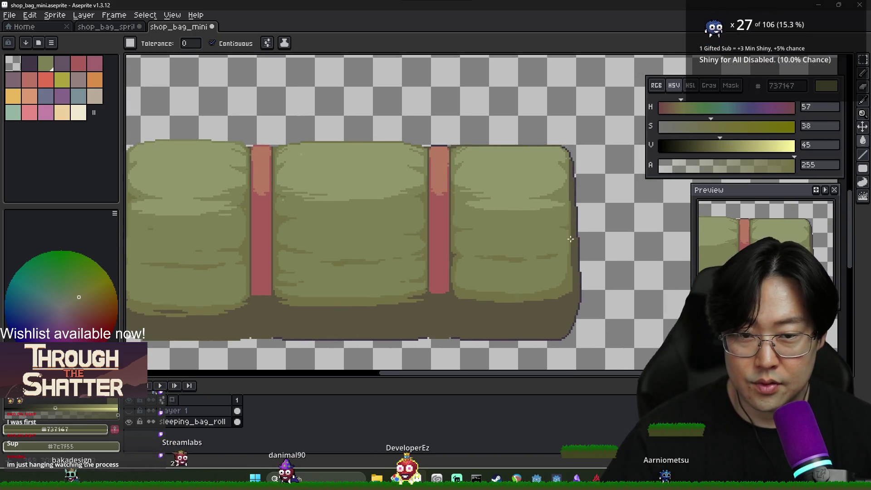
{"action": "key", "text": "b"}
{"action": "scroll", "coordinate": [566, 239], "scroll_direction": "right", "scroll_amount": 1}
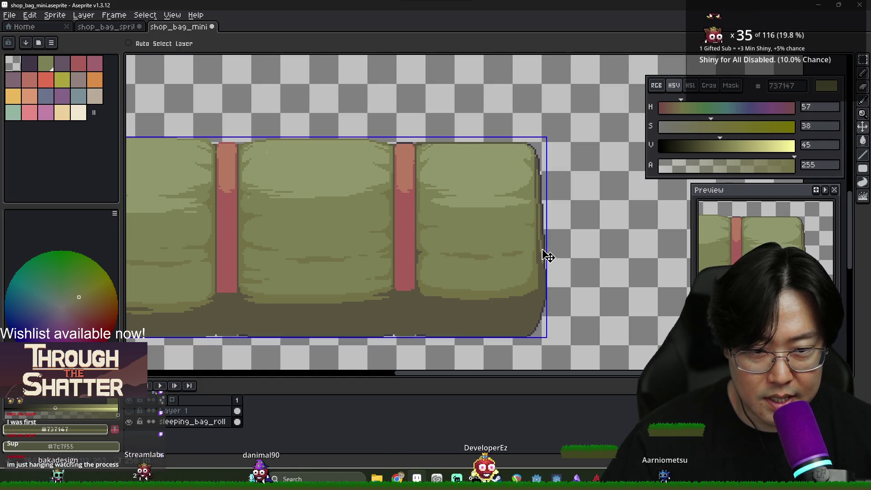
Touch up the bag's right outline with a short run of olive pixels
{"action": "scroll", "coordinate": [542, 256], "scroll_direction": "up", "scroll_amount": 2}
{"action": "left_click_drag", "start_coordinate": [539, 275], "coordinate": [542, 286]}
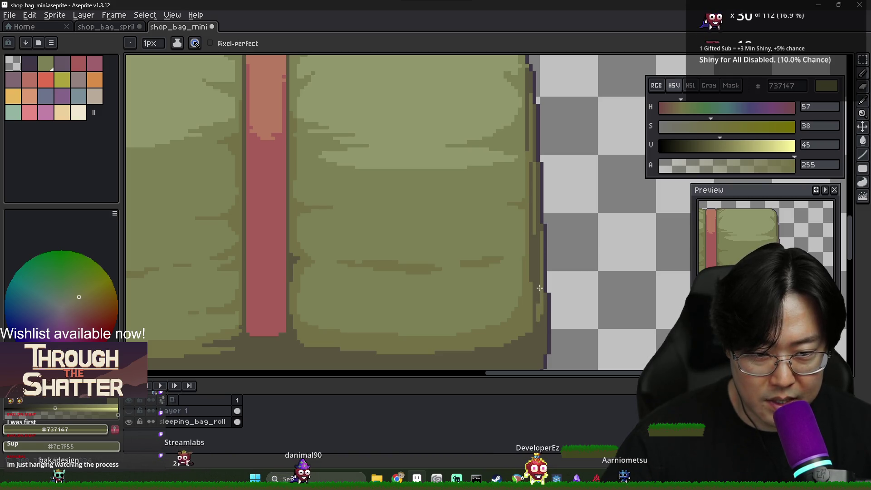
{"action": "scroll", "coordinate": [545, 281], "scroll_direction": "down", "scroll_amount": 2}
{"action": "scroll", "coordinate": [545, 281], "scroll_direction": "down", "scroll_amount": 2}
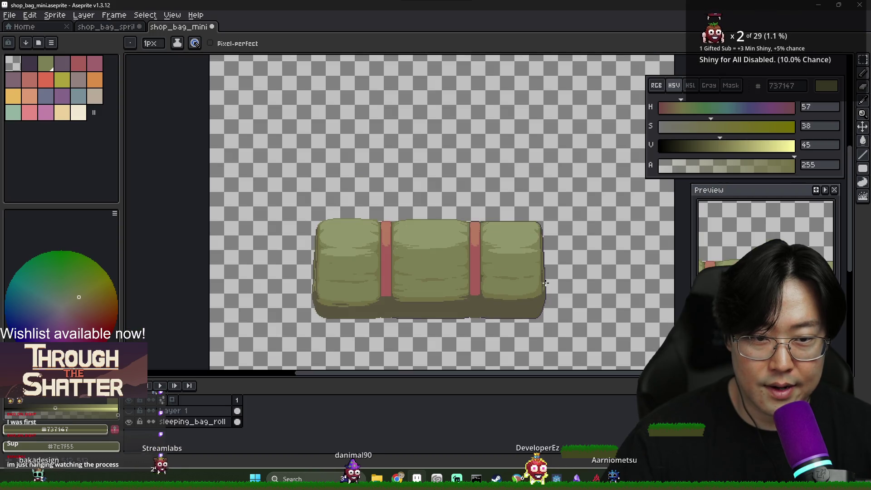
{"action": "scroll", "coordinate": [326, 295], "scroll_direction": "up", "scroll_amount": 4}
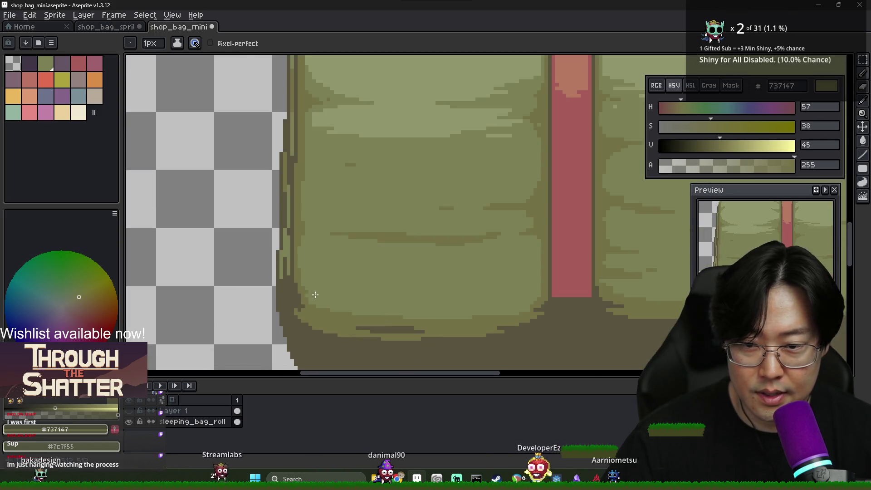
Fill the right-edge outline and top-right corner pixels with dark olive #59543F
{"action": "left_click", "coordinate": [288, 309], "text": "alt"}
{"action": "scroll", "coordinate": [287, 309], "scroll_direction": "down", "scroll_amount": 2}
{"action": "scroll", "coordinate": [274, 311], "scroll_direction": "up", "scroll_amount": 2}
{"action": "key", "text": "g"}
{"action": "scroll", "coordinate": [340, 278], "scroll_direction": "up", "scroll_amount": 1}
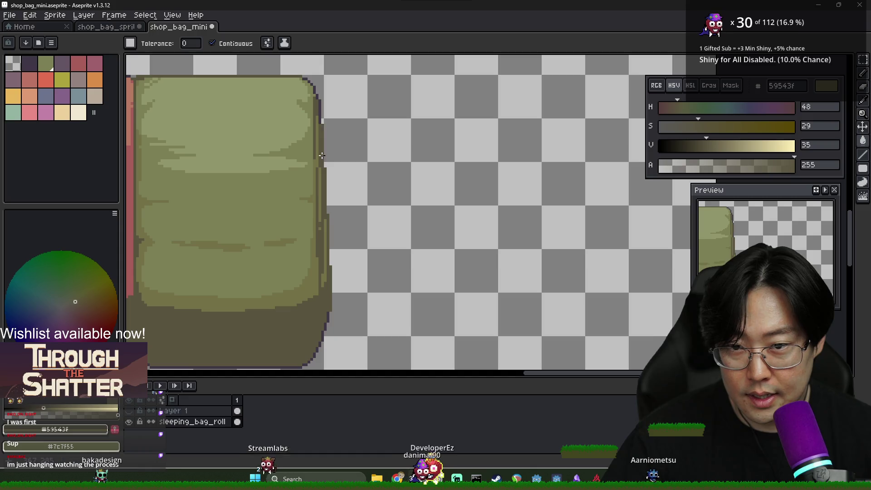
{"action": "scroll", "coordinate": [346, 116], "scroll_direction": "up", "scroll_amount": 1}
{"action": "left_click", "coordinate": [350, 211], "text": "alt"}
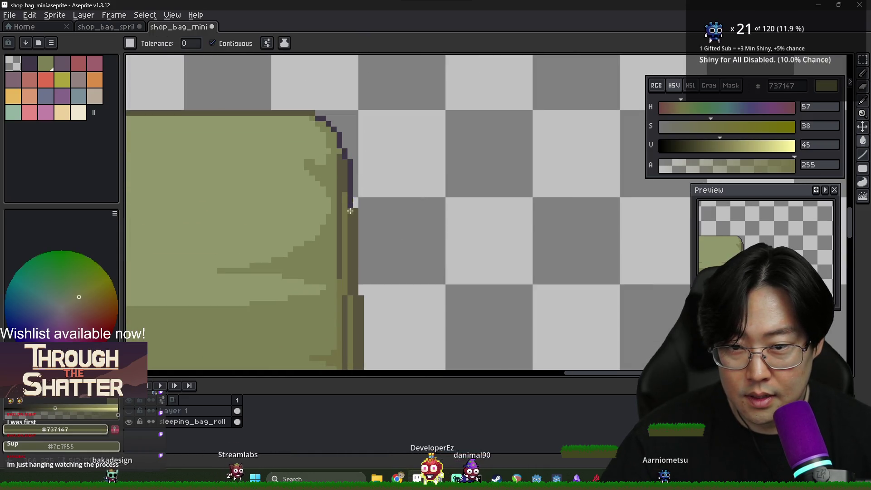
{"action": "left_click", "coordinate": [351, 211], "text": "alt"}
{"action": "left_click", "coordinate": [350, 181]}
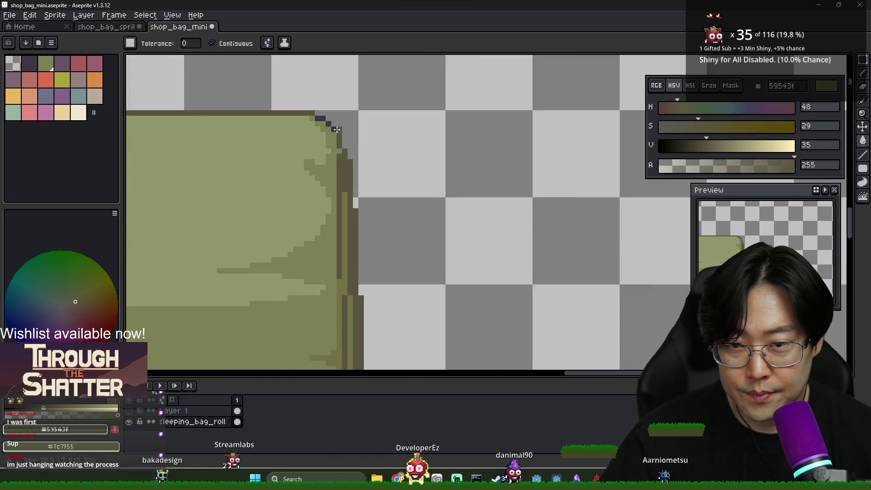
{"action": "left_click", "coordinate": [322, 119]}
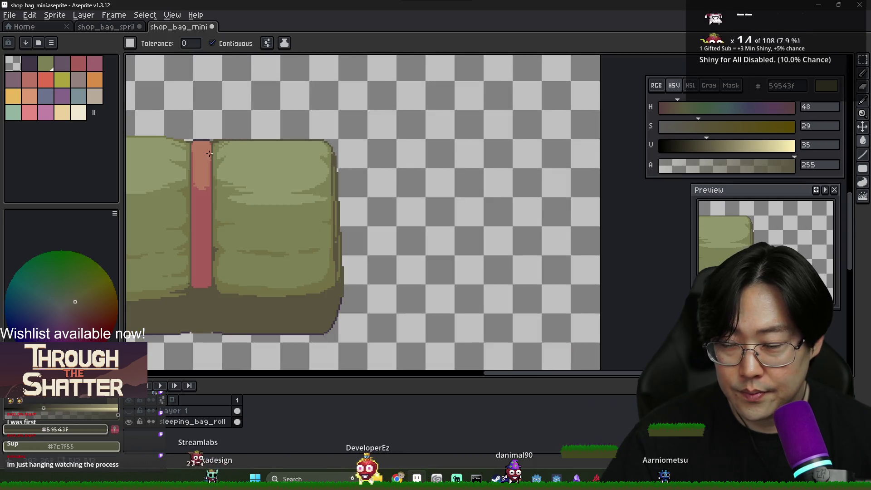
{"action": "scroll", "coordinate": [214, 154], "scroll_direction": "up", "scroll_amount": 2}
{"action": "left_click", "coordinate": [194, 123], "text": "alt"}
{"action": "key", "text": "b"}
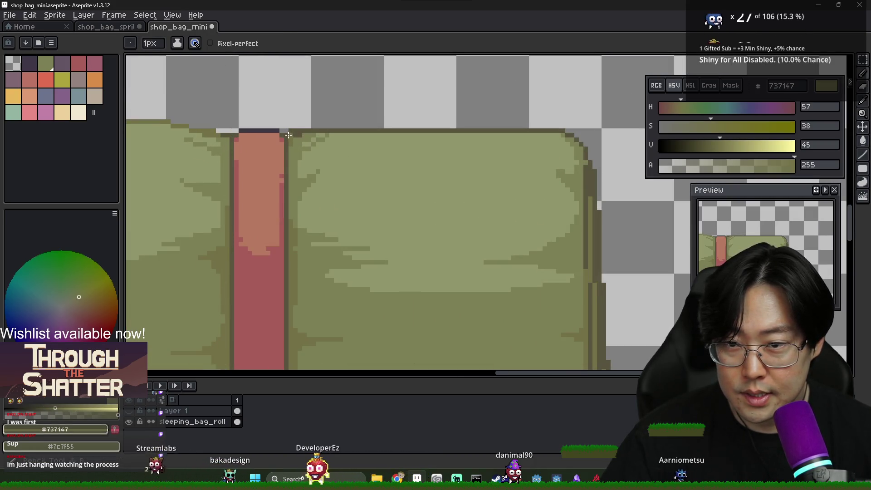
Refill the bag's dark top outline with olive
{"action": "key", "text": "g"}
{"action": "left_click", "coordinate": [565, 131]}
{"action": "scroll", "coordinate": [495, 132], "scroll_direction": "down", "scroll_amount": 1}
{"action": "scroll", "coordinate": [361, 131], "scroll_direction": "up", "scroll_amount": 2}
{"action": "key", "text": "b"}
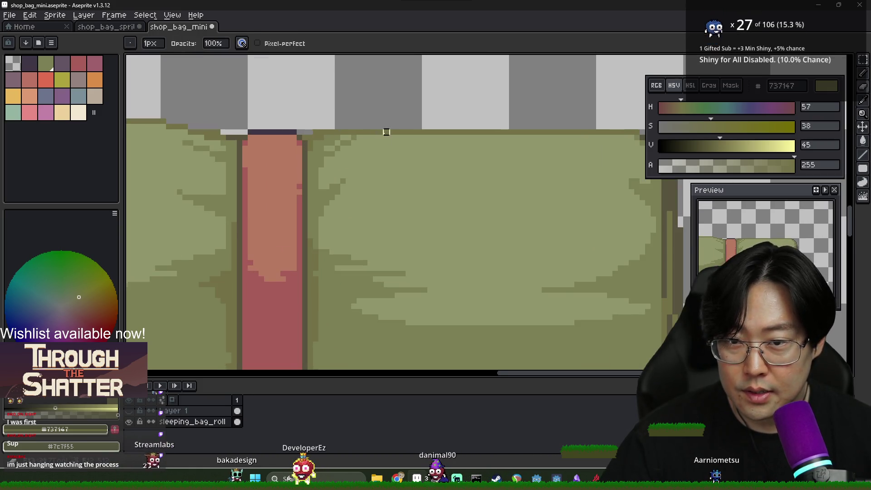
{"action": "scroll", "coordinate": [395, 142], "scroll_direction": "down", "scroll_amount": 5}
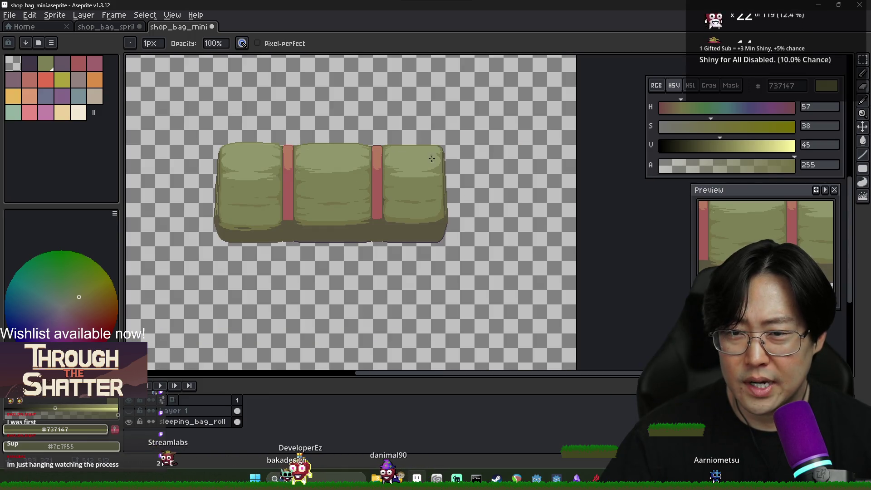
{"action": "scroll", "coordinate": [449, 148], "scroll_direction": "up", "scroll_amount": 2}
Repaint the right pillow's top edge in light olive
{"action": "left_click_drag", "start_coordinate": [250, 137], "coordinate": [459, 174]}
{"action": "scroll", "coordinate": [459, 174], "scroll_direction": "down", "scroll_amount": 1}
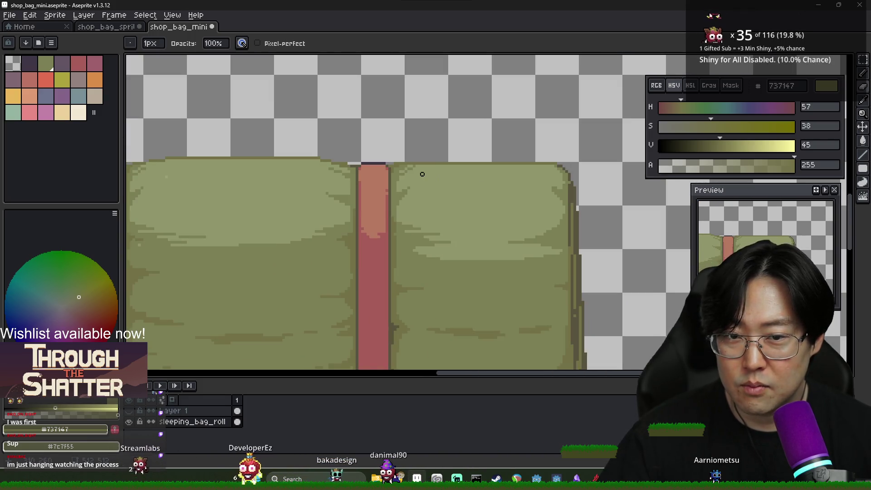
{"action": "left_click", "coordinate": [421, 172], "text": "alt"}
{"action": "key", "text": "g"}
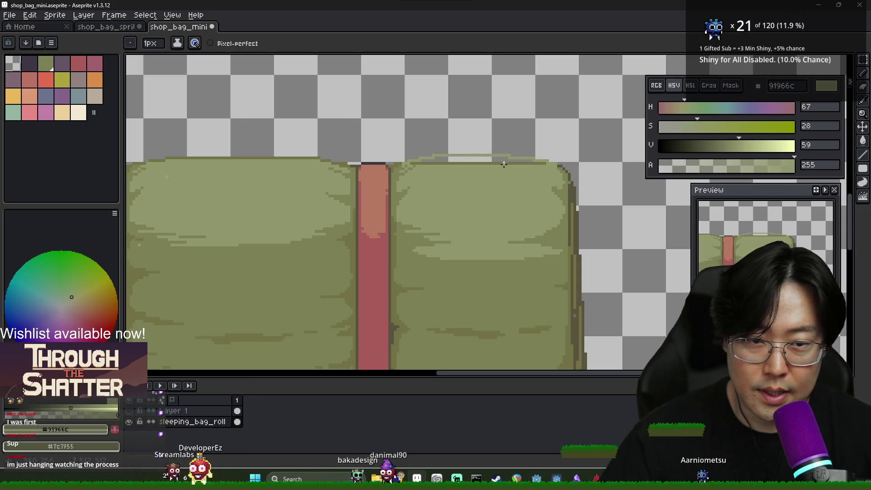
{"action": "left_click_drag", "start_coordinate": [512, 163], "coordinate": [423, 162]}
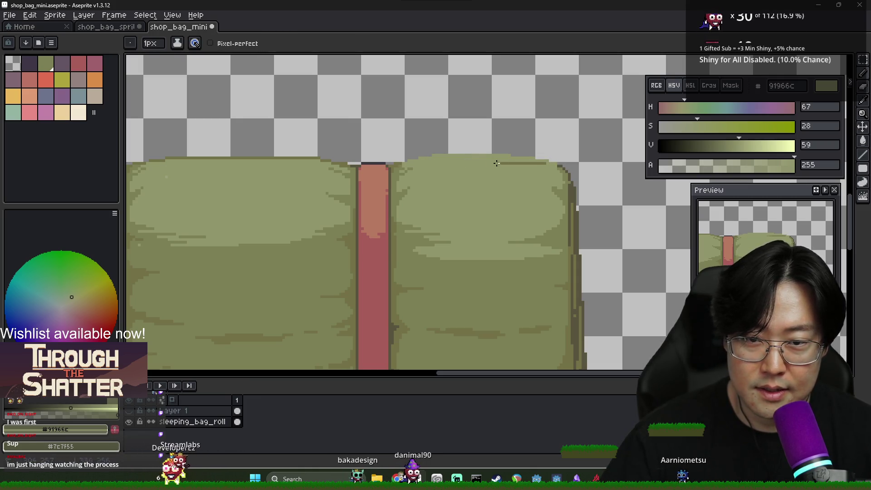
{"action": "scroll", "coordinate": [419, 167], "scroll_direction": "up", "scroll_amount": 2}
{"action": "left_click", "coordinate": [383, 163], "text": "alt"}
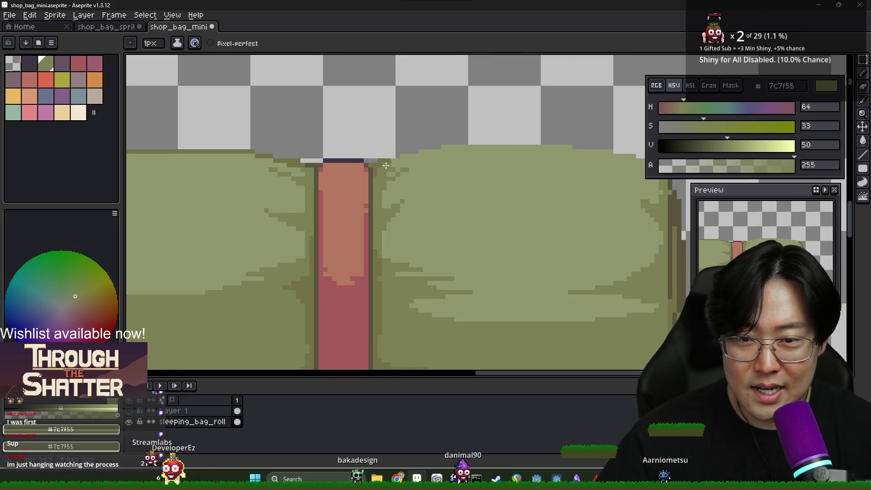
{"action": "left_click", "coordinate": [380, 160], "text": "alt"}
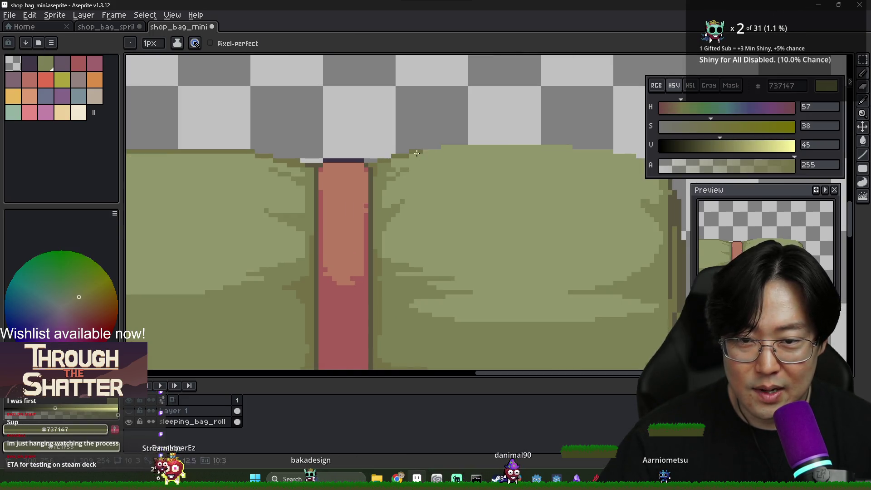
Pick the dark purple outline colour from the bag's bottom edge
{"action": "left_click_drag", "start_coordinate": [582, 145], "coordinate": [458, 150]}
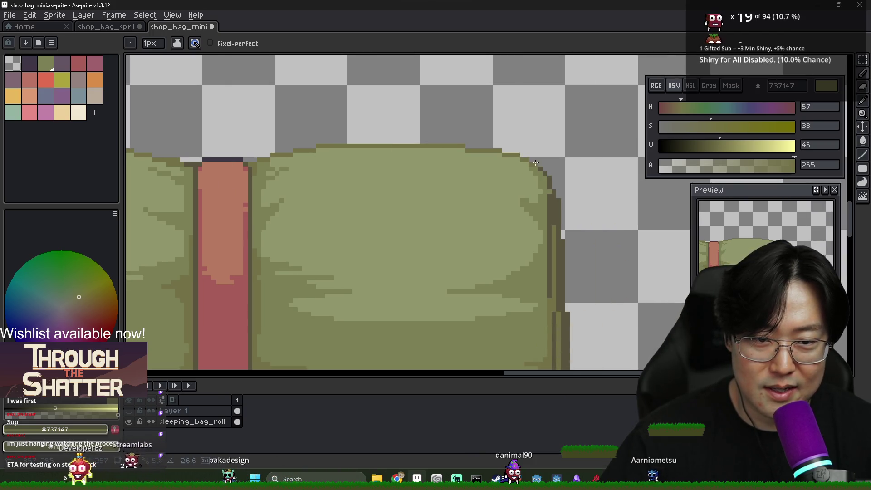
{"action": "scroll", "coordinate": [547, 174], "scroll_direction": "down", "scroll_amount": 4}
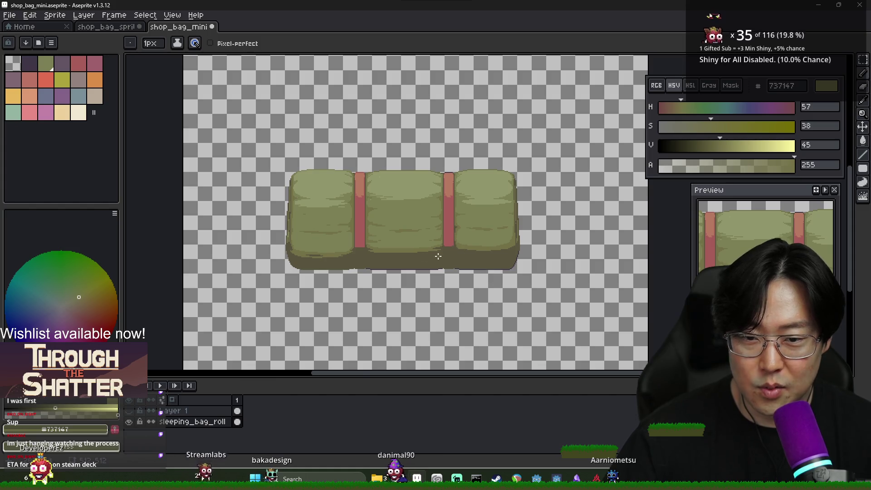
{"action": "scroll", "coordinate": [444, 255], "scroll_direction": "up", "scroll_amount": 2}
{"action": "scroll", "coordinate": [313, 278], "scroll_direction": "up", "scroll_amount": 2}
{"action": "left_click", "coordinate": [307, 275], "text": "alt"}
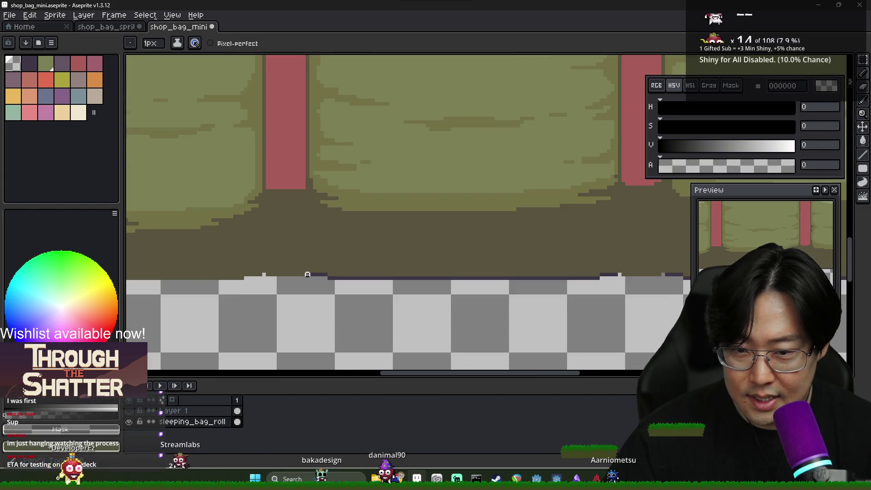
{"action": "left_click", "coordinate": [307, 275], "text": "alt"}
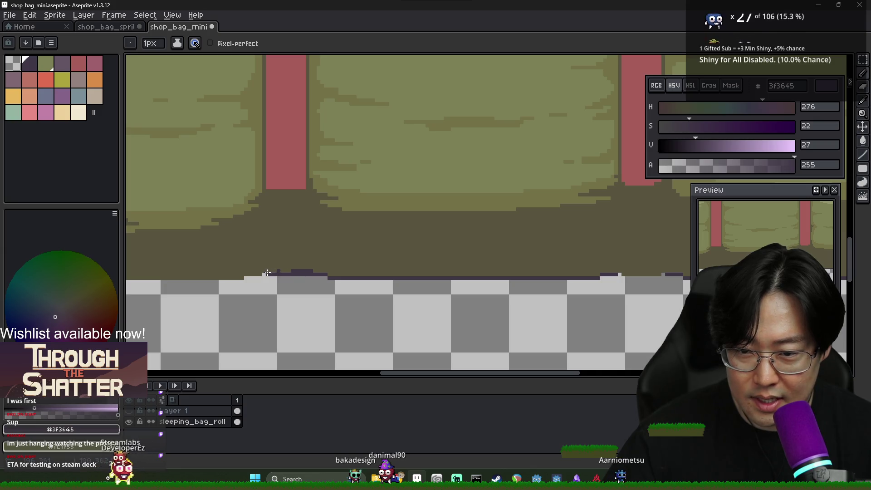
{"action": "scroll", "coordinate": [282, 272], "scroll_direction": "down", "scroll_amount": 2}
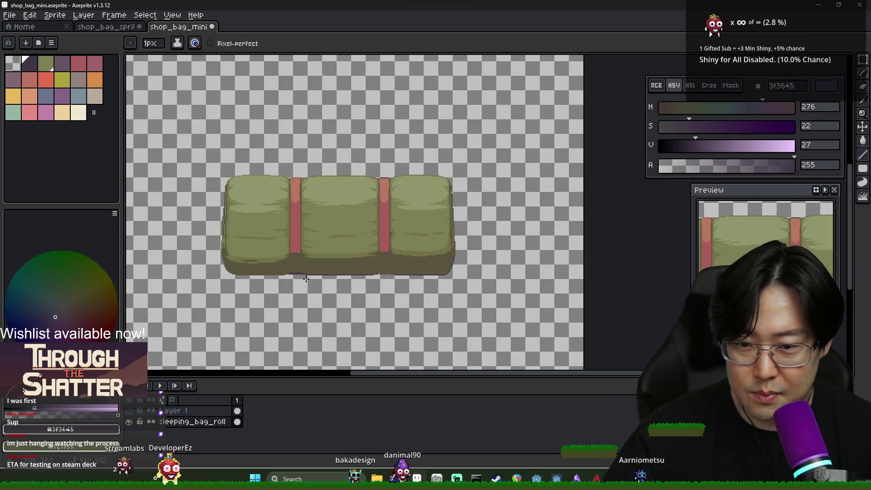
{"action": "scroll", "coordinate": [305, 277], "scroll_direction": "up", "scroll_amount": 2}
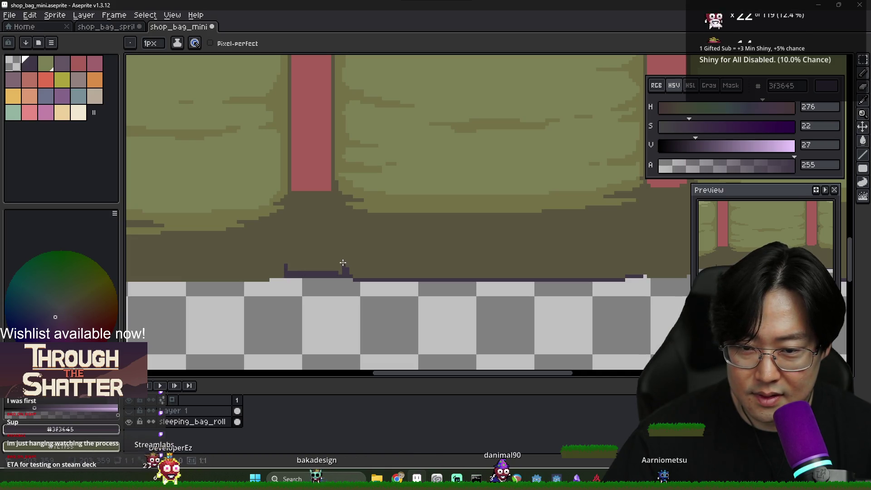
{"action": "scroll", "coordinate": [343, 263], "scroll_direction": "down", "scroll_amount": 3}
{"action": "scroll", "coordinate": [341, 271], "scroll_direction": "up", "scroll_amount": 2}
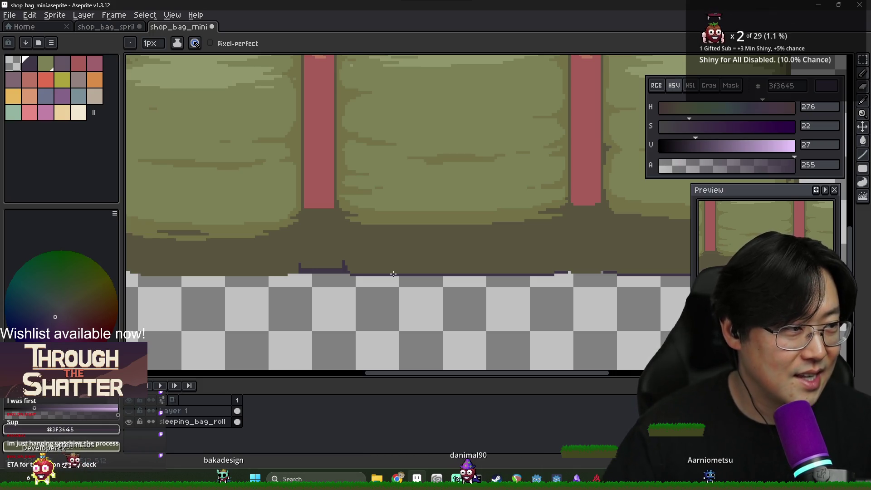
{"action": "scroll", "coordinate": [350, 269], "scroll_direction": "down", "scroll_amount": 3}
{"action": "scroll", "coordinate": [324, 248], "scroll_direction": "up", "scroll_amount": 4}
Draw a dark purple 3f3645 line along the bag's bottom
{"action": "key", "text": "alt"}
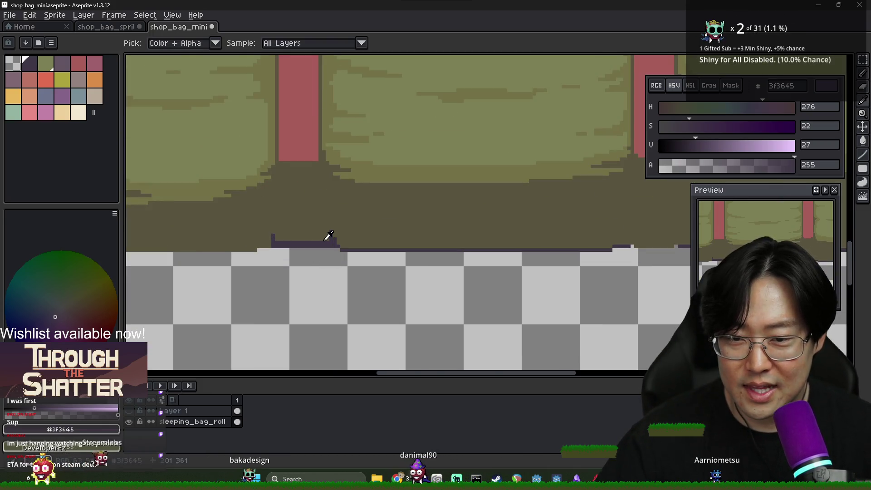
{"action": "left_click", "coordinate": [279, 229], "text": "alt"}
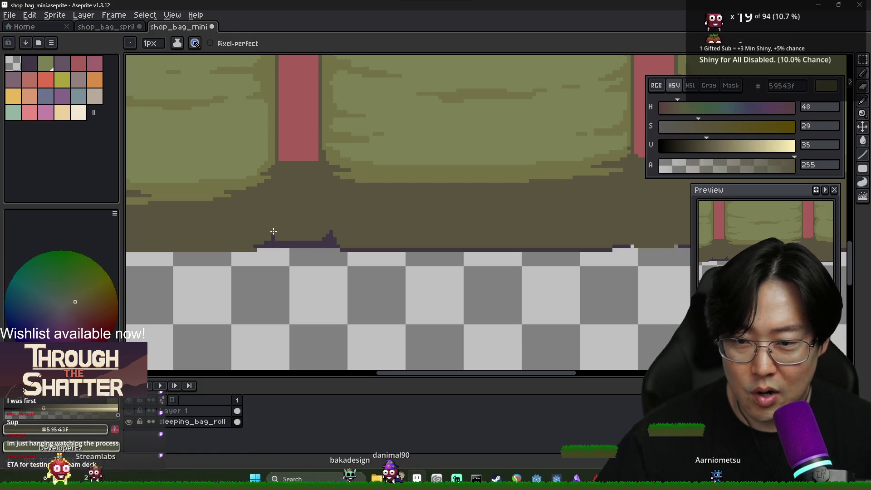
{"action": "left_click", "coordinate": [327, 240], "text": "alt"}
{"action": "left_click", "coordinate": [327, 233], "text": "alt"}
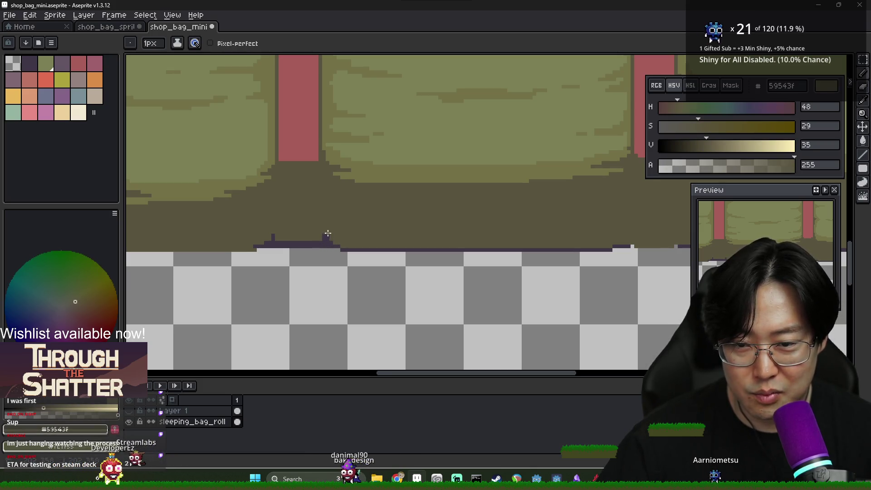
{"action": "left_click", "coordinate": [317, 246], "text": "alt"}
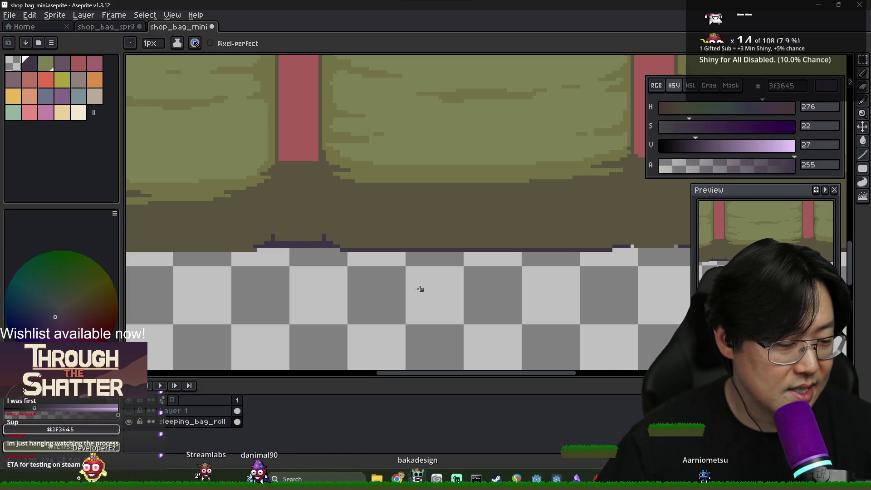
{"action": "left_click", "coordinate": [368, 264], "text": "alt"}
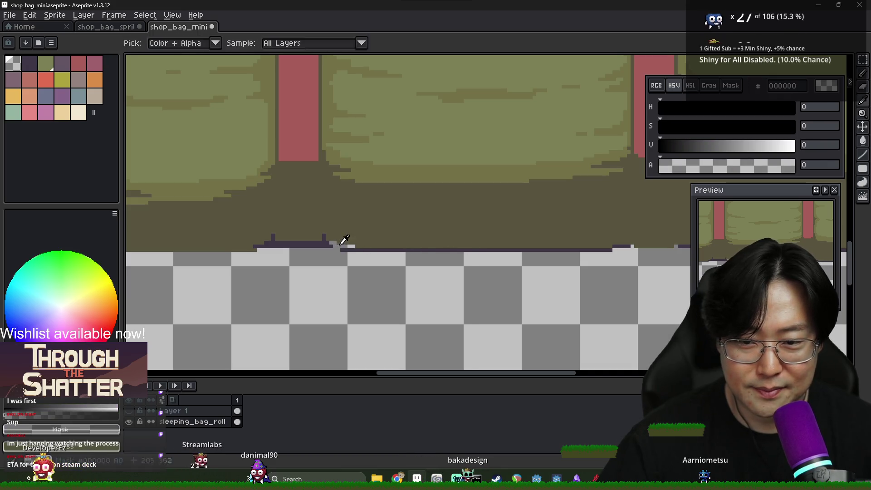
{"action": "left_click", "coordinate": [331, 247], "text": "alt"}
{"action": "left_click_drag", "start_coordinate": [341, 248], "coordinate": [603, 250]}
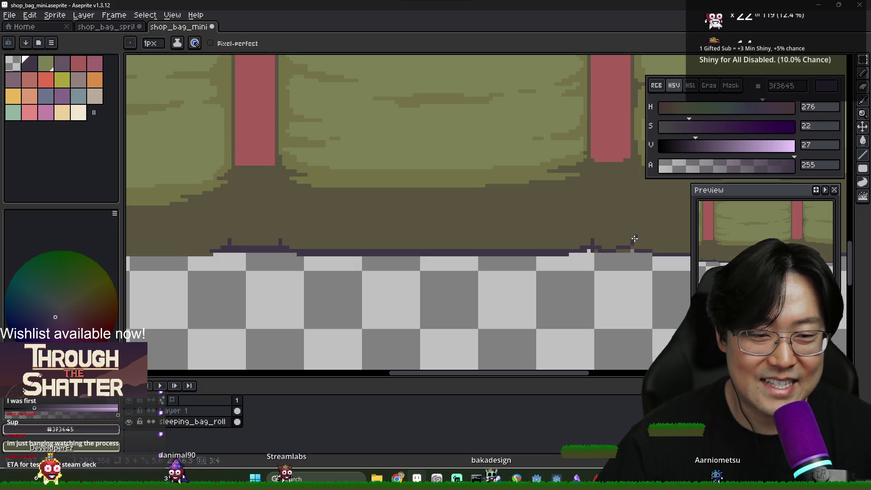
Extend the dark purple outline along the bottom edge toward the lower-left corner
{"action": "left_click_drag", "start_coordinate": [627, 250], "coordinate": [579, 248]}
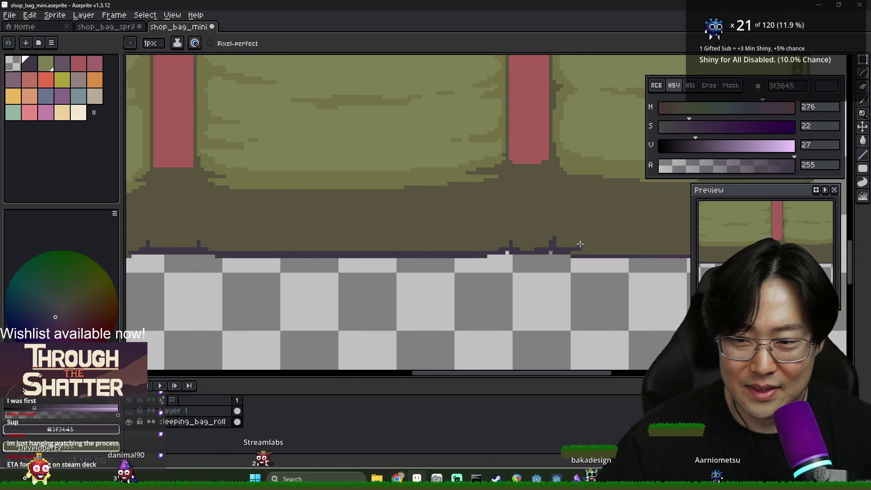
{"action": "left_click", "coordinate": [558, 237], "text": "alt"}
{"action": "left_click", "coordinate": [561, 250], "text": "alt"}
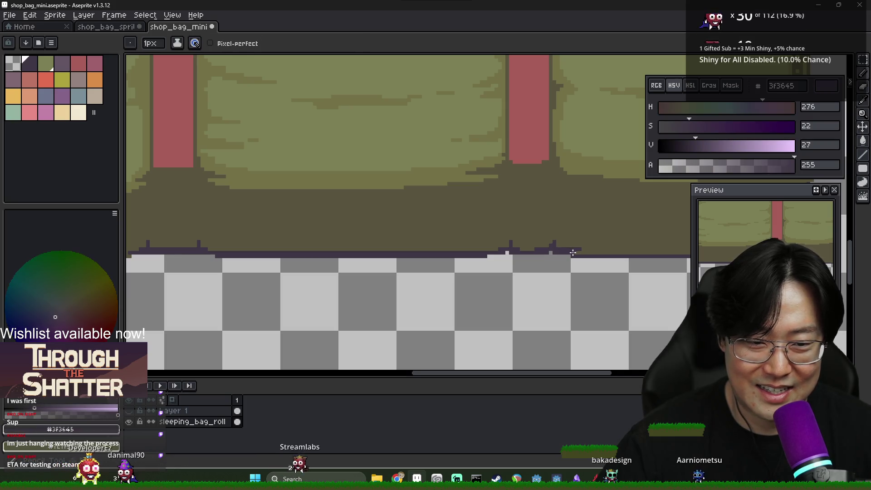
{"action": "scroll", "coordinate": [604, 252], "scroll_direction": "right", "scroll_amount": 5}
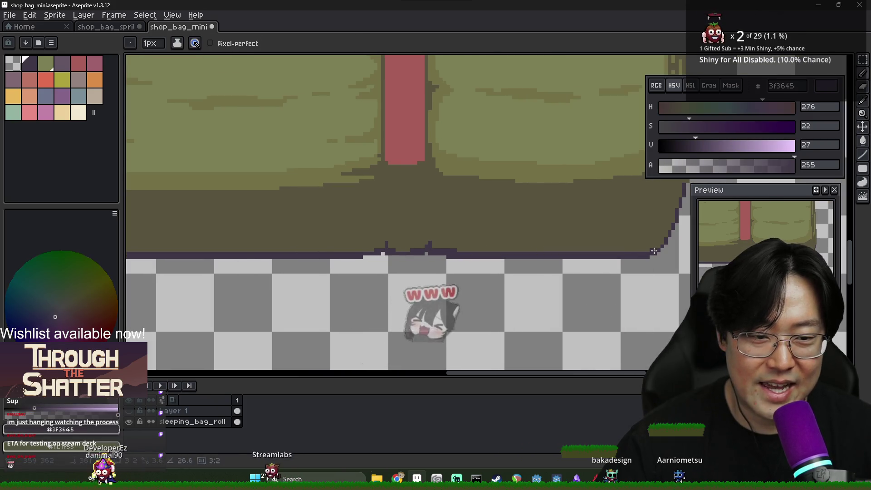
{"action": "scroll", "coordinate": [658, 248], "scroll_direction": "down", "scroll_amount": 1}
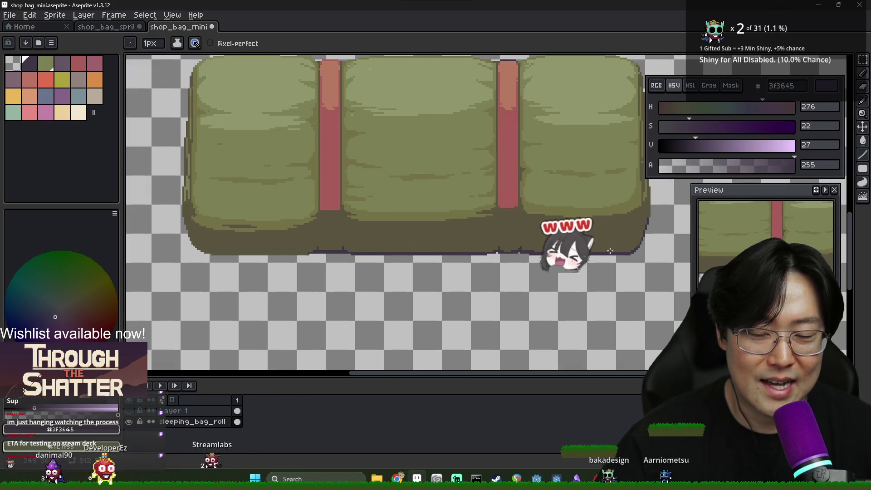
{"action": "scroll", "coordinate": [449, 268], "scroll_direction": "left", "scroll_amount": 6}
{"action": "scroll", "coordinate": [450, 268], "scroll_direction": "up", "scroll_amount": 1}
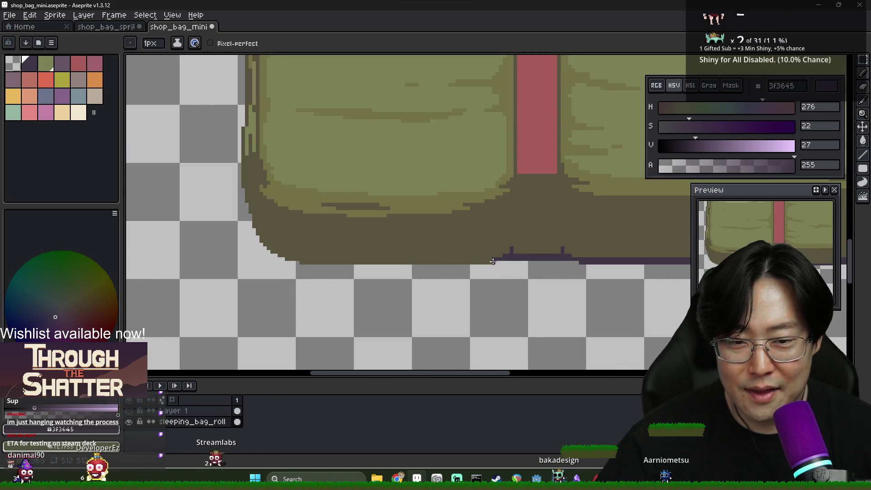
{"action": "scroll", "coordinate": [324, 253], "scroll_direction": "left", "scroll_amount": 3}
{"action": "left_click", "coordinate": [397, 272], "text": "shift"}
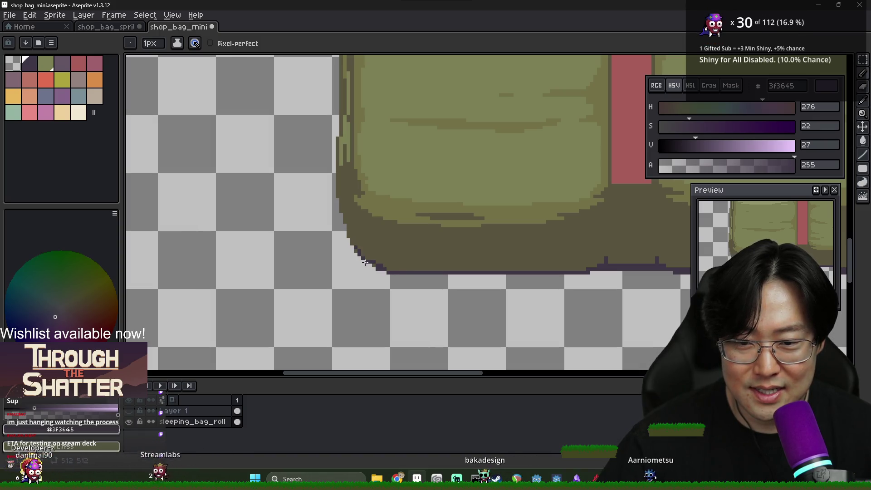
Move the sleeping bag down and to the right
{"action": "scroll", "coordinate": [492, 286], "scroll_direction": "down", "scroll_amount": 5}
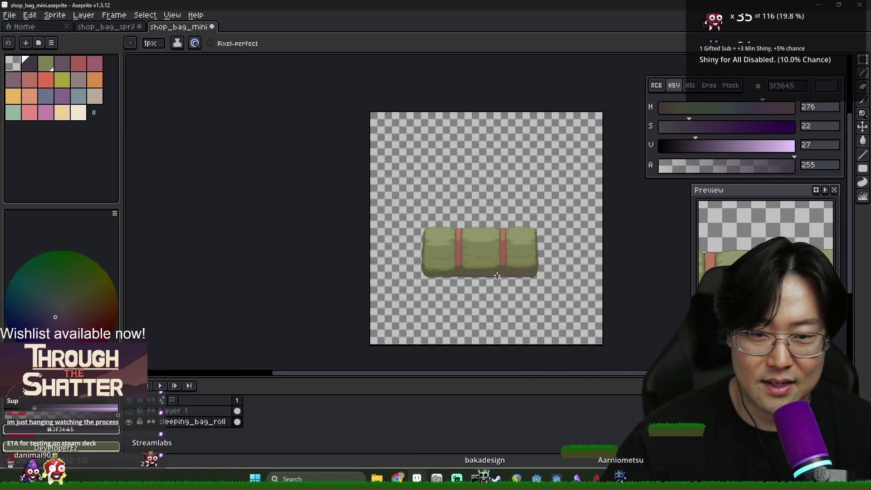
{"action": "scroll", "coordinate": [497, 275], "scroll_direction": "up", "scroll_amount": 1}
{"action": "key", "text": "v"}
{"action": "left_click_drag", "start_coordinate": [488, 263], "coordinate": [508, 333]}
Show the red backpack layer alongside the sleeping bag roll
{"action": "scroll", "coordinate": [509, 304], "scroll_direction": "down", "scroll_amount": 1}
{"action": "scroll", "coordinate": [502, 293], "scroll_direction": "up", "scroll_amount": 1}
{"action": "scroll", "coordinate": [522, 334], "scroll_direction": "down", "scroll_amount": 1}
{"action": "scroll", "coordinate": [522, 335], "scroll_direction": "up", "scroll_amount": 1}
{"action": "left_click", "coordinate": [129, 422]}
{"action": "left_click", "coordinate": [129, 411]}
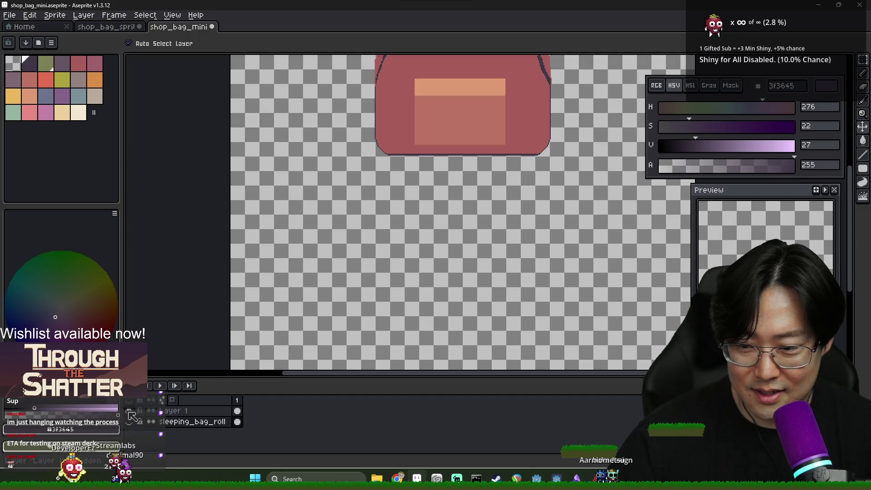
{"action": "left_click", "coordinate": [129, 422]}
Drag the red backpack down onto the sleeping bag roll and adjust its height
{"action": "left_click_drag", "start_coordinate": [464, 130], "coordinate": [460, 282]}
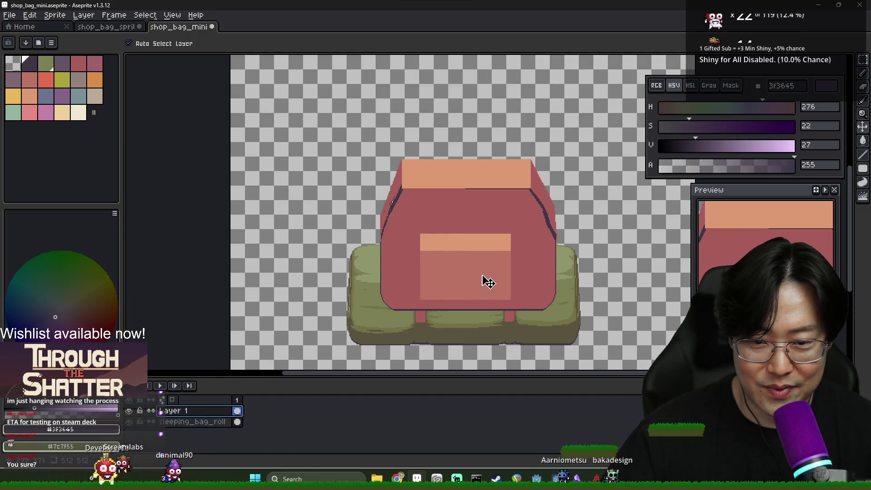
{"action": "mouse_move", "coordinate": [489, 313]}
{"action": "left_mouse_down"}
{"action": "mouse_move", "coordinate": [477, 239]}
{"action": "mouse_move", "coordinate": [482, 313]}
{"action": "mouse_move", "coordinate": [498, 232]}
{"action": "mouse_move", "coordinate": [499, 307]}
{"action": "mouse_move", "coordinate": [490, 232]}
{"action": "mouse_move", "coordinate": [632, 282]}
{"action": "mouse_move", "coordinate": [657, 321]}
{"action": "mouse_move", "coordinate": [470, 254]}
{"action": "mouse_move", "coordinate": [487, 294]}
{"action": "mouse_move", "coordinate": [502, 304]}
{"action": "left_mouse_up"}
{"action": "scroll", "coordinate": [532, 305], "scroll_direction": "down", "scroll_amount": 2}
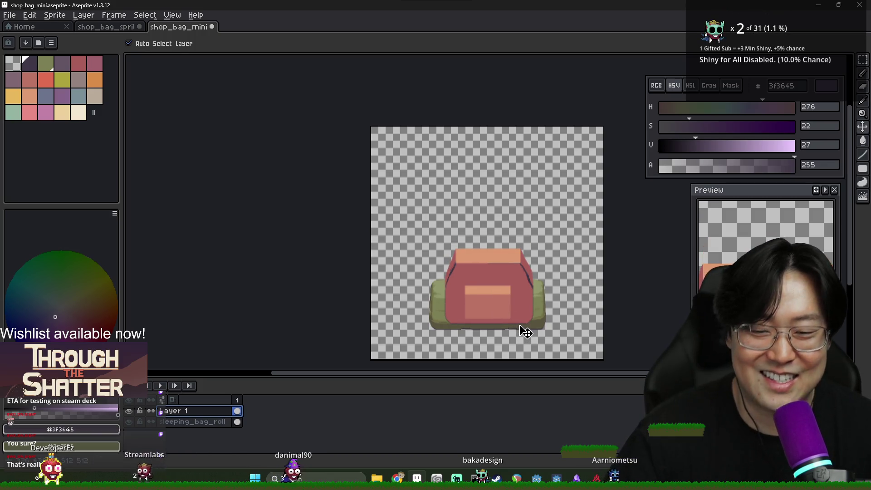
{"action": "scroll", "coordinate": [546, 309], "scroll_direction": "up", "scroll_amount": 3}
{"action": "scroll", "coordinate": [539, 308], "scroll_direction": "down", "scroll_amount": 2}
{"action": "mouse_move", "coordinate": [451, 306]}
{"action": "left_mouse_down"}
{"action": "mouse_move", "coordinate": [471, 249]}
{"action": "mouse_move", "coordinate": [445, 243]}
{"action": "mouse_move", "coordinate": [550, 169]}
{"action": "mouse_move", "coordinate": [582, 169]}
{"action": "left_mouse_up"}
Reposition the sleeping_bag_roll layer so it sits back under the backpack
{"action": "left_click", "coordinate": [195, 422]}
{"action": "mouse_move", "coordinate": [428, 315]}
{"action": "left_mouse_down"}
{"action": "mouse_move", "coordinate": [428, 144]}
{"action": "mouse_move", "coordinate": [447, 301]}
{"action": "left_mouse_up"}
{"action": "mouse_move", "coordinate": [509, 177]}
{"action": "left_mouse_down"}
{"action": "mouse_move", "coordinate": [411, 291]}
{"action": "mouse_move", "coordinate": [557, 183]}
{"action": "left_mouse_up"}
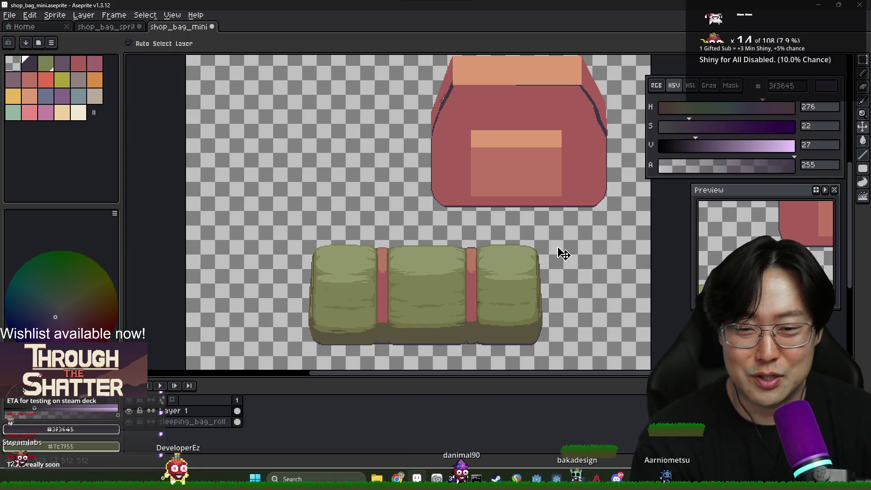
Lift the backpack above the sleeping bag, centre it horizontally, and hide the backpack layer
{"action": "mouse_move", "coordinate": [500, 189]}
{"action": "left_mouse_down"}
{"action": "mouse_move", "coordinate": [434, 305]}
{"action": "mouse_move", "coordinate": [450, 322]}
{"action": "mouse_move", "coordinate": [467, 238]}
{"action": "mouse_move", "coordinate": [399, 286]}
{"action": "mouse_move", "coordinate": [411, 292]}
{"action": "left_mouse_up"}
{"action": "scroll", "coordinate": [472, 247], "scroll_direction": "down", "scroll_amount": 2}
{"action": "scroll", "coordinate": [473, 247], "scroll_direction": "up", "scroll_amount": 2}
{"action": "scroll", "coordinate": [420, 284], "scroll_direction": "down", "scroll_amount": 1}
{"action": "scroll", "coordinate": [423, 285], "scroll_direction": "up", "scroll_amount": 2}
{"action": "scroll", "coordinate": [423, 284], "scroll_direction": "down", "scroll_amount": 2}
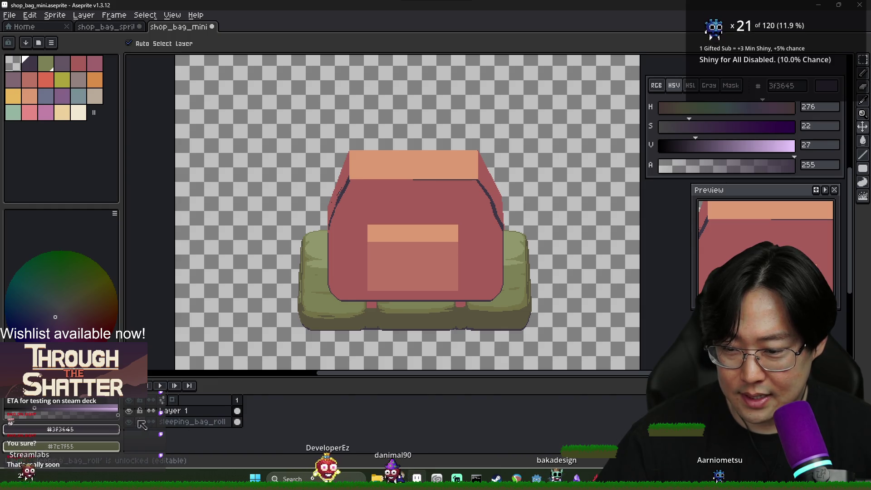
{"action": "scroll", "coordinate": [429, 259], "scroll_direction": "down", "scroll_amount": 1}
{"action": "scroll", "coordinate": [429, 258], "scroll_direction": "up", "scroll_amount": 1}
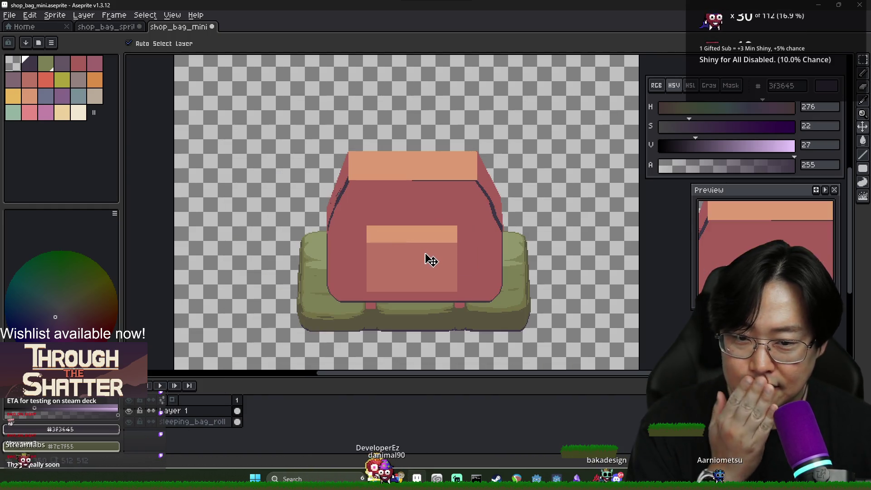
{"action": "mouse_move", "coordinate": [411, 274]}
{"action": "left_mouse_down"}
{"action": "mouse_move", "coordinate": [415, 172]}
{"action": "mouse_move", "coordinate": [418, 266]}
{"action": "mouse_move", "coordinate": [417, 175]}
{"action": "mouse_move", "coordinate": [500, 183]}
{"action": "mouse_move", "coordinate": [407, 185]}
{"action": "left_mouse_up"}
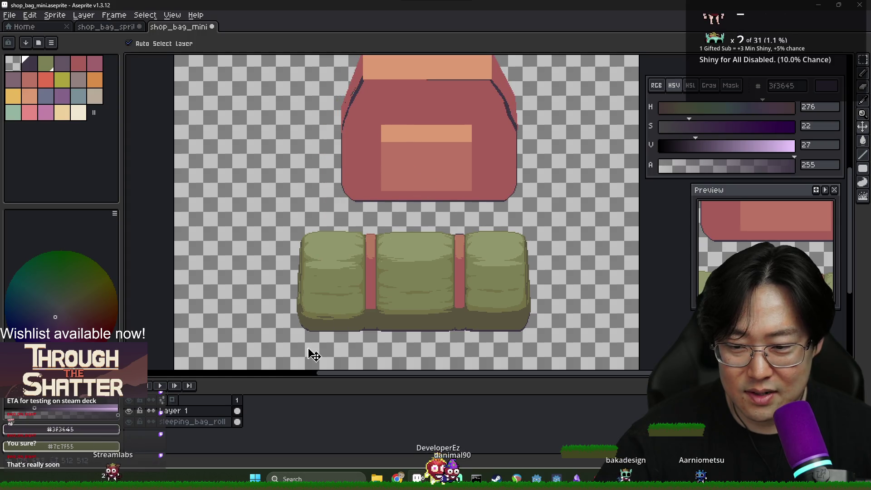
{"action": "left_click_drag", "start_coordinate": [128, 411], "coordinate": [129, 421]}
{"action": "left_click", "coordinate": [128, 421]}
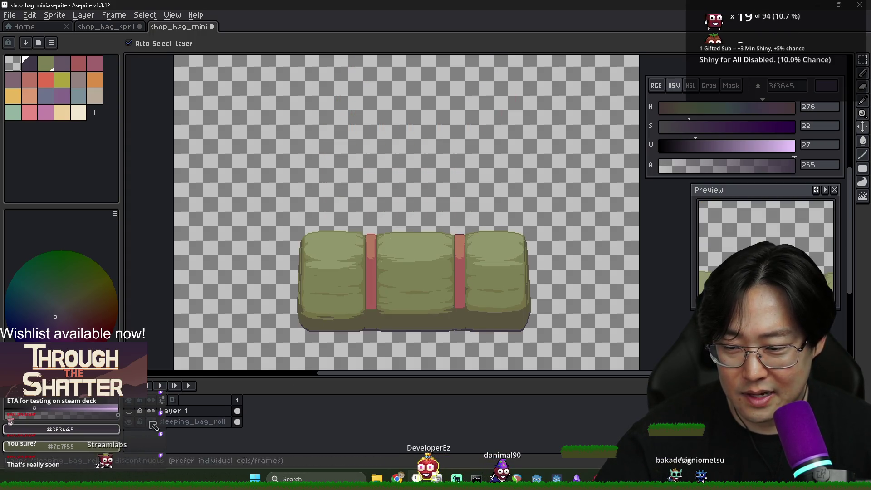
Make the red backpack layer visible again above the sleeping bag
{"action": "scroll", "coordinate": [364, 295], "scroll_direction": "right", "scroll_amount": 1}
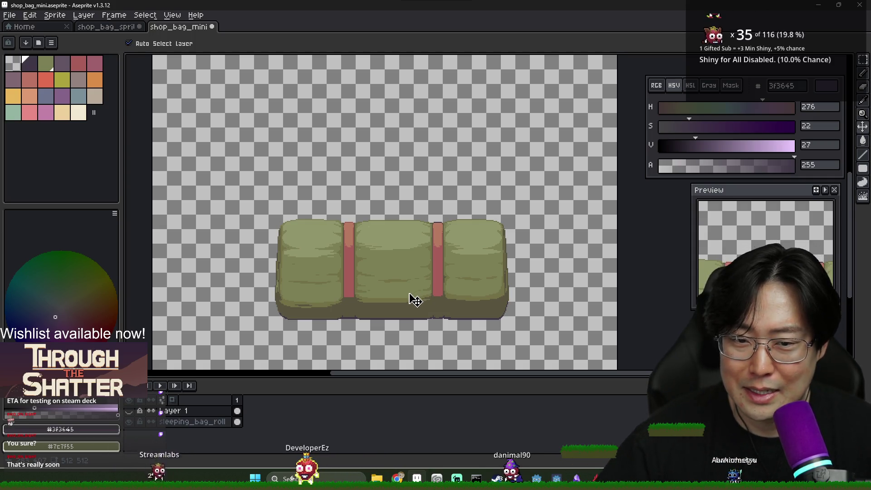
{"action": "scroll", "coordinate": [386, 288], "scroll_direction": "down", "scroll_amount": 1}
{"action": "scroll", "coordinate": [395, 284], "scroll_direction": "up", "scroll_amount": 1}
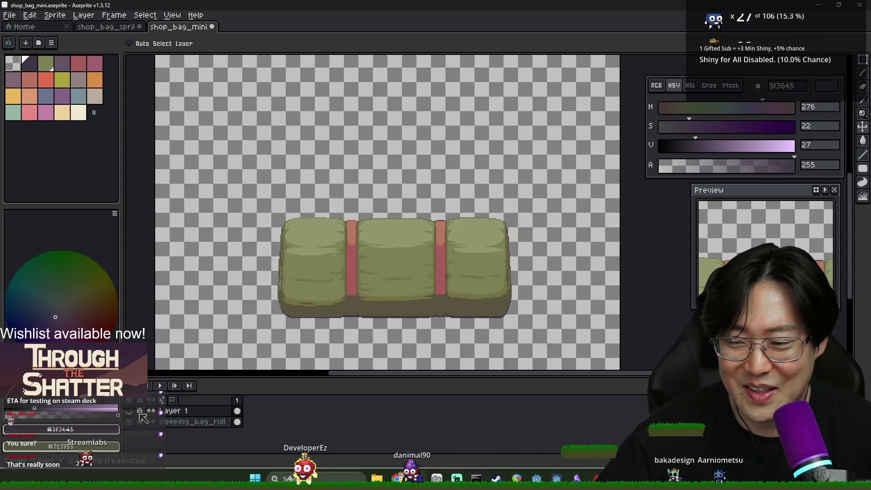
{"action": "left_click", "coordinate": [129, 410]}
Switch the active layer from sleeping_bag_roll to the backpack layer
{"action": "left_click", "coordinate": [410, 256]}
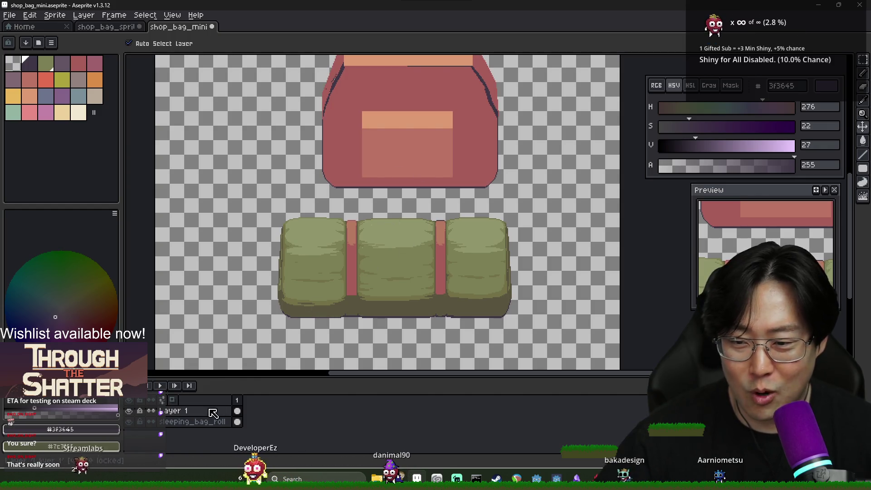
{"action": "scroll", "coordinate": [288, 315], "scroll_direction": "down", "scroll_amount": 3}
{"action": "scroll", "coordinate": [336, 299], "scroll_direction": "up", "scroll_amount": 4}
{"action": "scroll", "coordinate": [337, 302], "scroll_direction": "down", "scroll_amount": 3}
{"action": "scroll", "coordinate": [338, 298], "scroll_direction": "up", "scroll_amount": 3}
{"action": "scroll", "coordinate": [342, 300], "scroll_direction": "down", "scroll_amount": 3}
{"action": "left_click", "coordinate": [356, 226]}
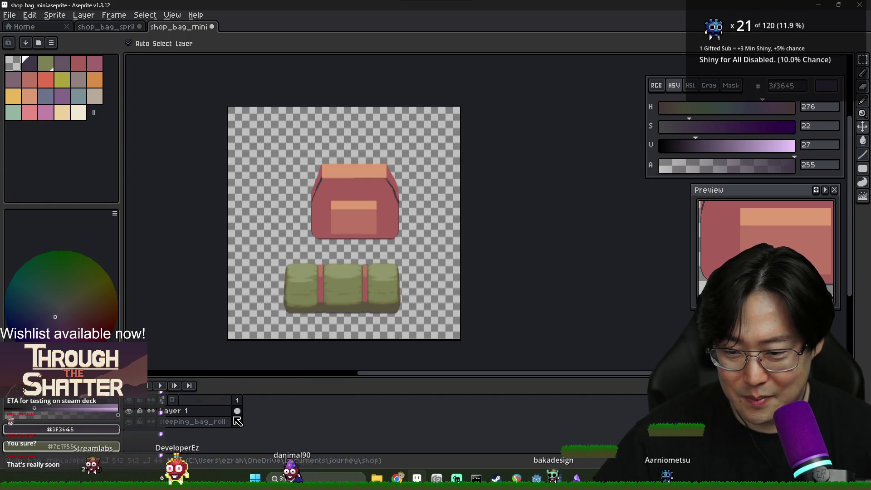
{"action": "scroll", "coordinate": [327, 253], "scroll_direction": "up", "scroll_amount": 3}
{"action": "scroll", "coordinate": [350, 253], "scroll_direction": "down", "scroll_amount": 2}
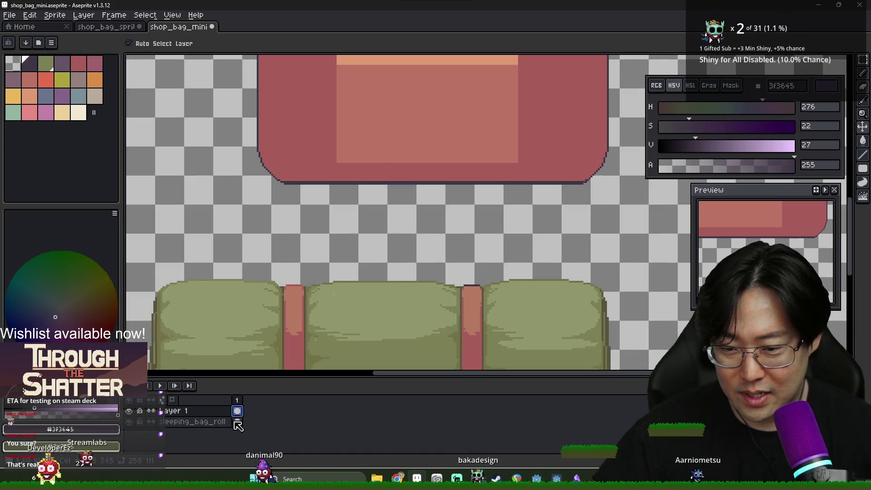
Select the backpack layer's cel and drop its content in place with Ctrl+V and Enter
{"action": "left_click", "coordinate": [237, 423]}
{"action": "scroll", "coordinate": [418, 229], "scroll_direction": "down", "scroll_amount": 4}
{"action": "left_click", "coordinate": [237, 411]}
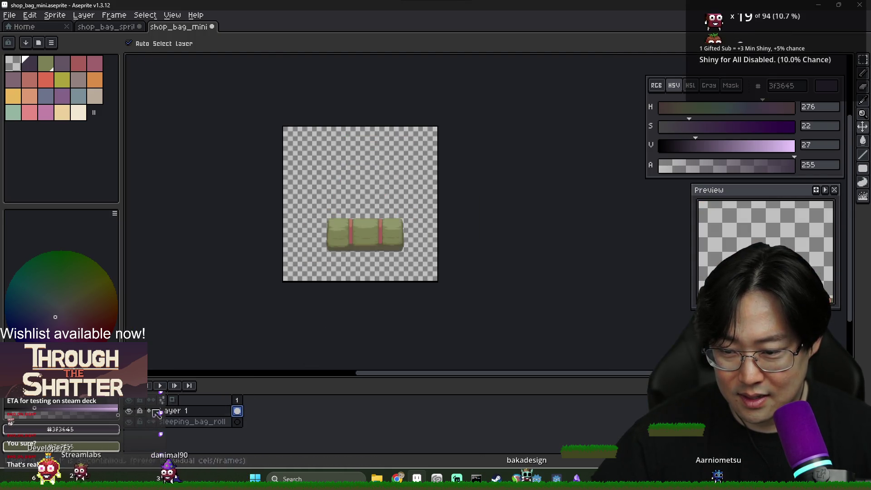
{"action": "key", "text": "ctrl+v"}
{"action": "key", "text": "Return"}
Open the Canvas Size dialog, showing a 512 px height
{"action": "scroll", "coordinate": [386, 245], "scroll_direction": "up", "scroll_amount": 4}
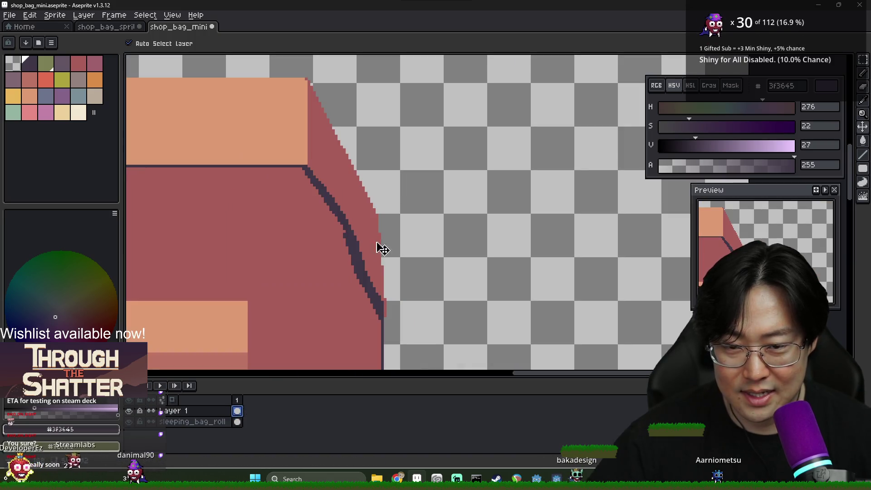
{"action": "scroll", "coordinate": [404, 257], "scroll_direction": "down", "scroll_amount": 1}
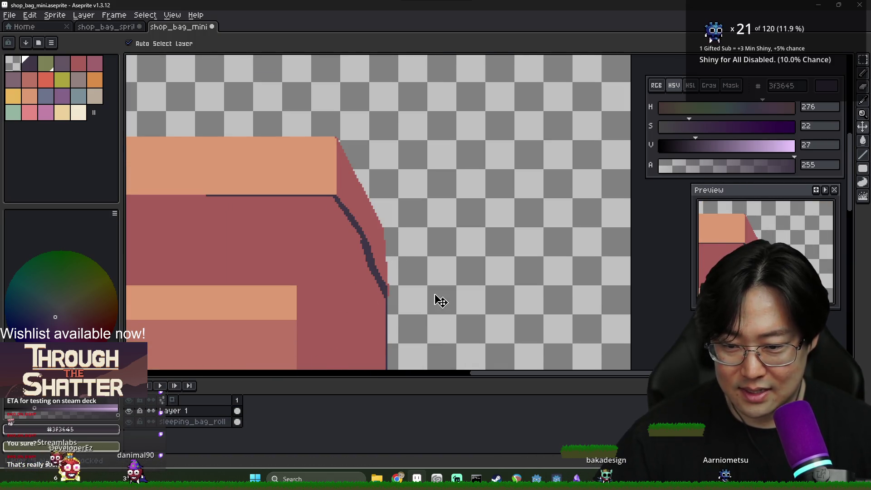
{"action": "scroll", "coordinate": [394, 252], "scroll_direction": "down", "scroll_amount": 3}
{"action": "key", "text": "ctrl+alt+c"}
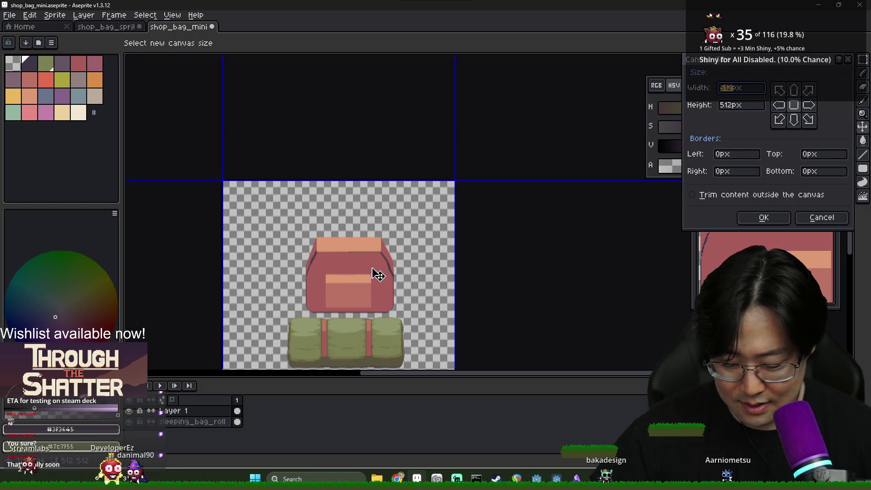
Cancel the Canvas Size dialog and hide the sleeping_bag_roll layer
{"action": "key", "text": "Escape"}
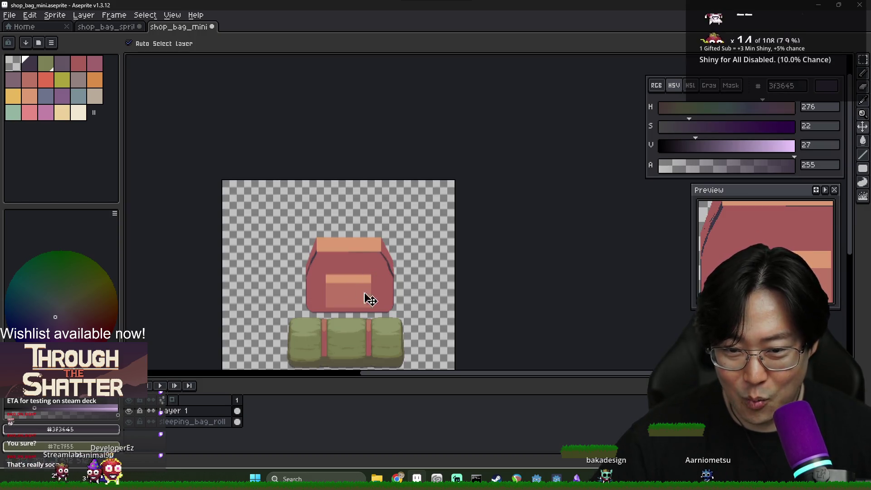
{"action": "scroll", "coordinate": [367, 296], "scroll_direction": "up", "scroll_amount": 4}
{"action": "scroll", "coordinate": [346, 301], "scroll_direction": "down", "scroll_amount": 2}
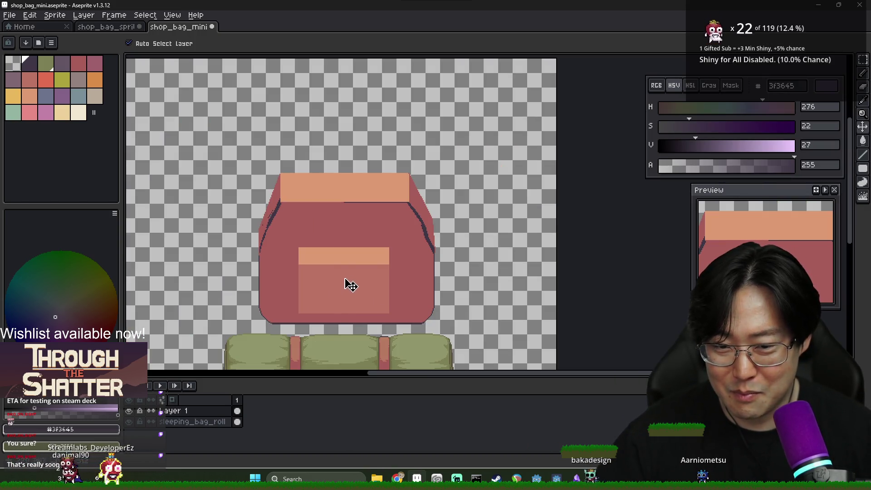
{"action": "left_click", "coordinate": [129, 422]}
Activate the backpack layer's cel, select the whole canvas, then deselect
{"action": "left_click", "coordinate": [218, 411]}
{"action": "left_click", "coordinate": [236, 411]}
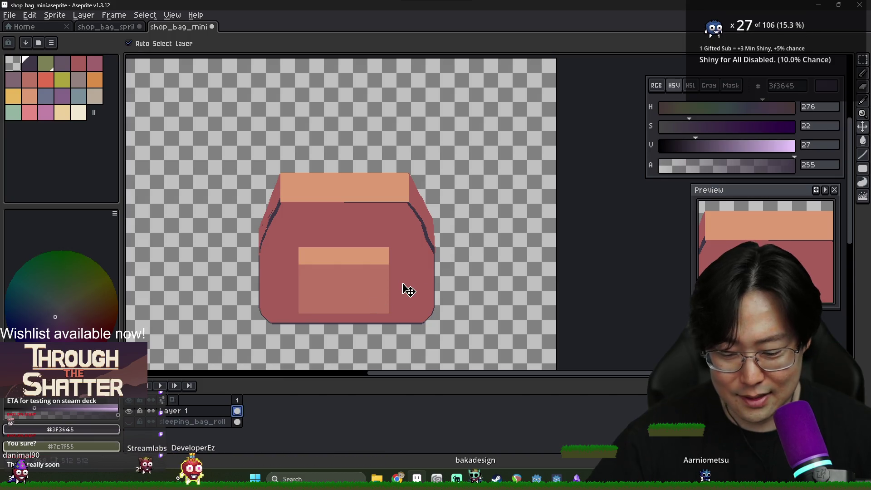
{"action": "scroll", "coordinate": [409, 290], "scroll_direction": "down", "scroll_amount": 3}
{"action": "key", "text": "ctrl+a"}
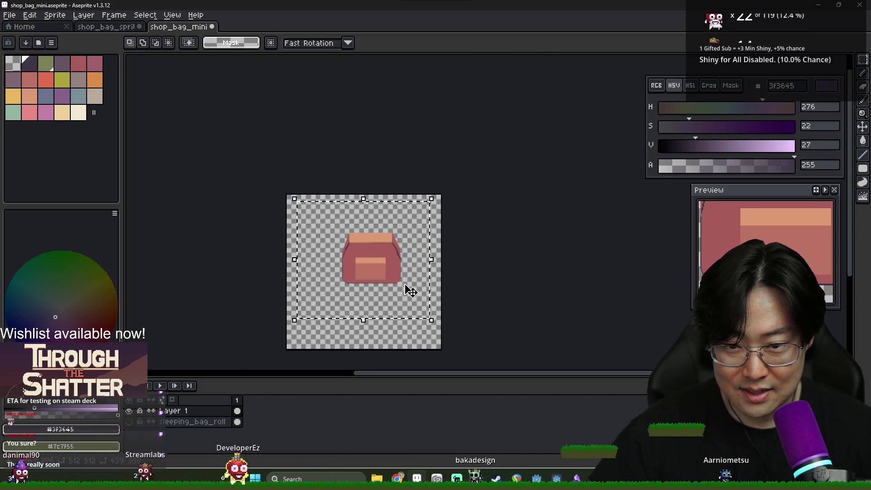
{"action": "scroll", "coordinate": [380, 264], "scroll_direction": "up", "scroll_amount": 5}
{"action": "scroll", "coordinate": [370, 273], "scroll_direction": "down", "scroll_amount": 4}
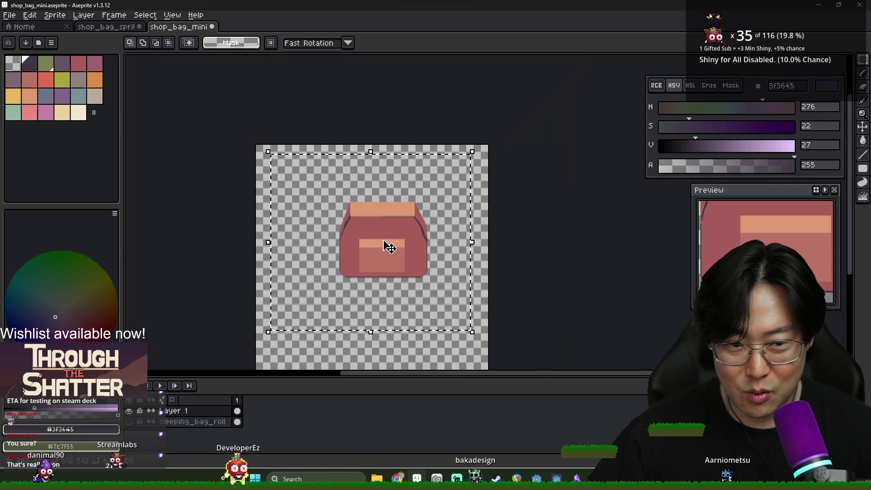
{"action": "key", "text": "ctrl+d"}
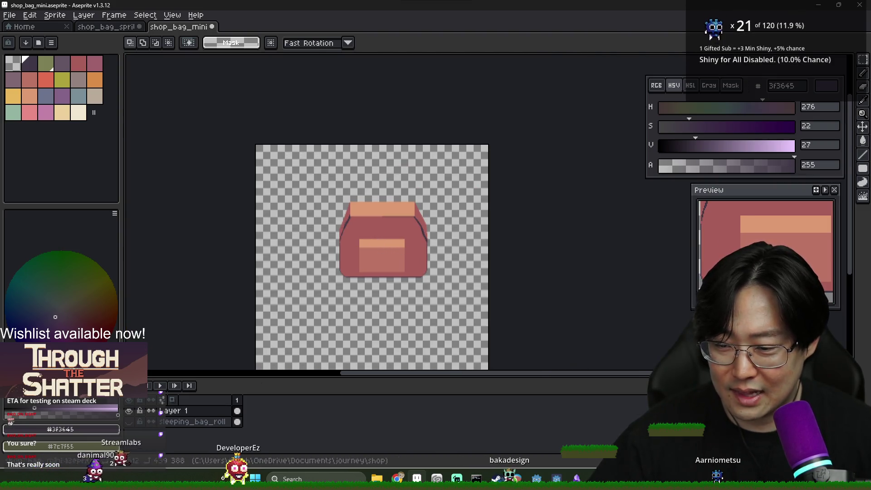
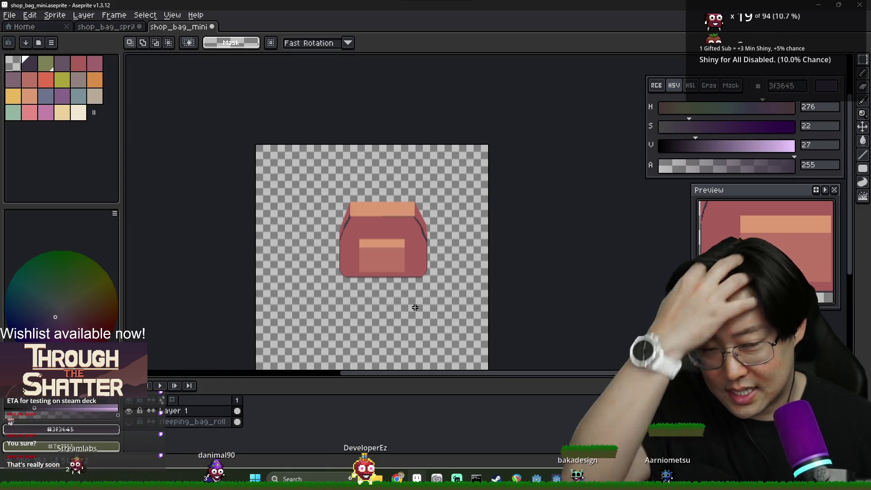
Bring back the green bedroll under the bag and drop the stray rectangular selection
{"action": "key", "text": "ctrl+z"}
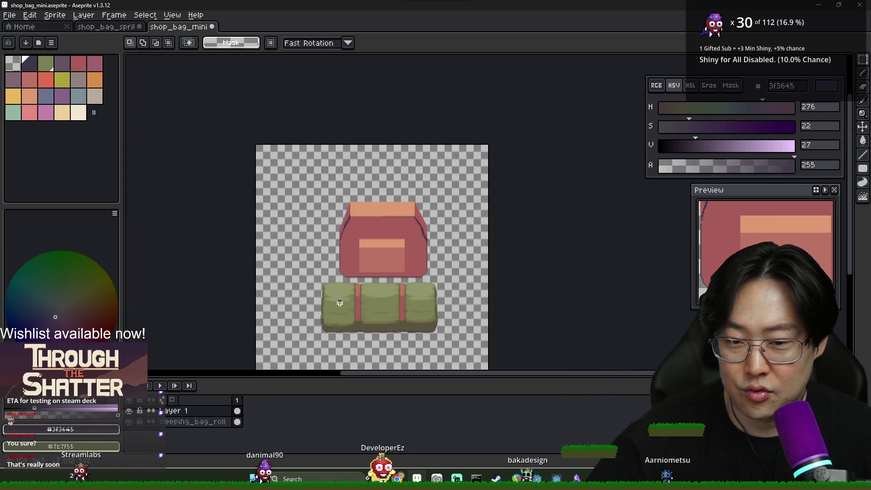
{"action": "scroll", "coordinate": [345, 300], "scroll_direction": "up", "scroll_amount": 3}
{"action": "scroll", "coordinate": [345, 300], "scroll_direction": "down", "scroll_amount": 3}
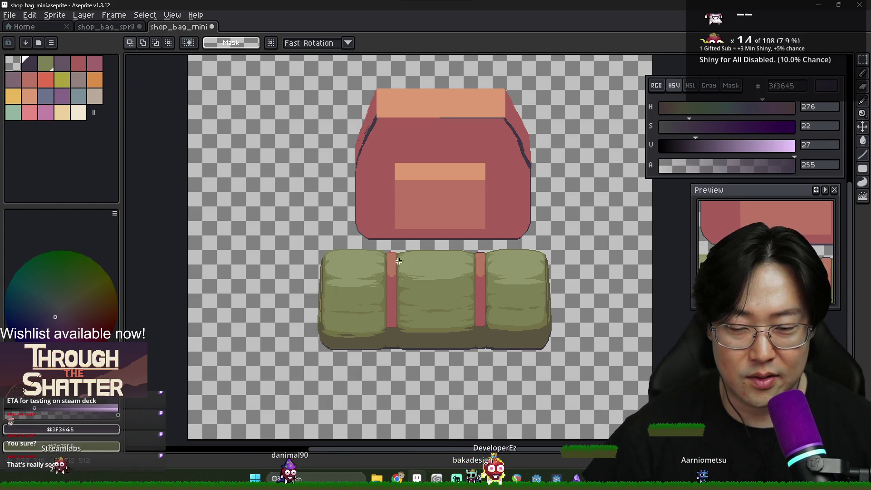
{"action": "left_click_drag", "start_coordinate": [410, 212], "coordinate": [396, 241]}
{"action": "key", "text": "ctrl+d"}
Move the red bag layer down over the bedroll, nudging it slightly left and down
{"action": "key", "text": "Tab"}
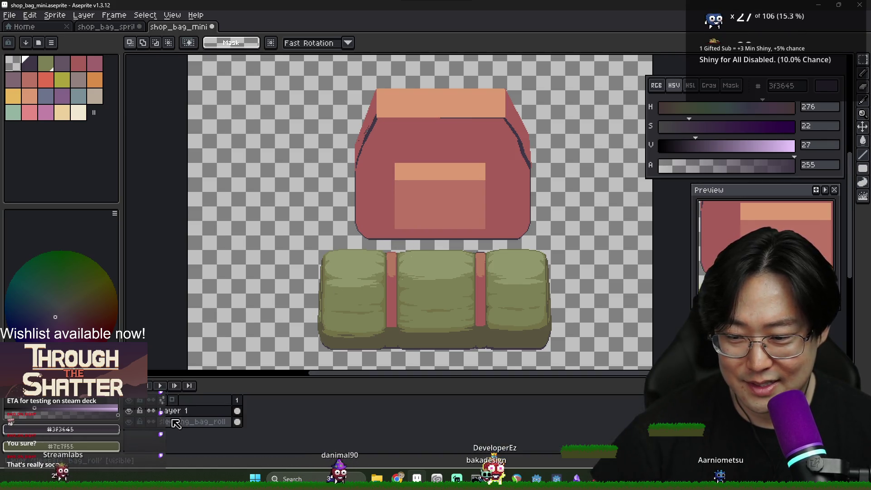
{"action": "key", "text": "v"}
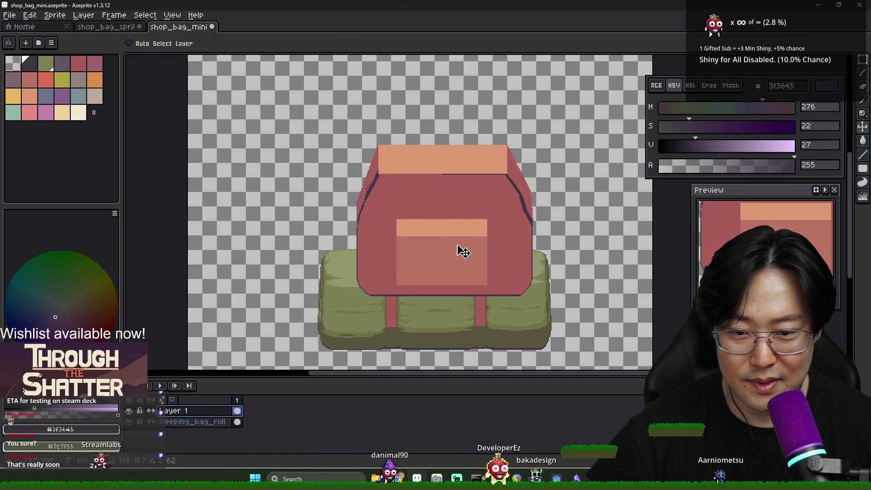
{"action": "scroll", "coordinate": [459, 261], "scroll_direction": "down", "scroll_amount": 3}
{"action": "scroll", "coordinate": [461, 260], "scroll_direction": "up", "scroll_amount": 3}
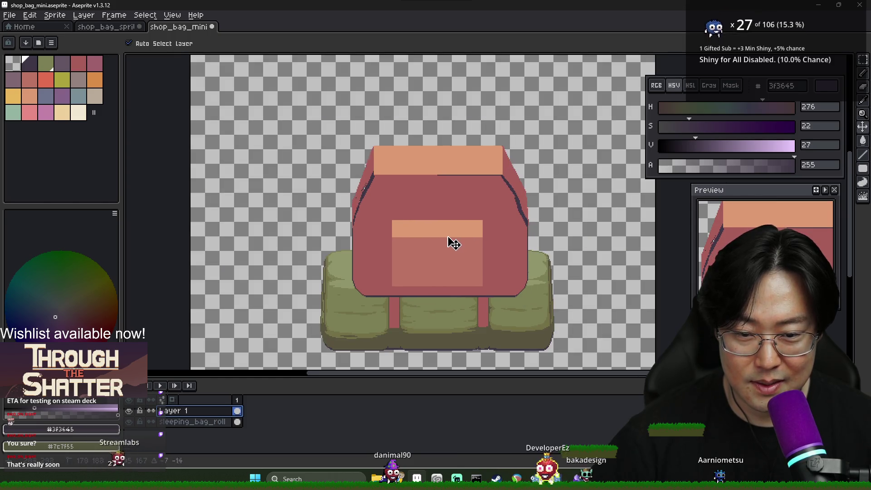
{"action": "mouse_move", "coordinate": [455, 218]}
{"action": "left_mouse_down"}
{"action": "mouse_move", "coordinate": [253, 292]}
{"action": "mouse_move", "coordinate": [377, 254]}
{"action": "mouse_move", "coordinate": [447, 195]}
{"action": "mouse_move", "coordinate": [445, 245]}
{"action": "mouse_move", "coordinate": [460, 273]}
{"action": "left_mouse_up"}
{"action": "scroll", "coordinate": [526, 291], "scroll_direction": "right", "scroll_amount": 3}
{"action": "scroll", "coordinate": [527, 272], "scroll_direction": "down", "scroll_amount": 2}
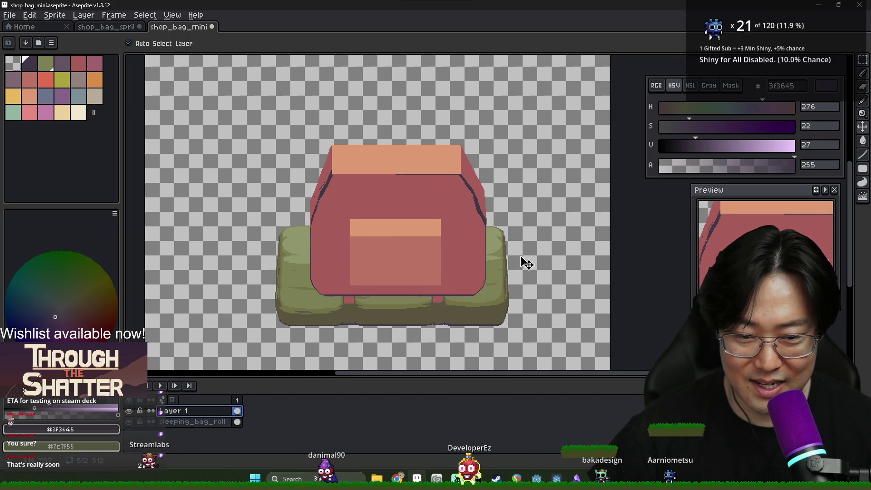
{"action": "left_click_drag", "start_coordinate": [413, 256], "coordinate": [411, 256]}
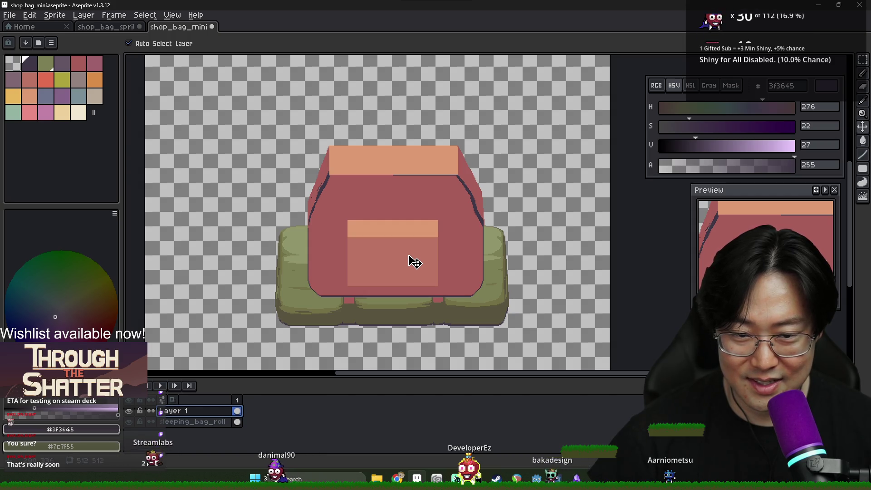
Compare with the full-size shop_bag_sprite and eyedrop the bag's dark outline colour
{"action": "key", "text": "i"}
{"action": "key", "text": "alt+Tab"}
{"action": "scroll", "coordinate": [359, 249], "scroll_direction": "up", "scroll_amount": 1}
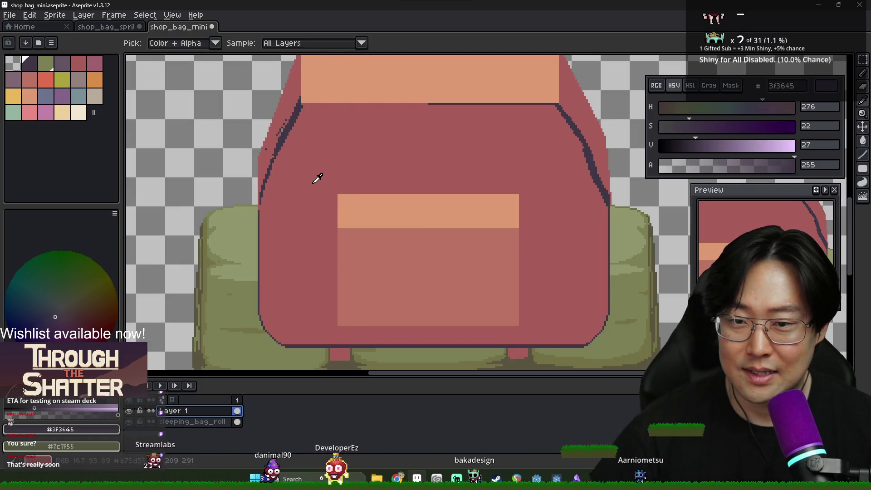
{"action": "key", "text": "ctrl+shift+Tab"}
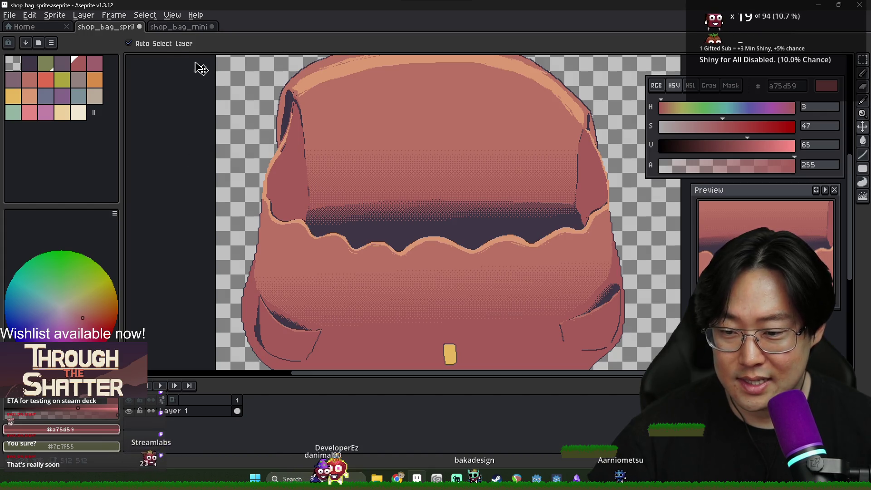
{"action": "key", "text": "ctrl+Tab"}
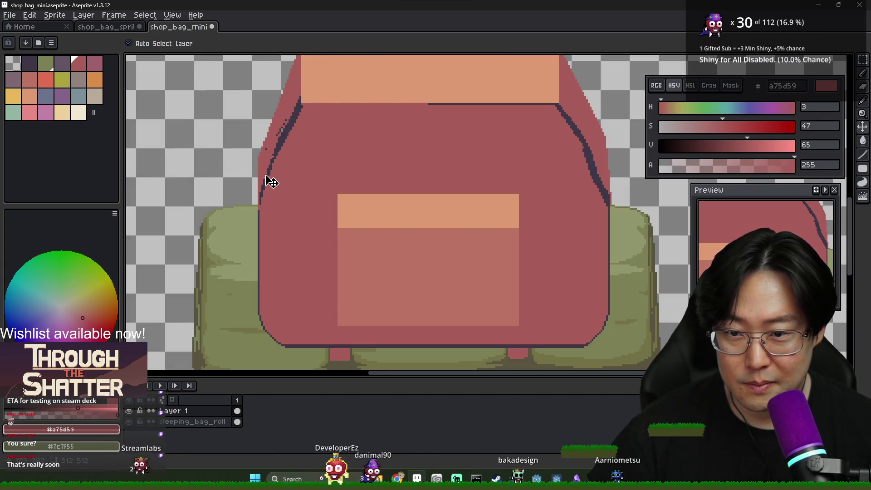
{"action": "left_click", "coordinate": [267, 177], "text": "alt"}
{"action": "key", "text": "alt+Tab"}
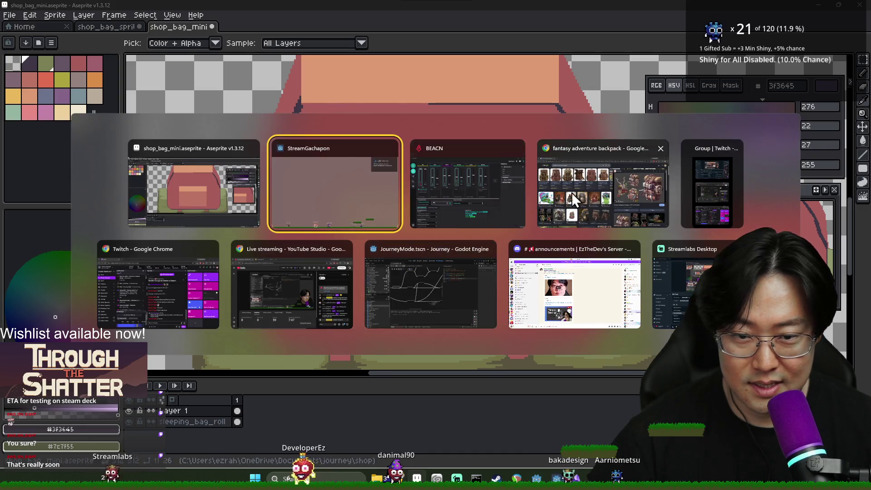
Study the 'fantasy adventure backpack' image results and Pinterest concept sheet, then return to shop_bag_mini
{"action": "left_click", "coordinate": [554, 197]}
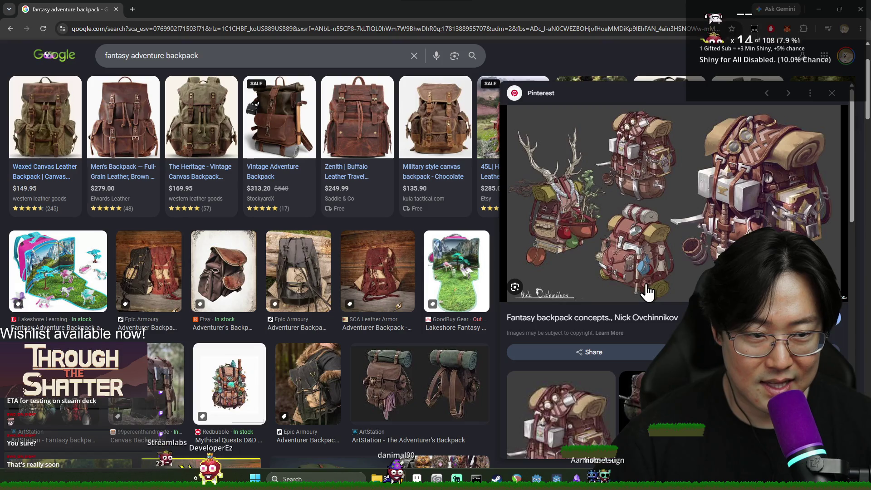
{"action": "key", "text": "alt+Tab"}
{"action": "key", "text": "alt+Tab"}
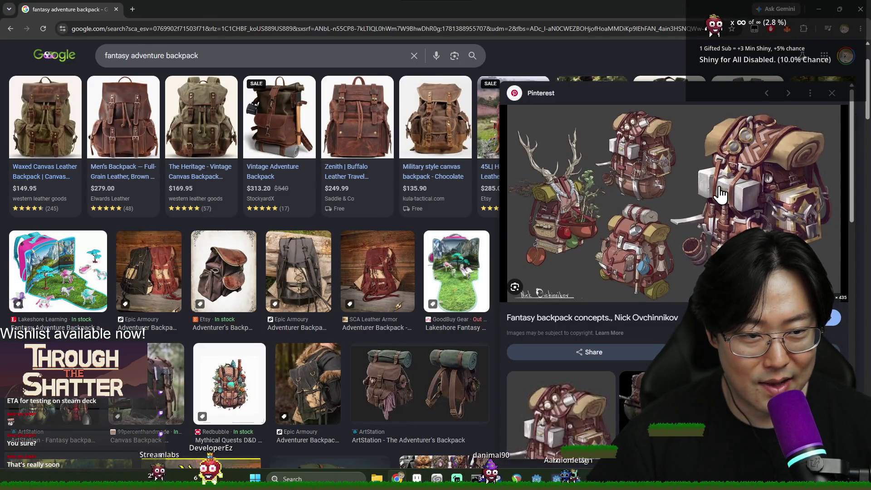
{"action": "key", "text": "alt+Tab"}
{"action": "scroll", "coordinate": [371, 134], "scroll_direction": "down", "scroll_amount": 2}
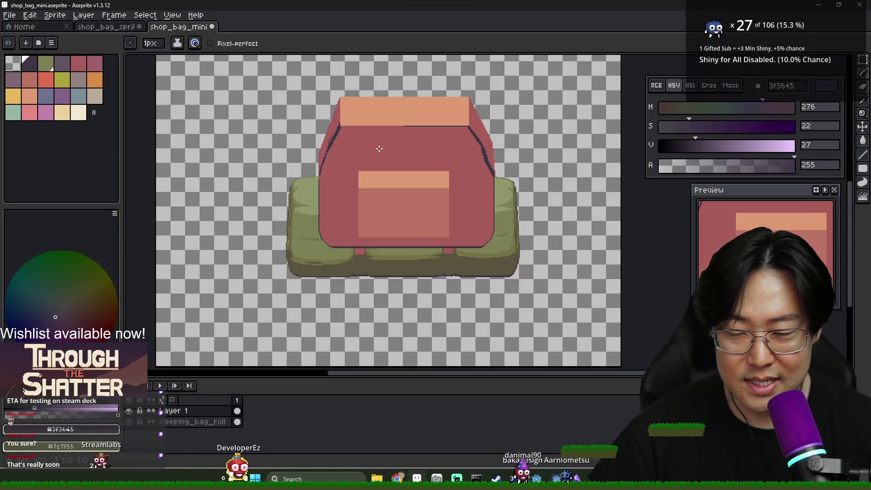
{"action": "scroll", "coordinate": [371, 135], "scroll_direction": "up", "scroll_amount": 2}
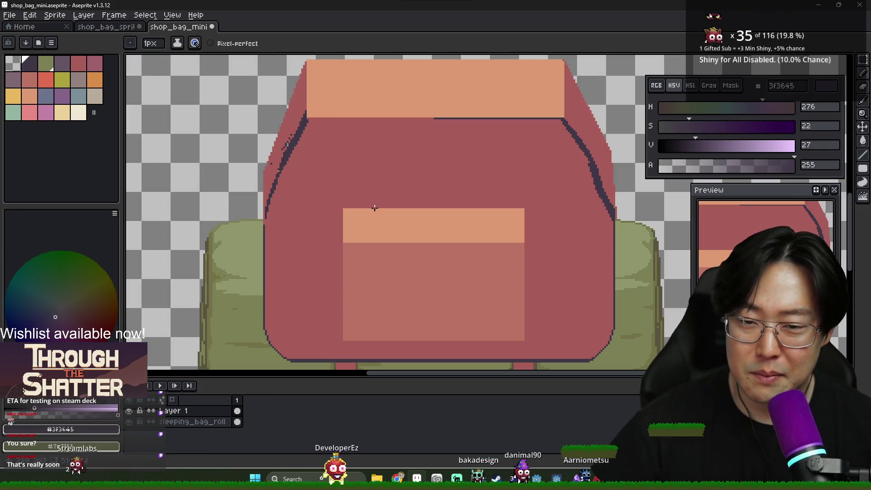
{"action": "key", "text": "alt+Tab"}
{"action": "key", "text": "alt+Tab"}
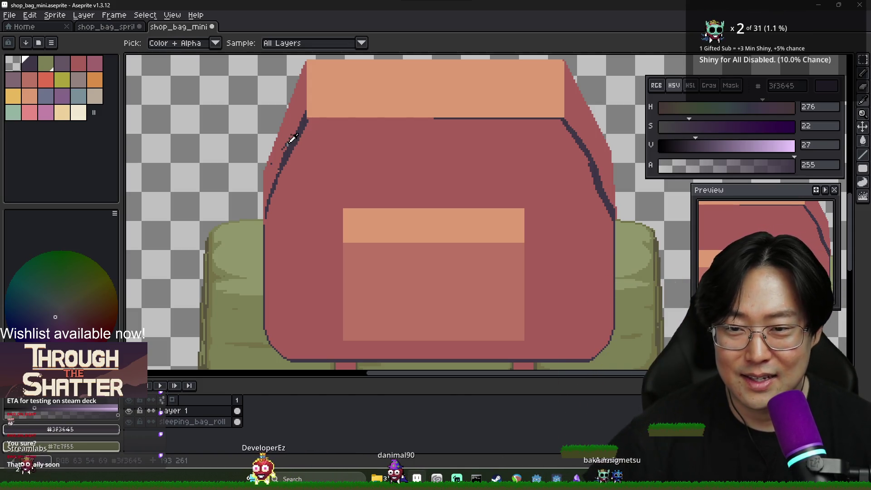
{"action": "left_click", "coordinate": [305, 162], "text": "alt"}
{"action": "scroll", "coordinate": [279, 164], "scroll_direction": "up", "scroll_amount": 1}
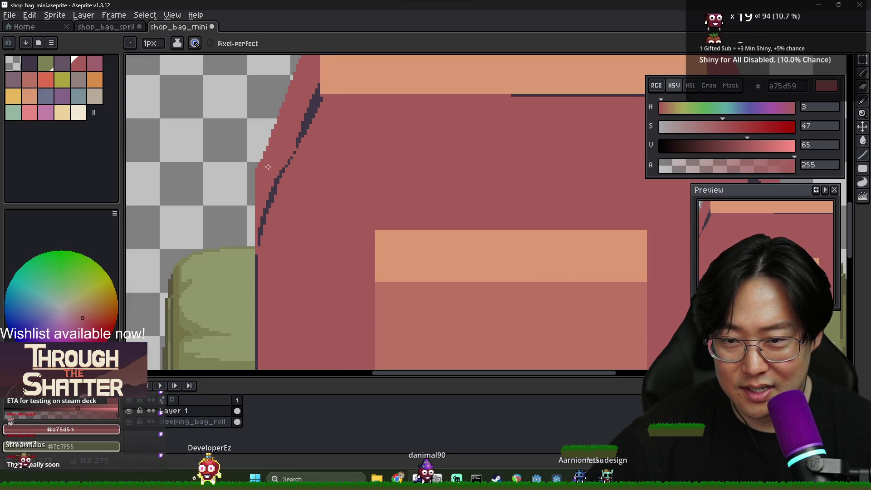
{"action": "scroll", "coordinate": [277, 130], "scroll_direction": "down", "scroll_amount": 4}
{"action": "key", "text": "alt+Tab"}
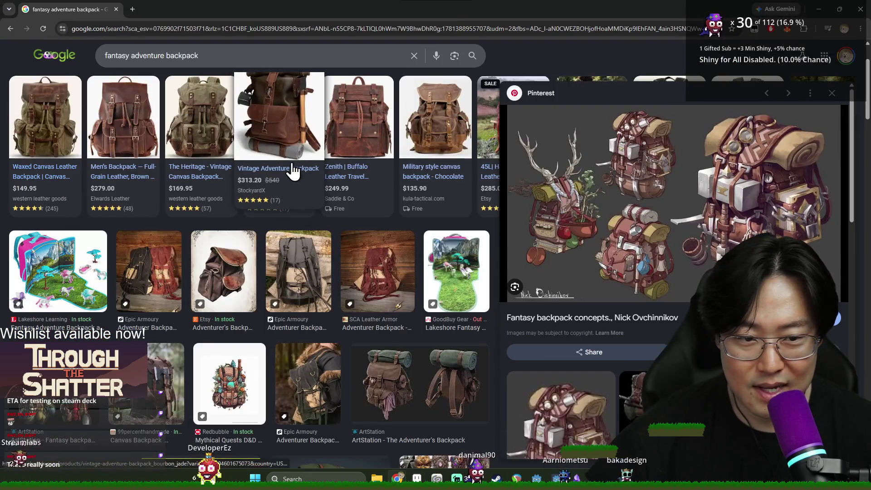
{"action": "key", "text": "alt+Tab"}
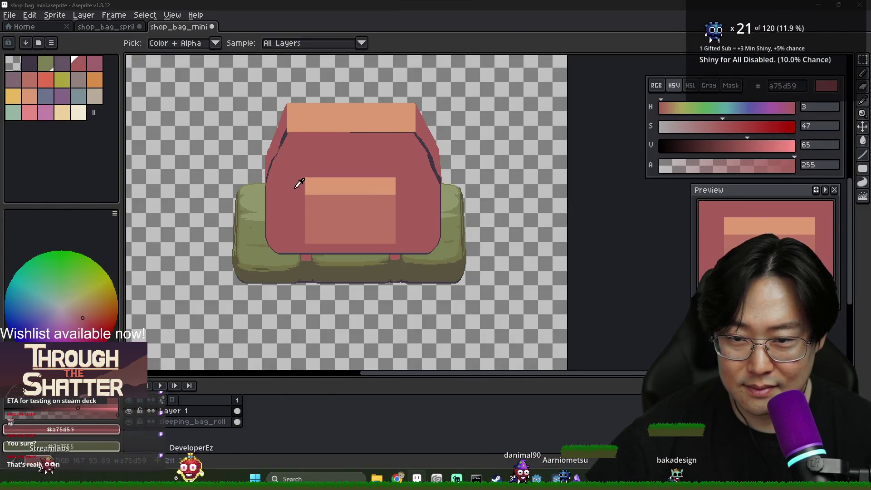
{"action": "key", "text": "alt+Tab"}
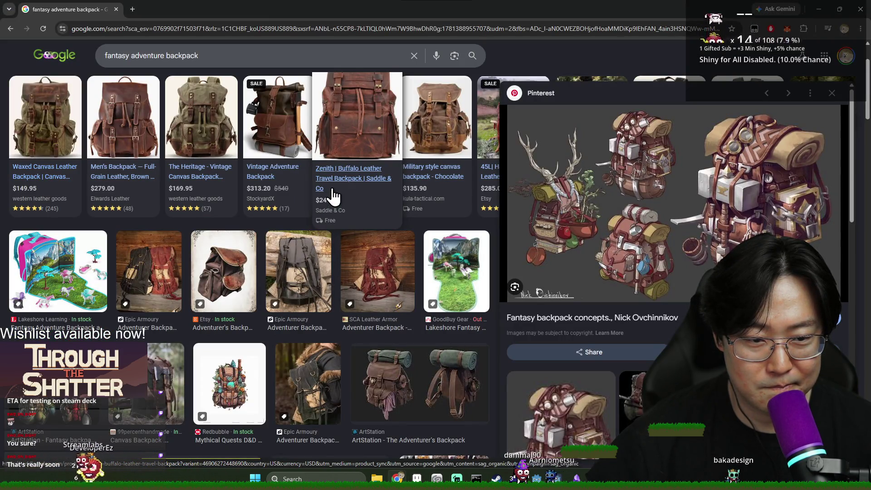
{"action": "key", "text": "alt+Tab"}
{"action": "scroll", "coordinate": [271, 194], "scroll_direction": "up", "scroll_amount": 2}
{"action": "scroll", "coordinate": [271, 195], "scroll_direction": "down", "scroll_amount": 2}
{"action": "scroll", "coordinate": [279, 182], "scroll_direction": "up", "scroll_amount": 1}
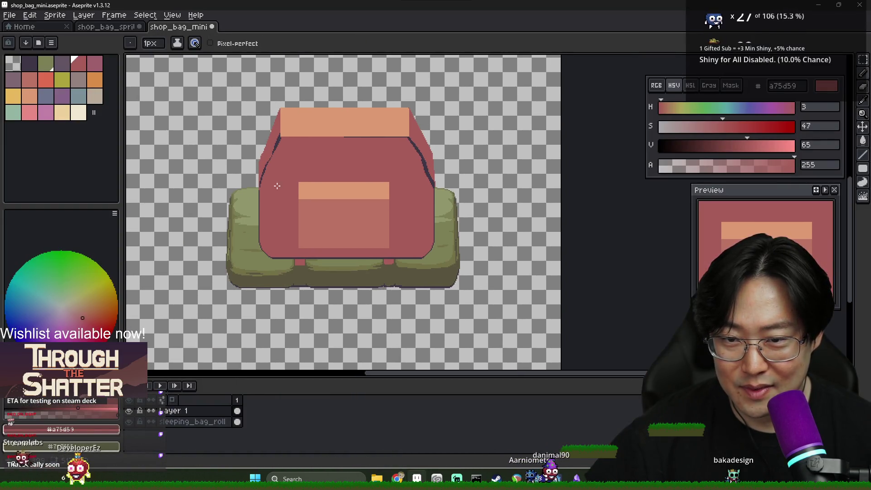
{"action": "scroll", "coordinate": [264, 185], "scroll_direction": "up", "scroll_amount": 2}
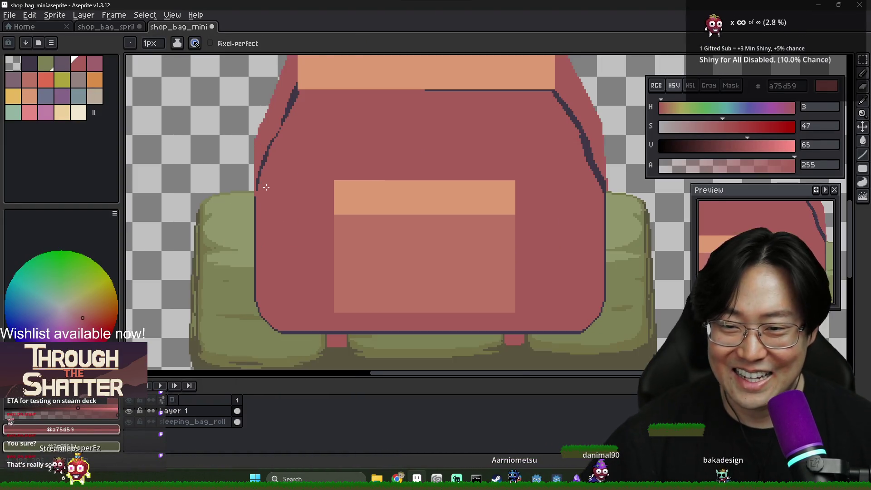
{"action": "left_click", "coordinate": [264, 163], "text": "alt"}
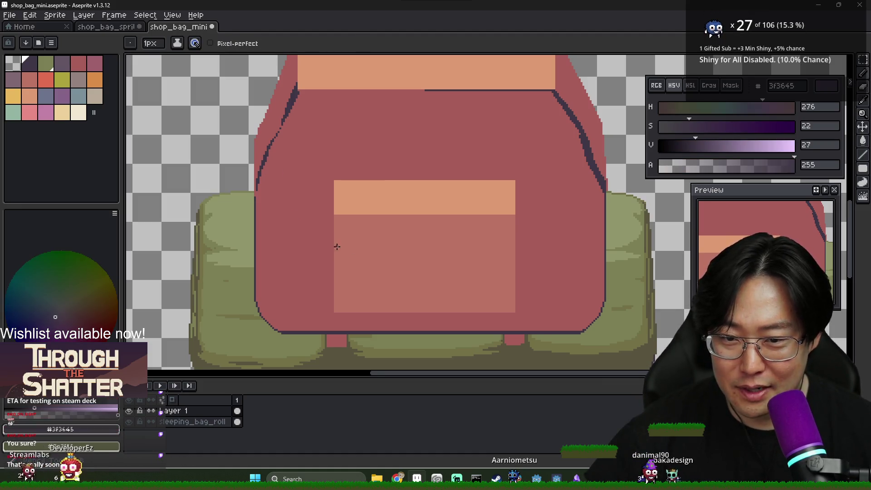
{"action": "key", "text": "alt+Tab"}
{"action": "key", "text": "alt+Tab"}
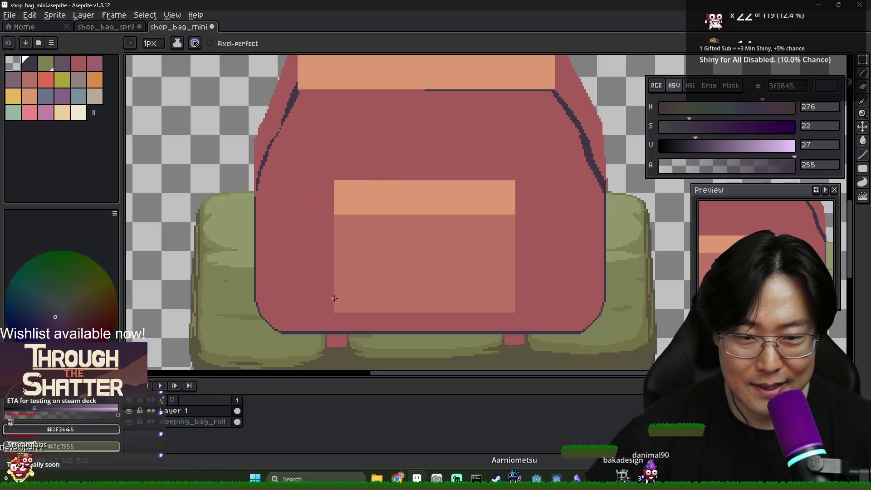
{"action": "mouse_move", "coordinate": [420, 314]}
{"action": "left_mouse_down"}
{"action": "mouse_move", "coordinate": [503, 313]}
{"action": "mouse_move", "coordinate": [515, 266]}
{"action": "left_mouse_up"}
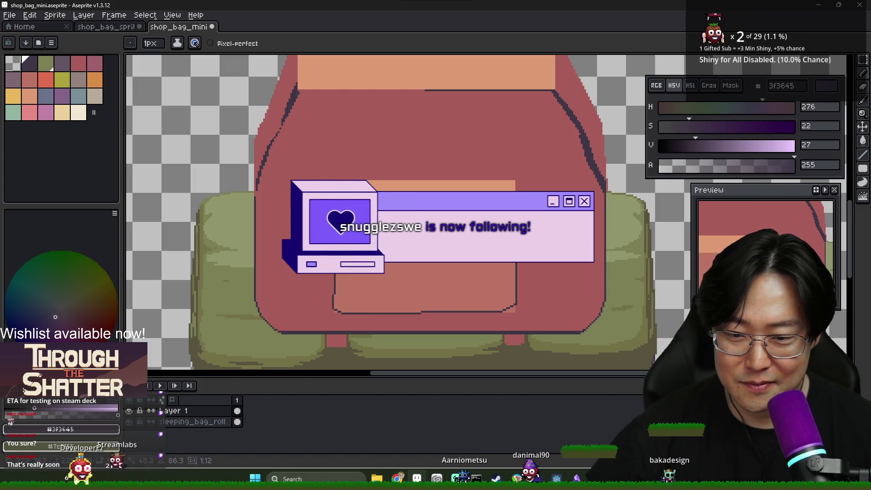
Draw a dark outline up the pocket's left side and tidy its bottom-right corner with bag red
{"action": "left_click_drag", "start_coordinate": [334, 308], "coordinate": [330, 233]}
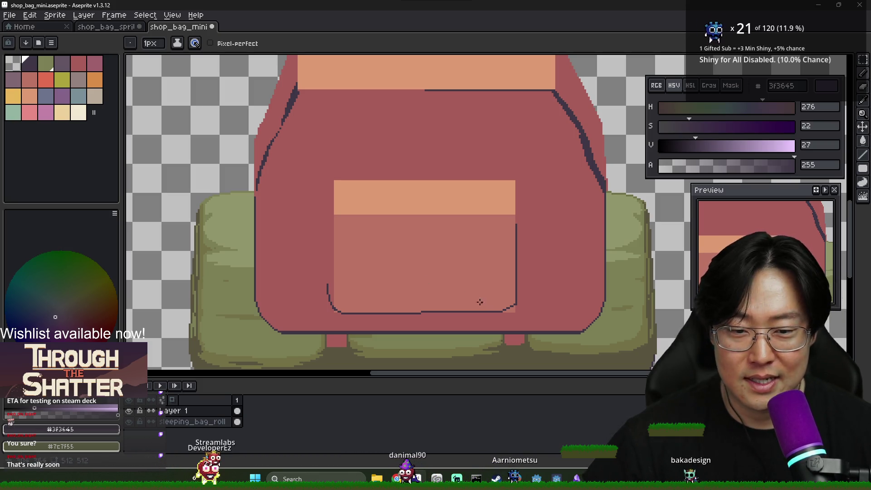
{"action": "left_click_drag", "start_coordinate": [334, 308], "coordinate": [332, 223]}
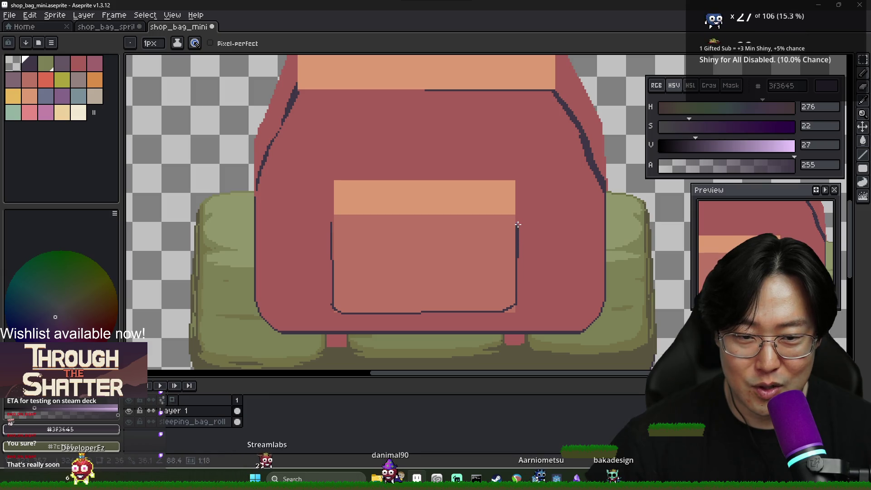
{"action": "scroll", "coordinate": [517, 300], "scroll_direction": "up", "scroll_amount": 1}
{"action": "left_click", "coordinate": [513, 309], "text": "alt"}
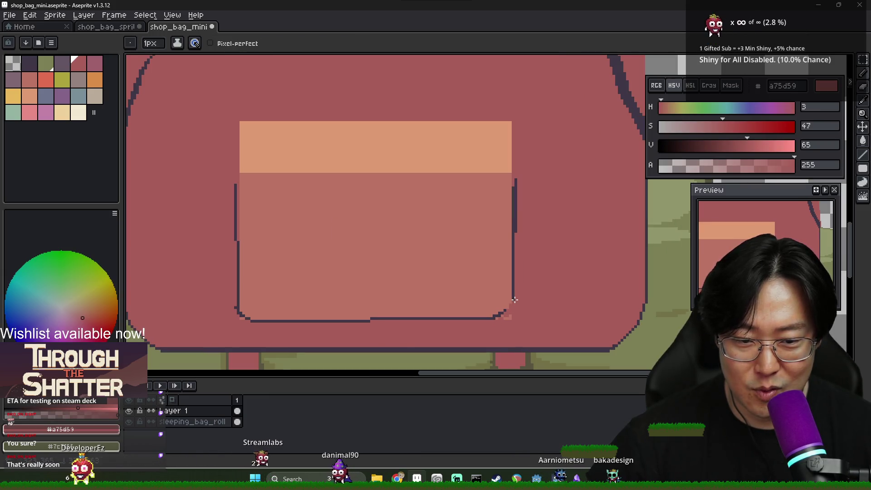
{"action": "left_click_drag", "start_coordinate": [513, 306], "coordinate": [496, 320]}
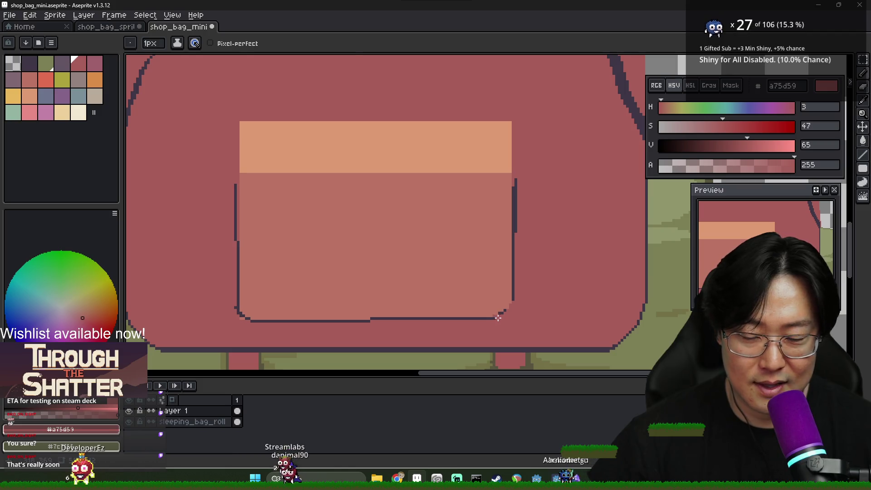
Glance at the backpack references, re-pick the dark outline colour, and bring the references up again
{"action": "key", "text": "alt+Tab"}
{"action": "key", "text": "alt+Tab"}
{"action": "scroll", "coordinate": [500, 323], "scroll_direction": "up", "scroll_amount": 1}
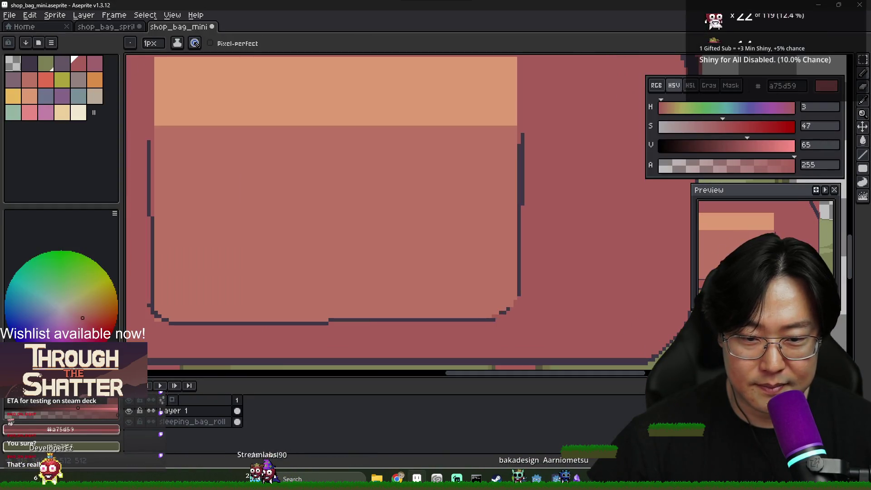
{"action": "left_click", "coordinate": [518, 300], "text": "alt"}
{"action": "scroll", "coordinate": [519, 301], "scroll_direction": "down", "scroll_amount": 1}
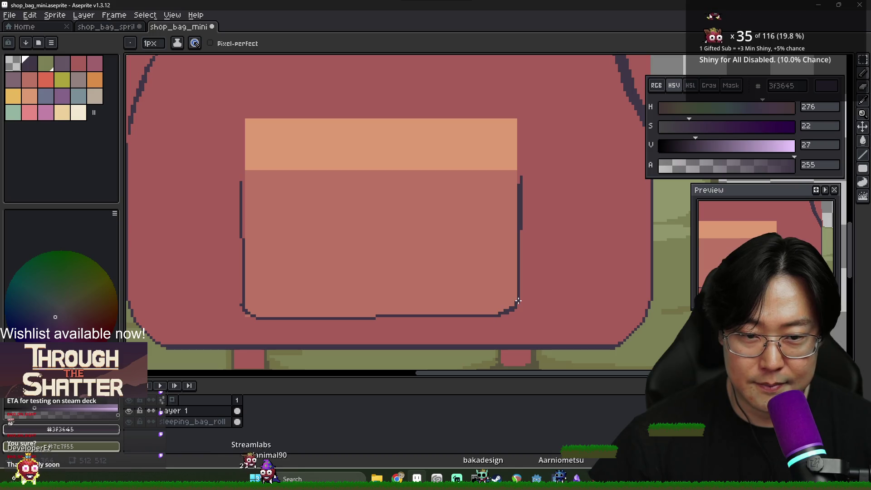
{"action": "key", "text": "alt+Tab"}
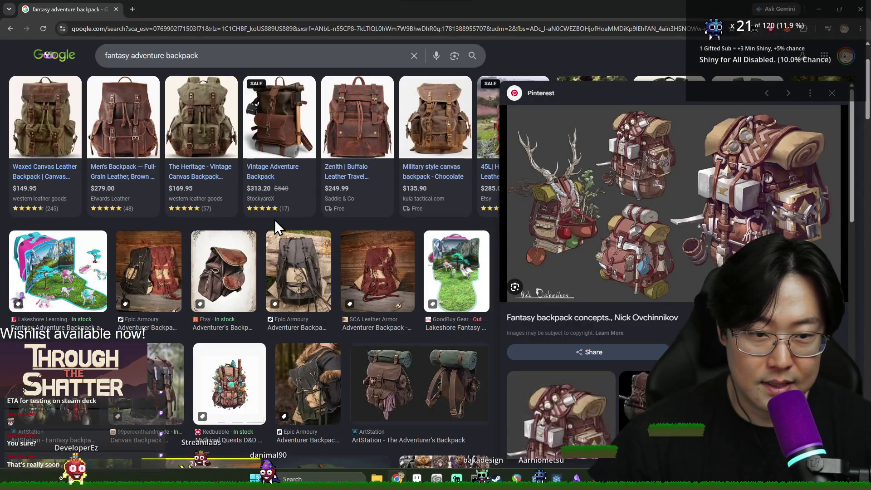
Sample the pocket's peach body colour and compare the pocket with the backpack references
{"action": "key", "text": "alt+Tab"}
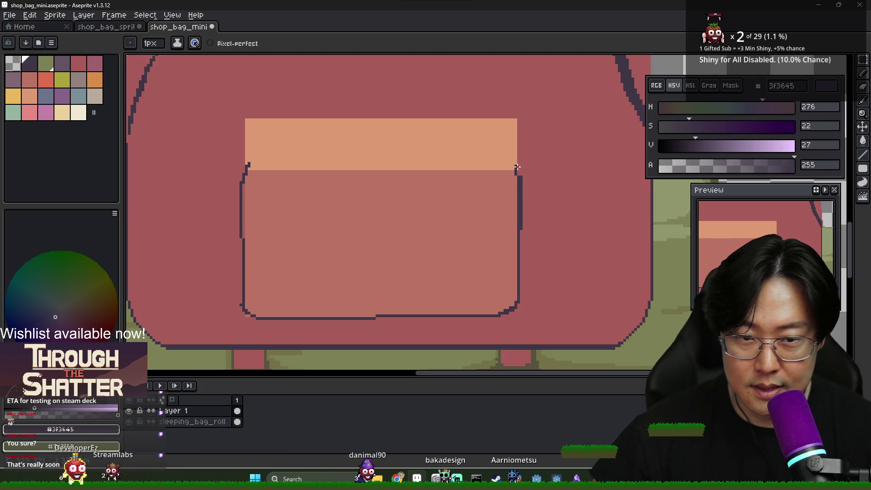
{"action": "left_click", "coordinate": [250, 164], "text": "alt"}
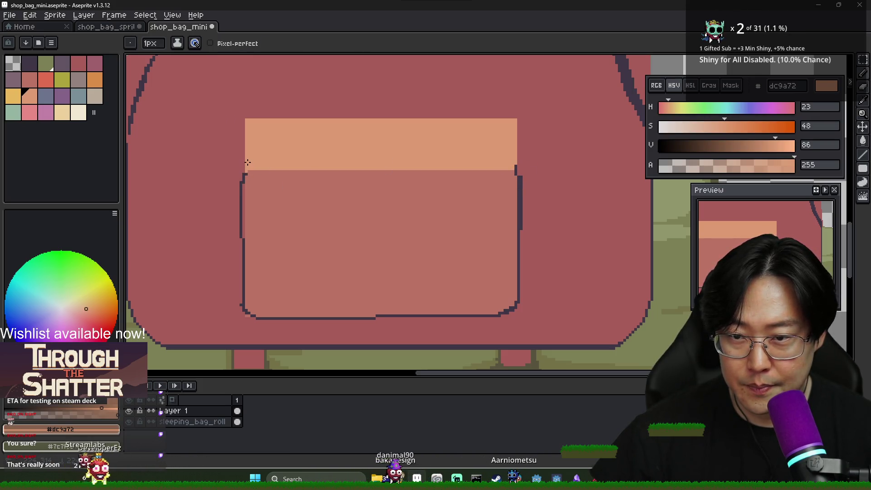
{"action": "left_click", "coordinate": [261, 182], "text": "alt"}
{"action": "key", "text": "g"}
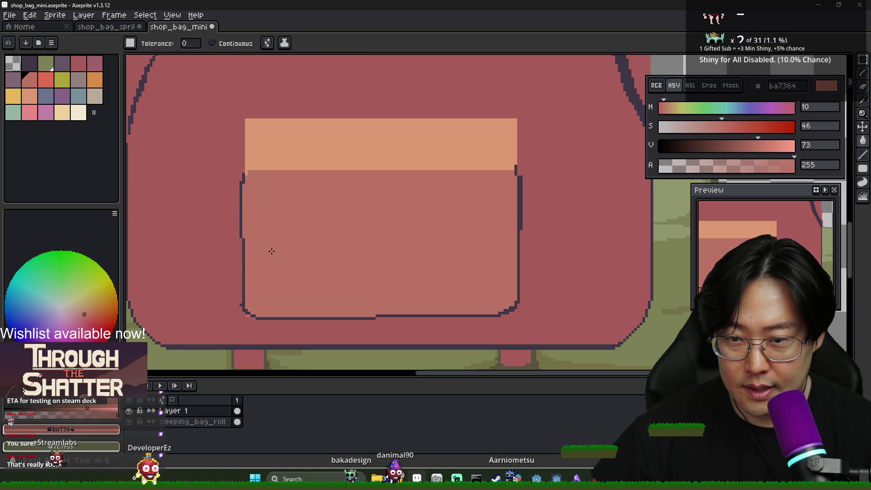
{"action": "key", "text": "b"}
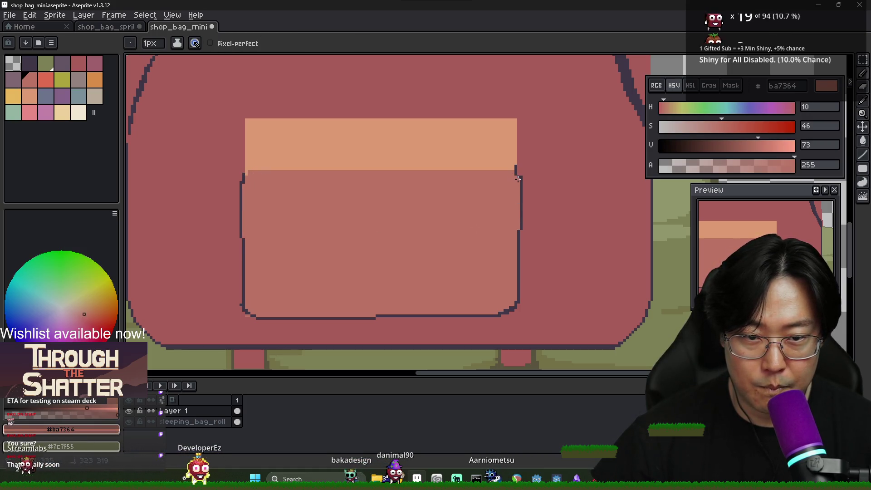
{"action": "scroll", "coordinate": [506, 239], "scroll_direction": "down", "scroll_amount": 4}
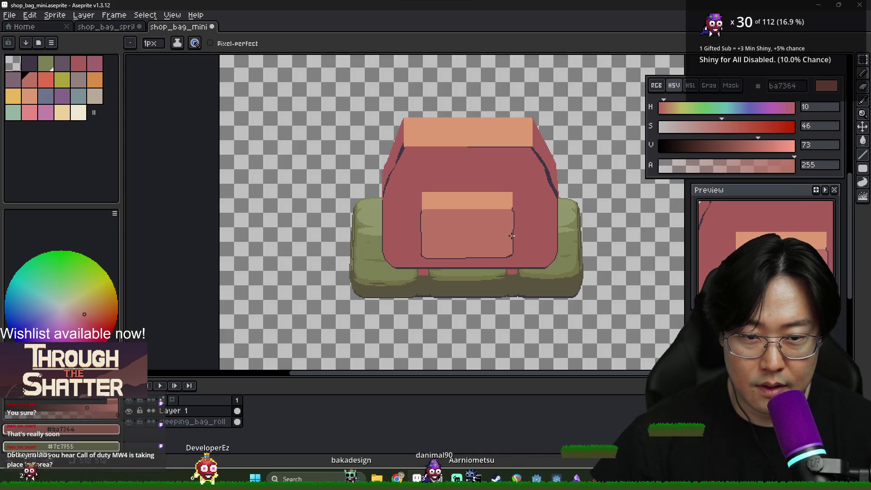
{"action": "scroll", "coordinate": [503, 257], "scroll_direction": "up", "scroll_amount": 4}
{"action": "key", "text": "alt+Tab"}
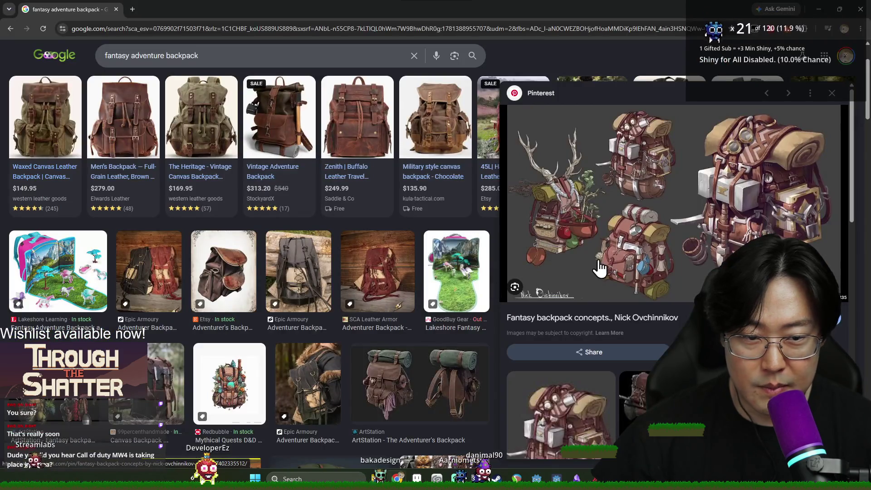
{"action": "key", "text": "alt+Tab"}
{"action": "scroll", "coordinate": [359, 212], "scroll_direction": "down", "scroll_amount": 4}
{"action": "scroll", "coordinate": [359, 213], "scroll_direction": "up", "scroll_amount": 4}
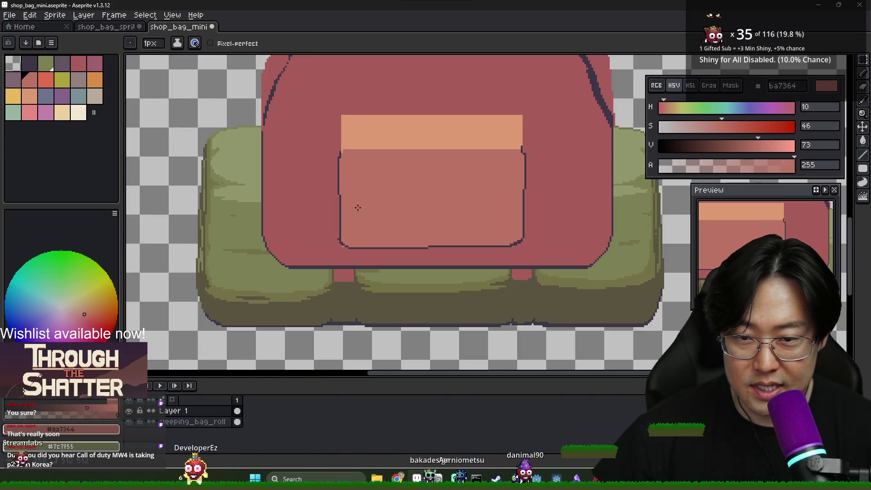
{"action": "scroll", "coordinate": [347, 204], "scroll_direction": "up", "scroll_amount": 2}
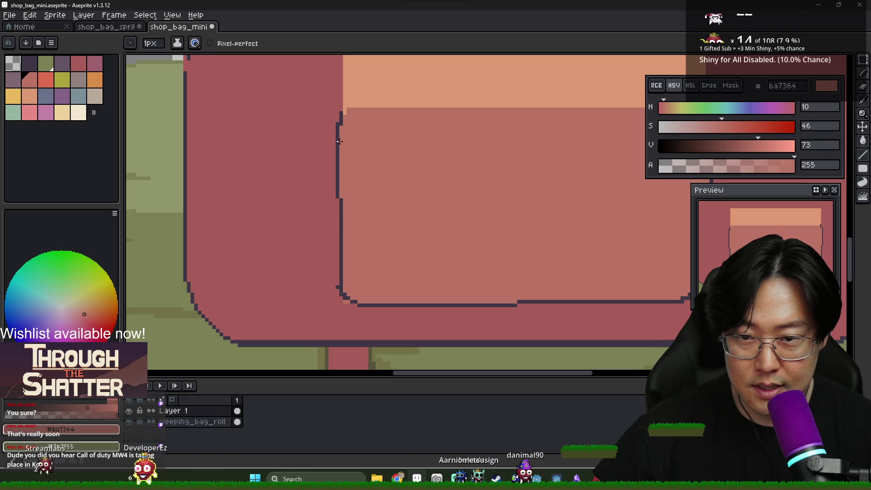
Pick the dark outline colour and bucket-fill the gap in the pocket's right edge dark
{"action": "left_click", "coordinate": [338, 187], "text": "alt"}
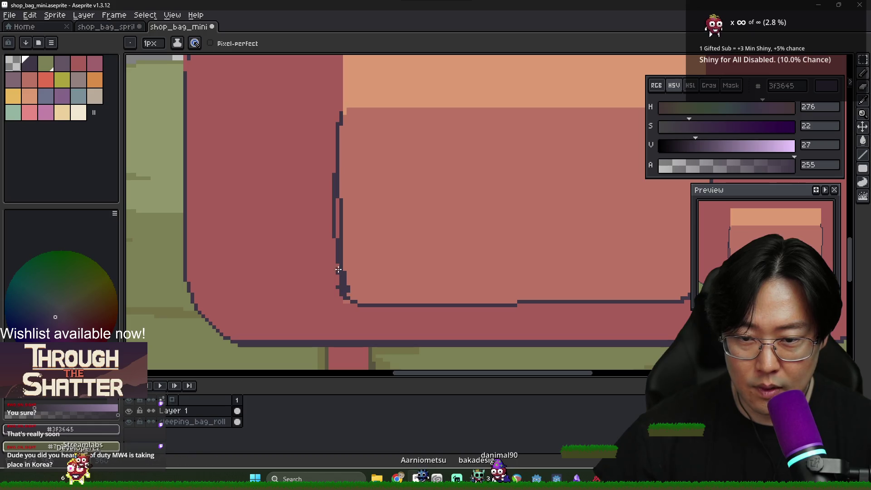
{"action": "key", "text": "g"}
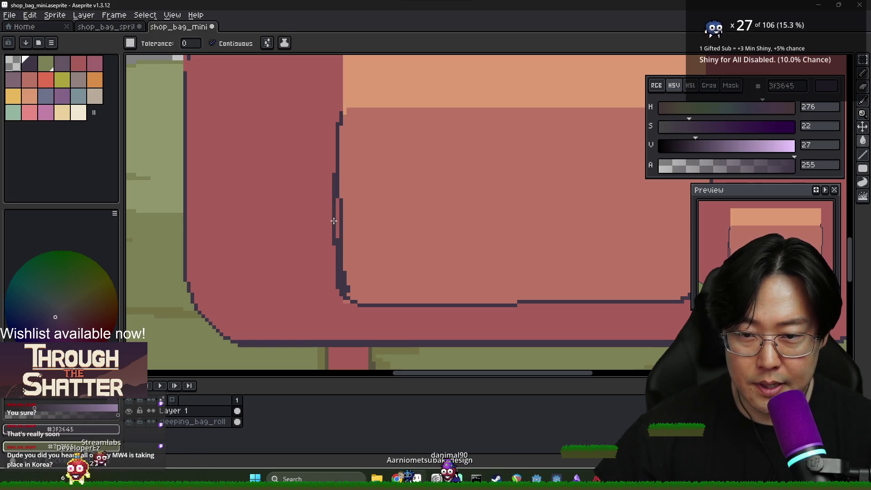
{"action": "scroll", "coordinate": [369, 254], "scroll_direction": "down", "scroll_amount": 1}
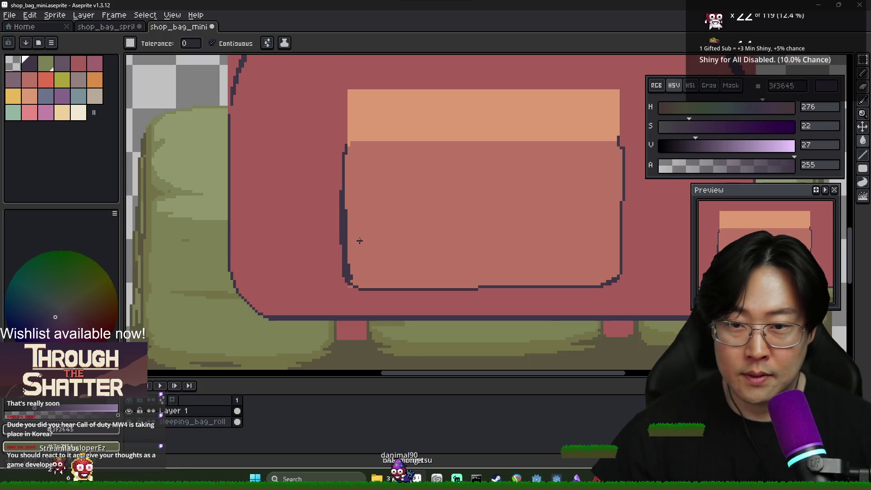
{"action": "scroll", "coordinate": [449, 166], "scroll_direction": "down", "scroll_amount": 3}
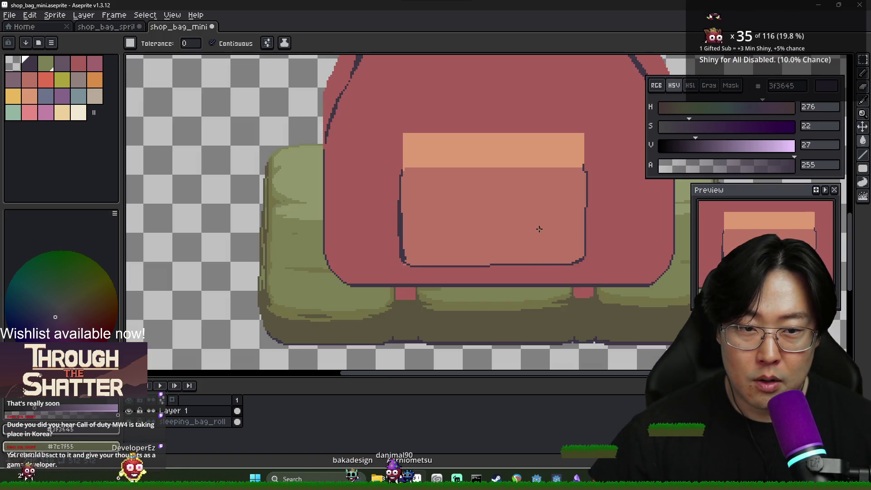
{"action": "scroll", "coordinate": [522, 218], "scroll_direction": "up", "scroll_amount": 4}
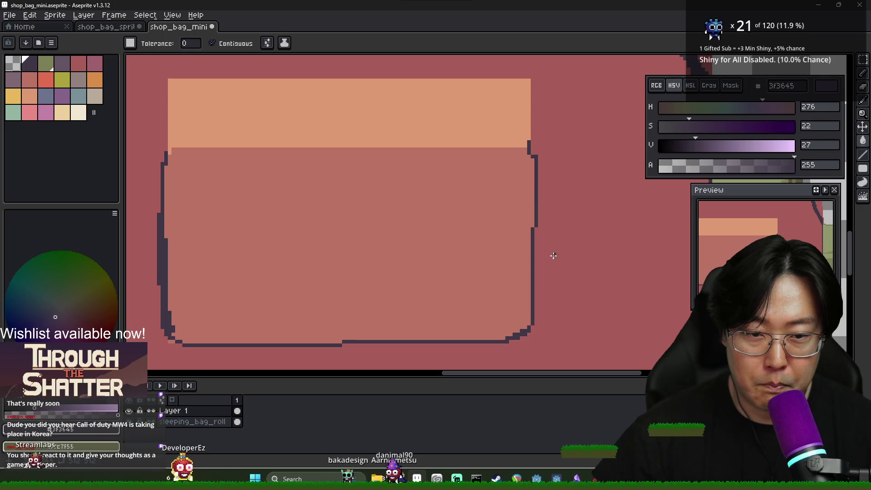
{"action": "key", "text": "b"}
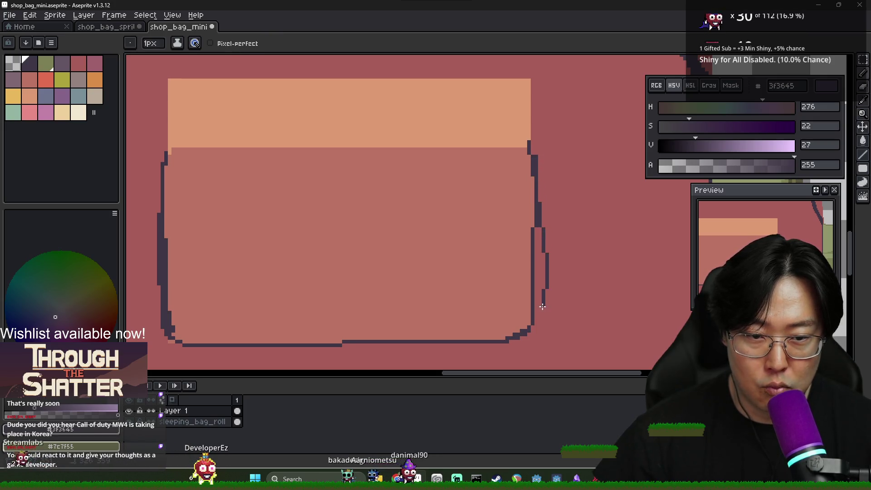
{"action": "key", "text": "g"}
{"action": "left_click", "coordinate": [539, 273]}
{"action": "scroll", "coordinate": [507, 309], "scroll_direction": "down", "scroll_amount": 2}
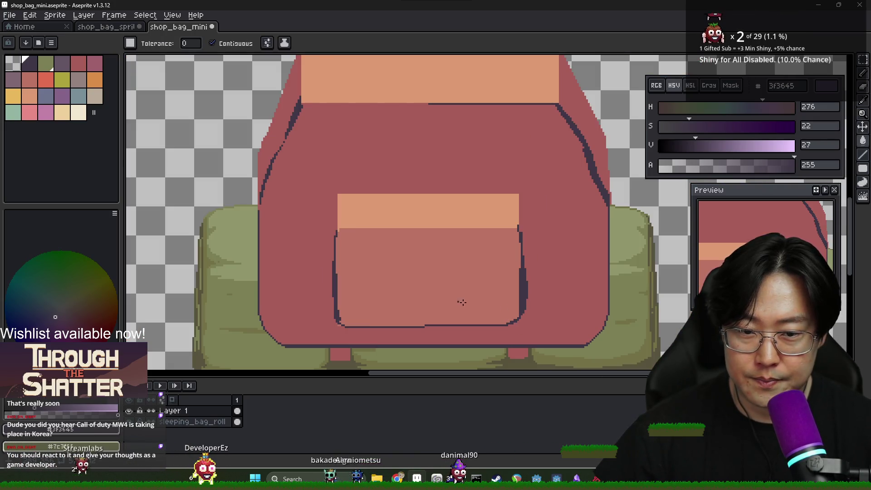
{"action": "scroll", "coordinate": [354, 304], "scroll_direction": "up", "scroll_amount": 2}
Draw a dark line above the pocket's bottom edge and bucket-fill the band along the bottom dark
{"action": "key", "text": "b"}
{"action": "left_click_drag", "start_coordinate": [328, 297], "coordinate": [617, 324]}
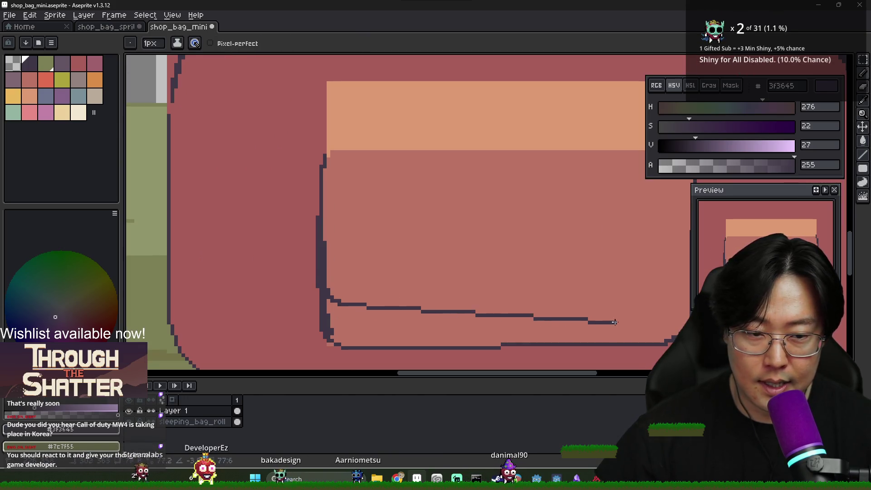
{"action": "key", "text": "ctrl+z"}
{"action": "key", "text": "ctrl+z"}
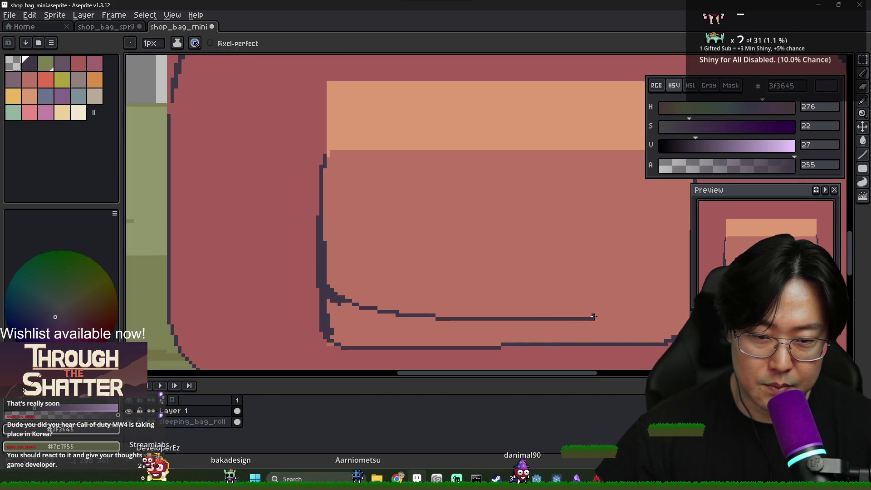
{"action": "key", "text": "g"}
{"action": "left_click", "coordinate": [648, 315]}
{"action": "scroll", "coordinate": [648, 315], "scroll_direction": "down", "scroll_amount": 2}
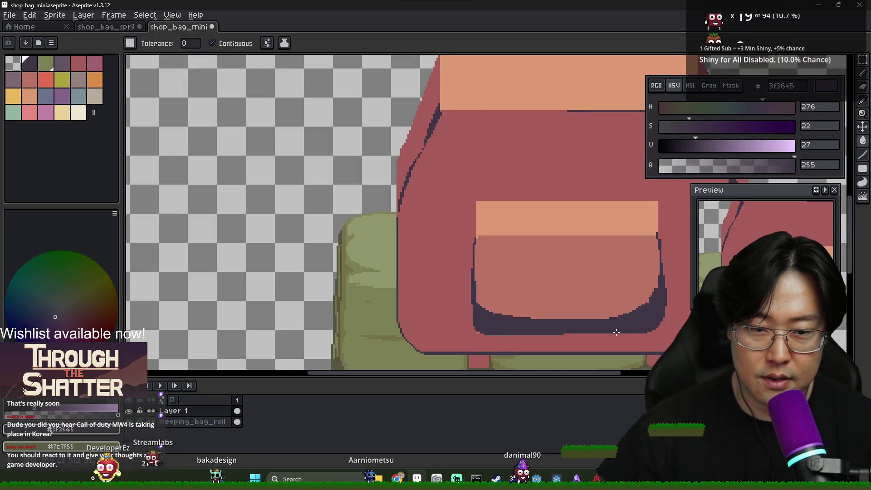
{"action": "scroll", "coordinate": [492, 321], "scroll_direction": "up", "scroll_amount": 1}
{"action": "scroll", "coordinate": [492, 321], "scroll_direction": "down", "scroll_amount": 1}
Re-pick the bag red and dark outline colours while refining the pocket's bottom shadow
{"action": "key", "text": "b"}
{"action": "scroll", "coordinate": [500, 316], "scroll_direction": "down", "scroll_amount": 1}
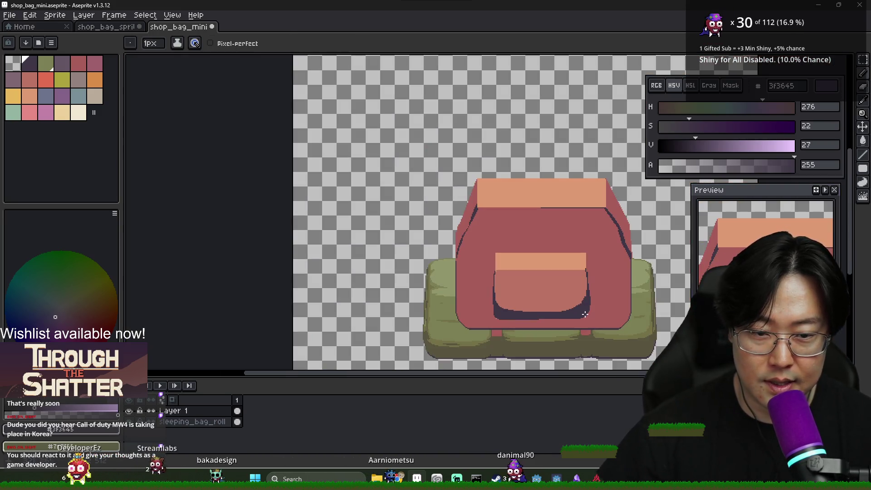
{"action": "scroll", "coordinate": [504, 310], "scroll_direction": "right", "scroll_amount": 1}
{"action": "scroll", "coordinate": [439, 320], "scroll_direction": "up", "scroll_amount": 2}
{"action": "left_click", "coordinate": [448, 309], "text": "alt"}
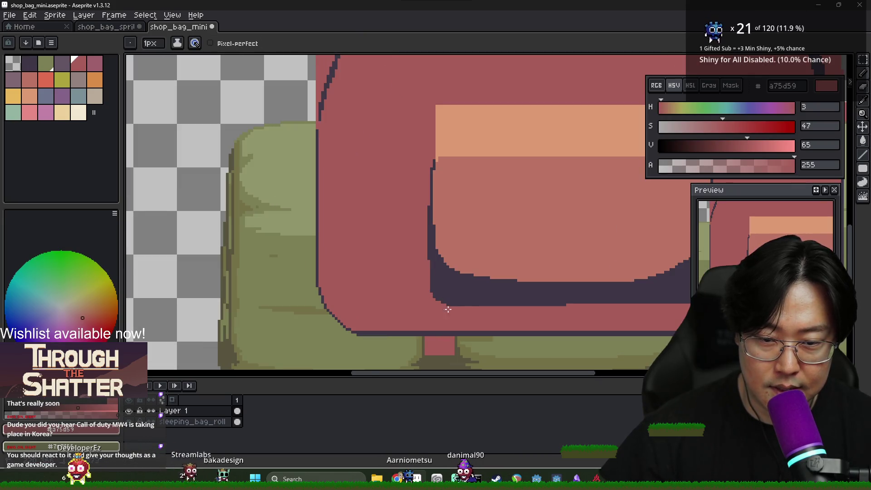
{"action": "scroll", "coordinate": [551, 313], "scroll_direction": "down", "scroll_amount": 1}
{"action": "left_click", "coordinate": [454, 300], "text": "alt"}
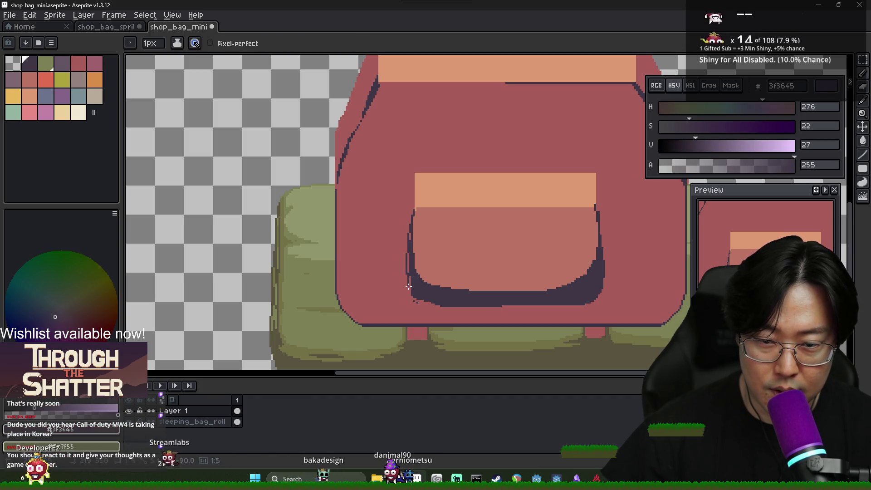
{"action": "scroll", "coordinate": [417, 293], "scroll_direction": "up", "scroll_amount": 2}
{"action": "key", "text": "g"}
{"action": "scroll", "coordinate": [405, 259], "scroll_direction": "down", "scroll_amount": 2}
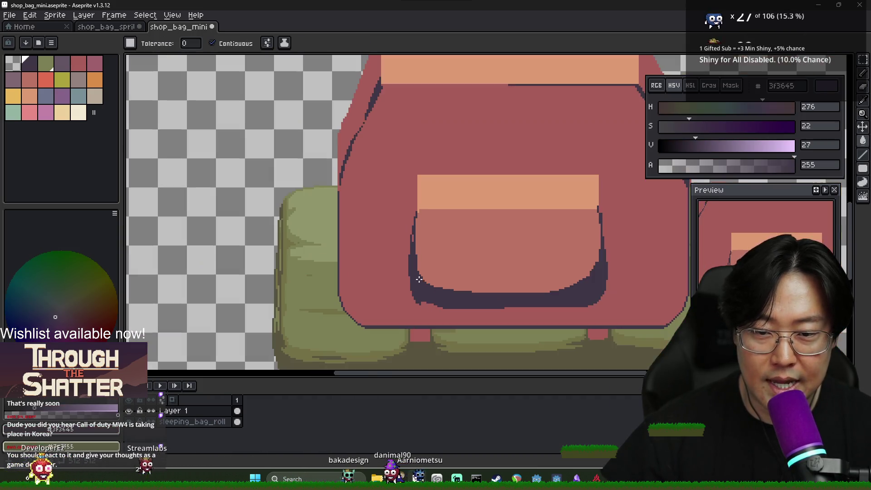
{"action": "key", "text": "b"}
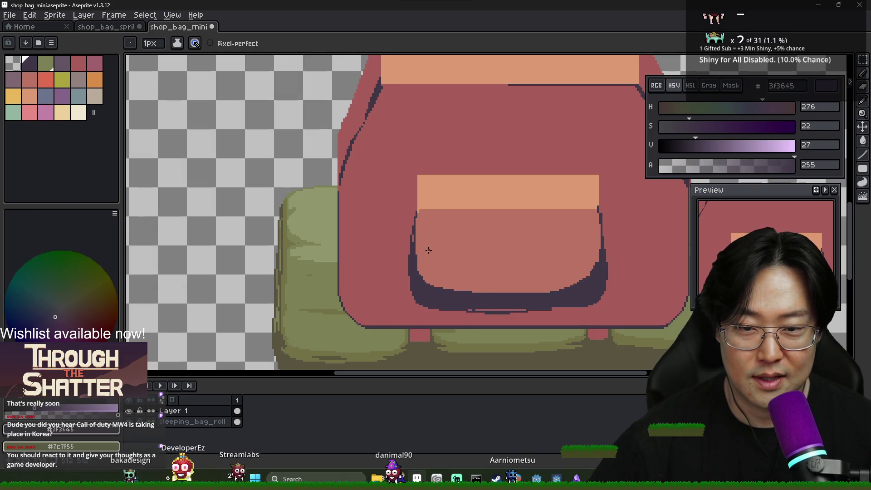
{"action": "scroll", "coordinate": [430, 249], "scroll_direction": "up", "scroll_amount": 3}
{"action": "scroll", "coordinate": [407, 231], "scroll_direction": "down", "scroll_amount": 5}
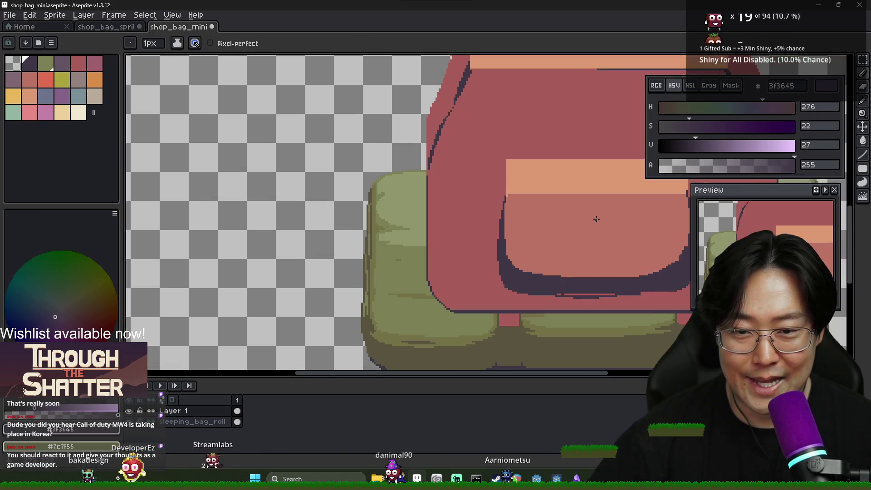
{"action": "scroll", "coordinate": [525, 224], "scroll_direction": "up", "scroll_amount": 2}
Compare the shaded pocket against the backpack reference images
{"action": "key", "text": "alt+Tab"}
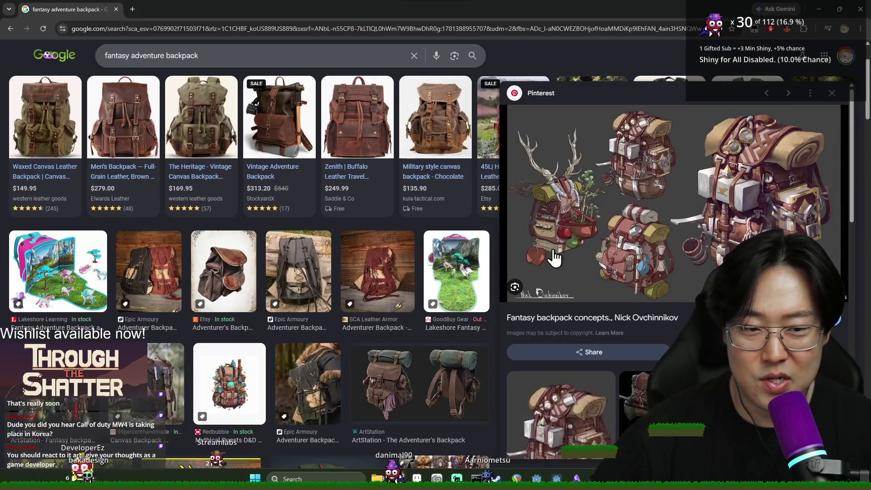
{"action": "key", "text": "alt+Tab"}
{"action": "key", "text": "alt+Tab"}
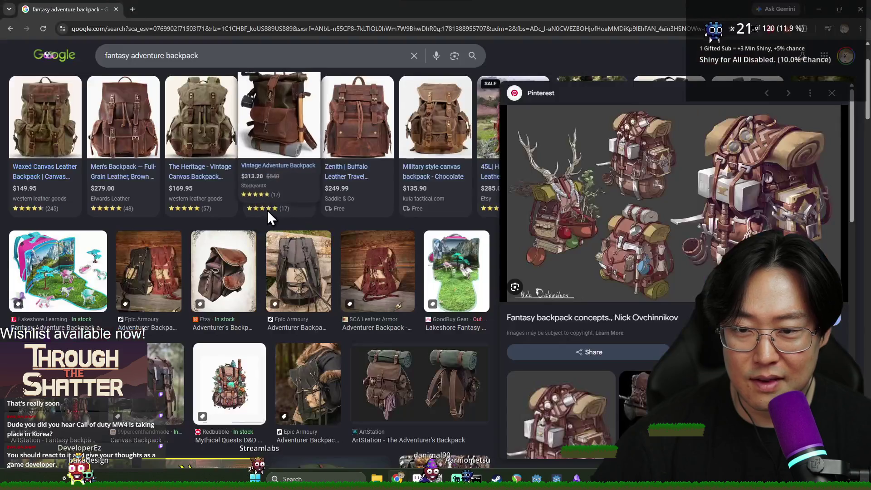
{"action": "key", "text": "alt+Tab"}
{"action": "scroll", "coordinate": [251, 209], "scroll_direction": "down", "scroll_amount": 3}
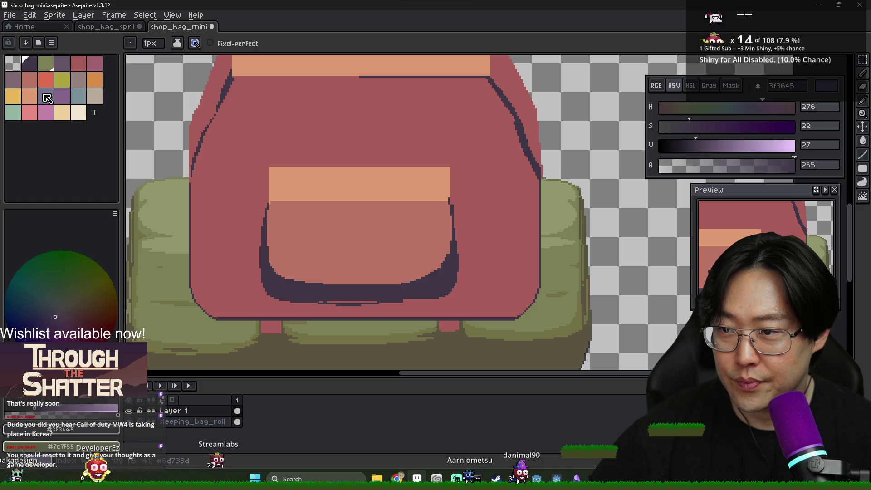
Sample the bag red and deepen it to a darker border shade, saturation 61
{"action": "left_click", "coordinate": [247, 142], "text": "alt"}
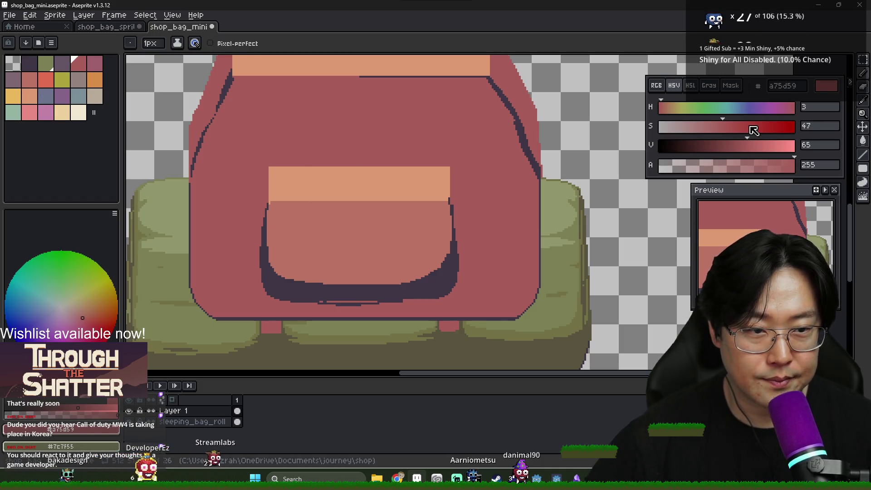
{"action": "left_click_drag", "start_coordinate": [751, 127], "coordinate": [743, 129]}
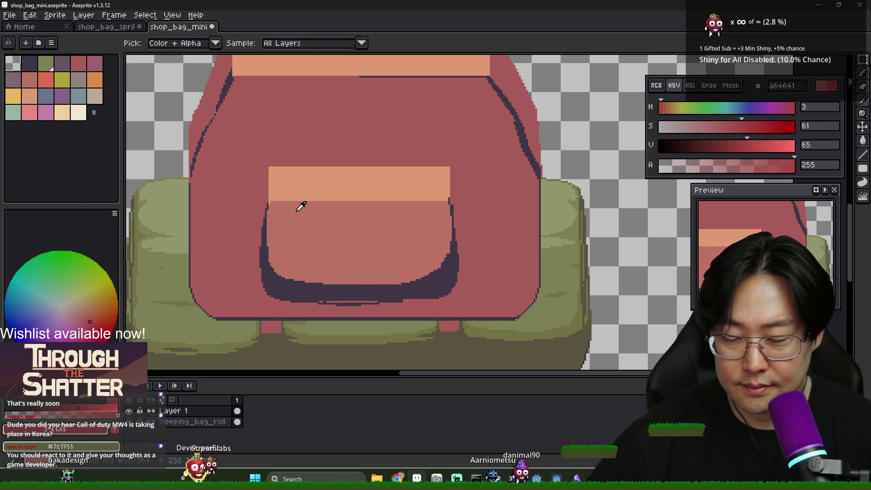
{"action": "key", "text": "alt+Tab"}
{"action": "key", "text": "alt+Tab"}
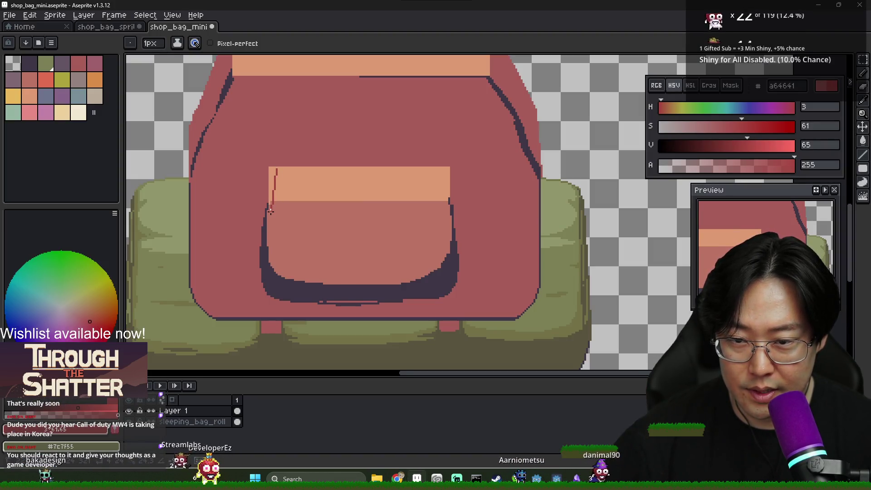
Draw the flap's right side line and bucket-fill the right border and V line darker red
{"action": "key", "text": "shift"}
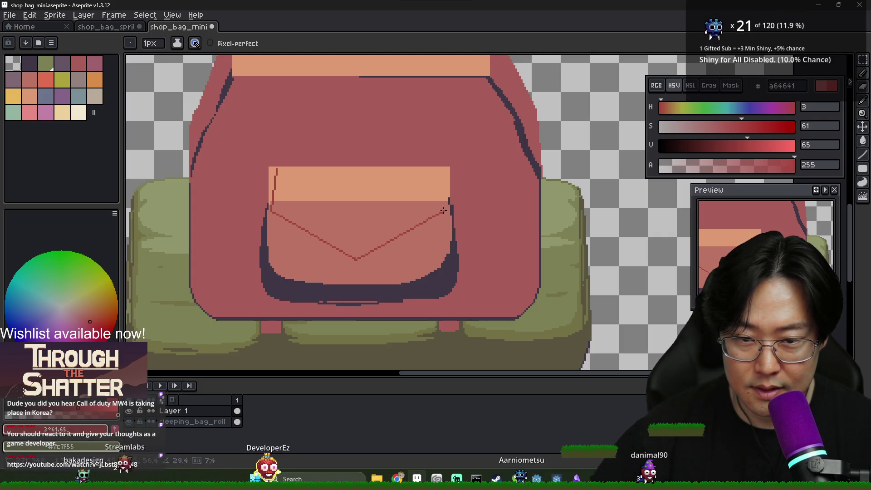
{"action": "left_click", "coordinate": [443, 168], "text": "shift"}
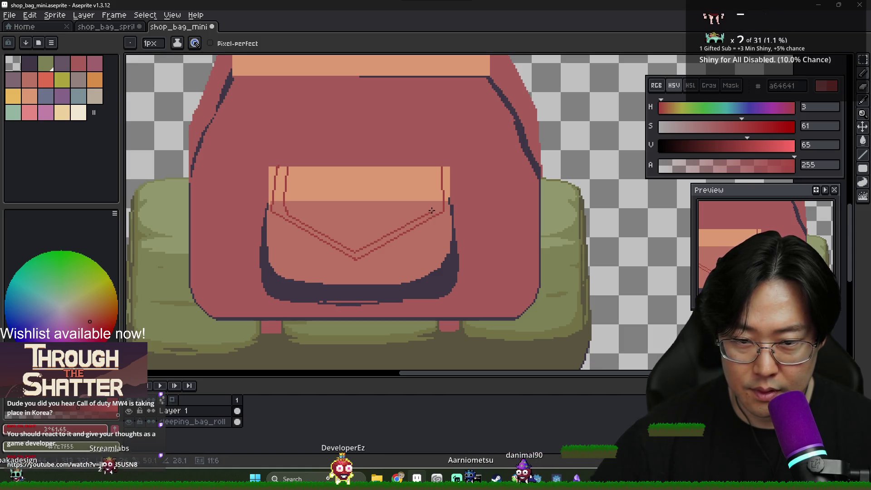
{"action": "key", "text": "g"}
{"action": "left_click", "coordinate": [434, 175]}
{"action": "left_click", "coordinate": [301, 230]}
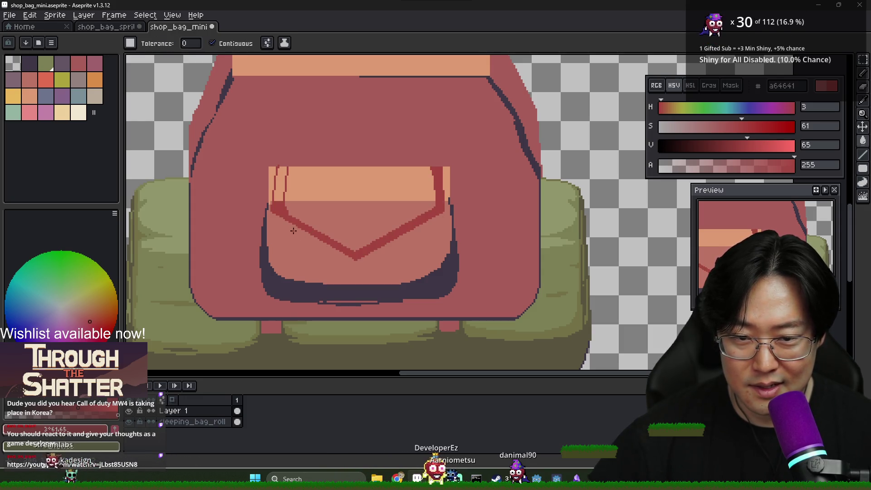
Fill the flap's left border darker red and delete the light strip left of the flap
{"action": "left_click", "coordinate": [273, 196]}
{"action": "scroll", "coordinate": [301, 227], "scroll_direction": "down", "scroll_amount": 1}
{"action": "scroll", "coordinate": [302, 218], "scroll_direction": "up", "scroll_amount": 4}
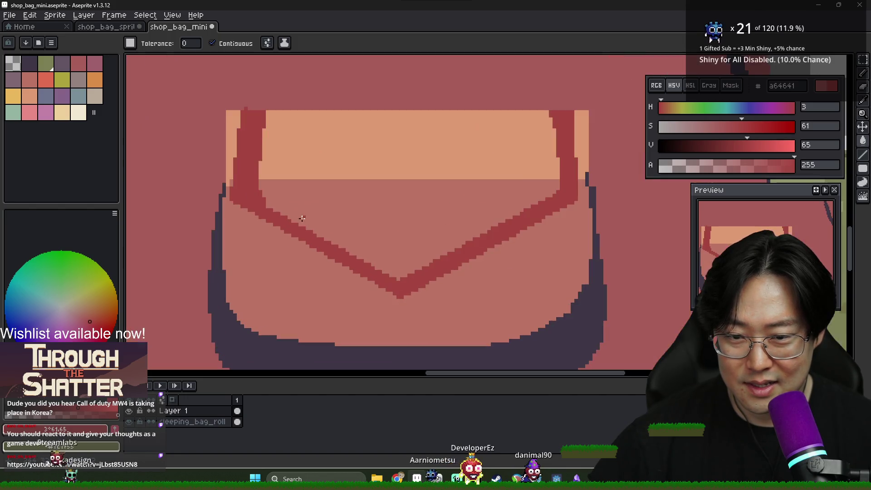
{"action": "key", "text": "b"}
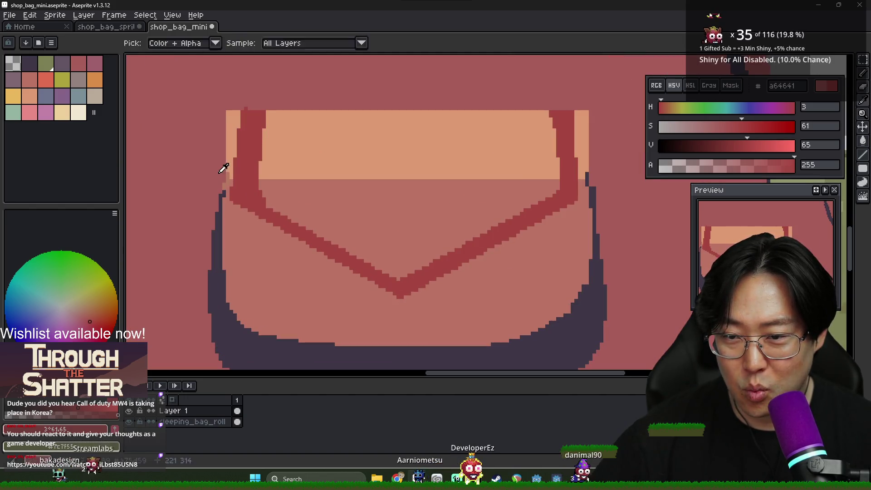
{"action": "left_click", "coordinate": [227, 177], "text": "alt"}
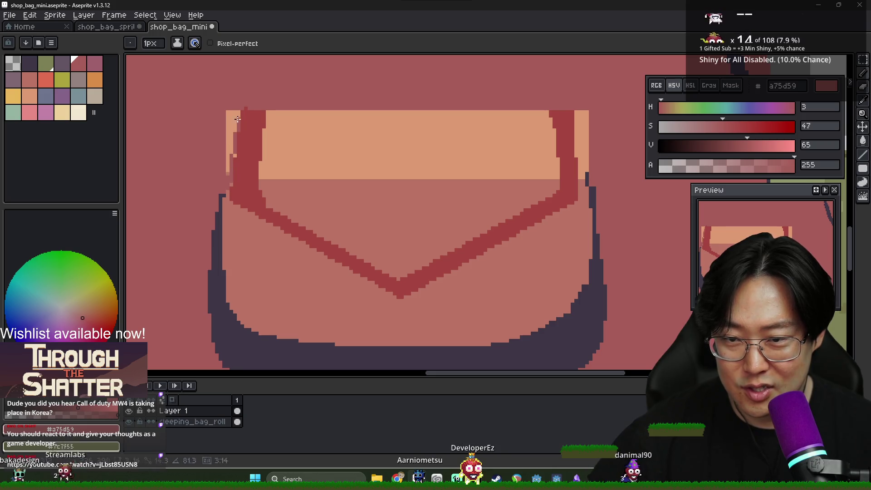
{"action": "key", "text": "w"}
{"action": "left_click", "coordinate": [231, 144]}
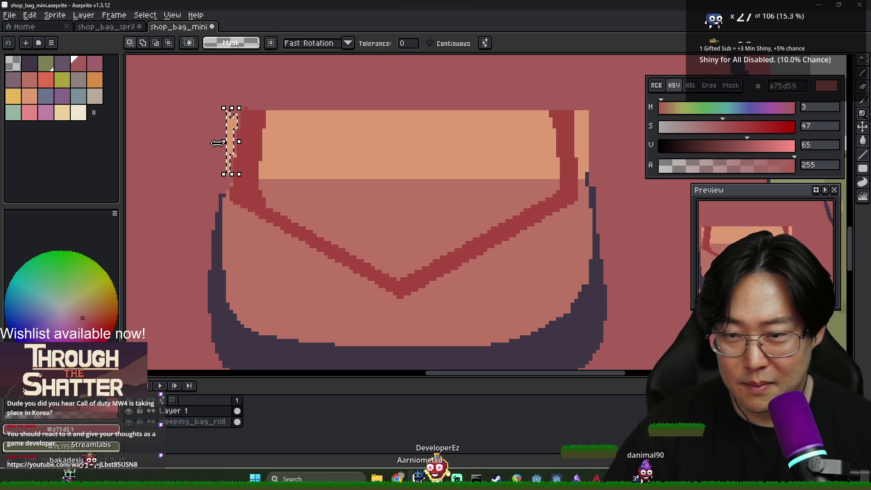
{"action": "key", "text": "Delete"}
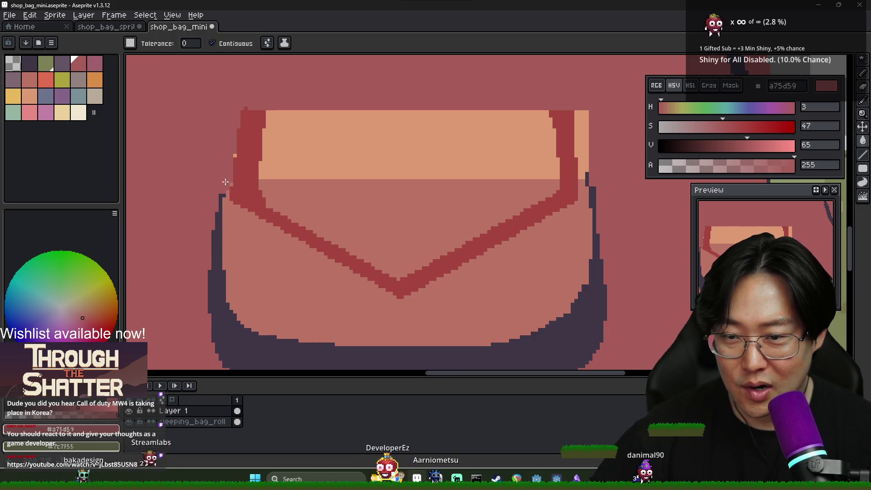
Paint over the light strip at the flap's top-right corner with bag red
{"action": "key", "text": "b"}
{"action": "left_click", "coordinate": [242, 112], "text": "alt"}
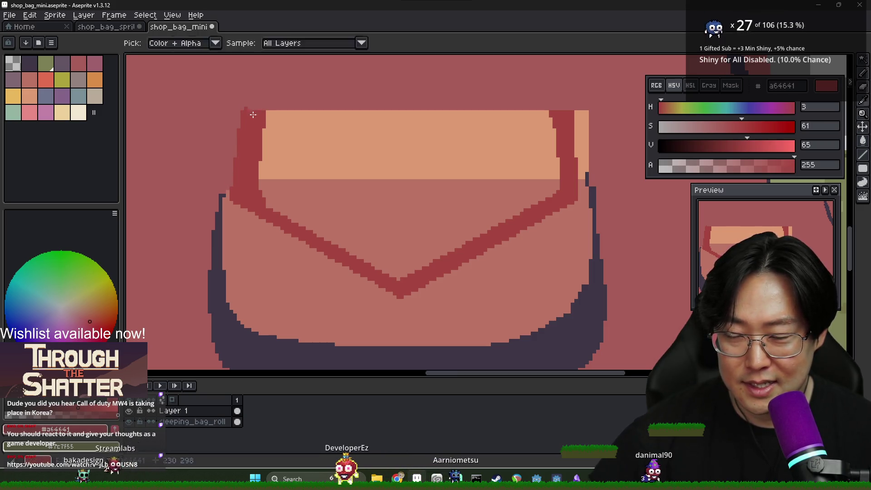
{"action": "left_click", "coordinate": [552, 105], "text": "shift"}
{"action": "key", "text": "ctrl+z"}
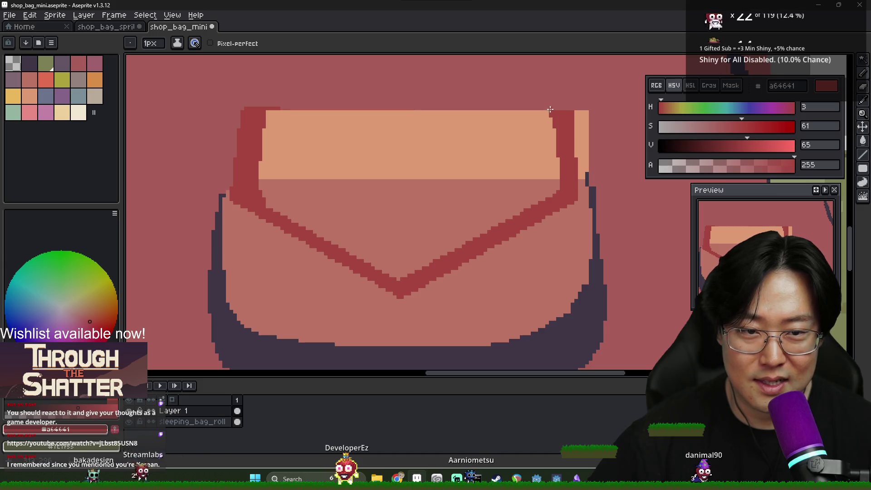
{"action": "key", "text": "e"}
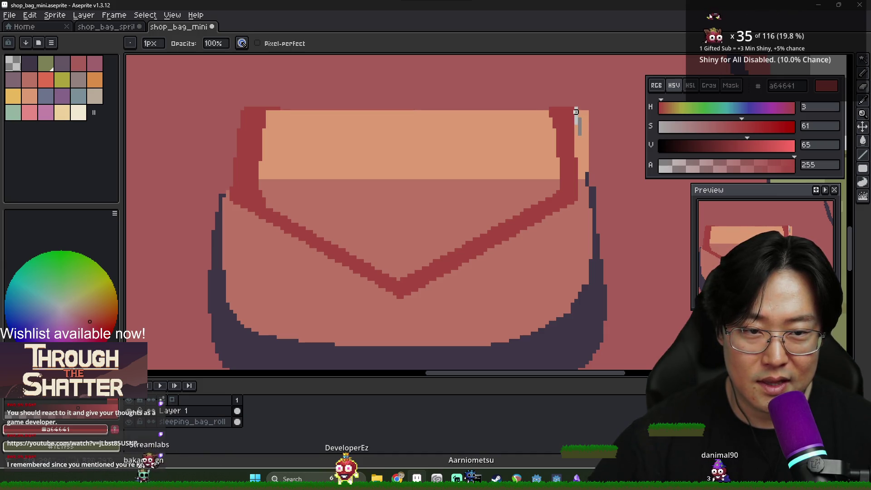
{"action": "key", "text": "b"}
{"action": "left_click", "coordinate": [576, 112], "text": "alt"}
{"action": "left_click", "coordinate": [578, 132]}
{"action": "left_click_drag", "start_coordinate": [579, 132], "coordinate": [583, 159]}
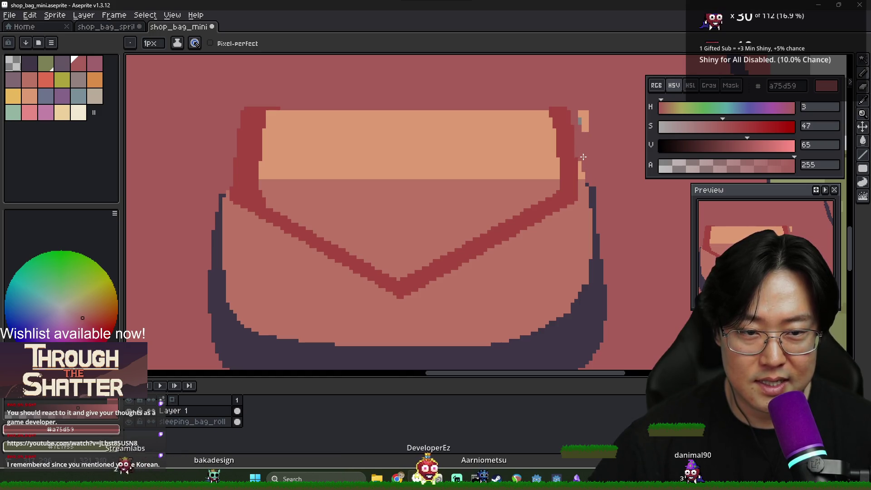
Sample the darker border red, then the dark purple outline colour
{"action": "scroll", "coordinate": [585, 145], "scroll_direction": "down", "scroll_amount": 1}
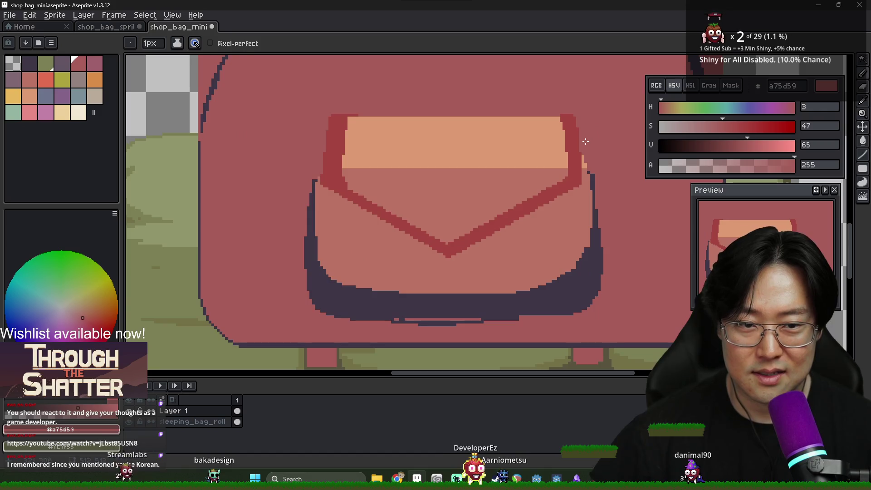
{"action": "left_click", "coordinate": [563, 121], "text": "alt"}
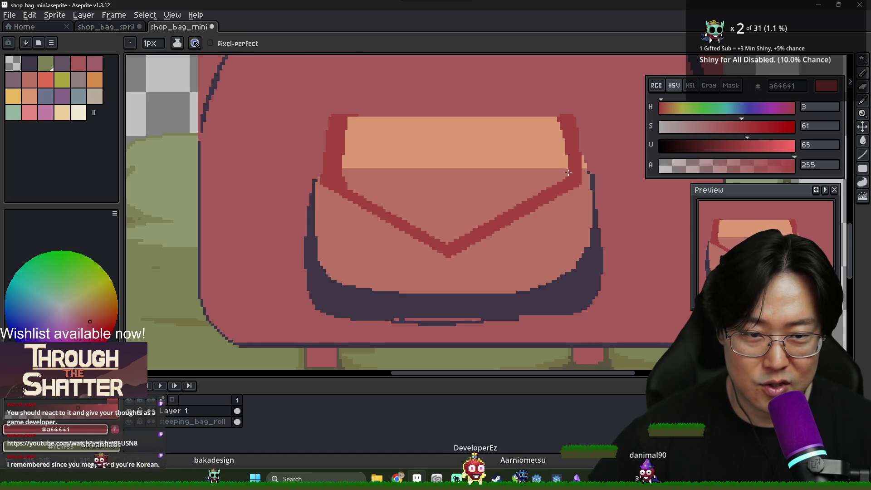
{"action": "key", "text": "alt"}
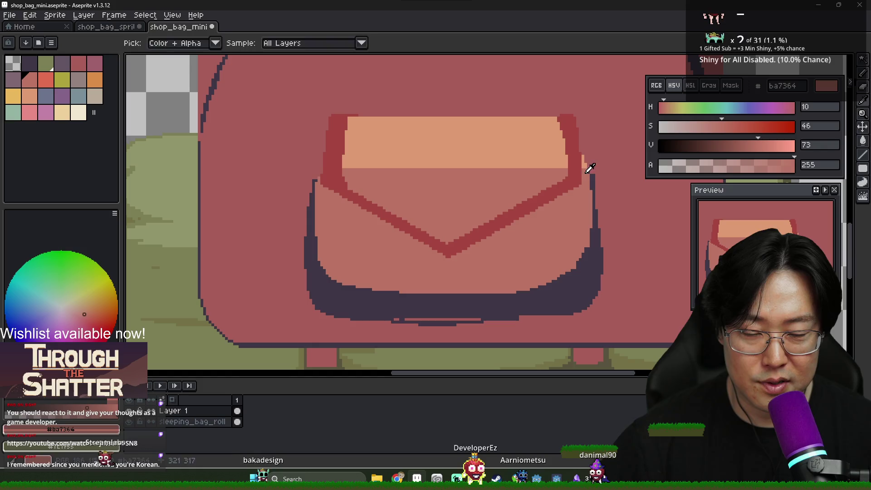
{"action": "scroll", "coordinate": [590, 168], "scroll_direction": "up", "scroll_amount": 1}
{"action": "left_click", "coordinate": [581, 144], "text": "alt"}
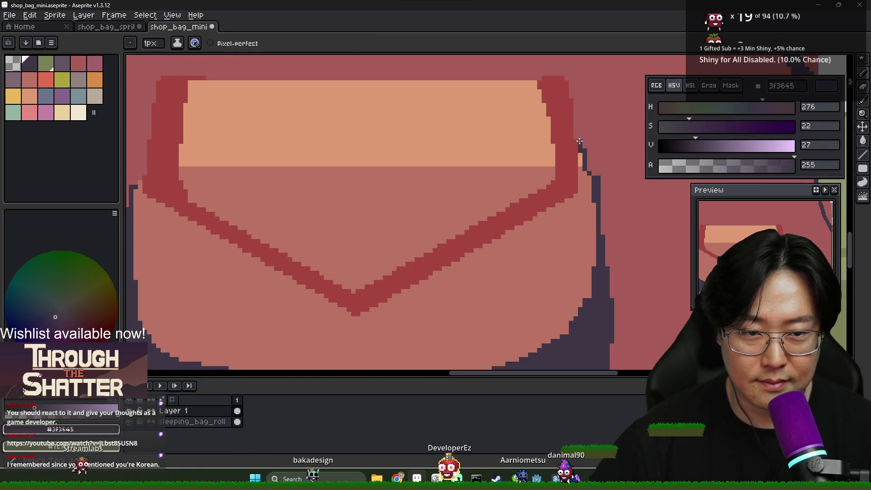
Draw a dark outline down the bag's right edge, then bring the flap's left side into view
{"action": "left_click_drag", "start_coordinate": [575, 114], "coordinate": [580, 177]}
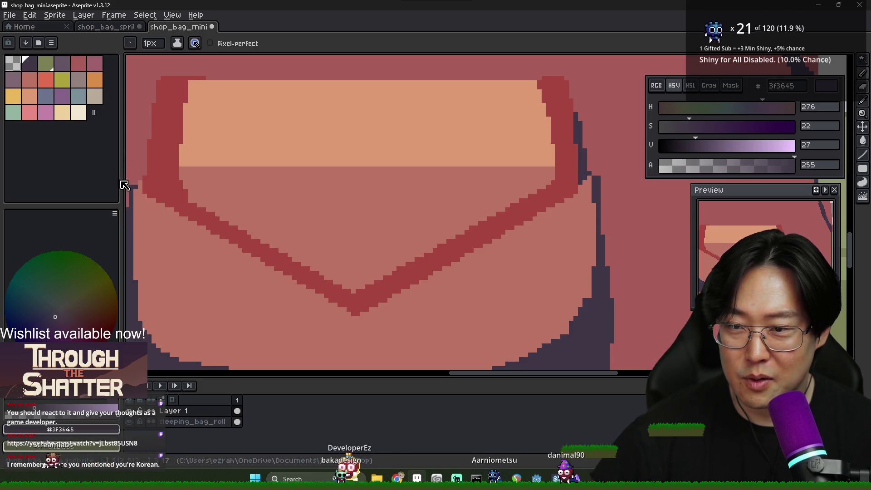
{"action": "left_click_drag", "start_coordinate": [126, 184], "coordinate": [229, 192]}
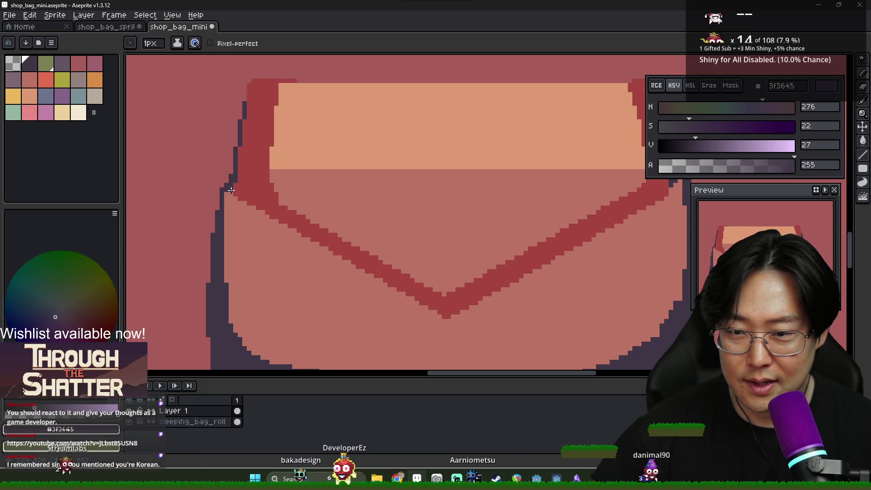
{"action": "scroll", "coordinate": [245, 182], "scroll_direction": "down", "scroll_amount": 2}
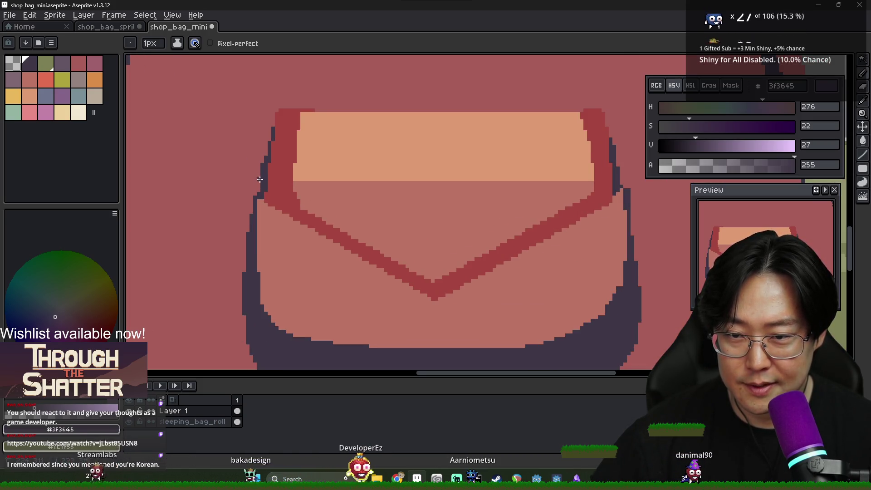
{"action": "scroll", "coordinate": [334, 178], "scroll_direction": "down", "scroll_amount": 3}
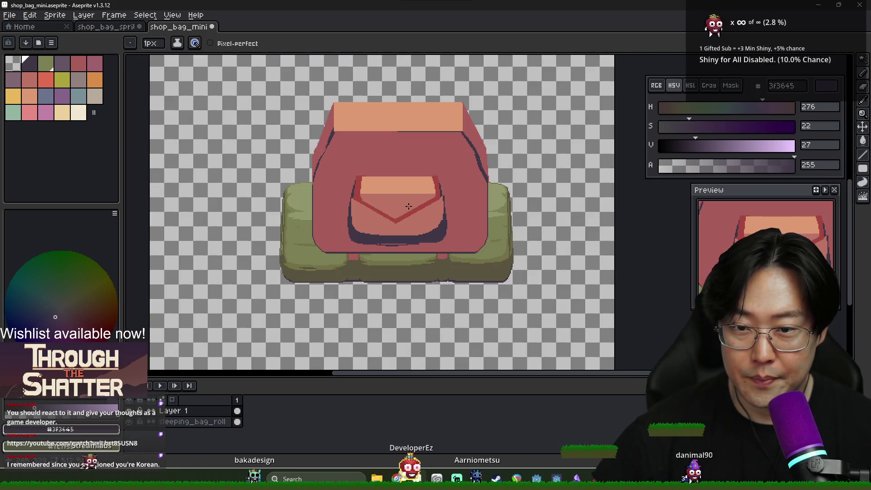
{"action": "scroll", "coordinate": [467, 223], "scroll_direction": "up", "scroll_amount": 3}
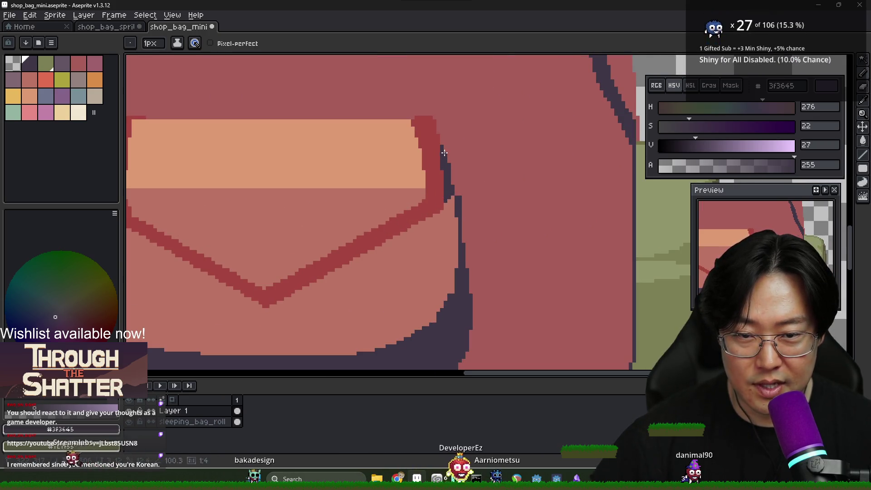
{"action": "scroll", "coordinate": [459, 196], "scroll_direction": "down", "scroll_amount": 3}
{"action": "scroll", "coordinate": [362, 189], "scroll_direction": "up", "scroll_amount": 3}
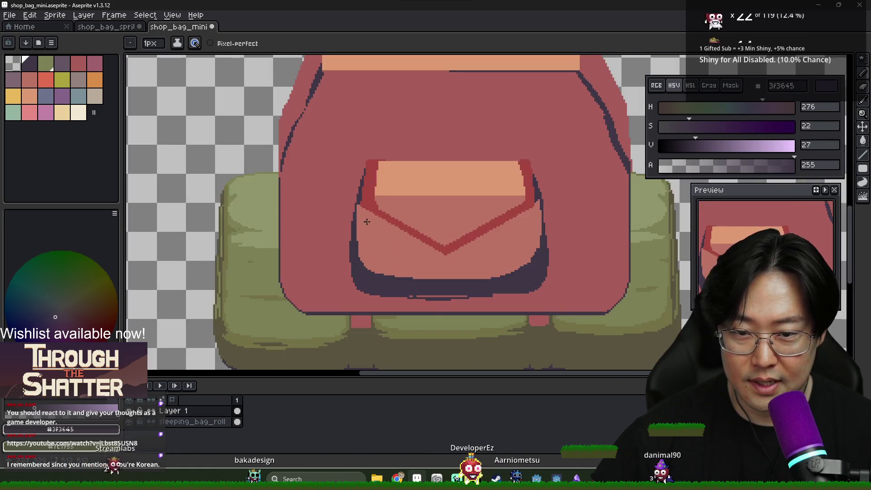
Outline the flap's left and right diagonals with dark #3f3645 lines
{"action": "key", "text": "i"}
{"action": "key", "text": "b"}
{"action": "left_click_drag", "start_coordinate": [356, 200], "coordinate": [483, 272]}
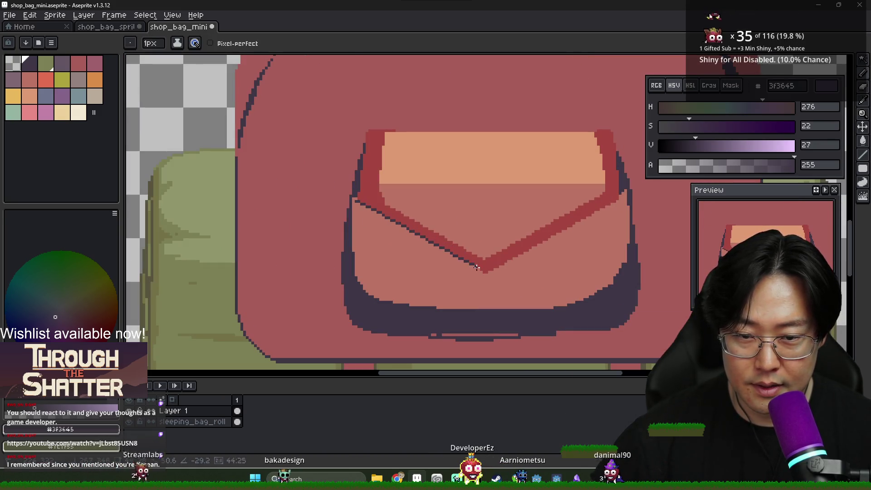
{"action": "left_click_drag", "start_coordinate": [362, 200], "coordinate": [353, 195]}
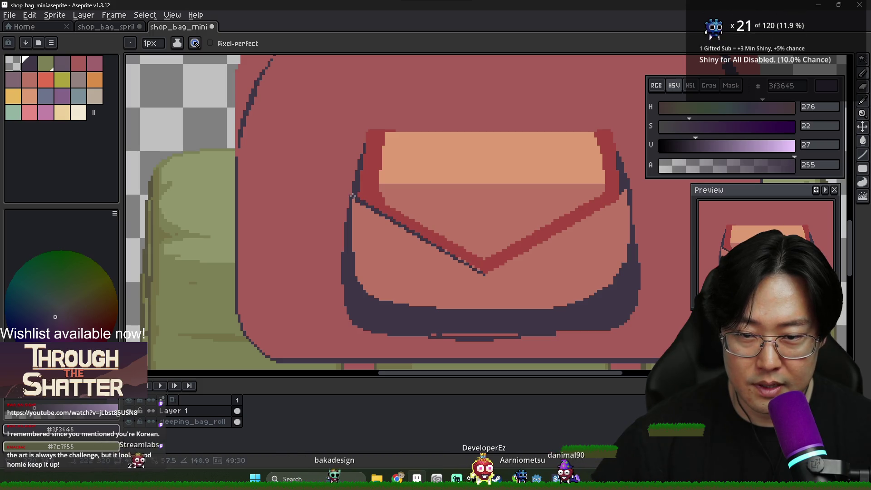
{"action": "left_click_drag", "start_coordinate": [505, 267], "coordinate": [618, 200]}
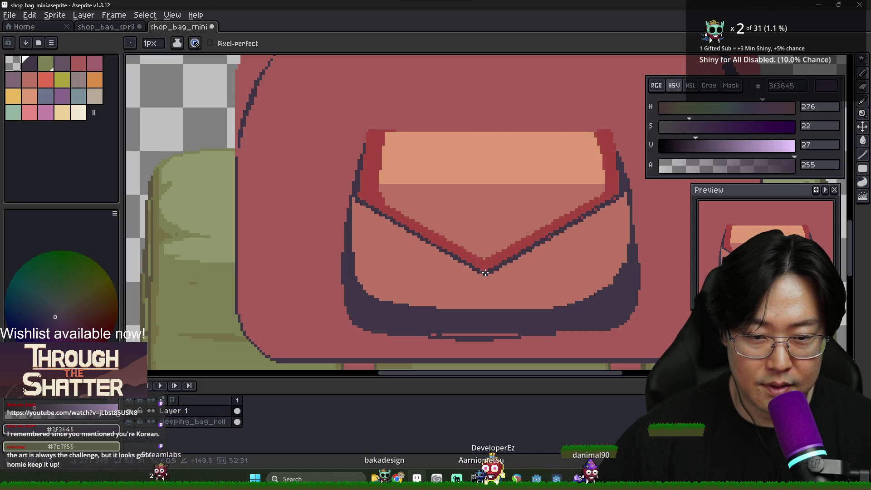
{"action": "left_click_drag", "start_coordinate": [614, 202], "coordinate": [617, 197]}
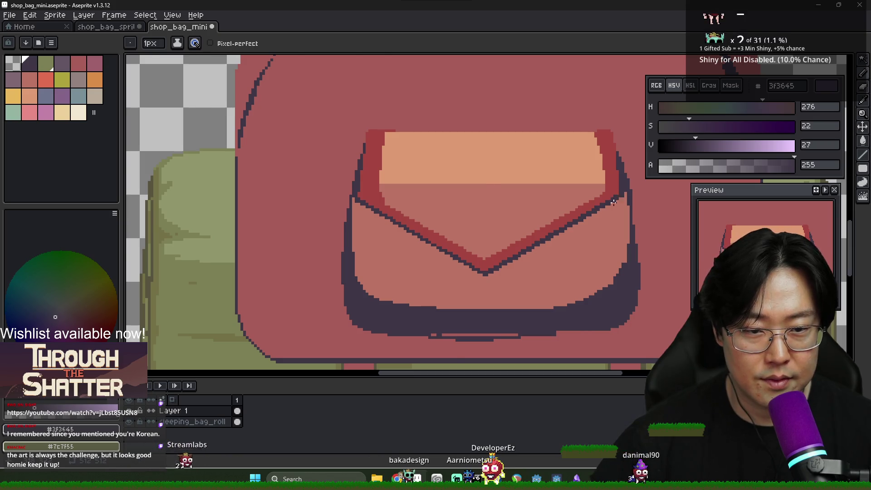
{"action": "scroll", "coordinate": [614, 201], "scroll_direction": "down", "scroll_amount": 3}
{"action": "scroll", "coordinate": [614, 201], "scroll_direction": "up", "scroll_amount": 1}
Check the backpack references and draw a dark line down the bag's centre
{"action": "key", "text": "alt+Tab"}
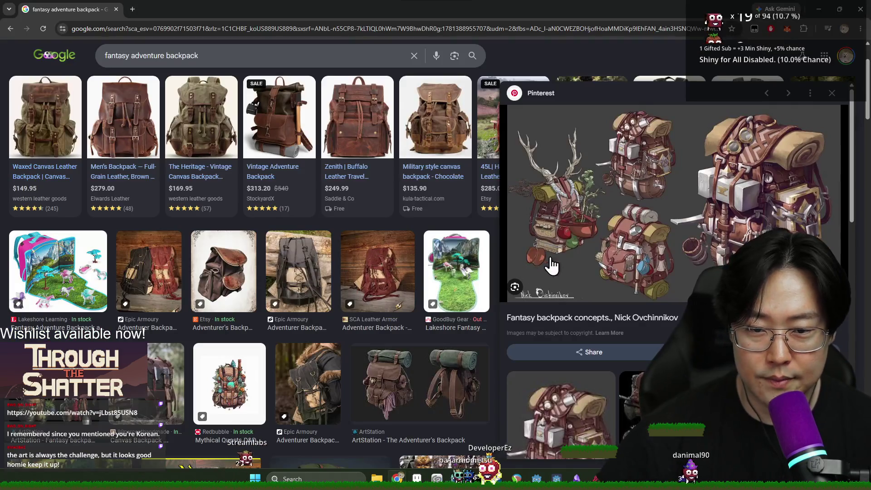
{"action": "key", "text": "alt+Tab"}
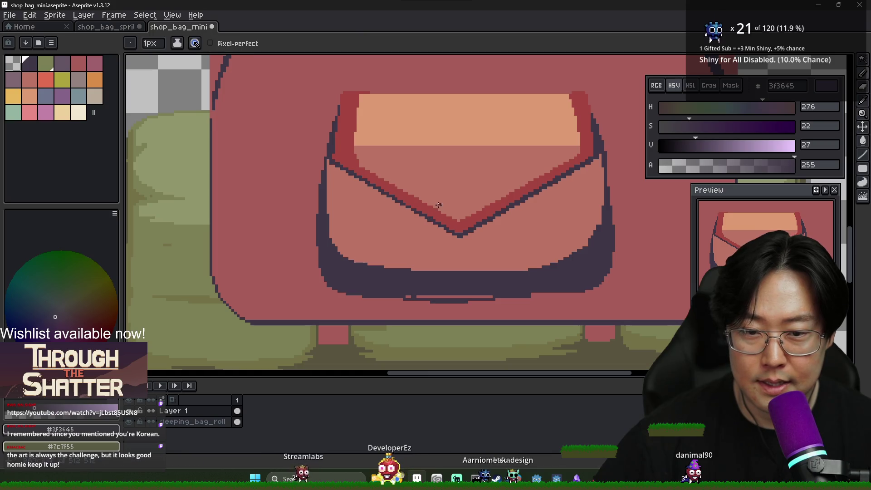
{"action": "key", "text": "alt+Tab"}
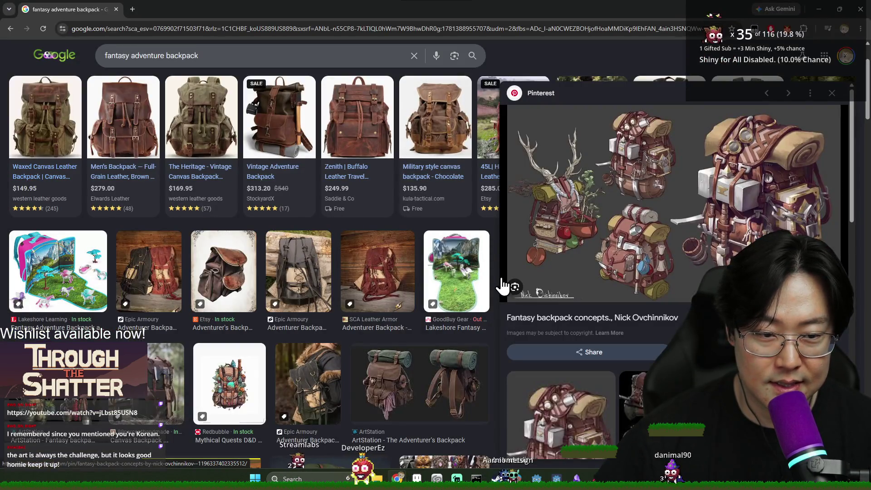
{"action": "key", "text": "alt+Tab"}
{"action": "left_click_drag", "start_coordinate": [445, 193], "coordinate": [446, 302]}
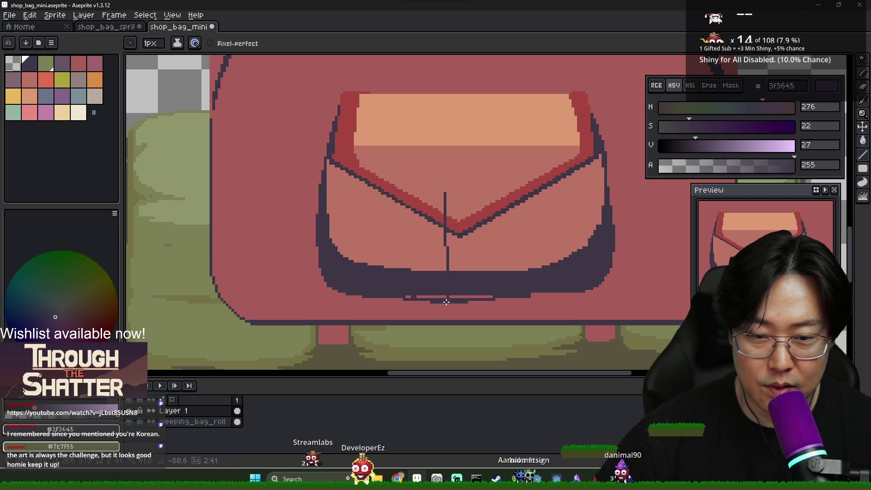
Redraw the centre line slightly left and add the strap's rounded top and right side
{"action": "key", "text": "ctrl+z"}
{"action": "left_click_drag", "start_coordinate": [443, 270], "coordinate": [448, 196]}
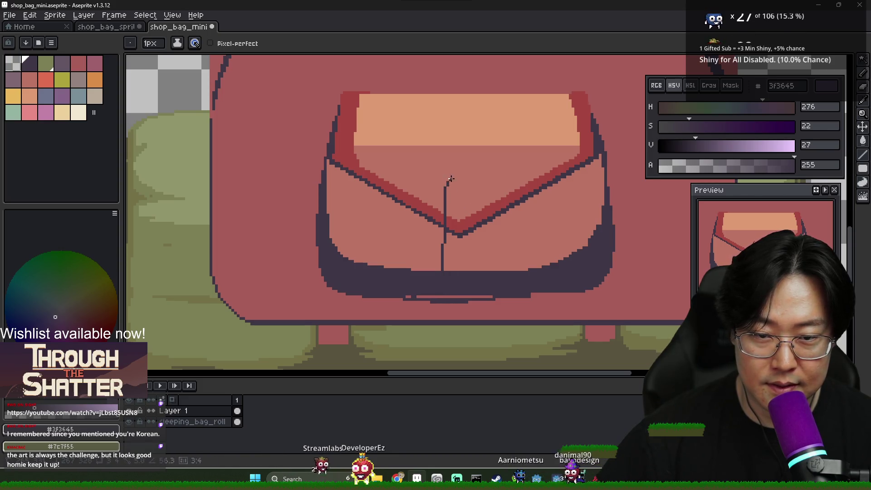
{"action": "mouse_move", "coordinate": [447, 183]}
{"action": "left_mouse_down"}
{"action": "mouse_move", "coordinate": [470, 177]}
{"action": "mouse_move", "coordinate": [479, 189]}
{"action": "mouse_move", "coordinate": [480, 272]}
{"action": "left_mouse_up"}
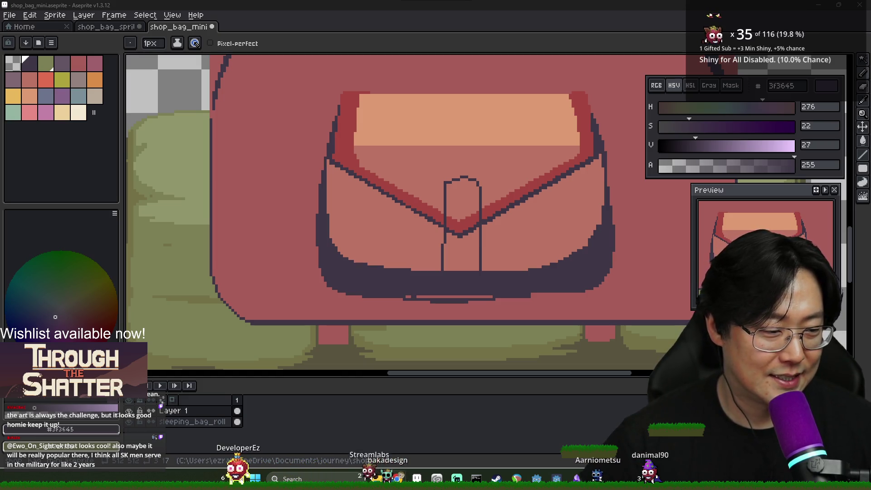
{"action": "key", "text": "alt+Tab"}
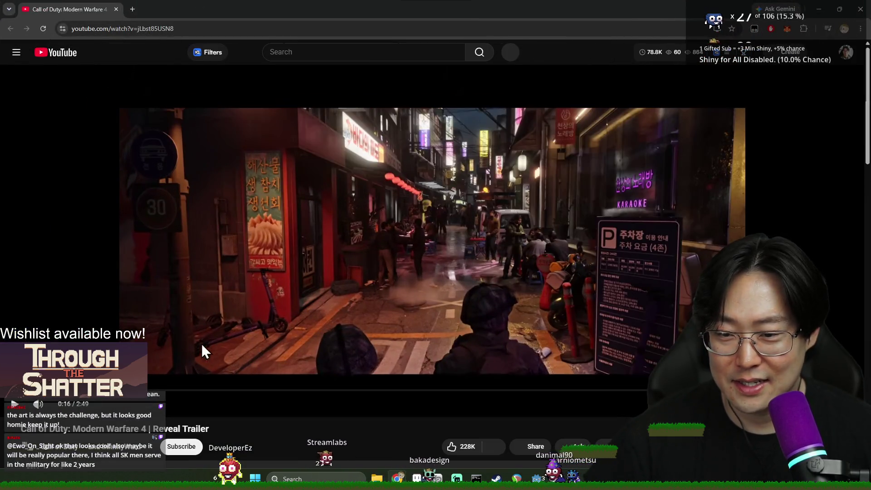
Scrub the Modern Warfare 4 trailer to near its end, then close the browser
{"action": "left_click_drag", "start_coordinate": [286, 389], "coordinate": [545, 390]}
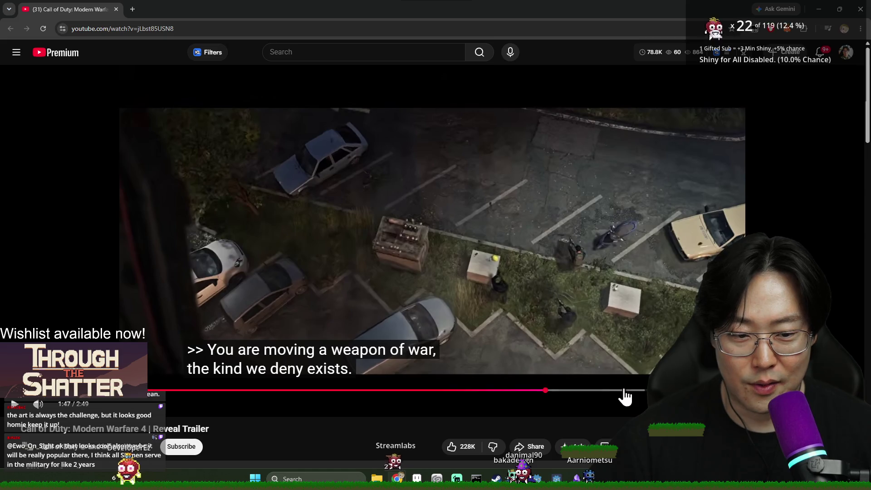
{"action": "left_click_drag", "start_coordinate": [625, 390], "coordinate": [625, 391]}
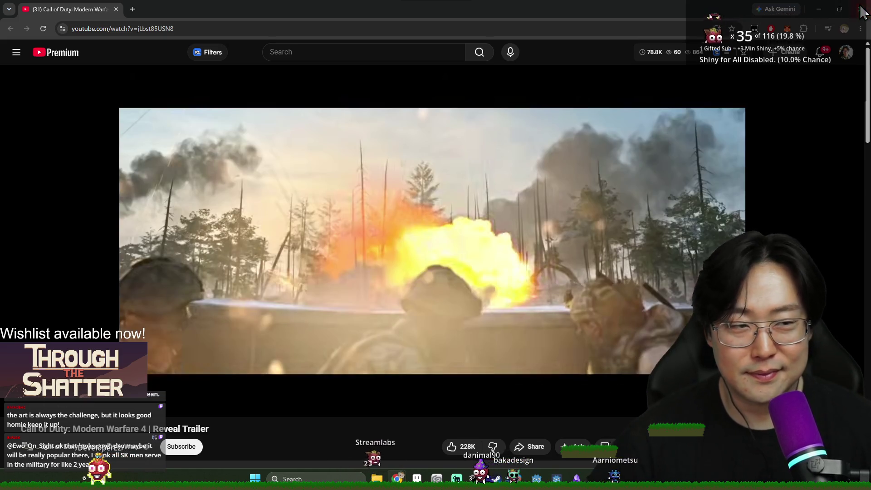
{"action": "left_click", "coordinate": [862, 10]}
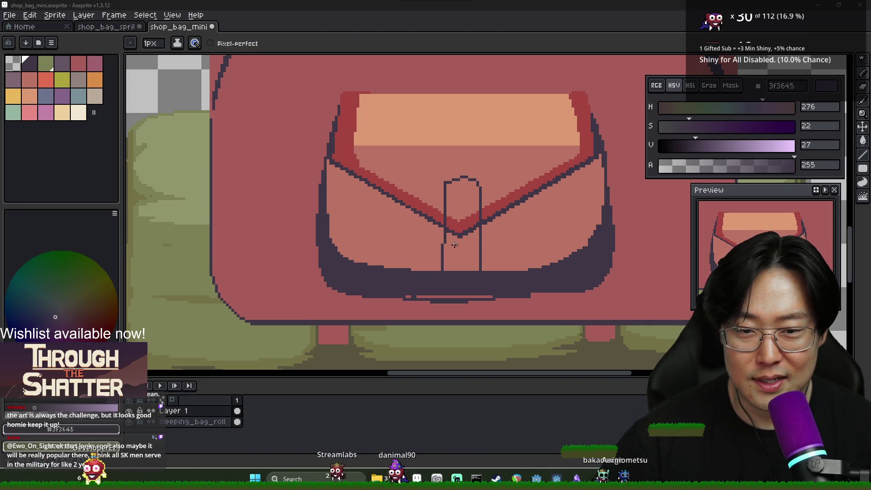
Repaint the dark outline and leftover red inside the strap with body pink ba7364
{"action": "scroll", "coordinate": [454, 245], "scroll_direction": "up", "scroll_amount": 1}
{"action": "left_click", "coordinate": [493, 234], "text": "alt"}
{"action": "mouse_move", "coordinate": [430, 224]}
{"action": "left_mouse_down"}
{"action": "mouse_move", "coordinate": [460, 228]}
{"action": "mouse_move", "coordinate": [421, 212]}
{"action": "mouse_move", "coordinate": [447, 219]}
{"action": "left_mouse_up"}
{"action": "left_click", "coordinate": [459, 203]}
{"action": "scroll", "coordinate": [448, 227], "scroll_direction": "down", "scroll_amount": 3}
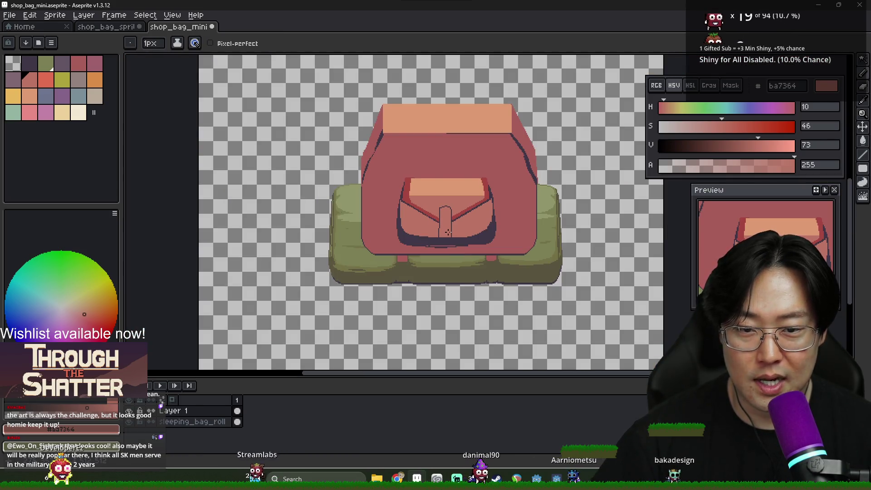
{"action": "key", "text": "alt+Tab"}
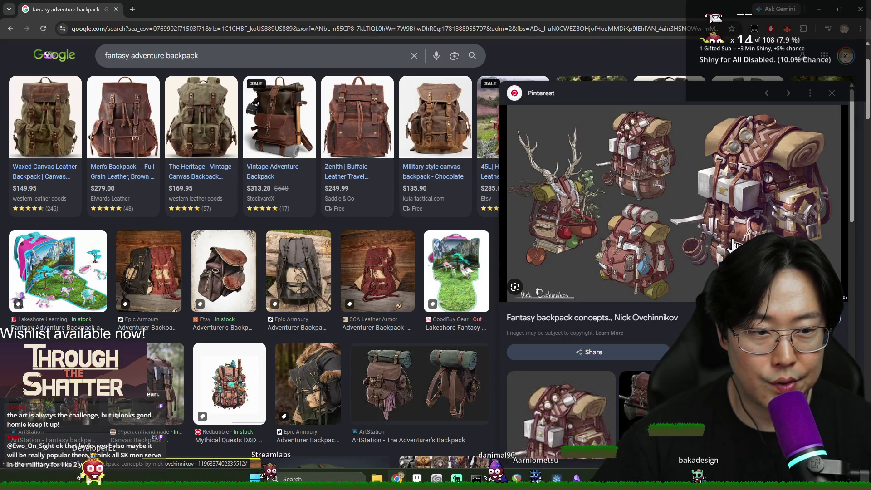
View the Zenith Buffalo Leather Travel Backpack page and compare its buckle with the sprite
{"action": "left_click", "coordinate": [375, 146]}
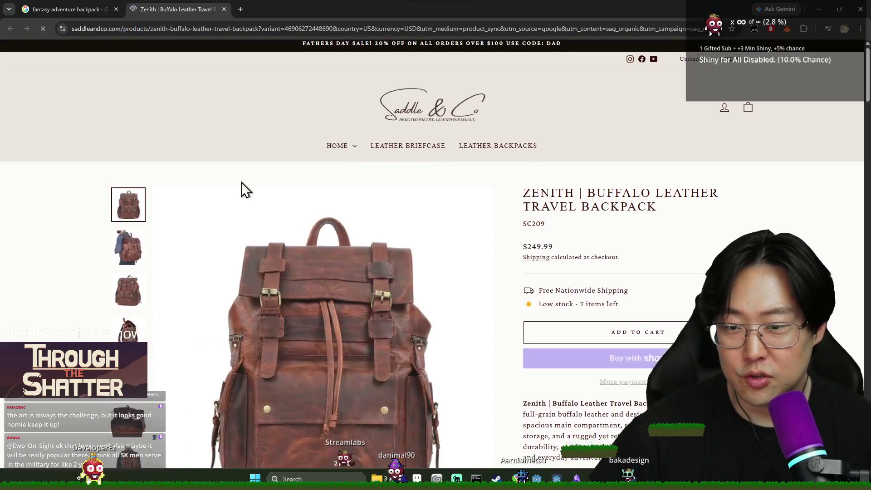
{"action": "scroll", "coordinate": [278, 197], "scroll_direction": "down", "scroll_amount": 3}
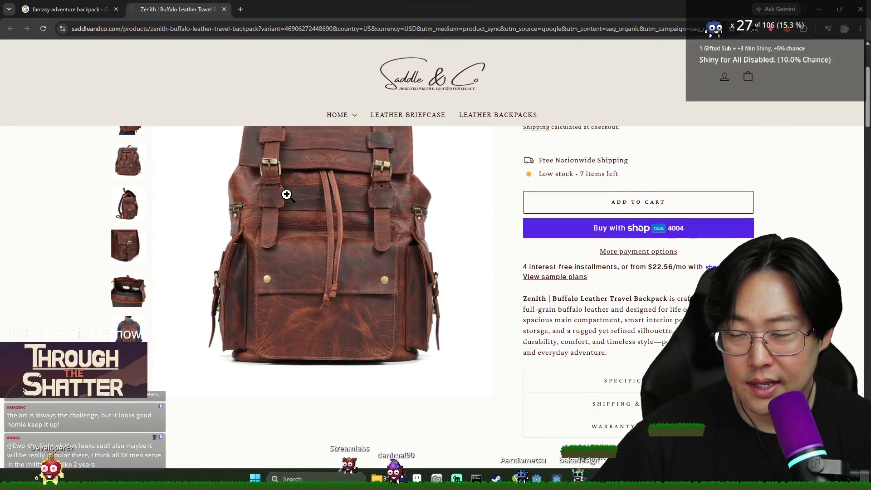
{"action": "key", "text": "alt+Tab"}
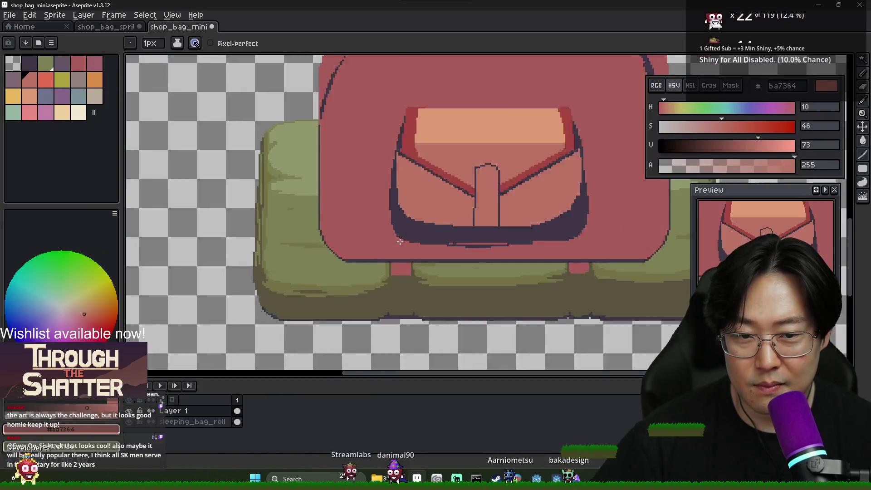
{"action": "scroll", "coordinate": [400, 242], "scroll_direction": "up", "scroll_amount": 2}
{"action": "key", "text": "alt+Tab"}
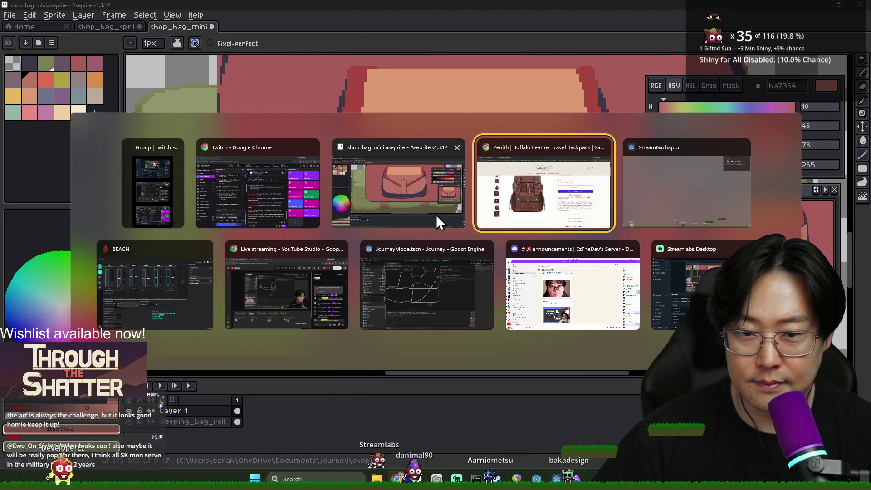
{"action": "left_click", "coordinate": [474, 197]}
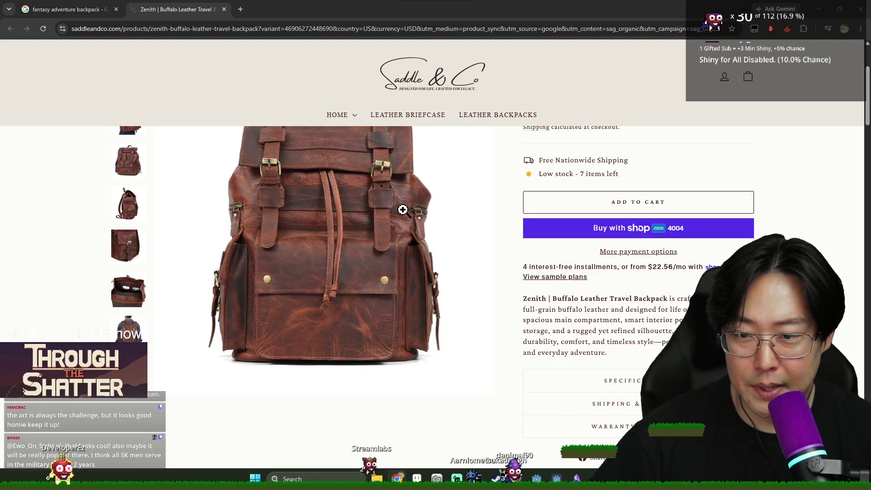
{"action": "key", "text": "alt+Tab"}
{"action": "left_click", "coordinate": [540, 191]}
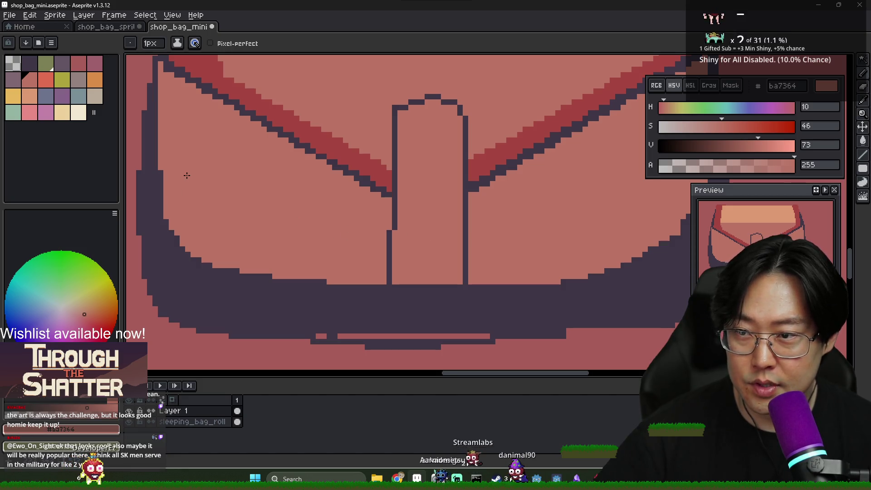
Redraw the cream buckle's right side down the strap after checking the product reference
{"action": "left_click", "coordinate": [77, 113]}
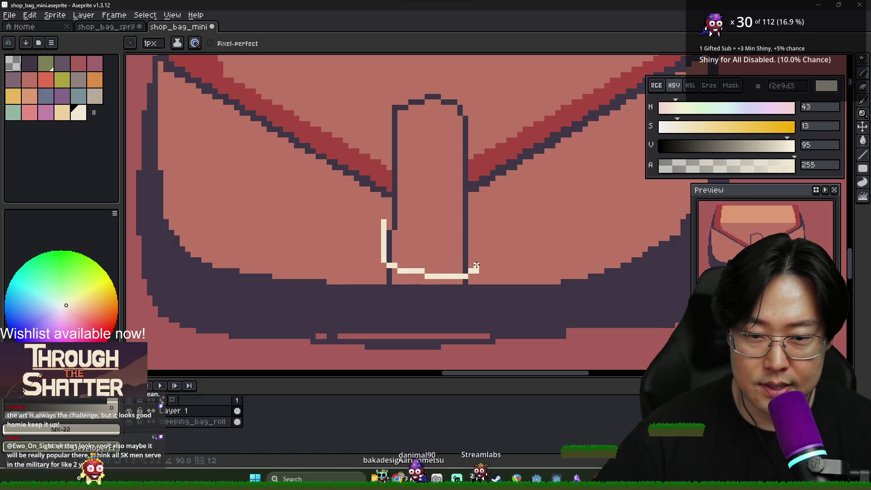
{"action": "key", "text": "alt+Tab"}
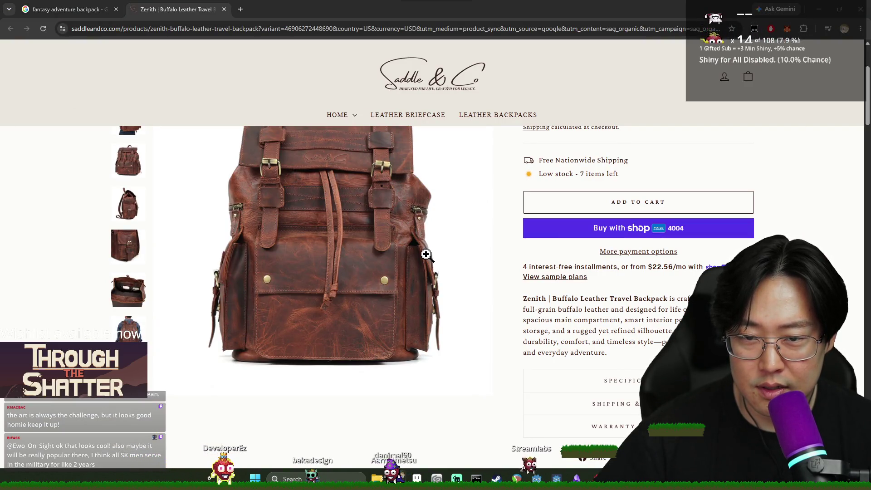
{"action": "key", "text": "alt+Tab"}
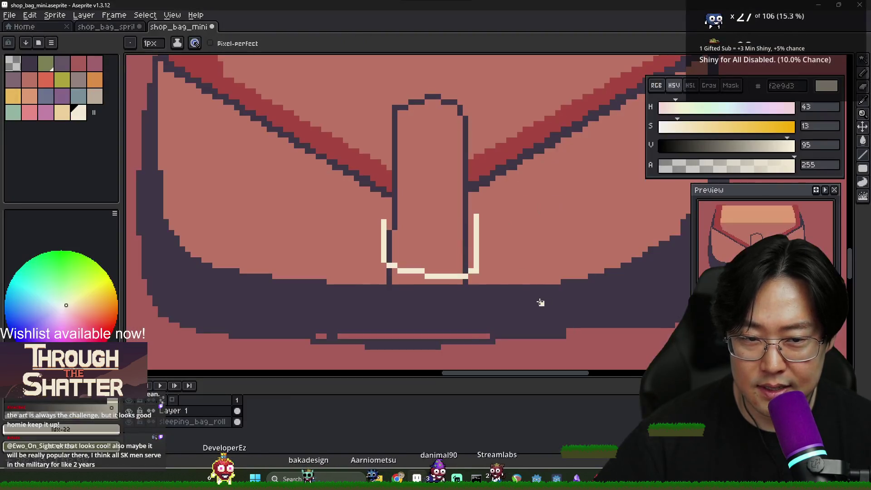
{"action": "key", "text": "ctrl+z"}
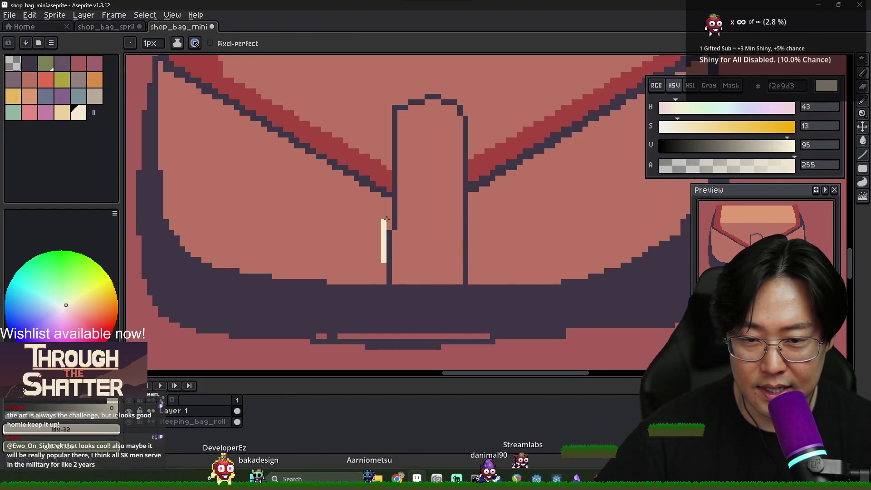
{"action": "left_click_drag", "start_coordinate": [477, 227], "coordinate": [472, 259]}
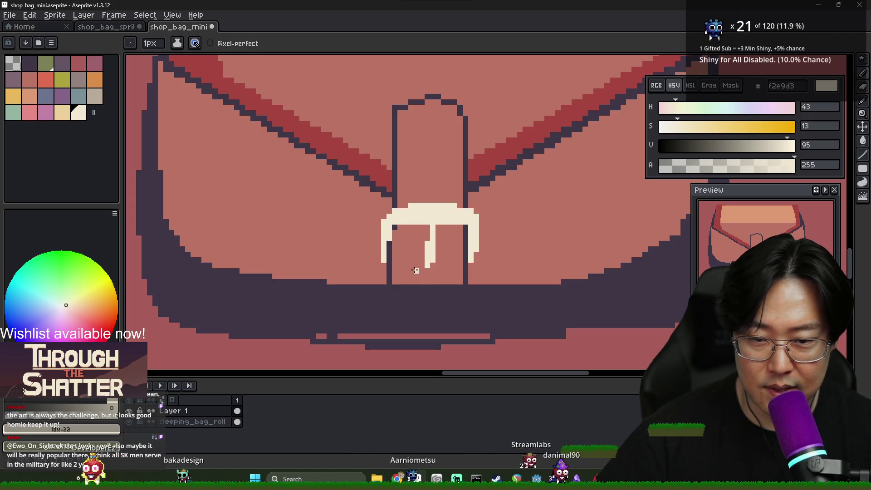
Paint the loop below the buckle body pink ba7364, bucket-filling its dark box
{"action": "left_click", "coordinate": [390, 271], "text": "alt"}
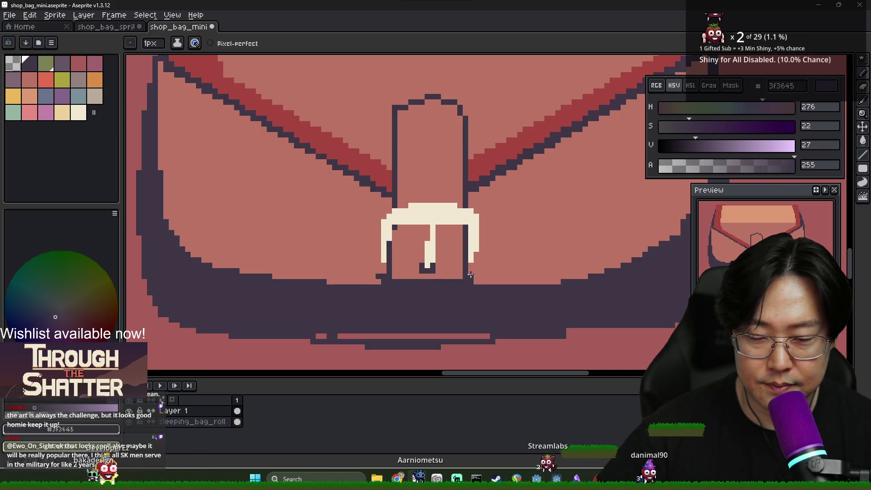
{"action": "scroll", "coordinate": [384, 285], "scroll_direction": "down", "scroll_amount": 1}
{"action": "scroll", "coordinate": [399, 272], "scroll_direction": "up", "scroll_amount": 2}
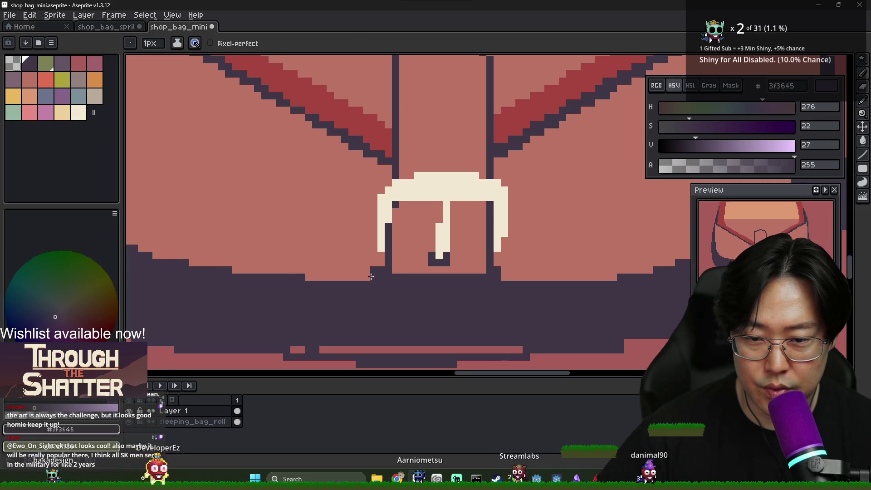
{"action": "left_click", "coordinate": [413, 265], "text": "alt"}
{"action": "left_click", "coordinate": [381, 277]}
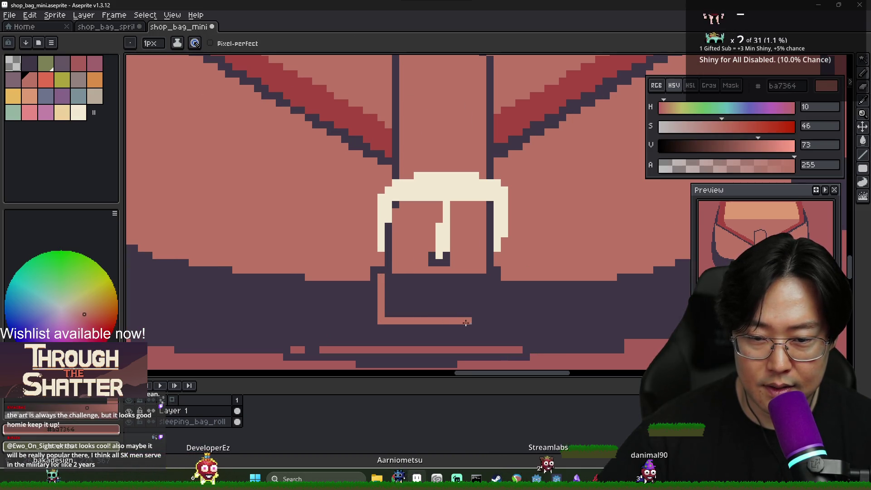
{"action": "left_click_drag", "start_coordinate": [483, 286], "coordinate": [403, 283]}
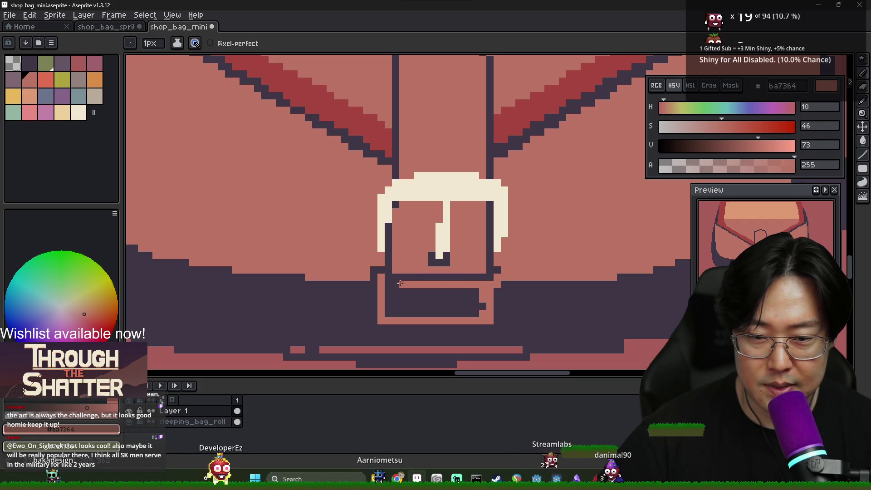
{"action": "key", "text": "g"}
{"action": "left_click", "coordinate": [402, 298]}
Return to the pencil and sample the dark 3f3645 and pink loop colours
{"action": "scroll", "coordinate": [483, 303], "scroll_direction": "down", "scroll_amount": 1}
{"action": "key", "text": "b"}
{"action": "left_click", "coordinate": [495, 282], "text": "alt"}
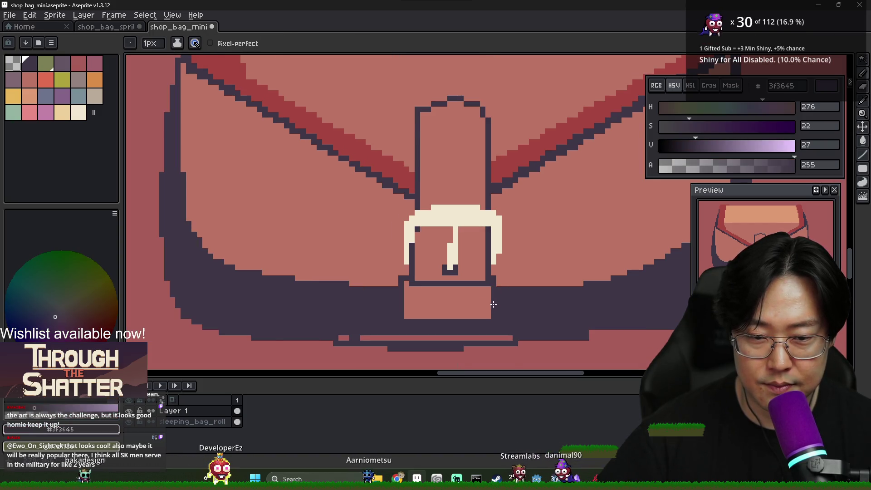
{"action": "scroll", "coordinate": [494, 303], "scroll_direction": "down", "scroll_amount": 2}
{"action": "scroll", "coordinate": [495, 301], "scroll_direction": "up", "scroll_amount": 2}
{"action": "left_click", "coordinate": [498, 299], "text": "alt"}
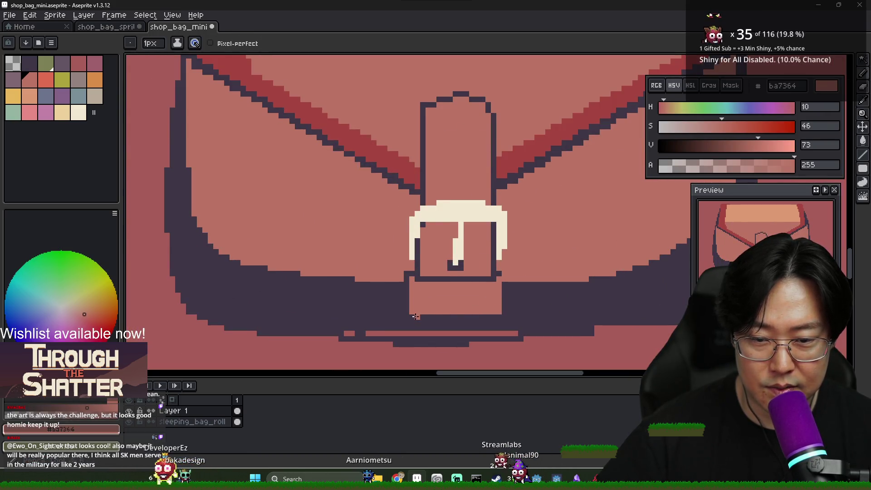
{"action": "scroll", "coordinate": [466, 312], "scroll_direction": "up", "scroll_amount": 1}
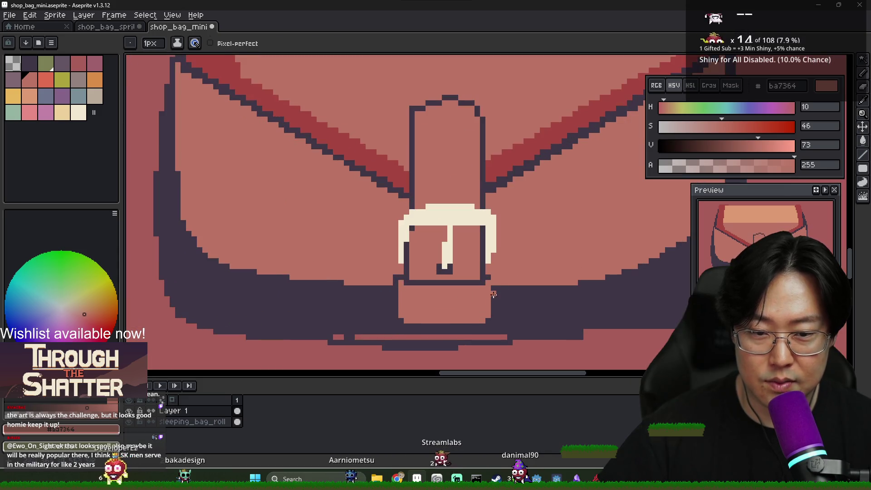
{"action": "left_click", "coordinate": [493, 283], "text": "alt"}
{"action": "scroll", "coordinate": [506, 299], "scroll_direction": "down", "scroll_amount": 2}
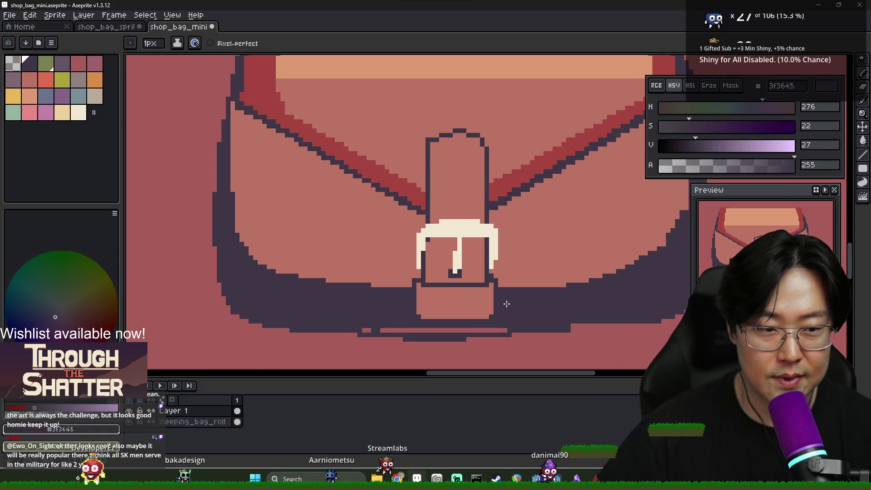
{"action": "scroll", "coordinate": [444, 266], "scroll_direction": "up", "scroll_amount": 3}
{"action": "scroll", "coordinate": [441, 264], "scroll_direction": "down", "scroll_amount": 1}
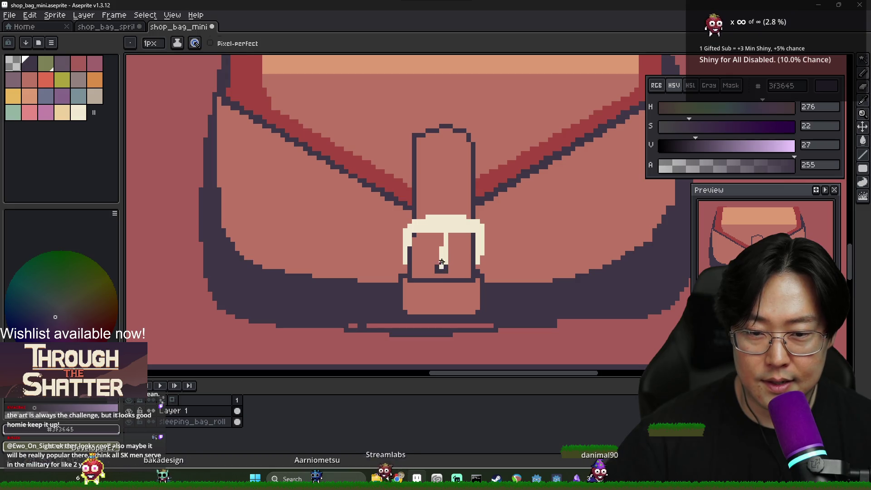
{"action": "scroll", "coordinate": [437, 149], "scroll_direction": "down", "scroll_amount": 2}
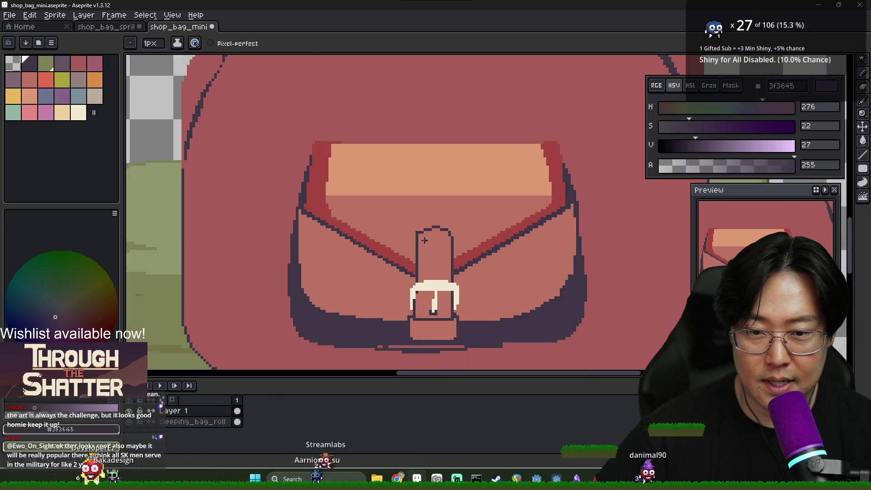
Begin curling the strap top using its mid-tone, dark outline and peach colours
{"action": "scroll", "coordinate": [422, 227], "scroll_direction": "up", "scroll_amount": 2}
{"action": "left_click", "coordinate": [417, 232], "text": "alt"}
{"action": "left_click", "coordinate": [414, 235], "text": "alt"}
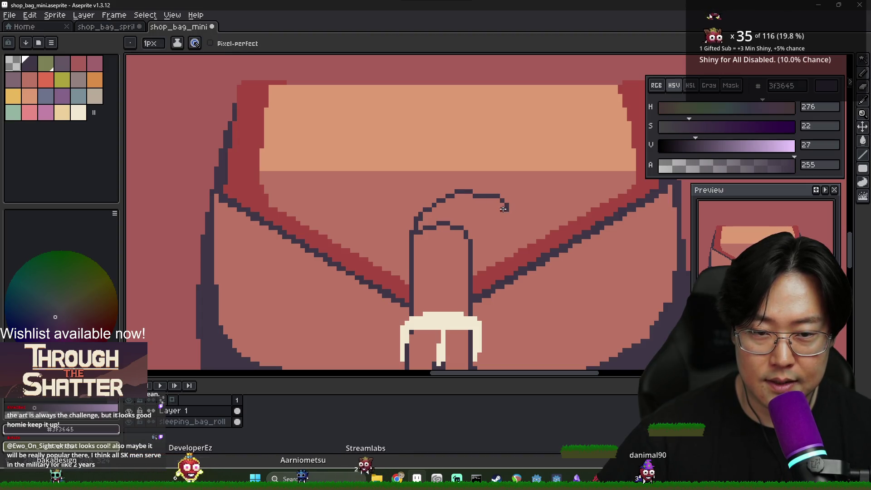
{"action": "scroll", "coordinate": [471, 238], "scroll_direction": "down", "scroll_amount": 1}
{"action": "scroll", "coordinate": [454, 204], "scroll_direction": "up", "scroll_amount": 1}
{"action": "left_click", "coordinate": [443, 156], "text": "alt"}
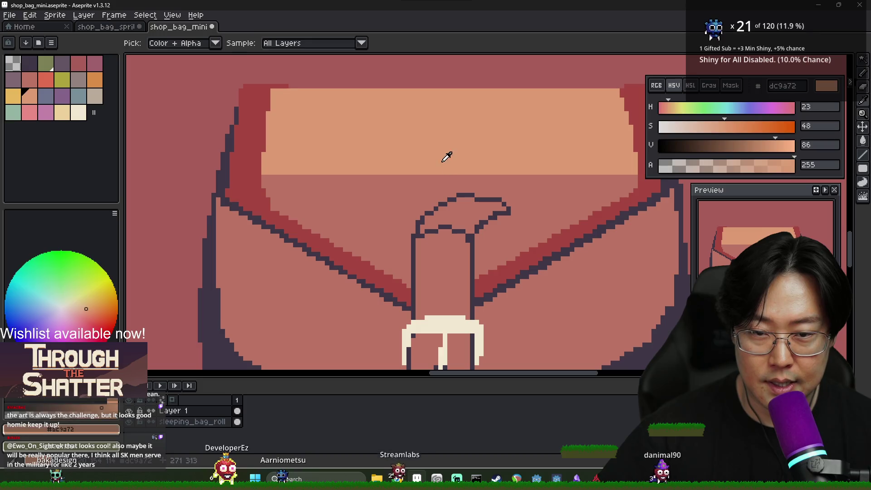
{"action": "key", "text": "g"}
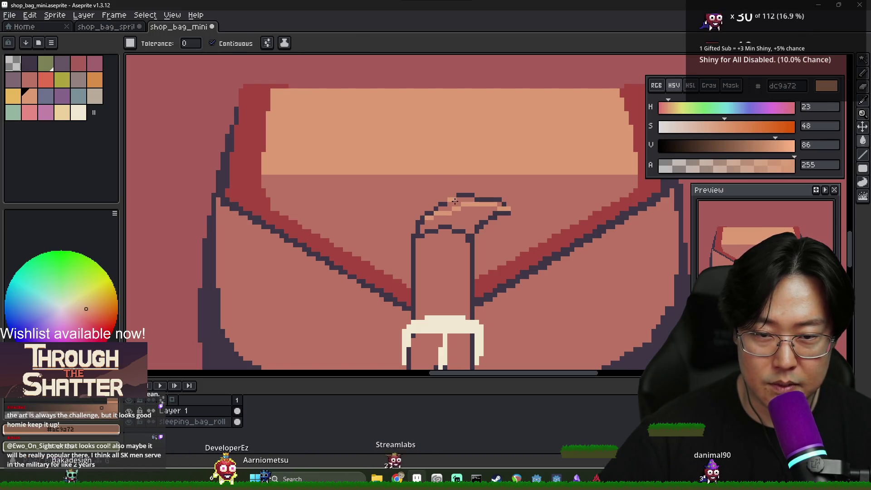
{"action": "key", "text": "b"}
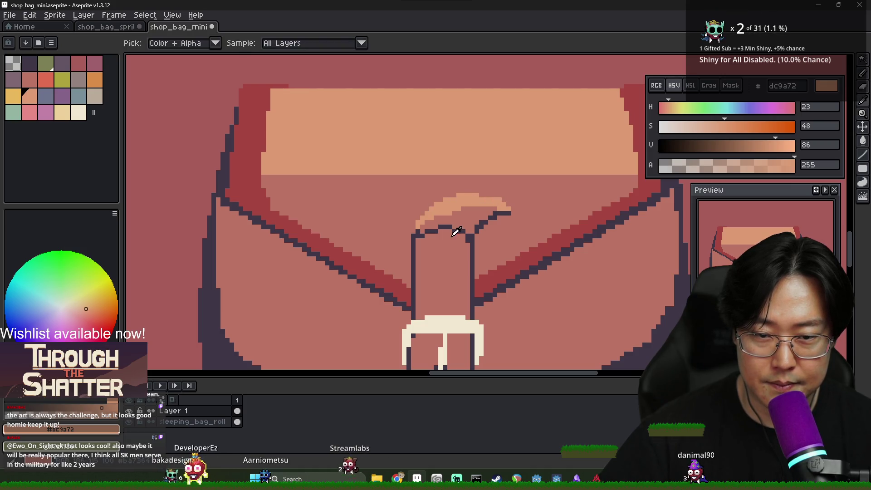
{"action": "left_click", "coordinate": [438, 239], "text": "alt"}
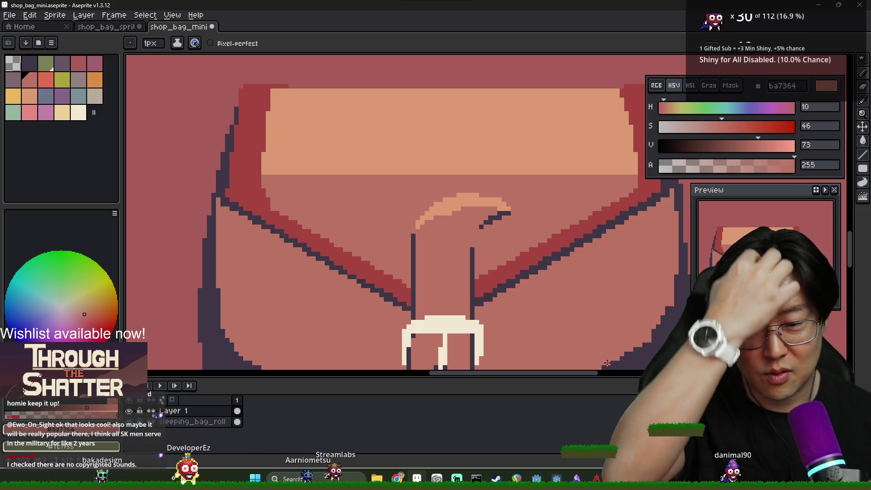
Outline the curled loop in dark and add a peach highlight along its rounded top
{"action": "scroll", "coordinate": [413, 235], "scroll_direction": "up", "scroll_amount": 1}
{"action": "left_click", "coordinate": [414, 237], "text": "alt"}
{"action": "left_click", "coordinate": [419, 223], "text": "alt"}
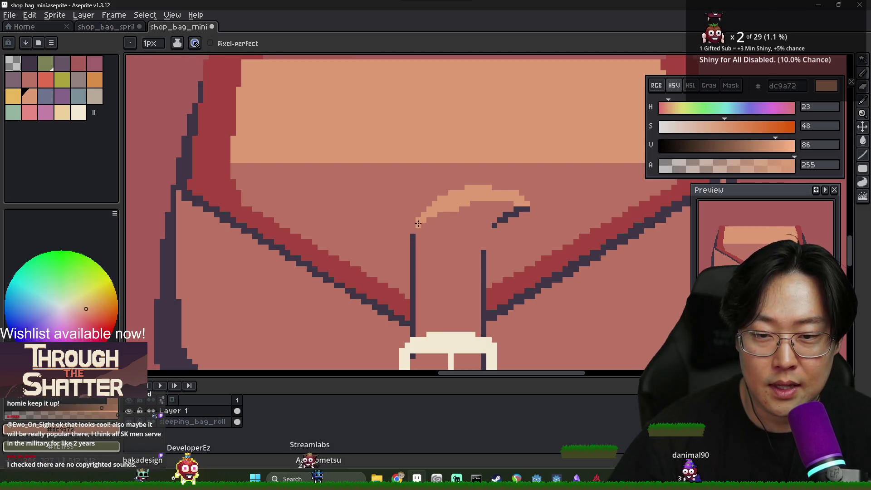
{"action": "left_click", "coordinate": [495, 226], "text": "alt"}
{"action": "scroll", "coordinate": [483, 272], "scroll_direction": "down", "scroll_amount": 1}
{"action": "scroll", "coordinate": [504, 211], "scroll_direction": "up", "scroll_amount": 1}
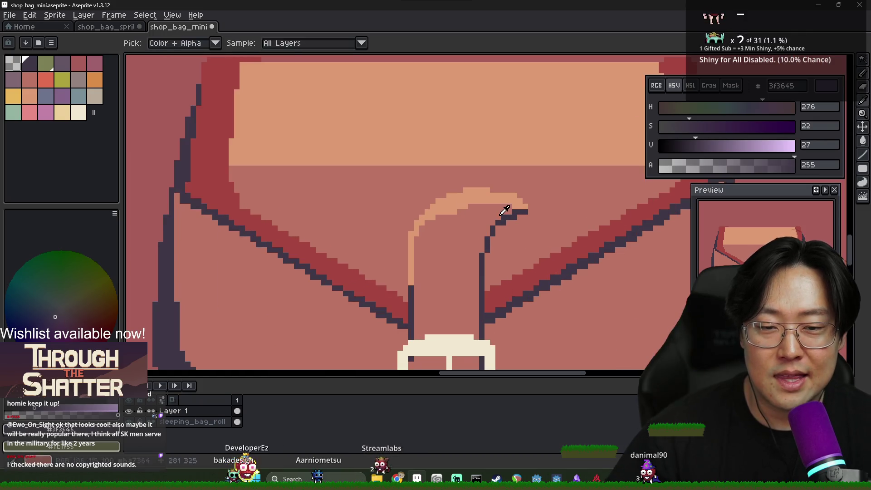
{"action": "left_click", "coordinate": [520, 209], "text": "alt"}
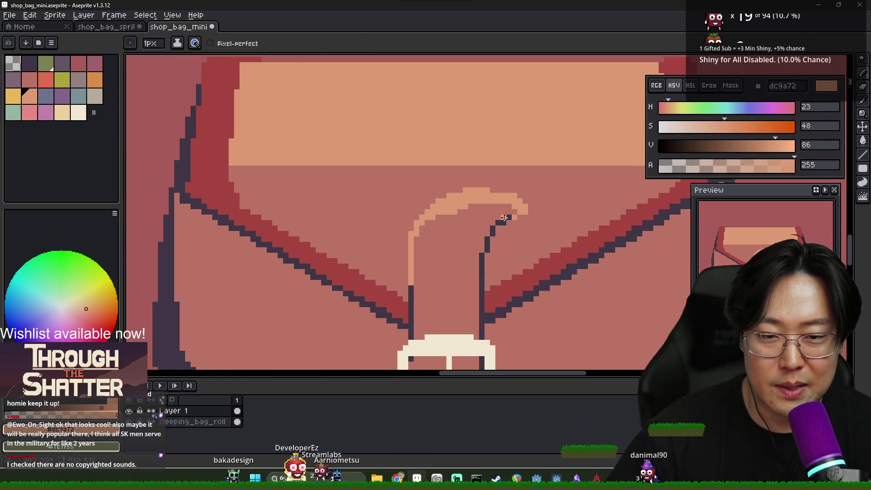
{"action": "left_click", "coordinate": [503, 216], "text": "alt"}
{"action": "scroll", "coordinate": [510, 219], "scroll_direction": "down", "scroll_amount": 3}
{"action": "scroll", "coordinate": [500, 227], "scroll_direction": "up", "scroll_amount": 2}
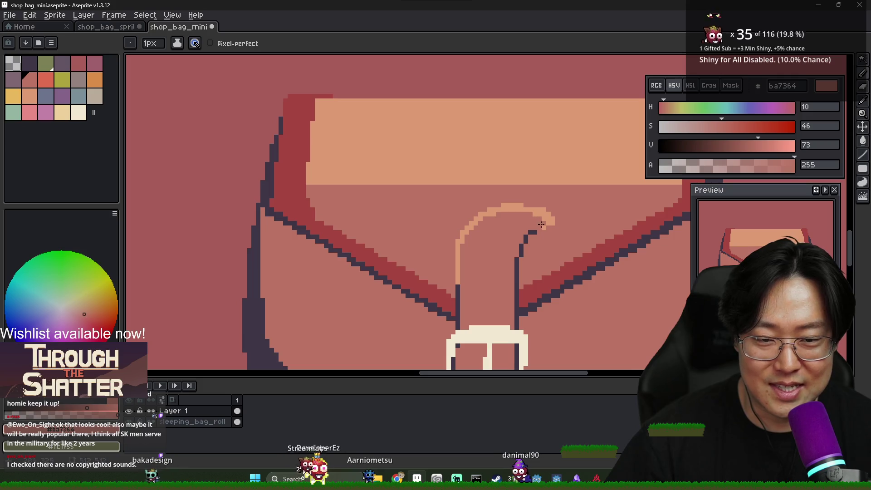
{"action": "scroll", "coordinate": [540, 238], "scroll_direction": "down", "scroll_amount": 3}
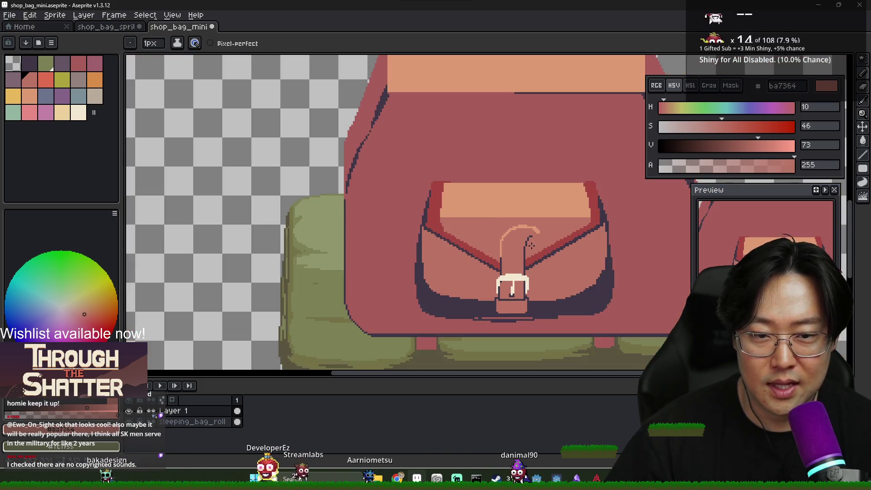
{"action": "scroll", "coordinate": [529, 232], "scroll_direction": "up", "scroll_amount": 3}
{"action": "left_click", "coordinate": [539, 218], "text": "alt"}
{"action": "scroll", "coordinate": [539, 219], "scroll_direction": "down", "scroll_amount": 3}
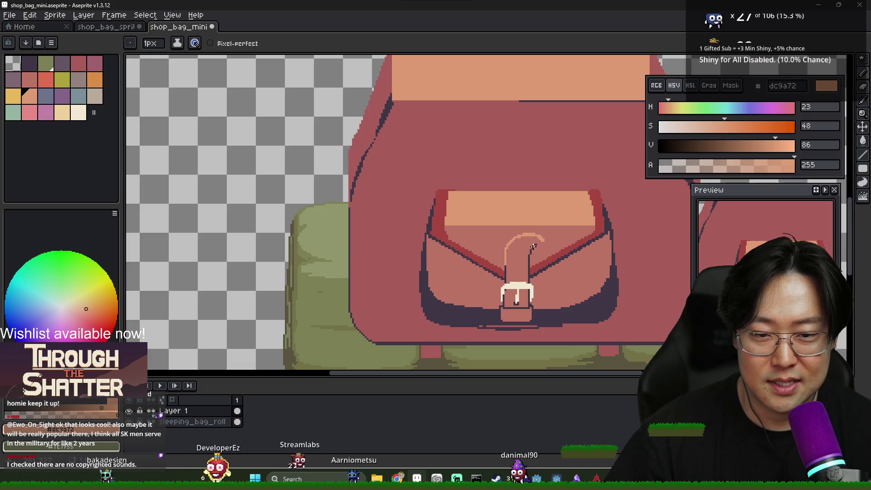
{"action": "scroll", "coordinate": [533, 254], "scroll_direction": "up", "scroll_amount": 2}
{"action": "scroll", "coordinate": [531, 244], "scroll_direction": "down", "scroll_amount": 3}
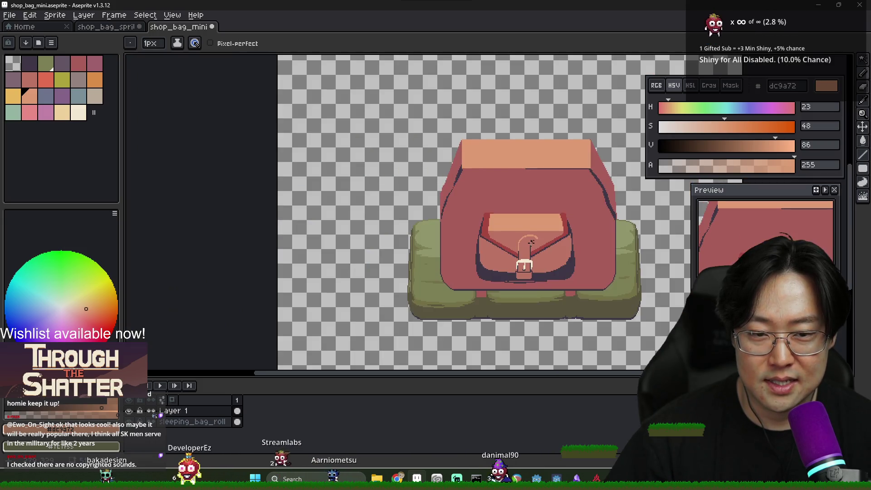
{"action": "scroll", "coordinate": [454, 264], "scroll_direction": "up", "scroll_amount": 4}
{"action": "scroll", "coordinate": [415, 281], "scroll_direction": "down", "scroll_amount": 2}
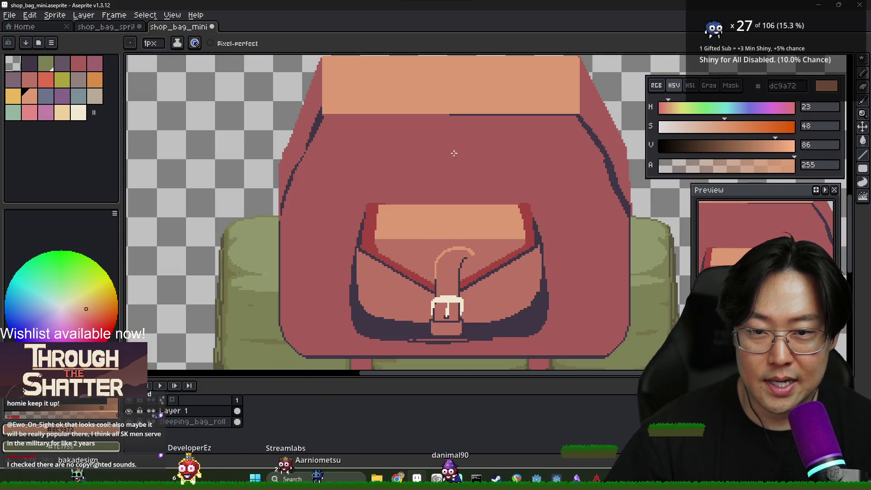
Bucket-fill the loop's underside with a slightly darker shade of the bag red
{"action": "left_click", "coordinate": [340, 192], "text": "alt"}
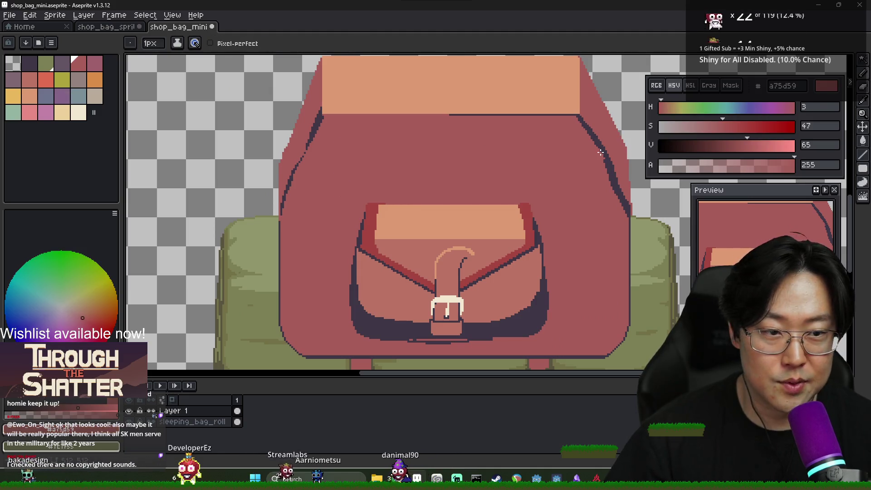
{"action": "key", "text": "alt"}
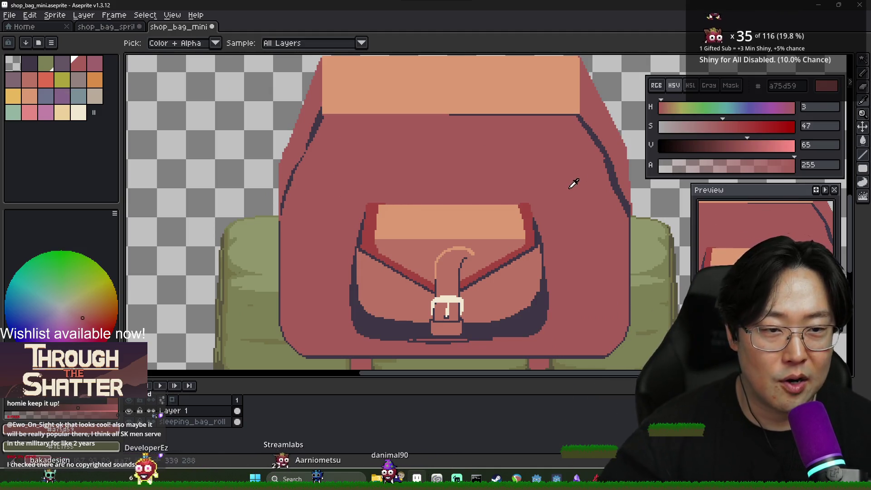
{"action": "left_click", "coordinate": [741, 145]}
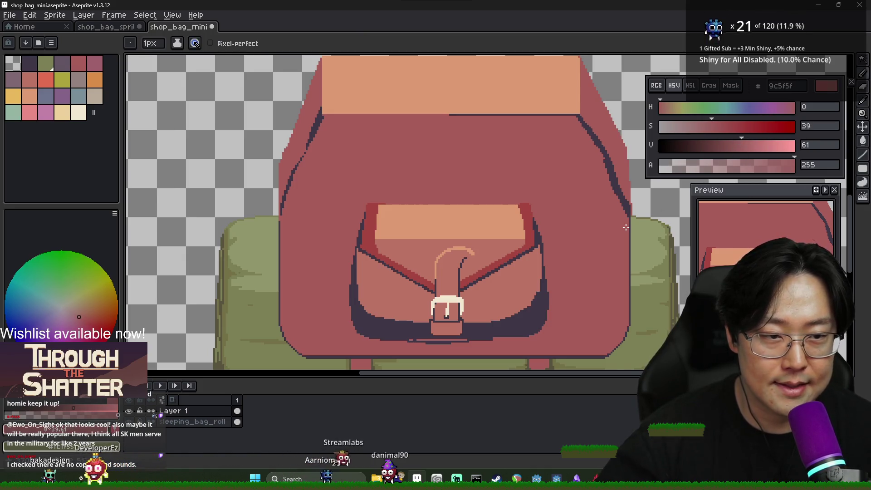
{"action": "scroll", "coordinate": [435, 271], "scroll_direction": "up", "scroll_amount": 2}
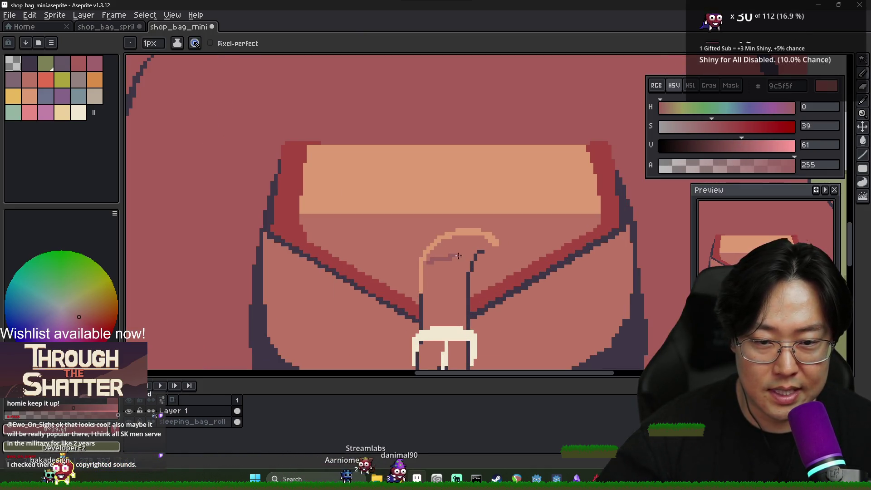
{"action": "key", "text": "g"}
{"action": "scroll", "coordinate": [472, 247], "scroll_direction": "up", "scroll_amount": 1}
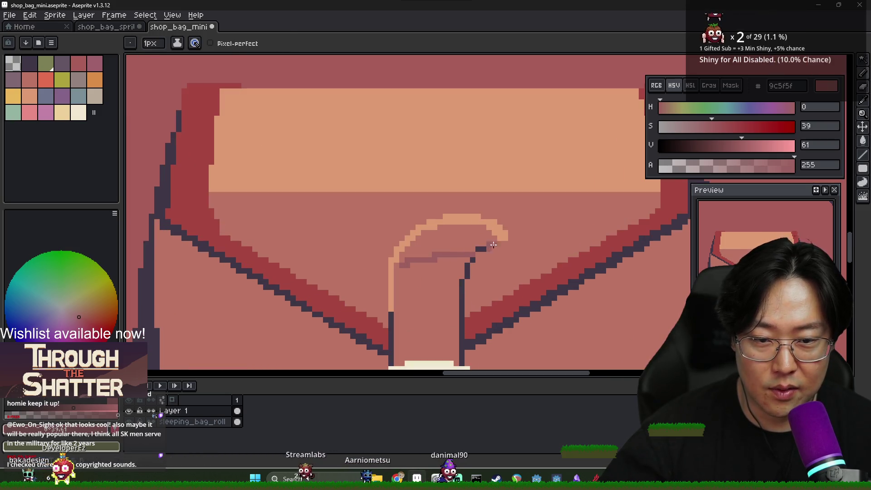
{"action": "left_click", "coordinate": [471, 240]}
{"action": "scroll", "coordinate": [471, 240], "scroll_direction": "down", "scroll_amount": 3}
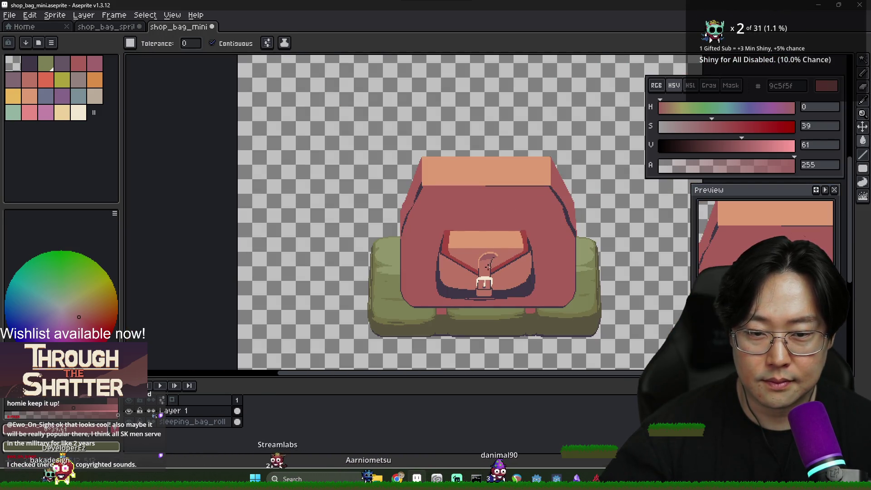
{"action": "scroll", "coordinate": [488, 266], "scroll_direction": "up", "scroll_amount": 3}
{"action": "key", "text": "b"}
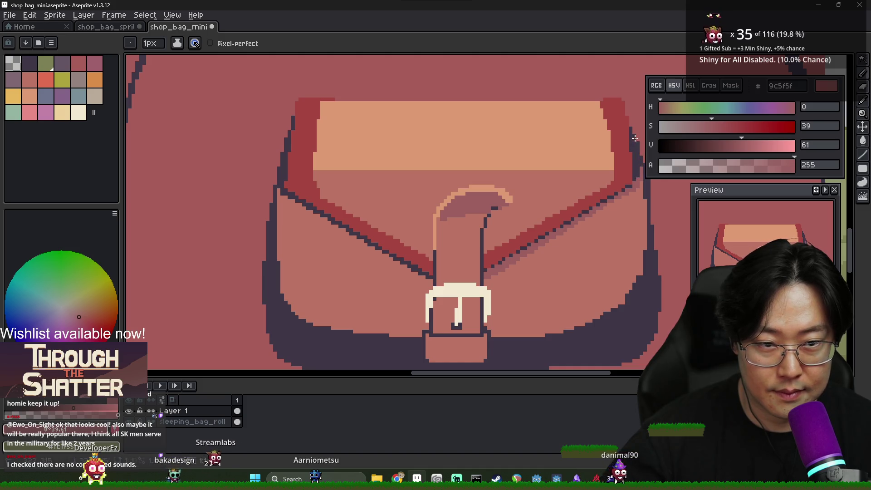
Lighten the flap's left and lower outline to red, then resume the trailer in Chrome
{"action": "scroll", "coordinate": [632, 135], "scroll_direction": "down", "scroll_amount": 2}
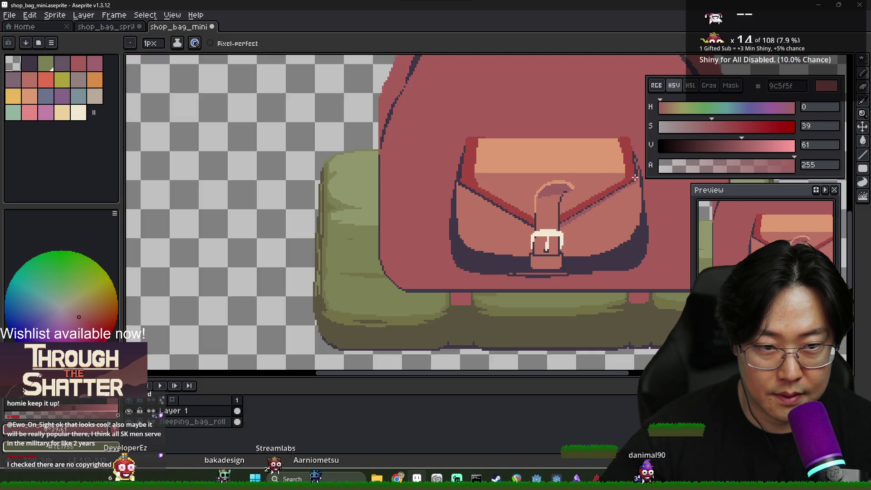
{"action": "scroll", "coordinate": [459, 163], "scroll_direction": "up", "scroll_amount": 2}
{"action": "left_click_drag", "start_coordinate": [461, 136], "coordinate": [456, 164]}
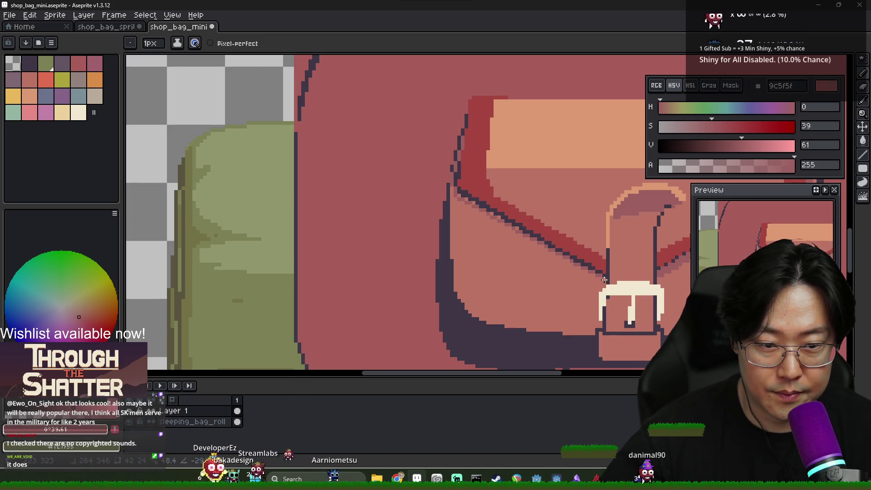
{"action": "left_click_drag", "start_coordinate": [458, 191], "coordinate": [534, 233]}
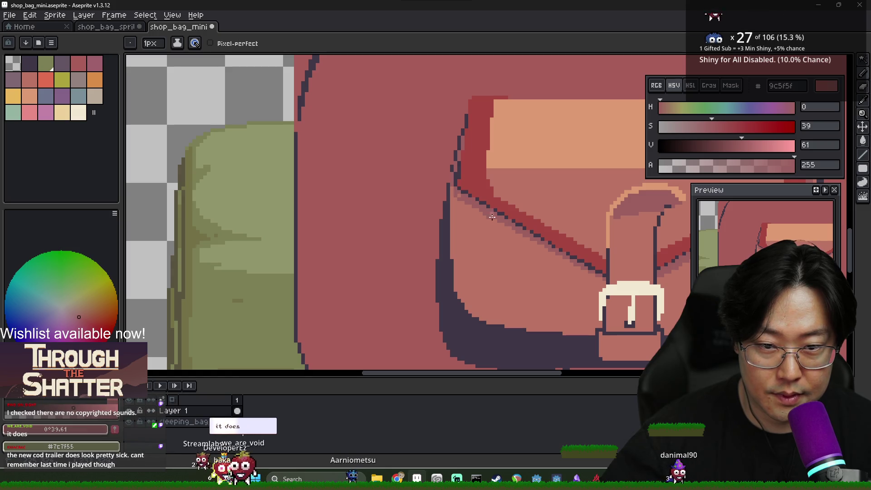
{"action": "scroll", "coordinate": [604, 254], "scroll_direction": "down", "scroll_amount": 2}
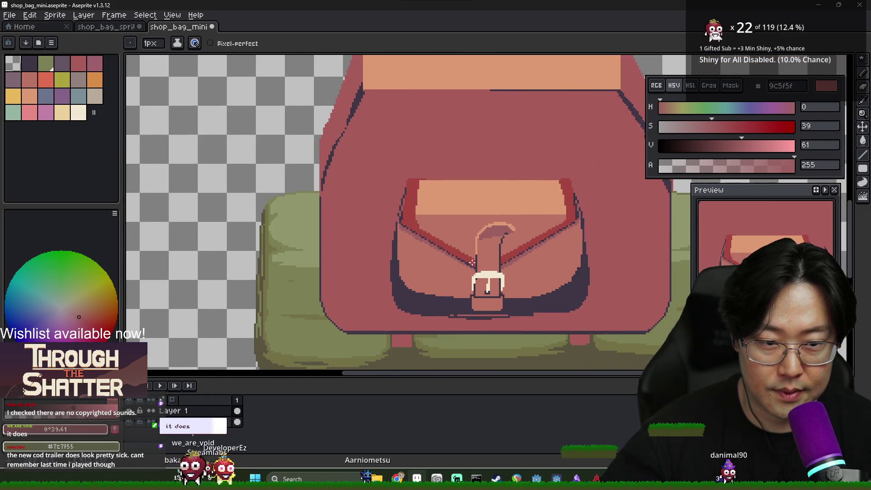
{"action": "scroll", "coordinate": [451, 260], "scroll_direction": "up", "scroll_amount": 1}
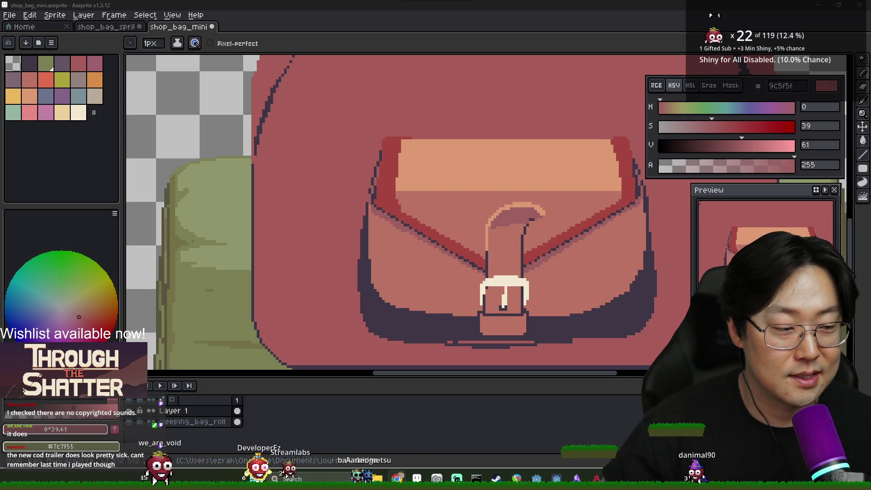
{"action": "key", "text": "alt+Tab"}
{"action": "left_click", "coordinate": [372, 176]}
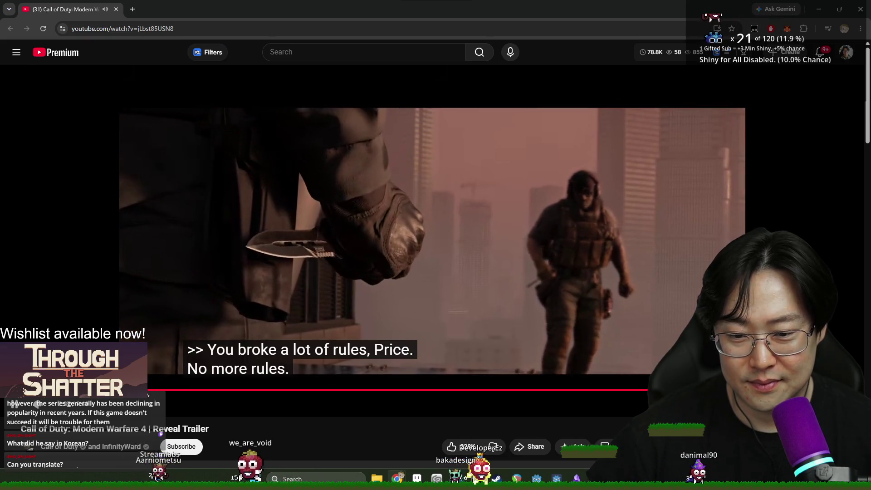
Pause the trailer on its October 23 title card, then close the video
{"action": "key", "text": "space"}
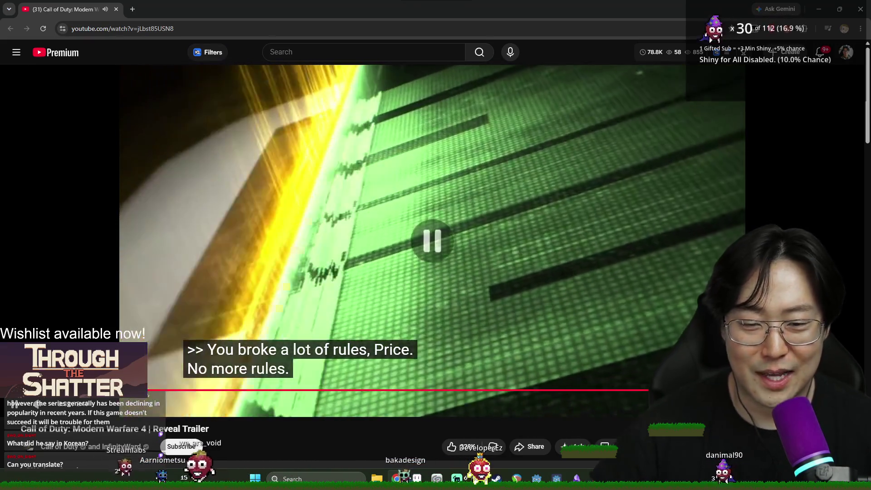
{"action": "key", "text": "space"}
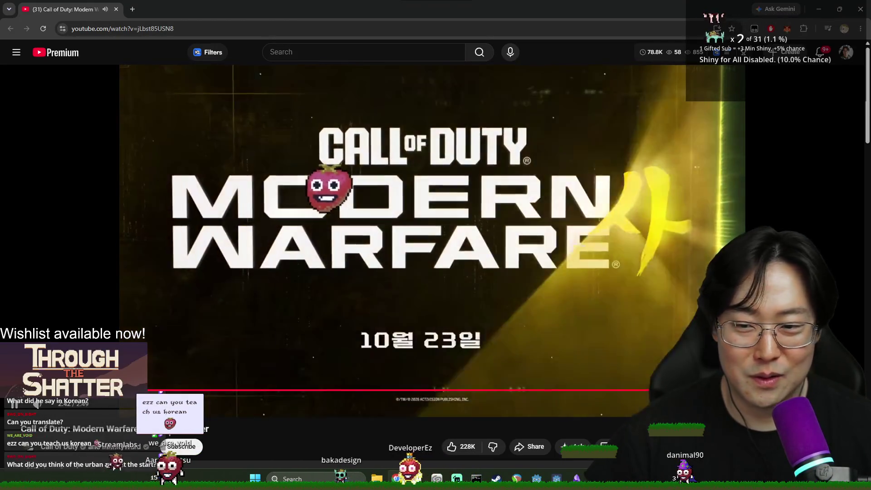
{"action": "left_click", "coordinate": [703, 241]}
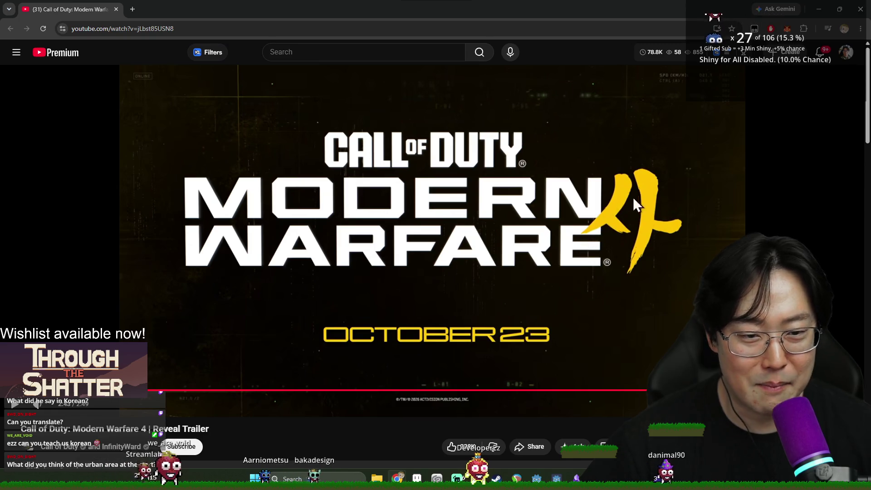
{"action": "left_click", "coordinate": [861, 11]}
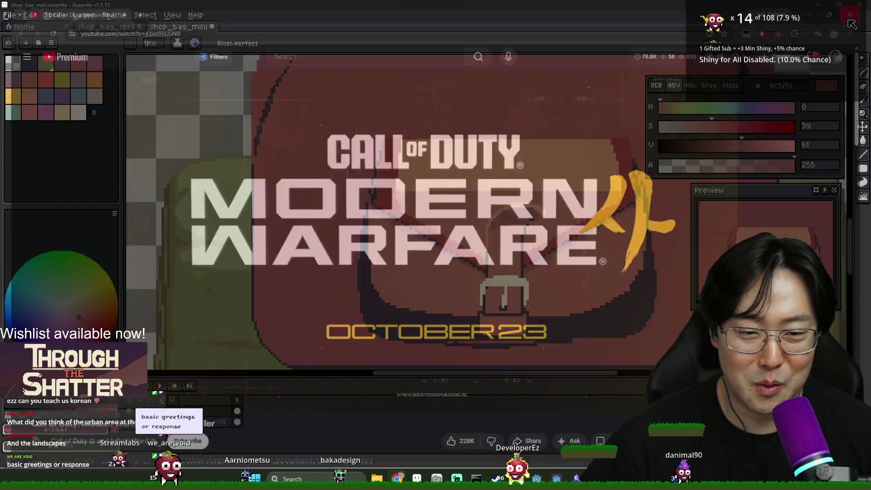
Sample the flap's pink and peach highlight tones and centre the flap in view
{"action": "scroll", "coordinate": [543, 261], "scroll_direction": "up", "scroll_amount": 1}
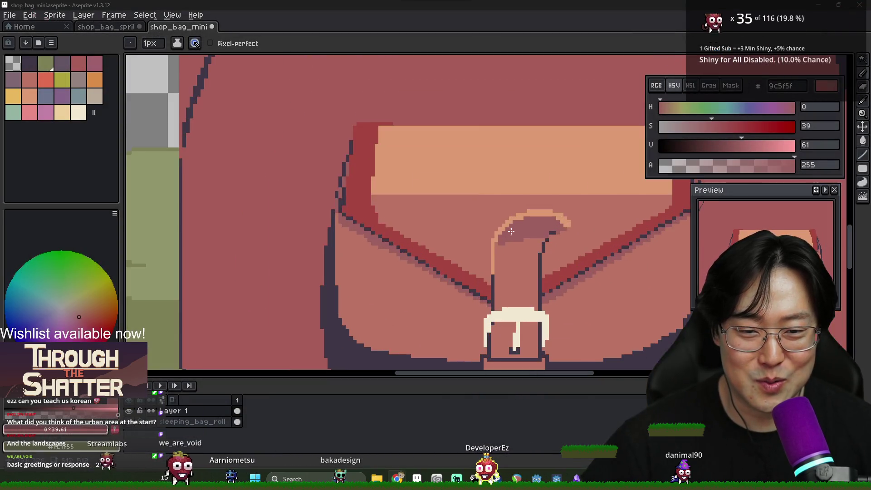
{"action": "left_click", "coordinate": [379, 200], "text": "alt"}
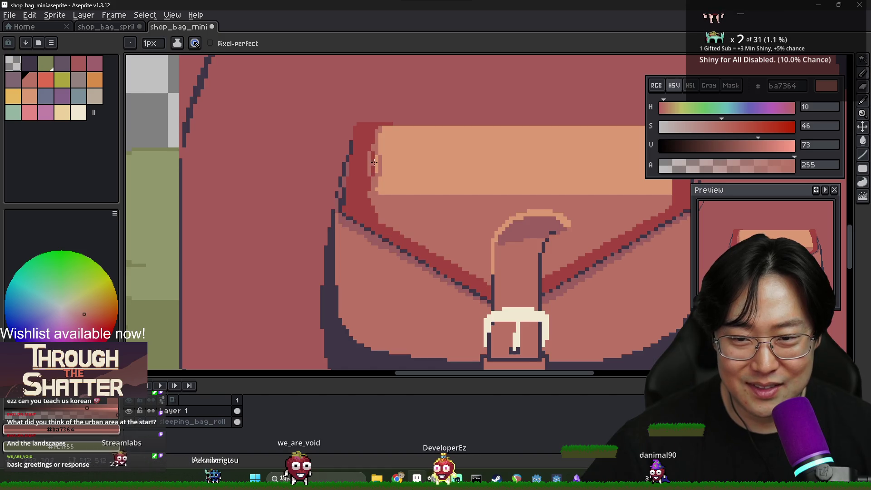
{"action": "scroll", "coordinate": [375, 162], "scroll_direction": "up", "scroll_amount": 1}
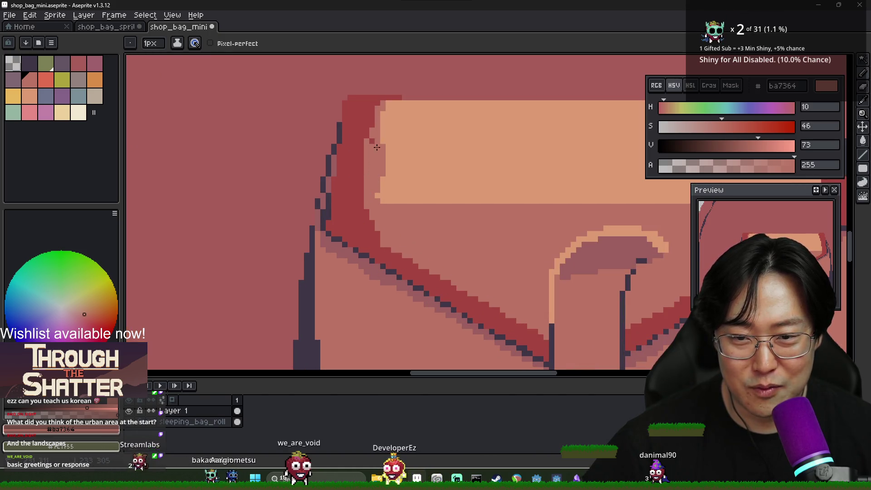
{"action": "left_click", "coordinate": [384, 118], "text": "alt"}
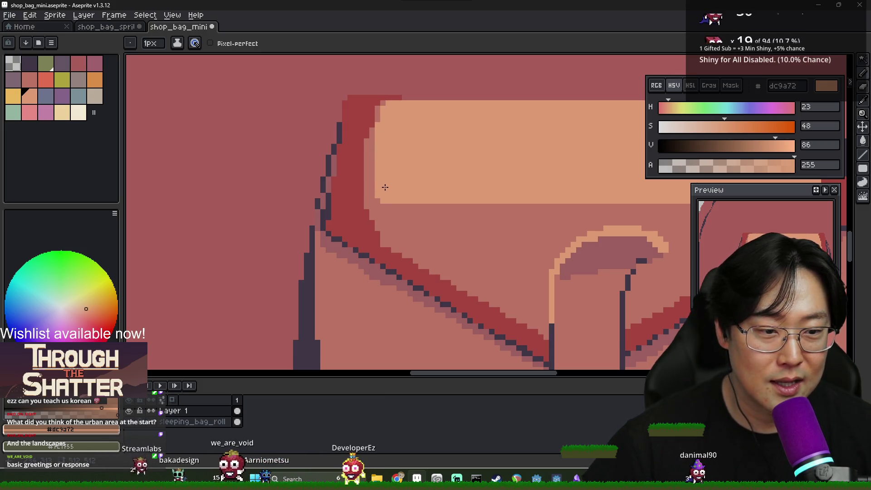
{"action": "scroll", "coordinate": [401, 207], "scroll_direction": "down", "scroll_amount": 2}
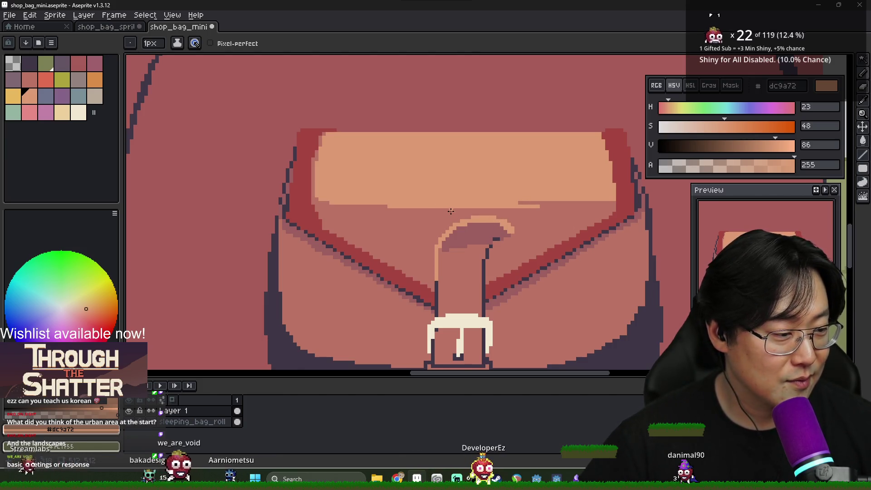
{"action": "left_click", "coordinate": [545, 210], "text": "alt"}
{"action": "left_click_drag", "start_coordinate": [601, 203], "coordinate": [551, 207]}
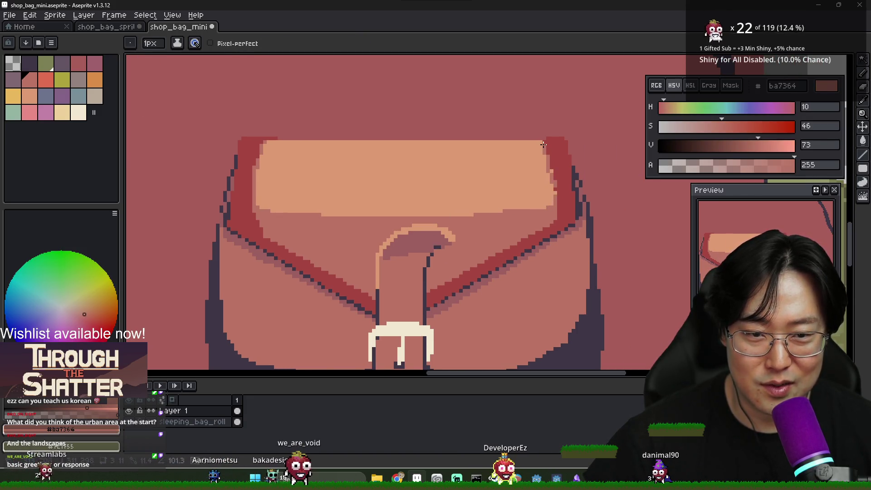
{"action": "scroll", "coordinate": [552, 199], "scroll_direction": "down", "scroll_amount": 3}
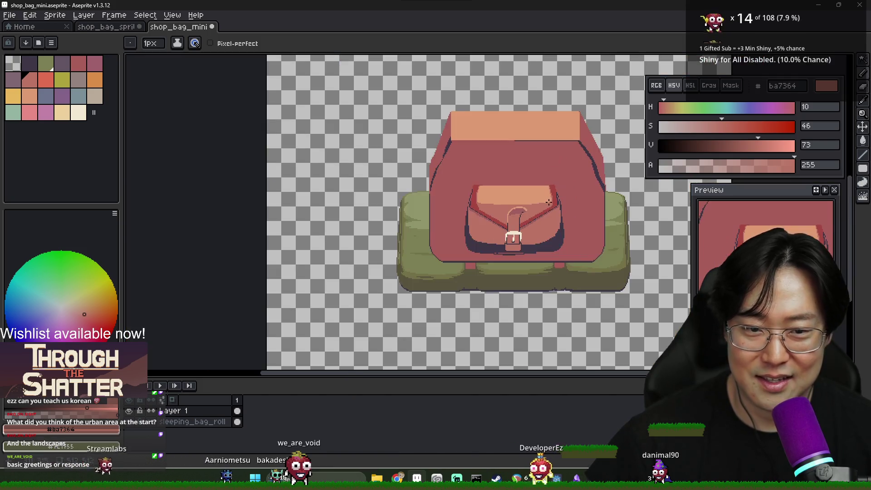
{"action": "scroll", "coordinate": [556, 195], "scroll_direction": "up", "scroll_amount": 2}
{"action": "left_click", "coordinate": [560, 191], "text": "alt"}
{"action": "left_click", "coordinate": [547, 207], "text": "alt"}
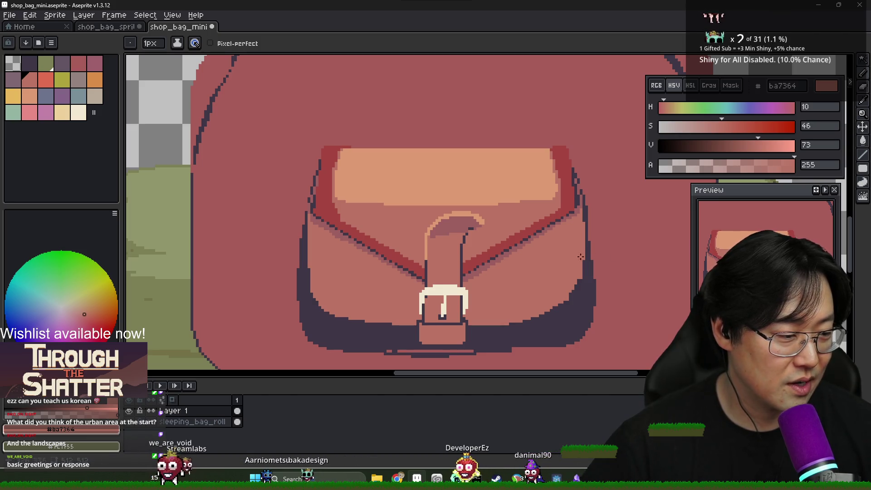
{"action": "scroll", "coordinate": [492, 220], "scroll_direction": "up", "scroll_amount": 1}
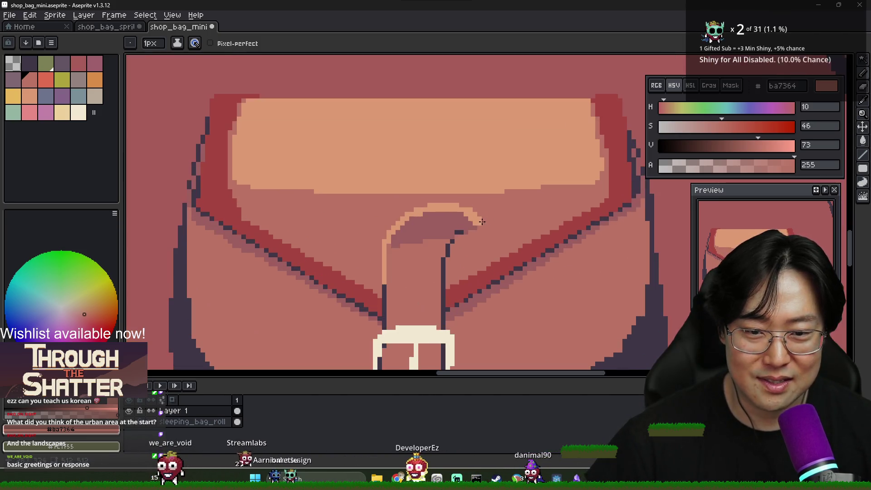
{"action": "left_click", "coordinate": [451, 217], "text": "alt"}
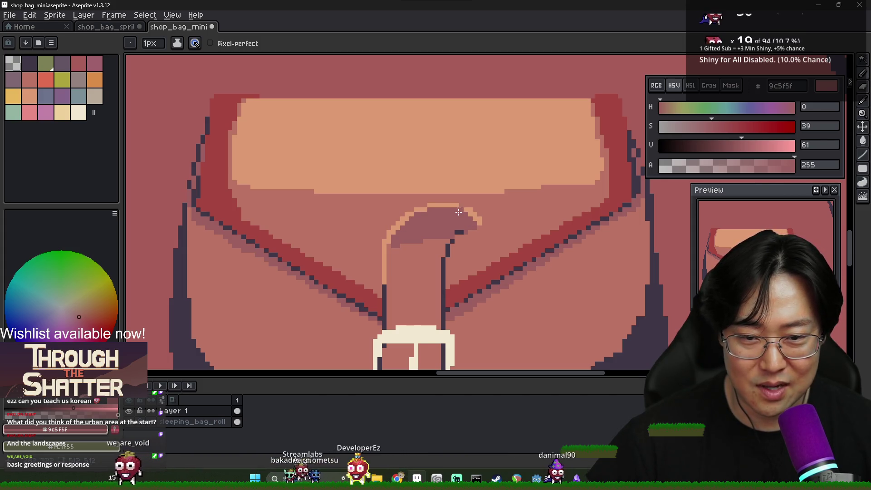
{"action": "left_click", "coordinate": [462, 208], "text": "alt"}
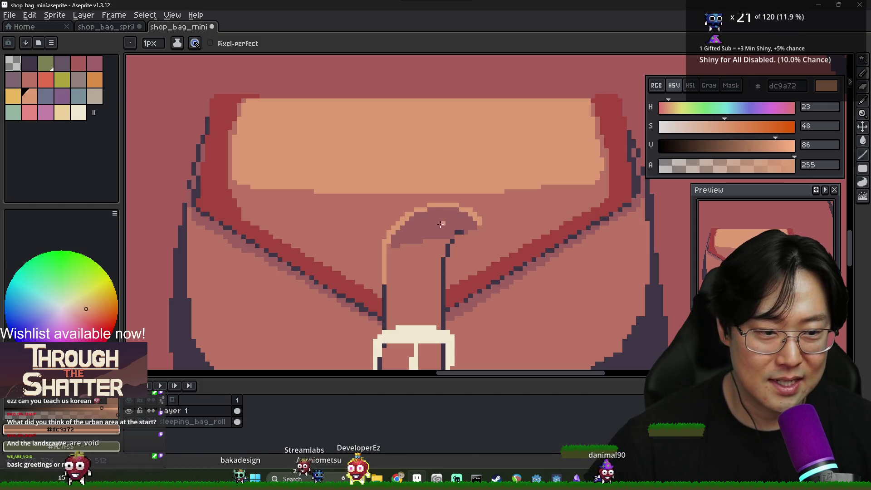
{"action": "left_click", "coordinate": [457, 245], "text": "alt"}
{"action": "scroll", "coordinate": [450, 245], "scroll_direction": "down", "scroll_amount": 2}
{"action": "scroll", "coordinate": [444, 255], "scroll_direction": "up", "scroll_amount": 4}
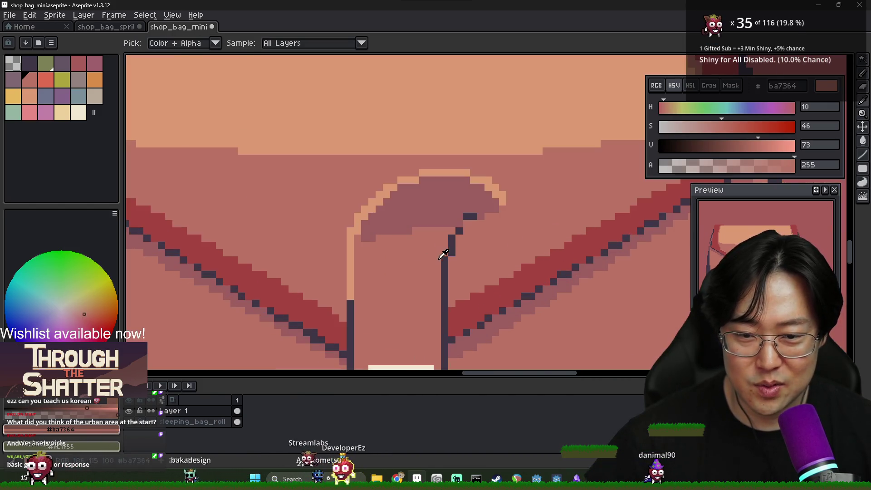
{"action": "left_click", "coordinate": [443, 255], "text": "alt"}
{"action": "scroll", "coordinate": [438, 251], "scroll_direction": "down", "scroll_amount": 2}
{"action": "key", "text": "alt+Tab"}
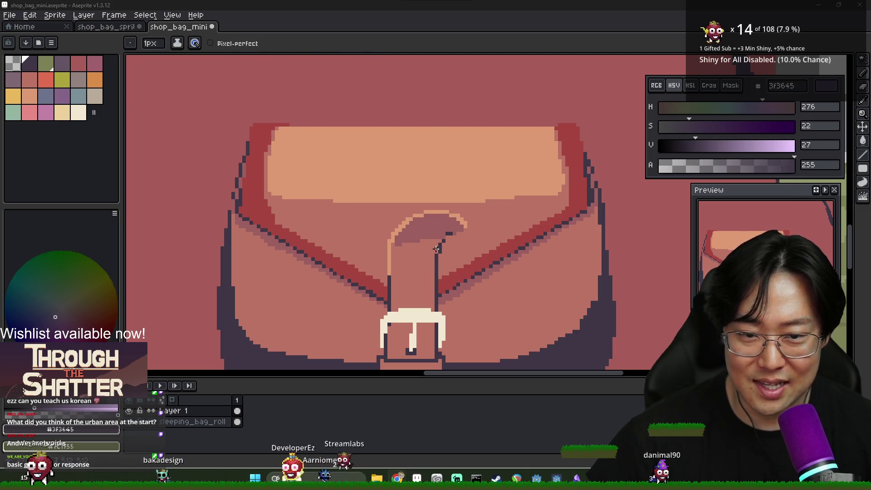
{"action": "key", "text": "alt+Tab"}
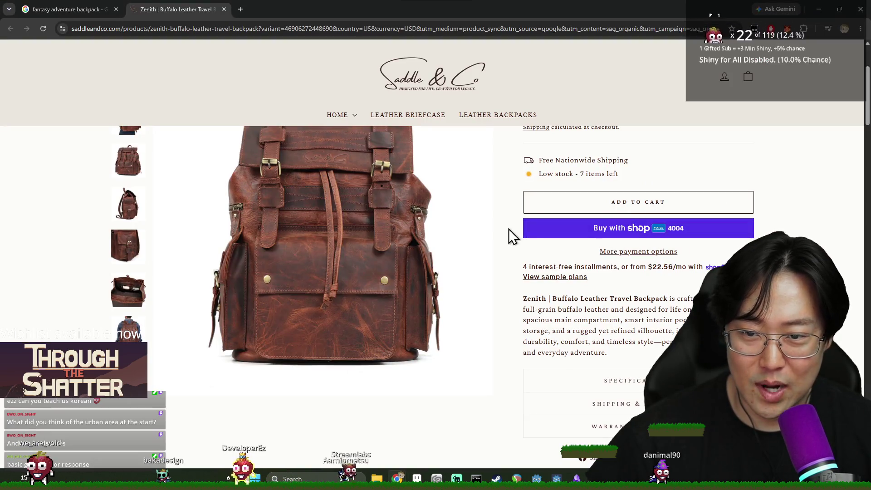
{"action": "key", "text": "alt+Tab"}
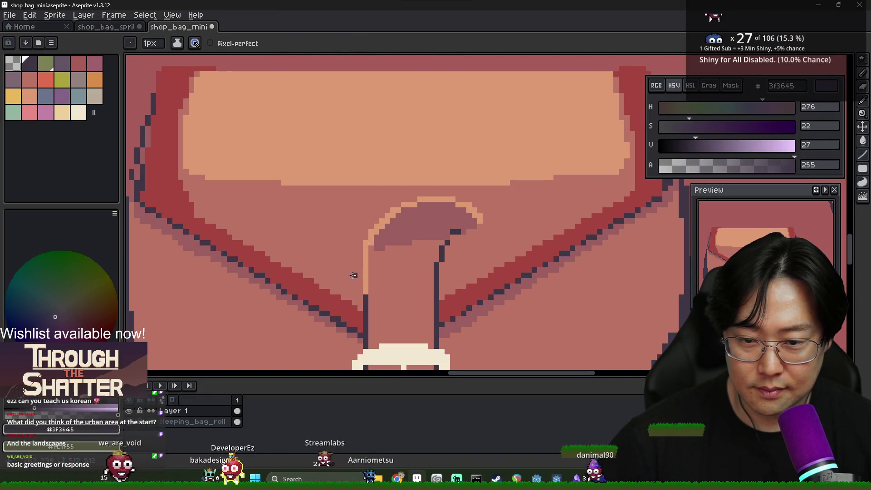
{"action": "left_click_drag", "start_coordinate": [388, 280], "coordinate": [411, 293]}
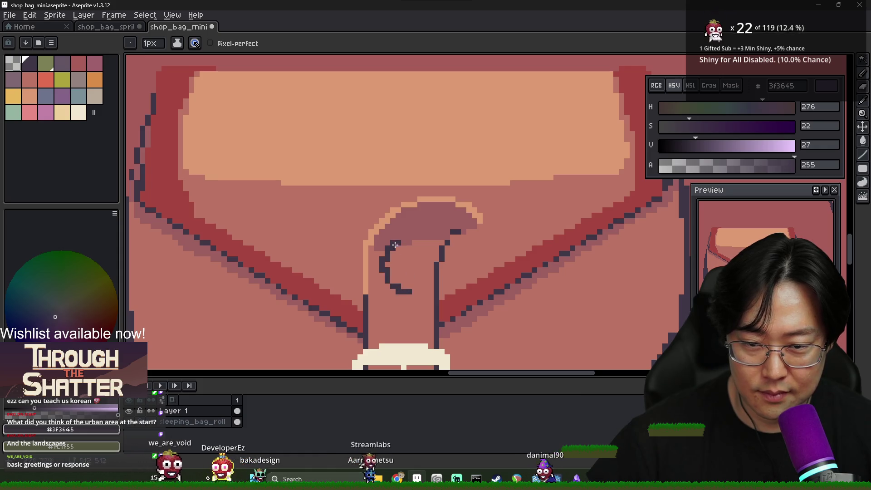
{"action": "left_click_drag", "start_coordinate": [389, 244], "coordinate": [435, 255]}
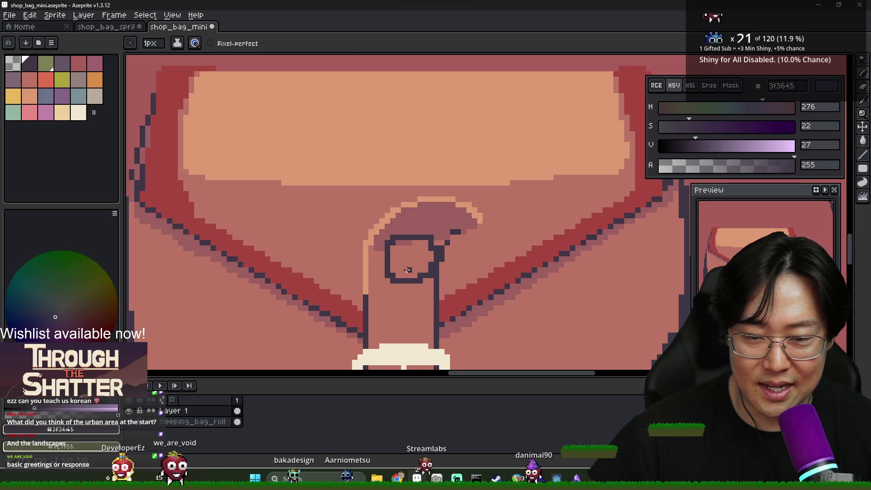
{"action": "left_click", "coordinate": [403, 248], "text": "alt"}
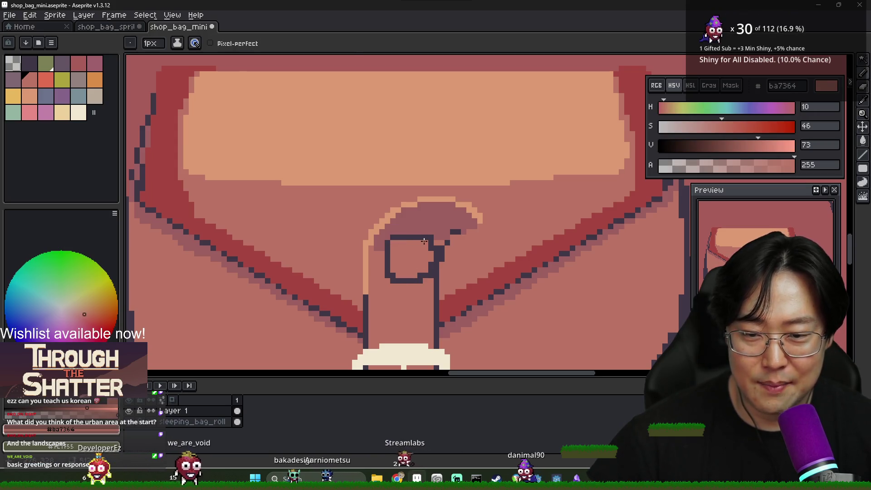
{"action": "left_click", "coordinate": [436, 228], "text": "alt"}
{"action": "left_click", "coordinate": [431, 238]}
{"action": "left_click", "coordinate": [443, 238], "text": "alt"}
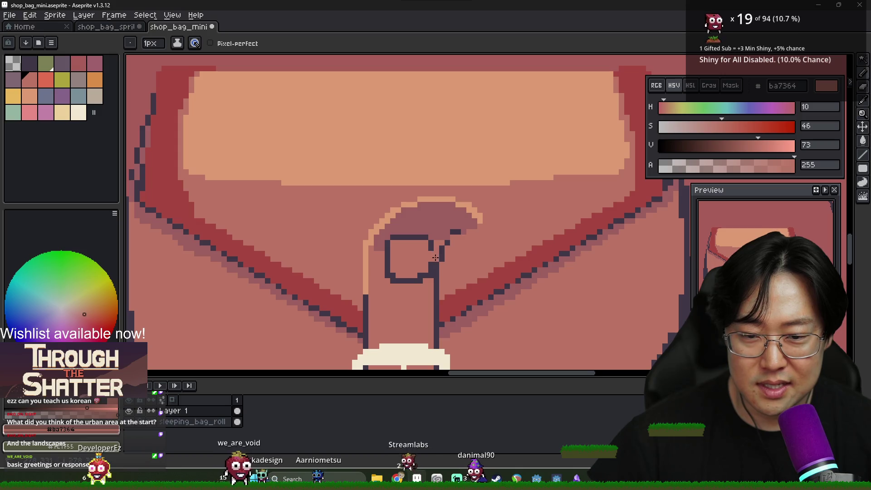
{"action": "left_click", "coordinate": [435, 259], "text": "alt"}
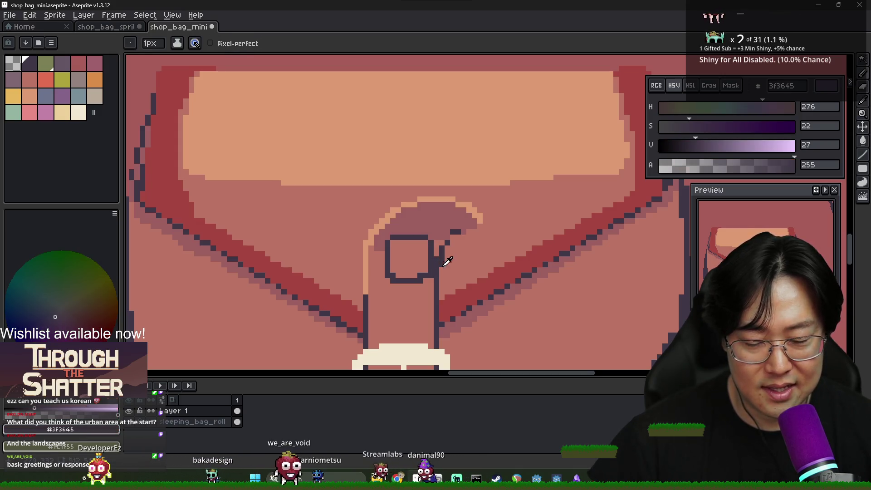
{"action": "left_click", "coordinate": [448, 261], "text": "alt"}
{"action": "left_click", "coordinate": [436, 249]}
{"action": "left_click", "coordinate": [443, 248], "text": "alt"}
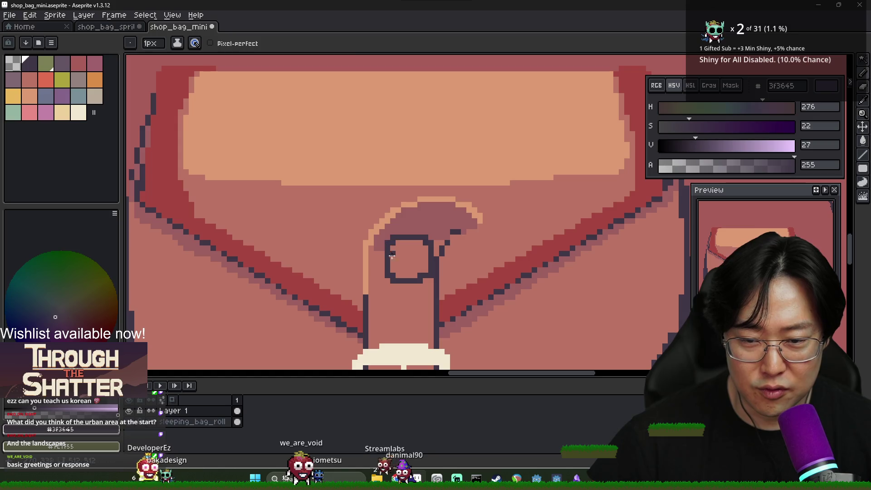
{"action": "left_click", "coordinate": [391, 283], "text": "alt"}
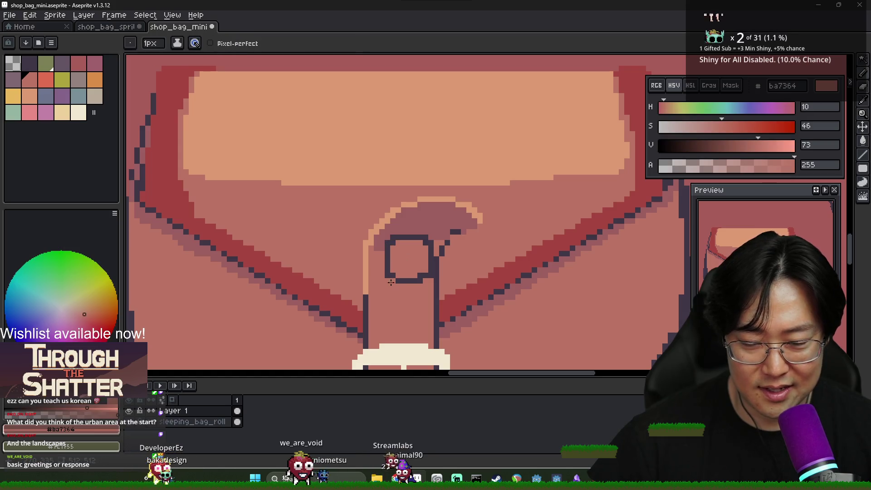
{"action": "left_click", "coordinate": [421, 281], "text": "alt"}
{"action": "left_click", "coordinate": [390, 231], "text": "alt"}
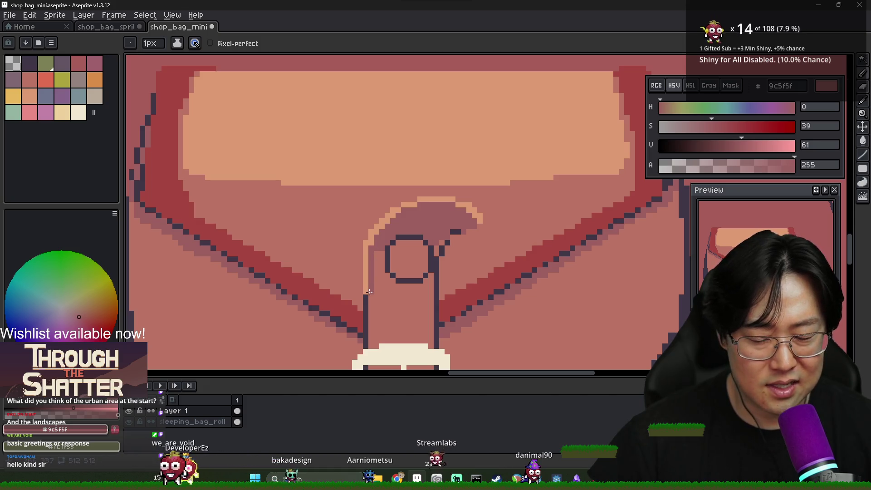
{"action": "scroll", "coordinate": [394, 247], "scroll_direction": "down", "scroll_amount": 1}
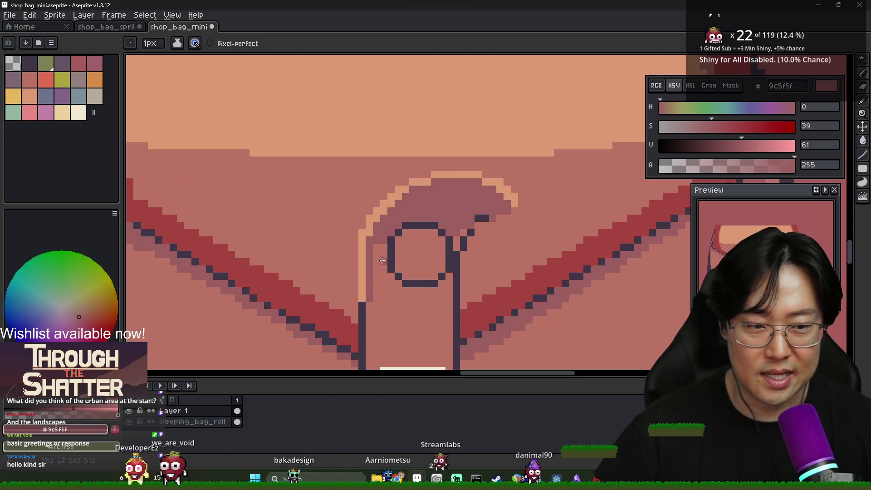
{"action": "scroll", "coordinate": [395, 256], "scroll_direction": "up", "scroll_amount": 1}
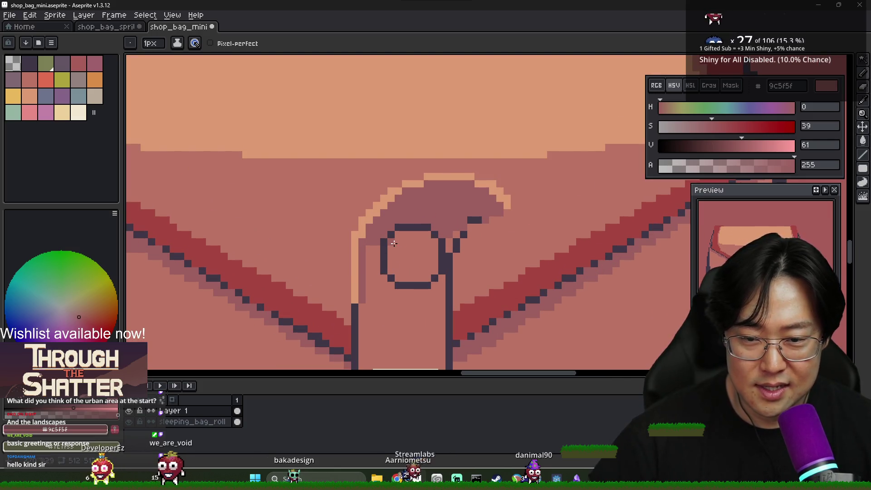
{"action": "scroll", "coordinate": [399, 238], "scroll_direction": "up", "scroll_amount": 1}
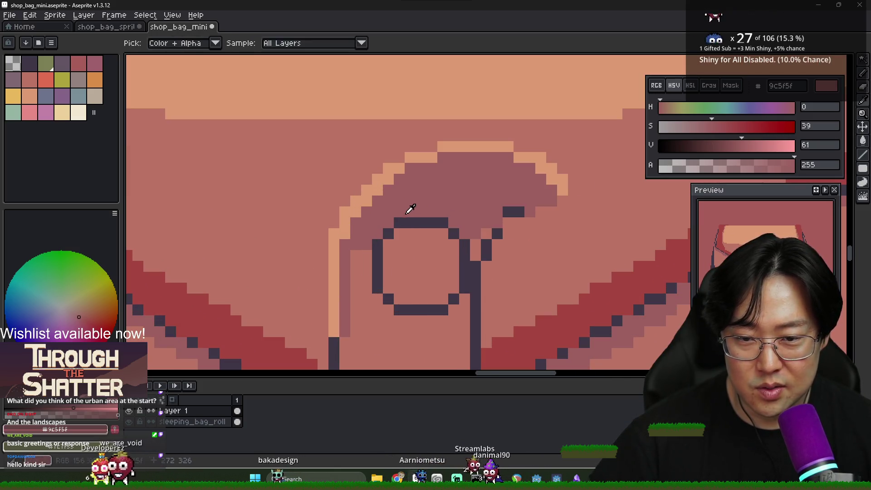
{"action": "left_click", "coordinate": [401, 247], "text": "alt"}
{"action": "left_click", "coordinate": [398, 224]}
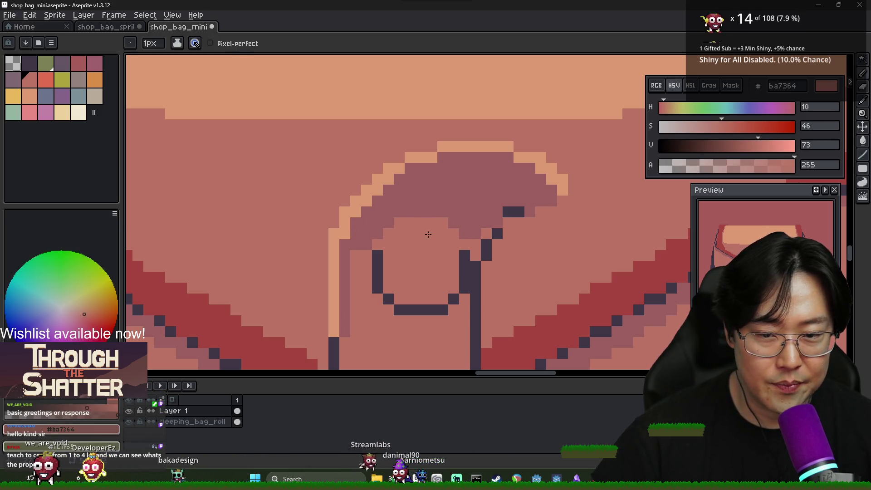
{"action": "left_click", "coordinate": [409, 190], "text": "alt"}
{"action": "left_click", "coordinate": [378, 259]}
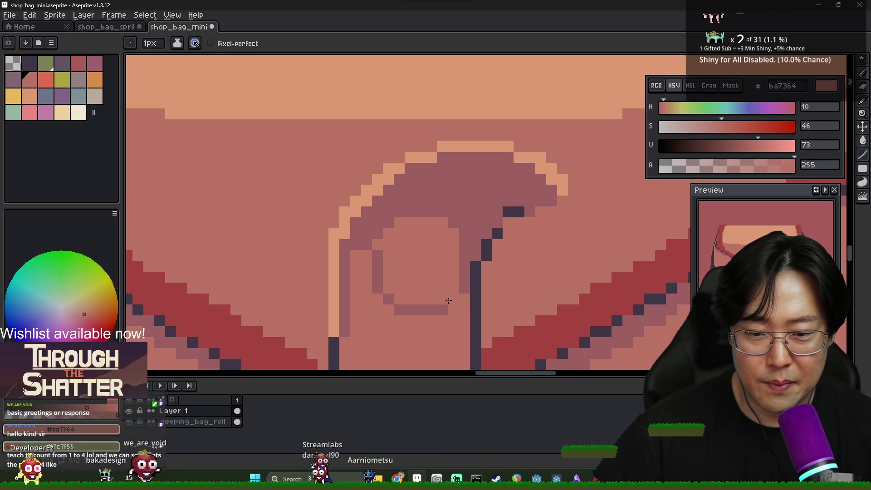
{"action": "scroll", "coordinate": [441, 295], "scroll_direction": "down", "scroll_amount": 2}
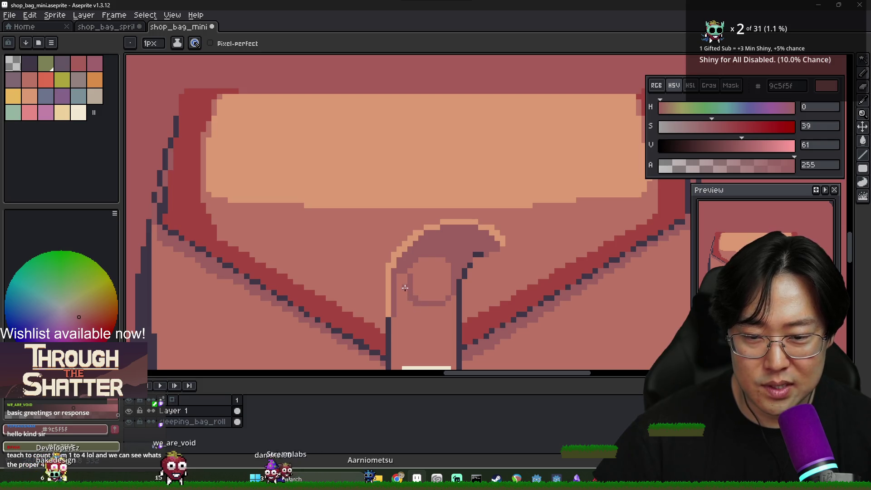
{"action": "left_click", "coordinate": [463, 278], "text": "alt"}
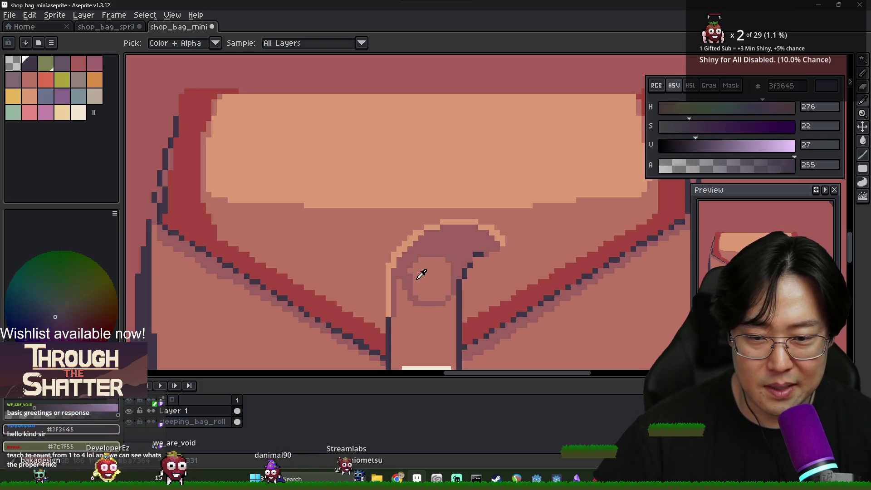
{"action": "left_click", "coordinate": [409, 281], "text": "alt"}
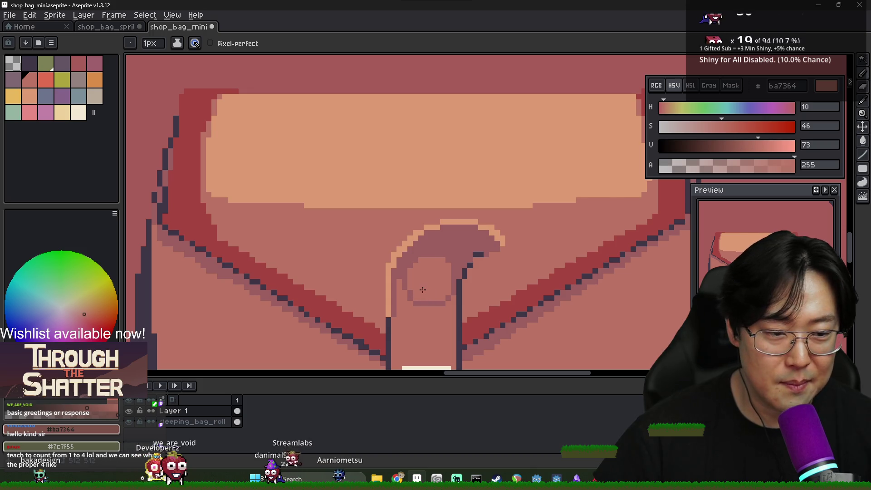
{"action": "scroll", "coordinate": [424, 289], "scroll_direction": "down", "scroll_amount": 1}
{"action": "left_click", "coordinate": [418, 301], "text": "alt"}
{"action": "left_click", "coordinate": [422, 296], "text": "alt"}
{"action": "left_click", "coordinate": [410, 291], "text": "alt"}
{"action": "left_click", "coordinate": [424, 293], "text": "alt"}
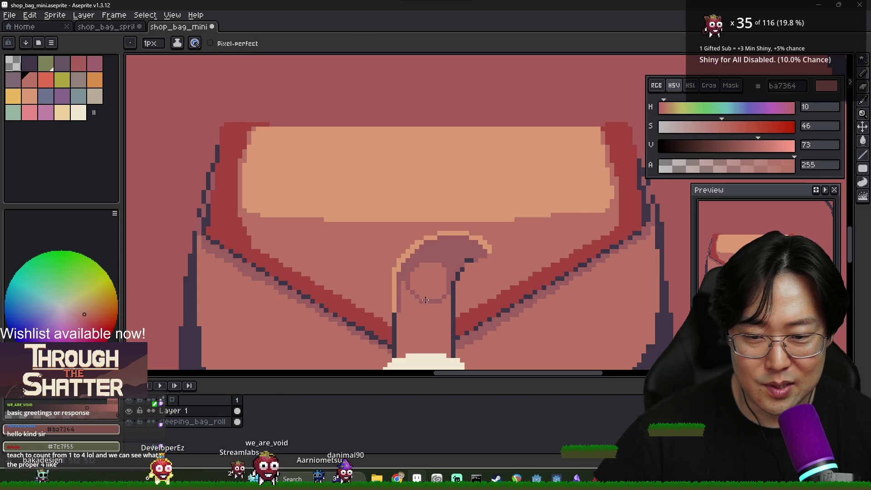
{"action": "left_click", "coordinate": [440, 300], "text": "alt"}
{"action": "left_click", "coordinate": [440, 299], "text": "alt"}
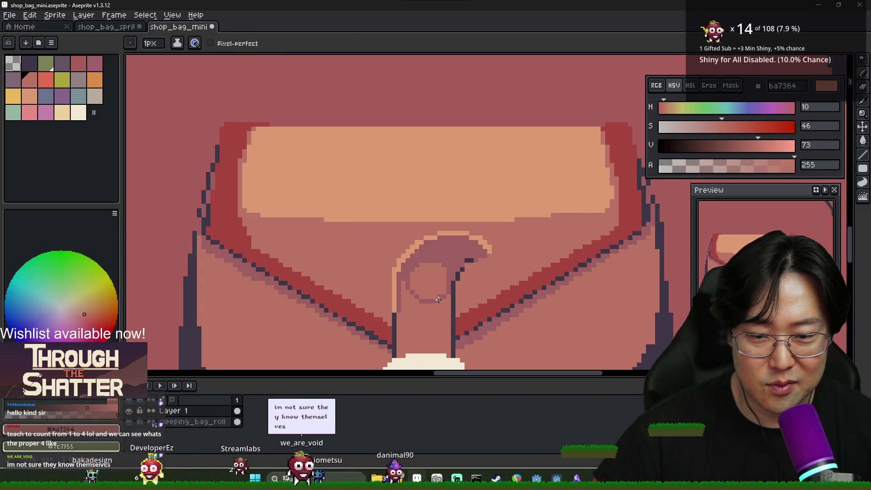
{"action": "left_click", "coordinate": [440, 302], "text": "alt"}
{"action": "scroll", "coordinate": [439, 306], "scroll_direction": "down", "scroll_amount": 1}
{"action": "scroll", "coordinate": [440, 306], "scroll_direction": "up", "scroll_amount": 1}
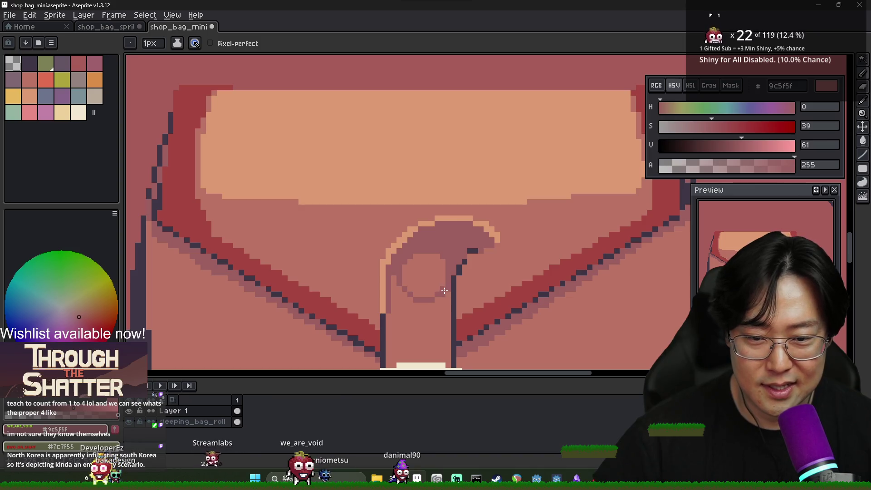
{"action": "left_click", "coordinate": [445, 294], "text": "alt"}
{"action": "left_click", "coordinate": [448, 300], "text": "alt"}
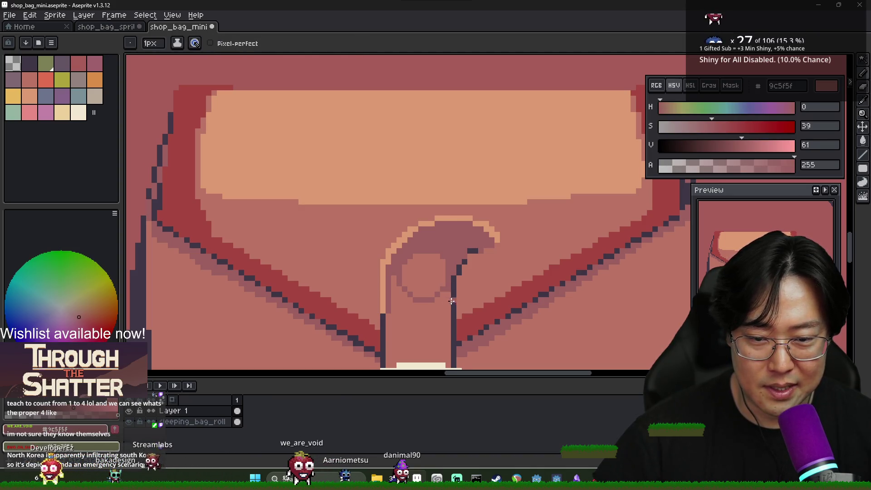
{"action": "scroll", "coordinate": [448, 303], "scroll_direction": "down", "scroll_amount": 2}
{"action": "scroll", "coordinate": [450, 305], "scroll_direction": "down", "scroll_amount": 2}
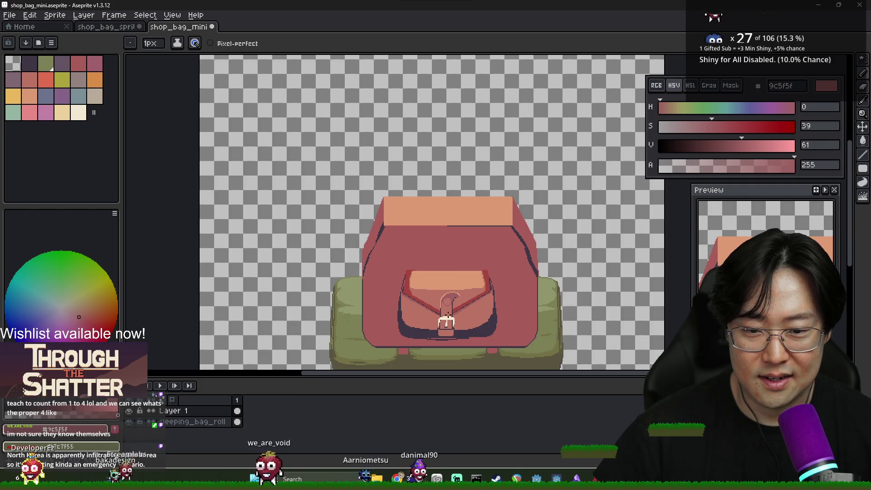
Add dark 3f3645 pixels to the ring's outline, closing its top edge
{"action": "scroll", "coordinate": [545, 324], "scroll_direction": "up", "scroll_amount": 4}
{"action": "left_click", "coordinate": [540, 322], "text": "alt"}
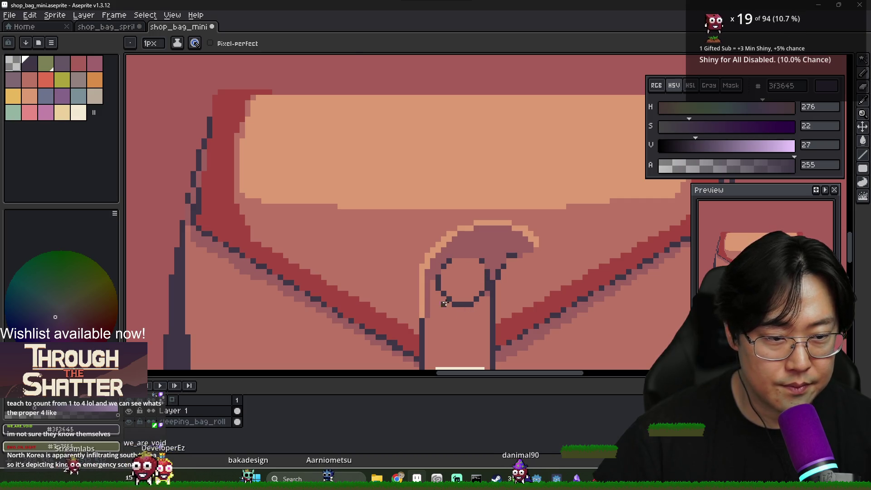
{"action": "left_click", "coordinate": [432, 282], "text": "alt"}
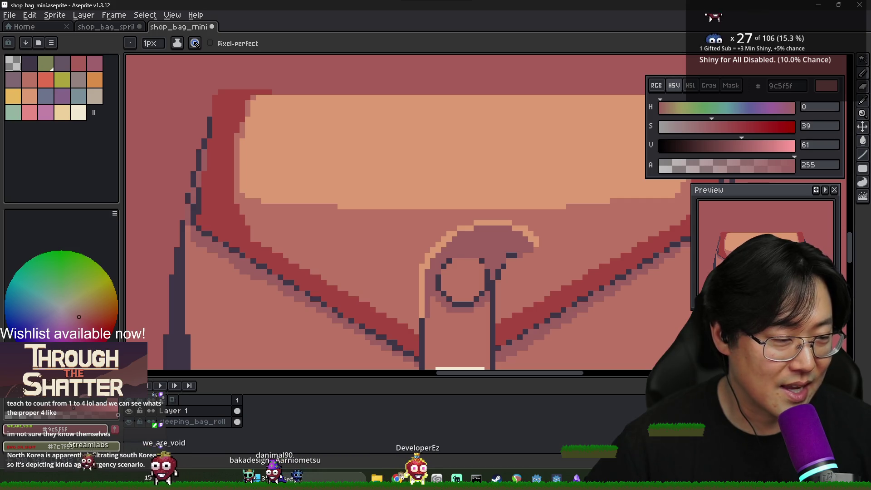
{"action": "left_click", "coordinate": [485, 259], "text": "alt"}
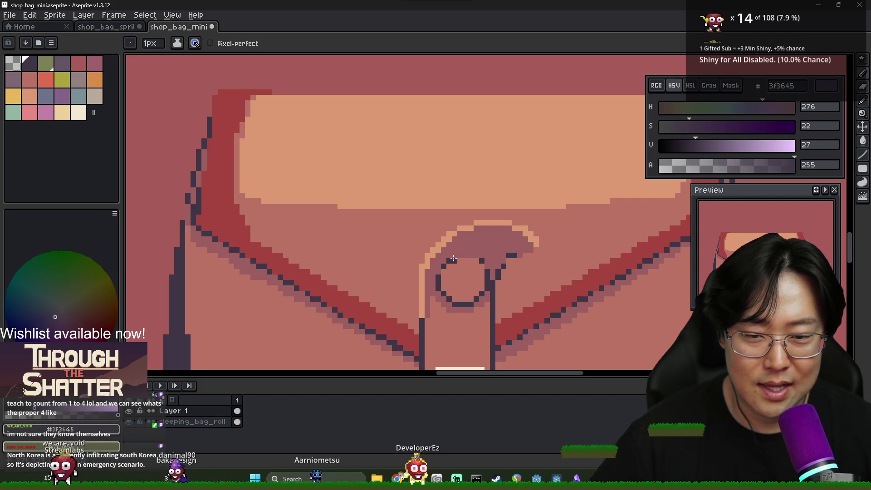
{"action": "left_click", "coordinate": [454, 256]}
{"action": "left_click", "coordinate": [464, 264], "text": "alt"}
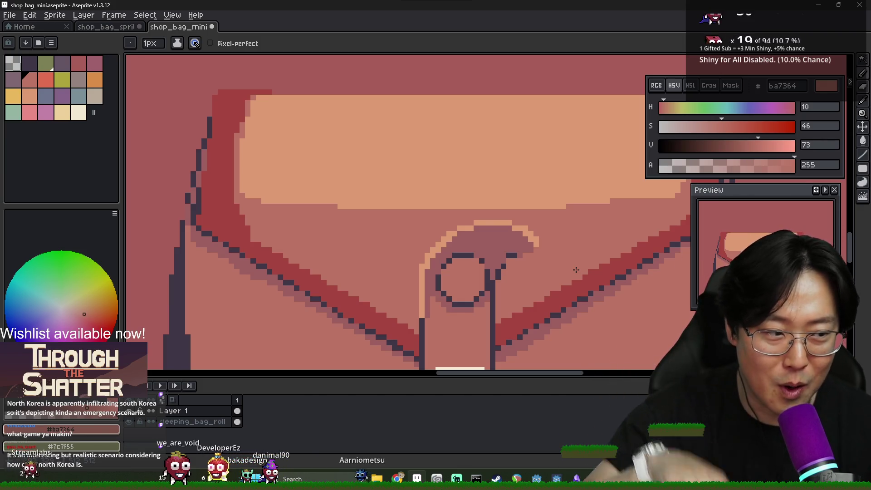
Pencil a peach dc9a72 highlight along the ring's inner upper-left and right edges
{"action": "scroll", "coordinate": [482, 263], "scroll_direction": "up", "scroll_amount": 3}
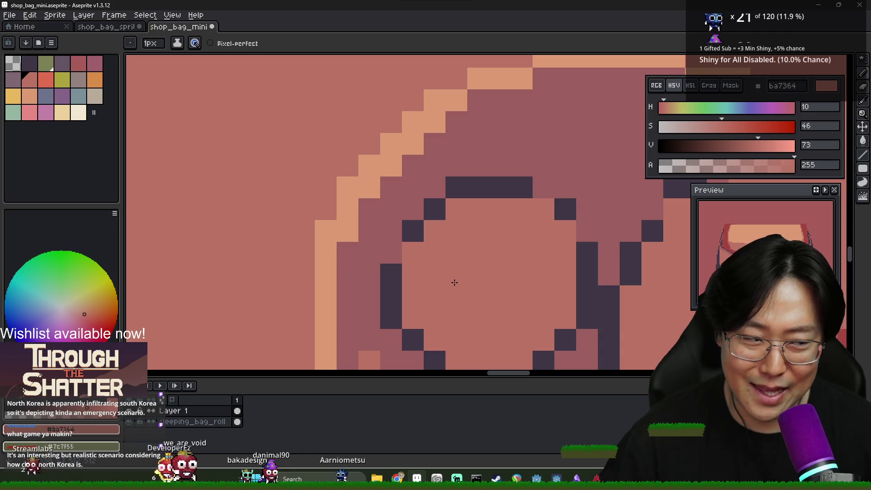
{"action": "scroll", "coordinate": [433, 293], "scroll_direction": "down", "scroll_amount": 3}
{"action": "scroll", "coordinate": [449, 273], "scroll_direction": "up", "scroll_amount": 2}
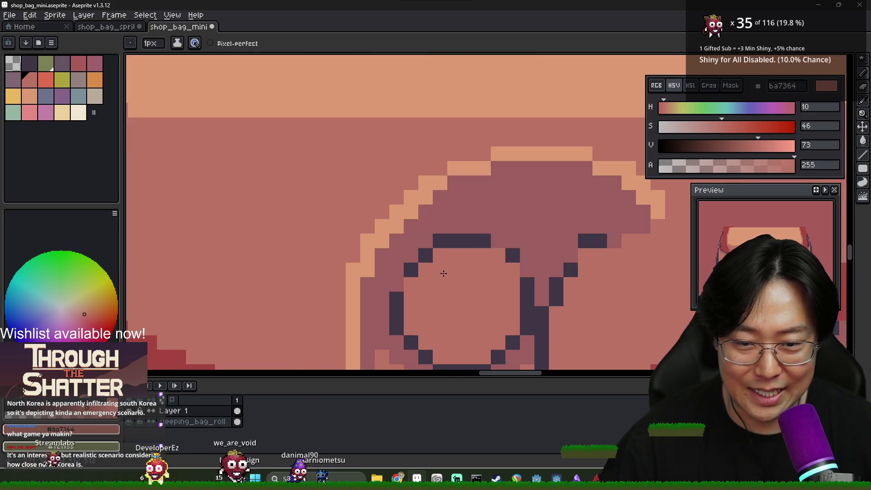
{"action": "left_click", "coordinate": [497, 242], "text": "alt"}
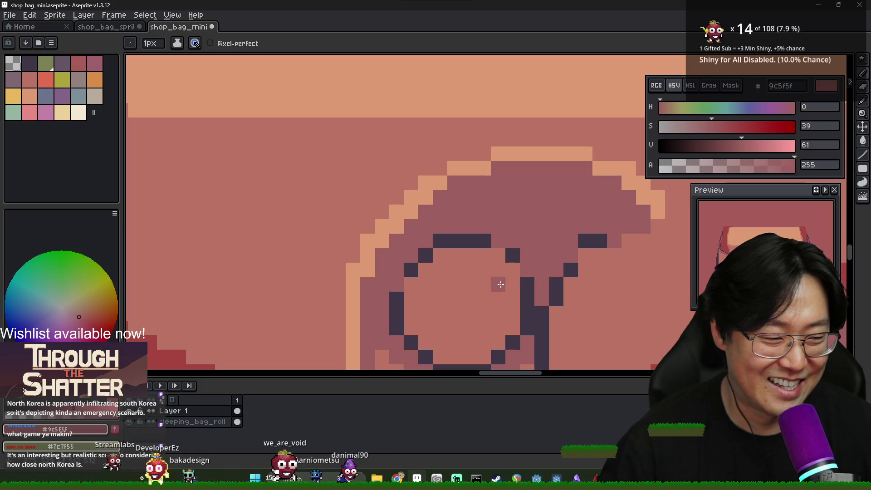
{"action": "scroll", "coordinate": [523, 291], "scroll_direction": "down", "scroll_amount": 2}
{"action": "scroll", "coordinate": [450, 253], "scroll_direction": "up", "scroll_amount": 2}
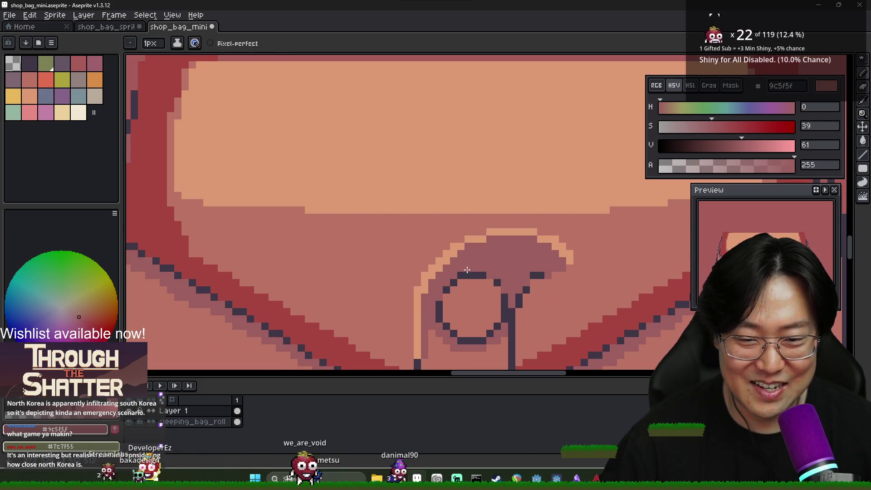
{"action": "left_click", "coordinate": [447, 256], "text": "alt"}
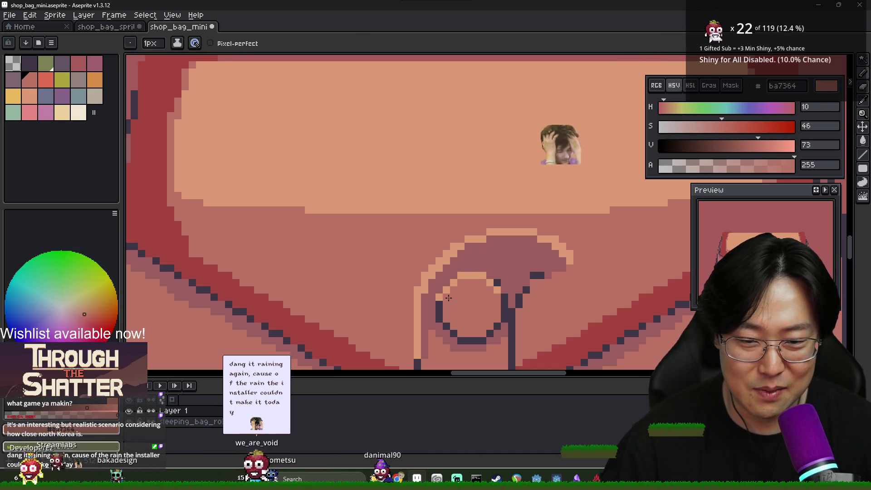
{"action": "left_click", "coordinate": [444, 294], "text": "alt"}
{"action": "left_click", "coordinate": [467, 275], "text": "alt"}
{"action": "left_click_drag", "start_coordinate": [438, 302], "coordinate": [449, 289]}
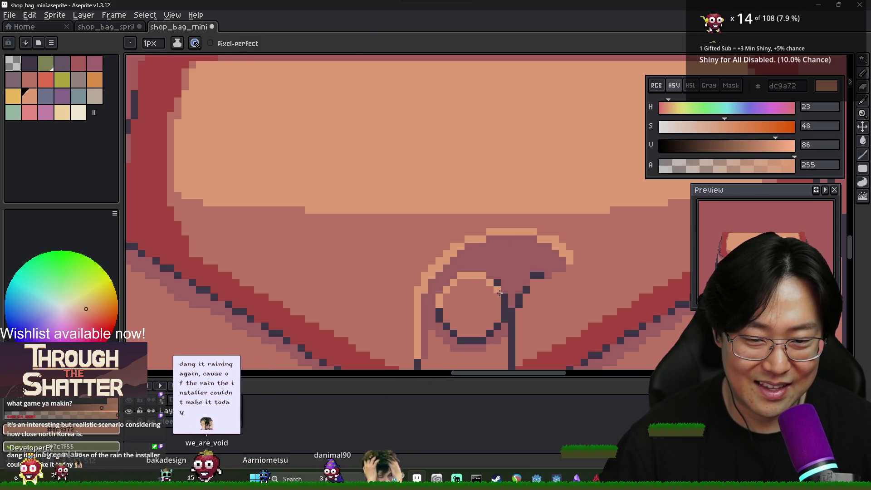
{"action": "left_click", "coordinate": [504, 300]}
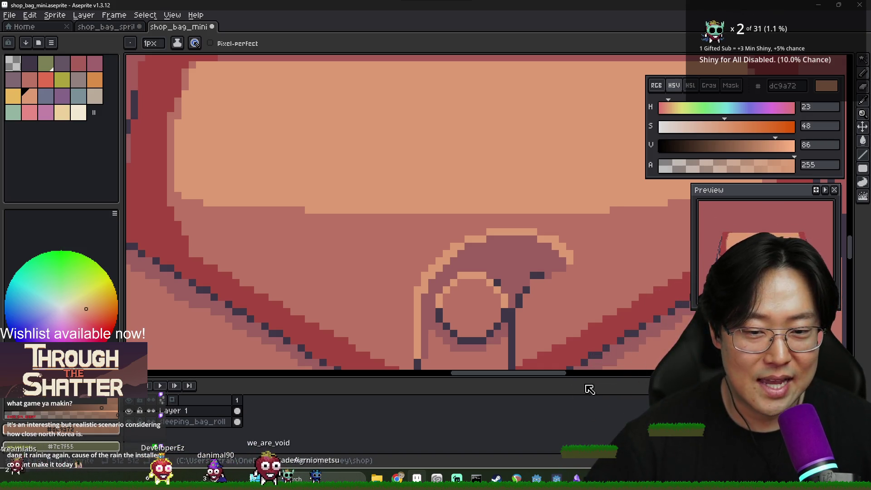
Dot two dark 3f3645 eye pixels inside the ring
{"action": "left_click", "coordinate": [509, 276], "text": "alt"}
{"action": "left_click", "coordinate": [503, 311], "text": "alt"}
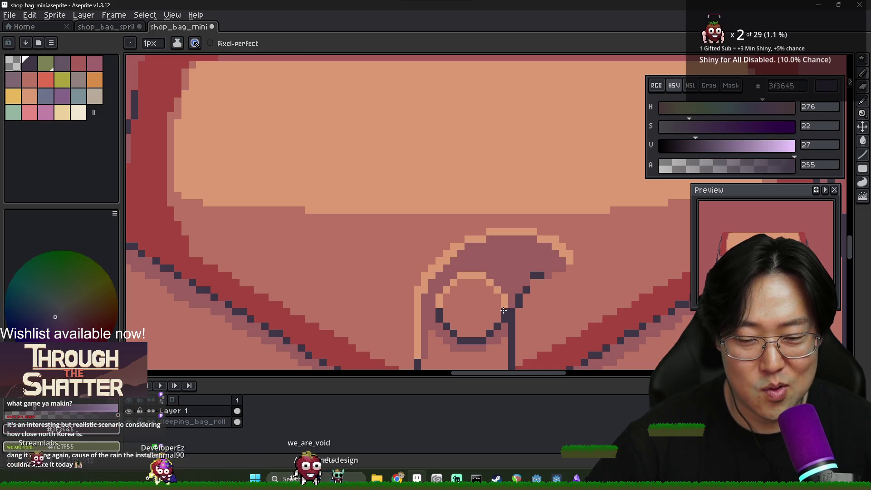
{"action": "left_click", "coordinate": [442, 298], "text": "alt"}
{"action": "left_click", "coordinate": [477, 316], "text": "alt"}
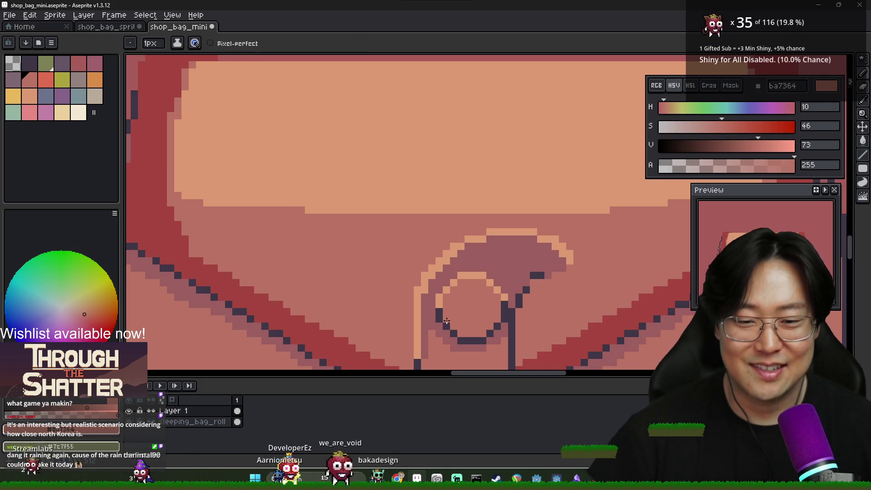
{"action": "left_click", "coordinate": [446, 319], "text": "alt"}
{"action": "left_click", "coordinate": [462, 312]}
{"action": "left_click", "coordinate": [483, 298]}
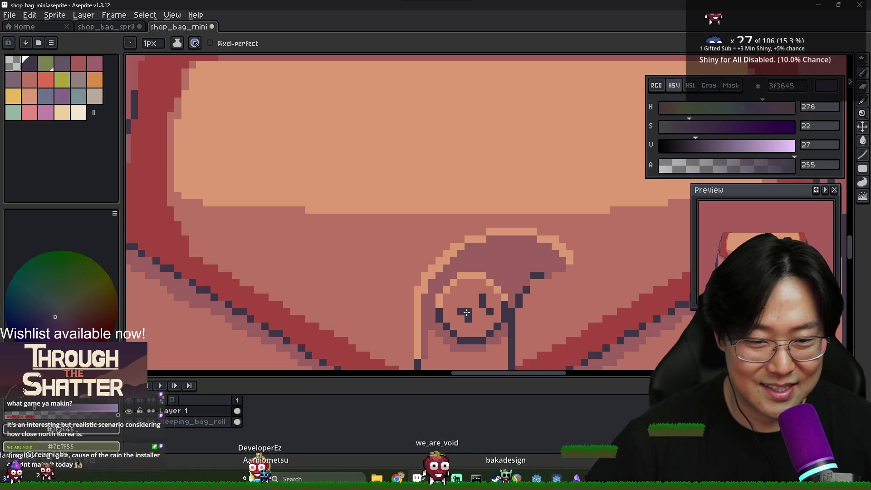
Repaint the ring's eye pixels using salmon ba7364, dark 3f3645 and darker red 9c5f5f
{"action": "left_click", "coordinate": [480, 312], "text": "alt"}
{"action": "mouse_move", "coordinate": [481, 312]}
{"action": "left_mouse_down"}
{"action": "mouse_move", "coordinate": [481, 304]}
{"action": "mouse_move", "coordinate": [469, 319]}
{"action": "left_mouse_up"}
{"action": "left_click", "coordinate": [484, 313], "text": "alt"}
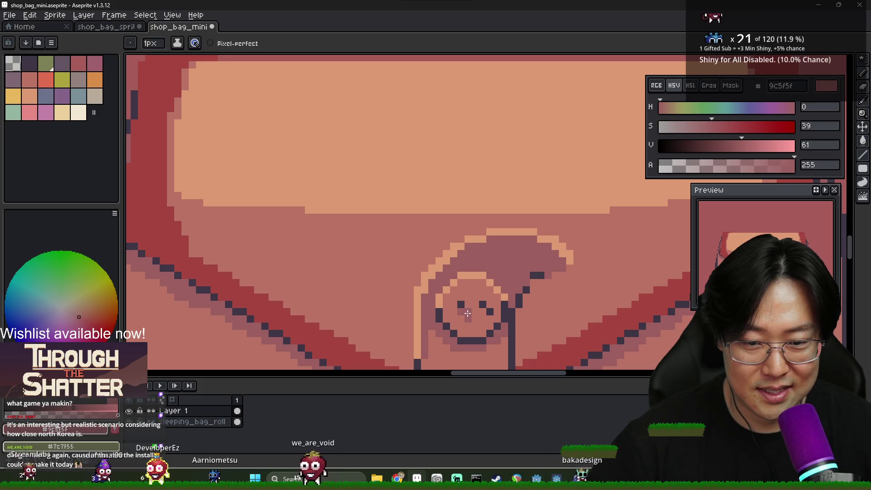
{"action": "left_click", "coordinate": [475, 311], "text": "alt"}
{"action": "left_click_drag", "start_coordinate": [465, 304], "coordinate": [481, 301]}
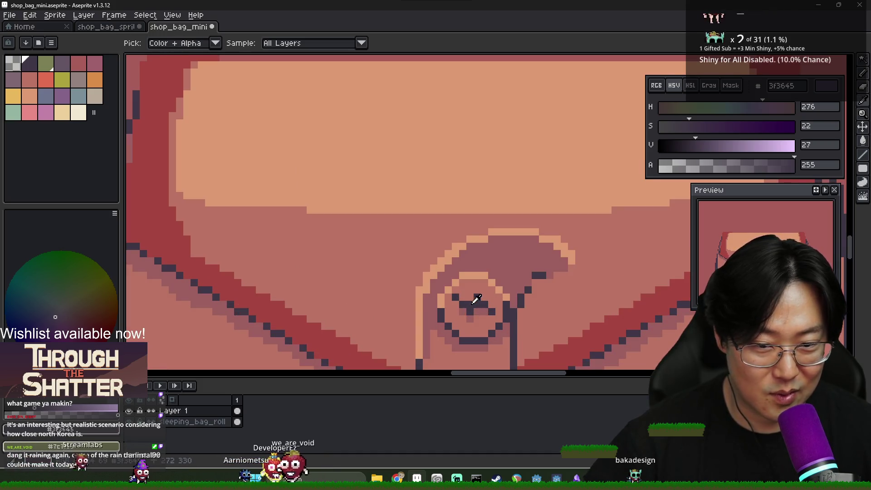
{"action": "left_click", "coordinate": [472, 302], "text": "alt"}
{"action": "left_click", "coordinate": [458, 295], "text": "alt"}
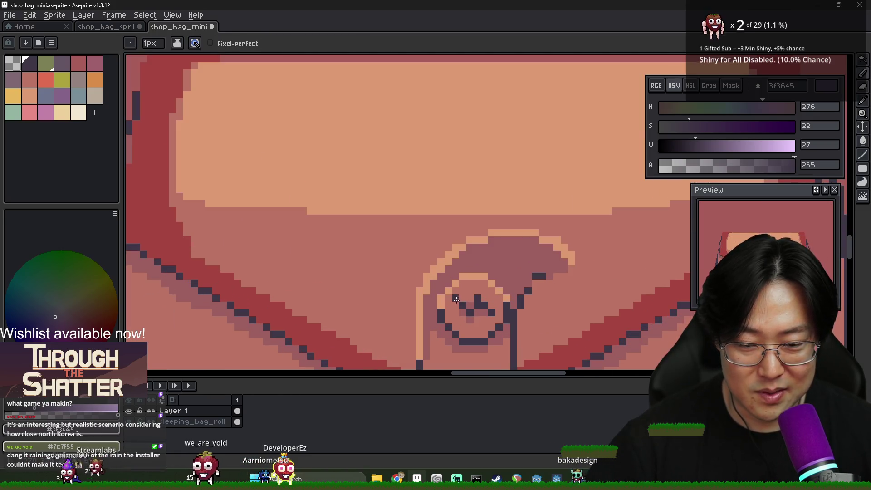
{"action": "left_click", "coordinate": [480, 316], "text": "alt"}
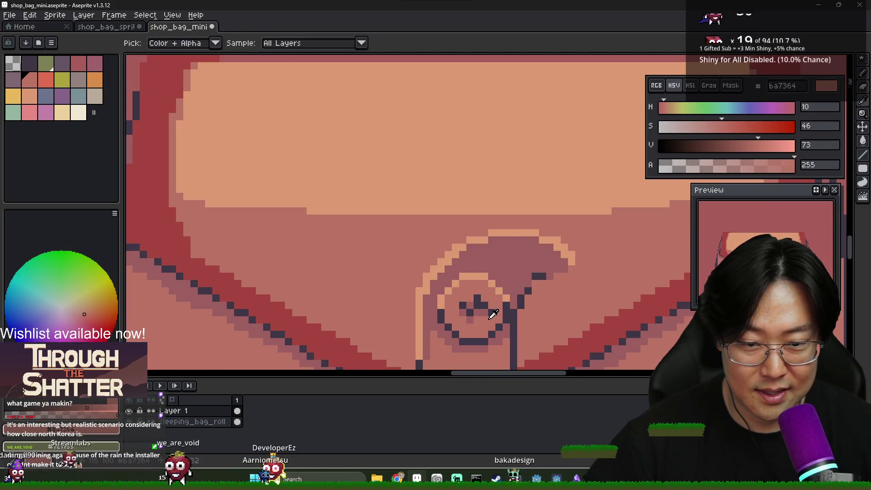
{"action": "left_click", "coordinate": [491, 307], "text": "alt"}
{"action": "left_click", "coordinate": [478, 295]}
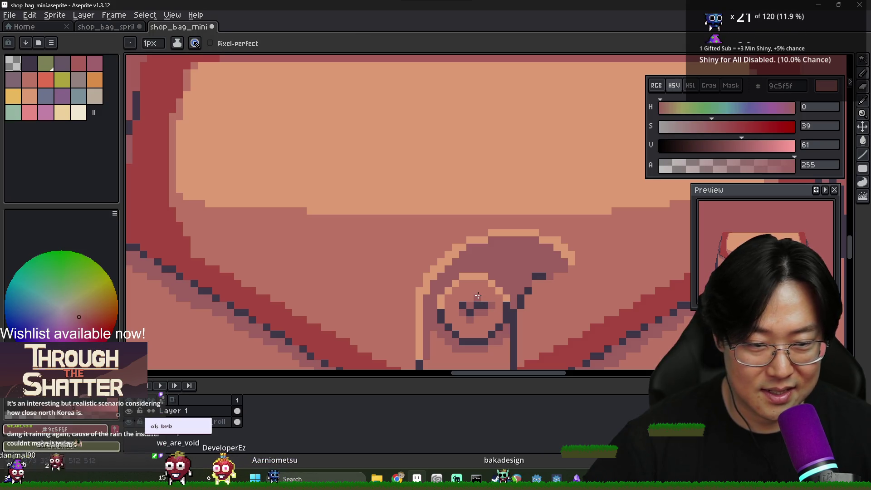
{"action": "scroll", "coordinate": [479, 304], "scroll_direction": "down", "scroll_amount": 6}
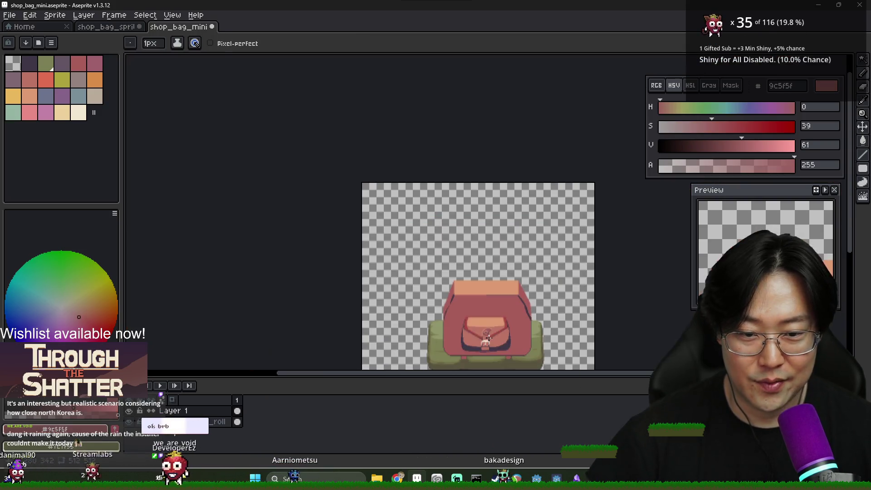
Sample the flap colours around the ring, ending on flap colour ba7364
{"action": "scroll", "coordinate": [491, 340], "scroll_direction": "up", "scroll_amount": 4}
{"action": "scroll", "coordinate": [472, 318], "scroll_direction": "up", "scroll_amount": 3}
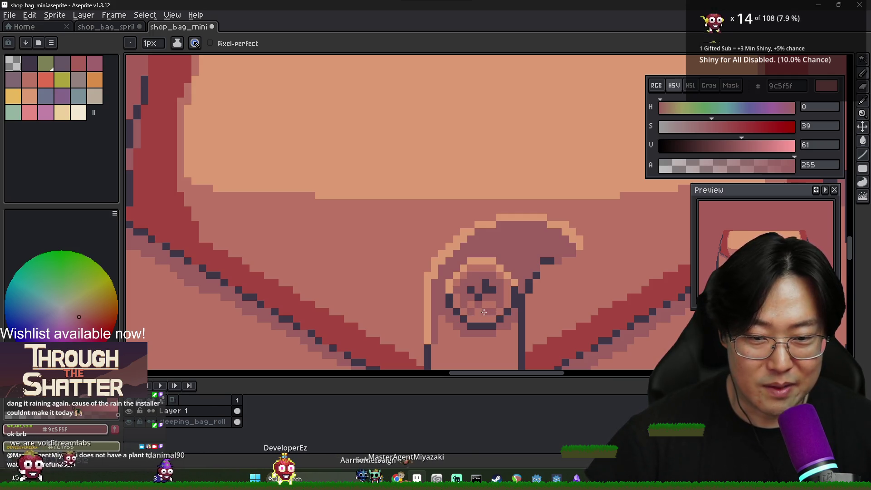
{"action": "key", "text": "i"}
{"action": "key", "text": "b"}
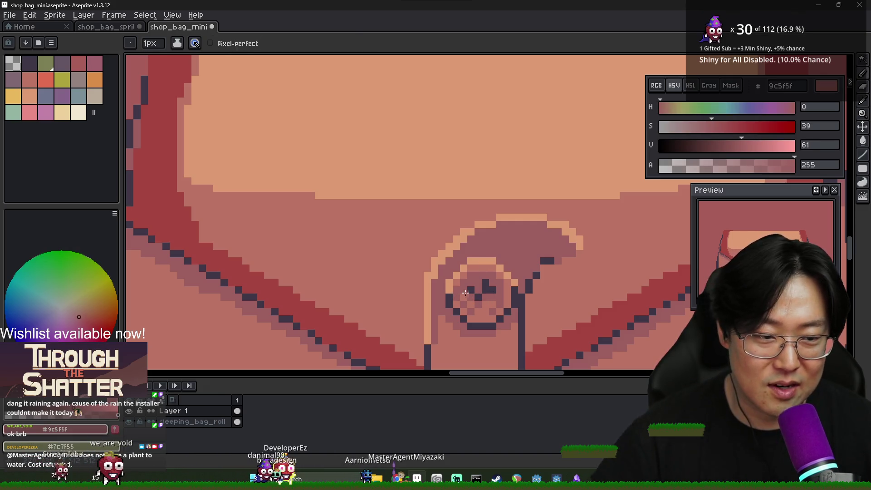
{"action": "left_click", "coordinate": [472, 300], "text": "alt"}
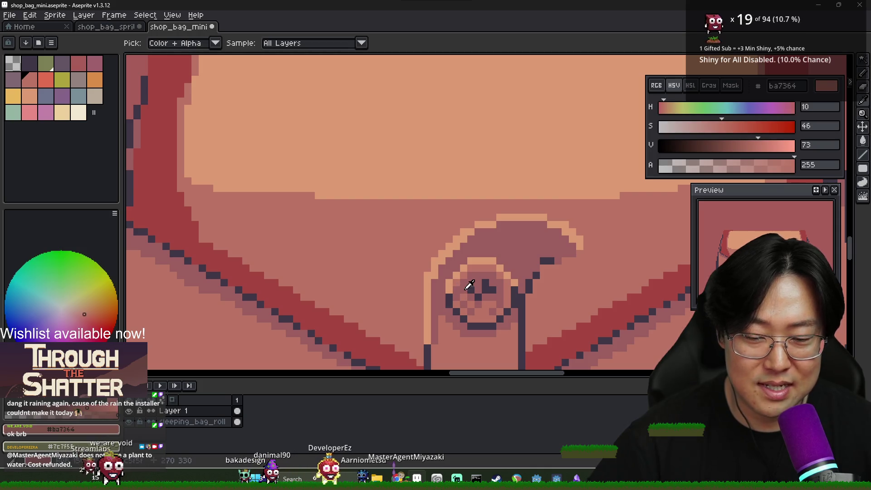
{"action": "left_click", "coordinate": [457, 283], "text": "alt"}
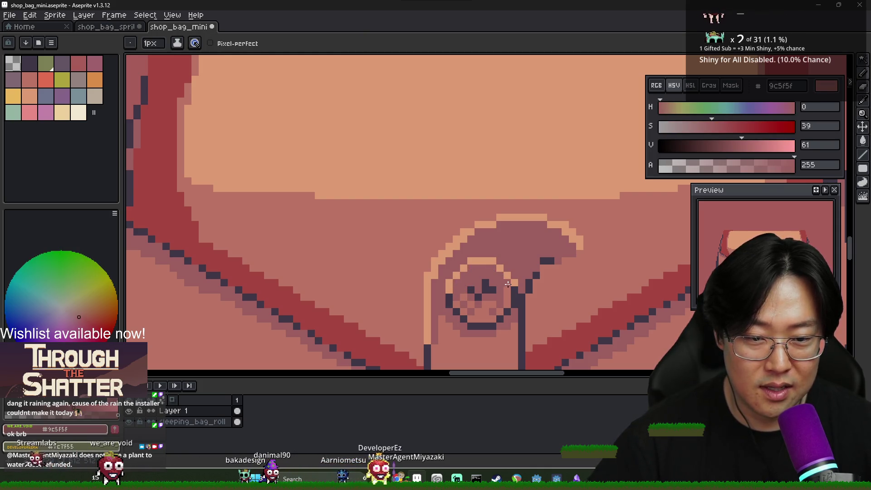
{"action": "key", "text": "i"}
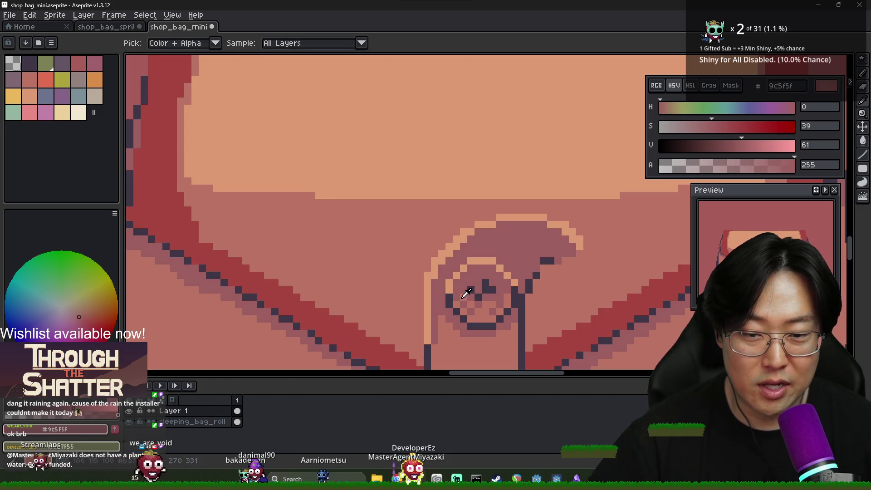
{"action": "key", "text": "b"}
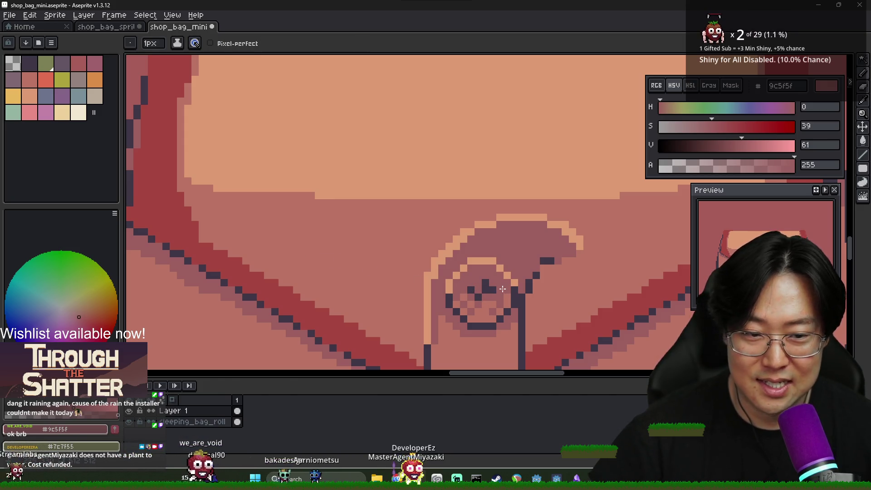
{"action": "left_click", "coordinate": [459, 297], "text": "alt"}
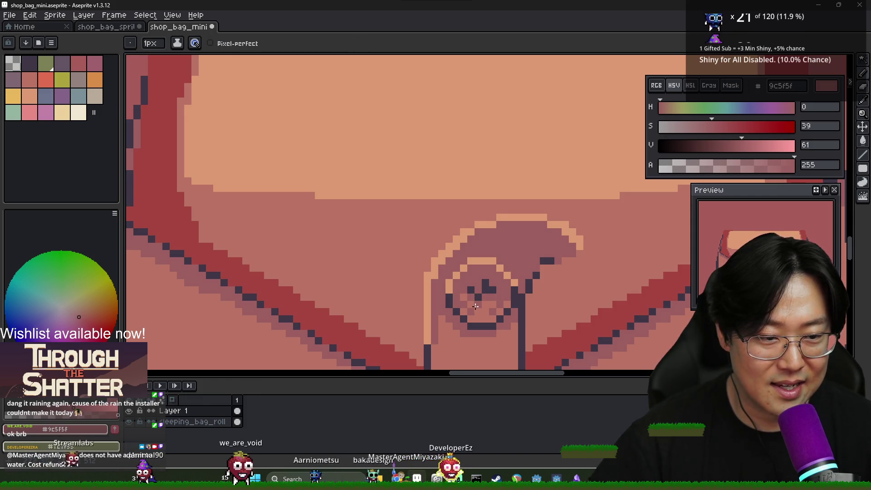
{"action": "left_click", "coordinate": [471, 299], "text": "alt"}
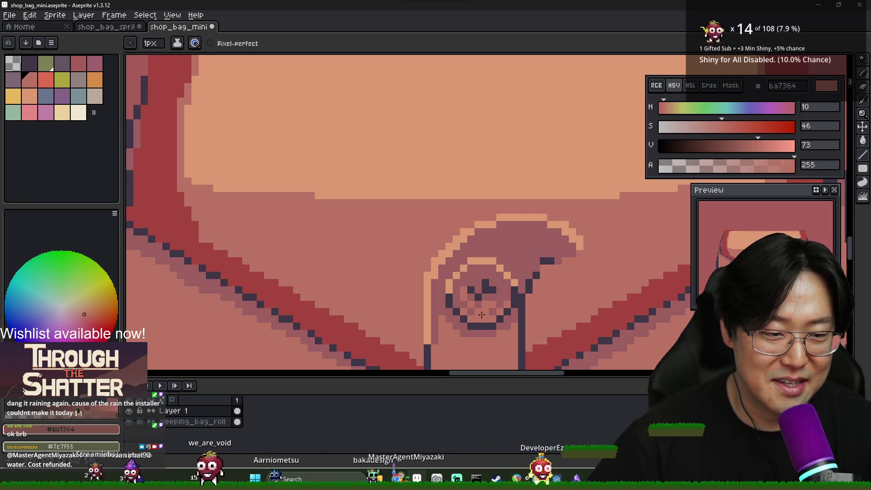
Pick the darker ring colour 9c5f5f, repaint the ring's left edge, and close its lower-line gap
{"action": "key", "text": "alt"}
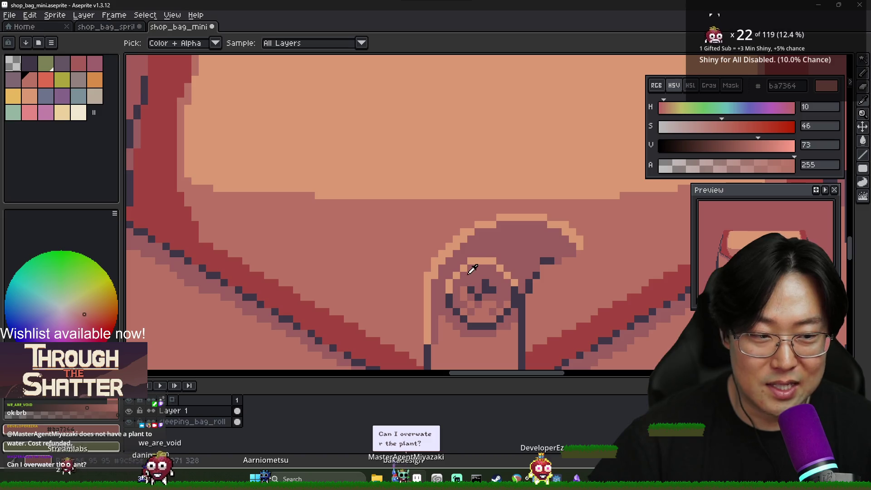
{"action": "left_click", "coordinate": [463, 273], "text": "alt"}
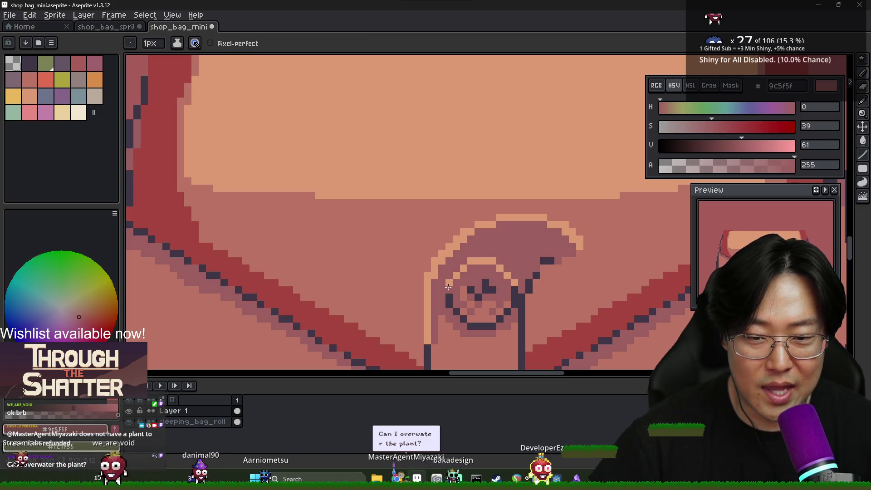
{"action": "left_click", "coordinate": [465, 271], "text": "alt"}
{"action": "left_click", "coordinate": [472, 271], "text": "alt"}
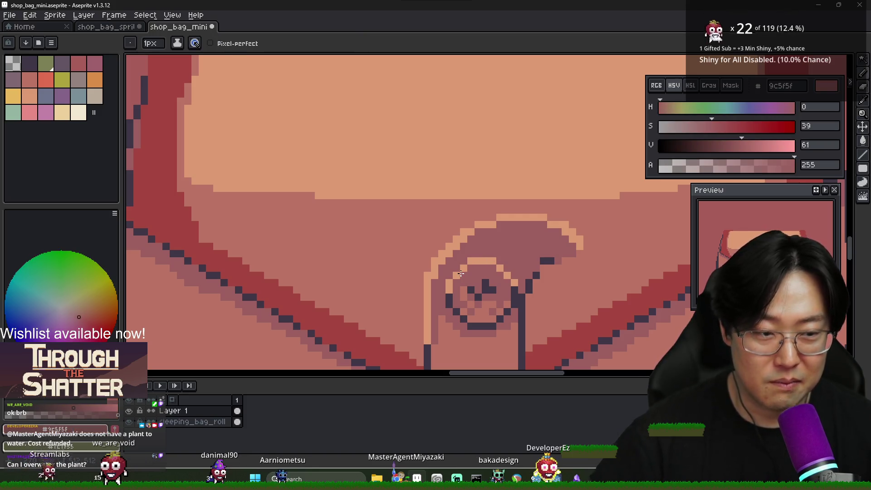
{"action": "left_click", "coordinate": [449, 295], "text": "alt"}
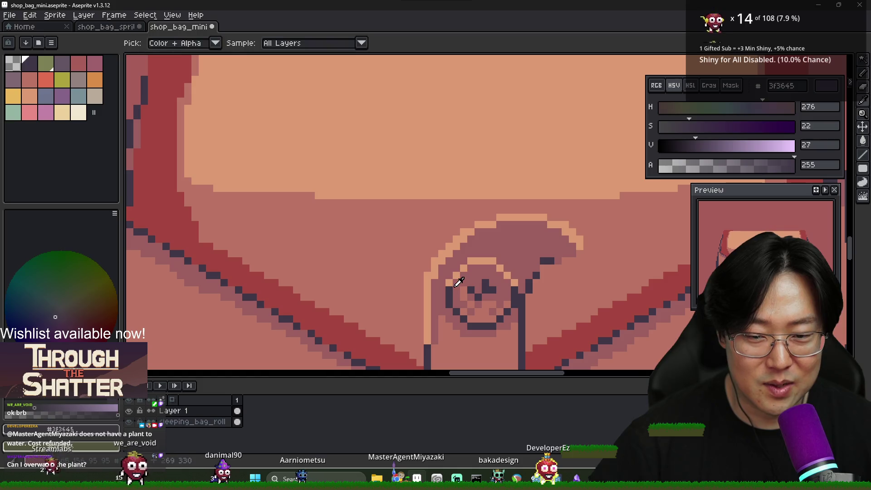
{"action": "left_click", "coordinate": [450, 300], "text": "alt"}
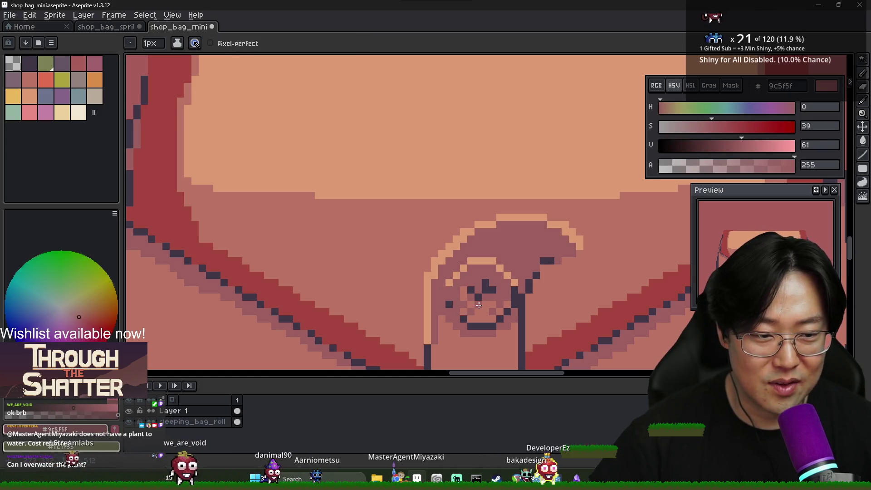
{"action": "left_click", "coordinate": [485, 326]}
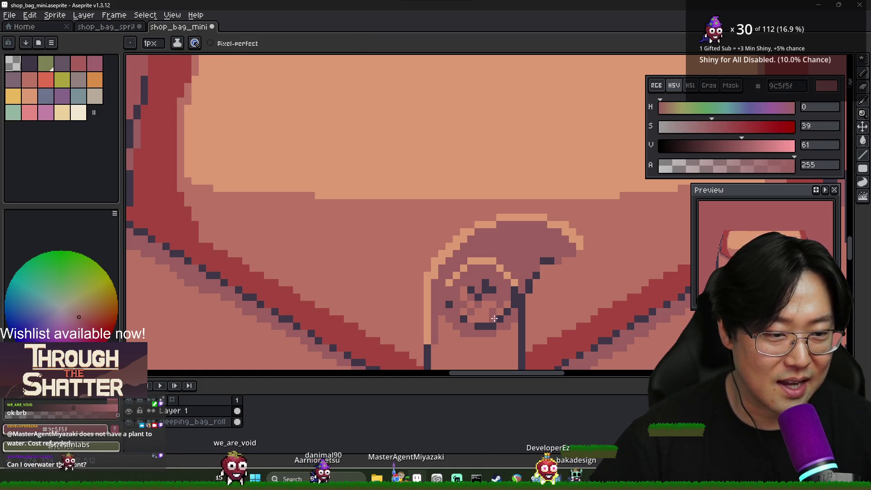
{"action": "scroll", "coordinate": [516, 302], "scroll_direction": "down", "scroll_amount": 5}
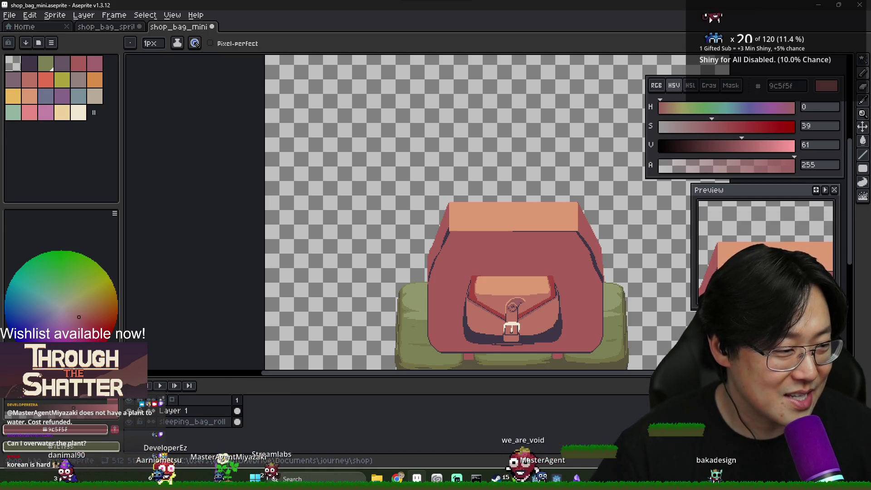
{"action": "key", "text": "alt+Tab"}
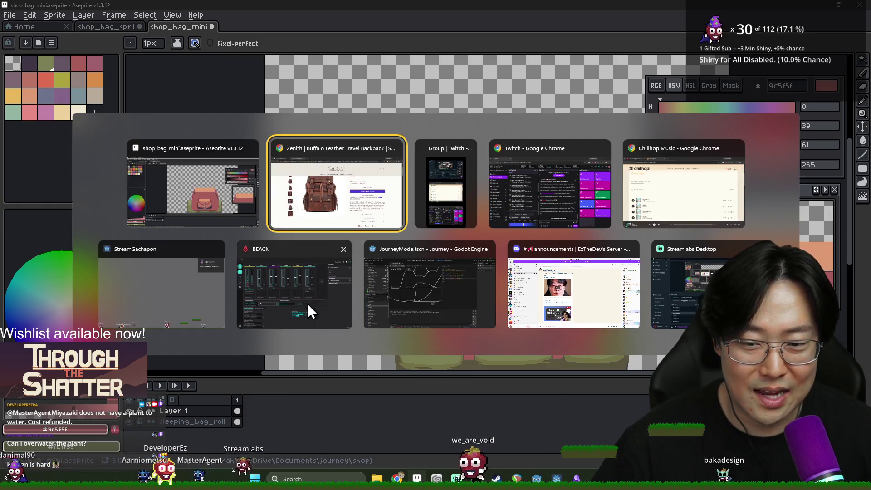
{"action": "left_click", "coordinate": [211, 314]}
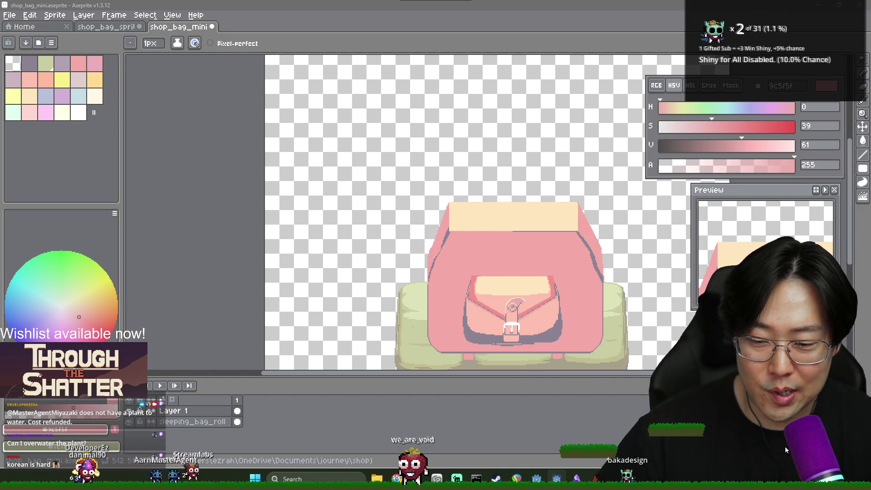
{"action": "key", "text": "alt+Tab"}
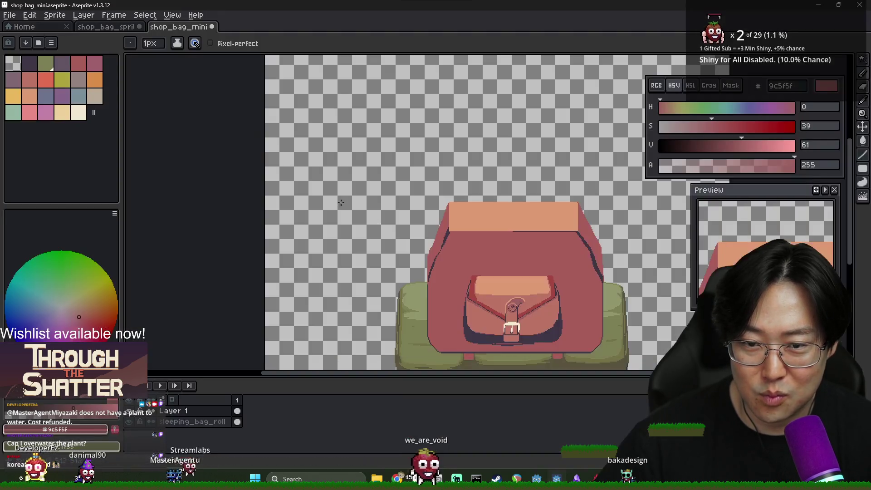
{"action": "scroll", "coordinate": [530, 318], "scroll_direction": "up", "scroll_amount": 2}
{"action": "scroll", "coordinate": [530, 318], "scroll_direction": "down", "scroll_amount": 2}
{"action": "scroll", "coordinate": [403, 260], "scroll_direction": "up", "scroll_amount": 4}
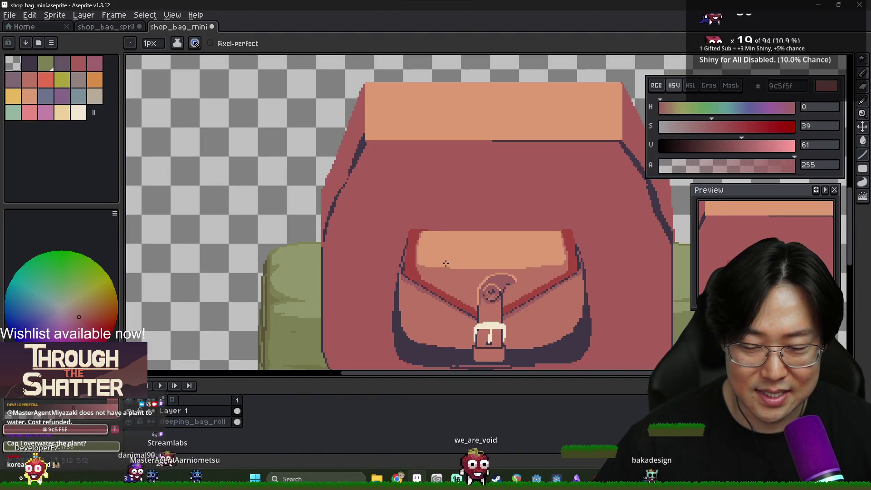
Sample the dark flap-edge red a64641 and the flap colour ba7364 from the canvas
{"action": "scroll", "coordinate": [407, 272], "scroll_direction": "down", "scroll_amount": 2}
{"action": "key", "text": "i"}
{"action": "left_click", "coordinate": [409, 287]}
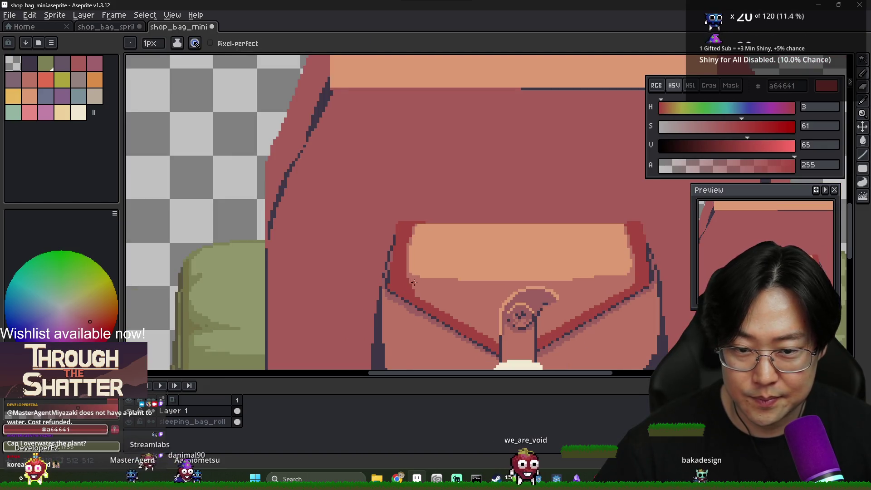
{"action": "scroll", "coordinate": [419, 286], "scroll_direction": "up", "scroll_amount": 2}
{"action": "key", "text": "b"}
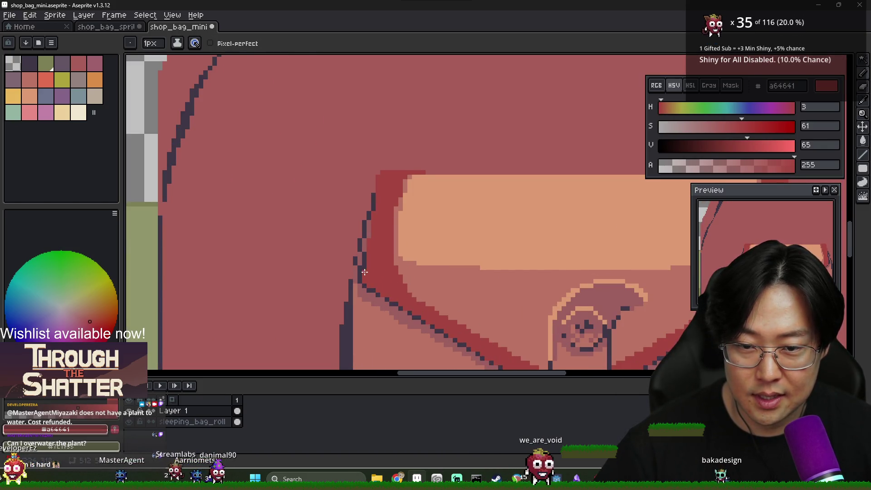
{"action": "scroll", "coordinate": [367, 260], "scroll_direction": "down", "scroll_amount": 3}
{"action": "key", "text": "i"}
{"action": "scroll", "coordinate": [288, 257], "scroll_direction": "up", "scroll_amount": 3}
{"action": "left_click", "coordinate": [275, 266]}
{"action": "key", "text": "b"}
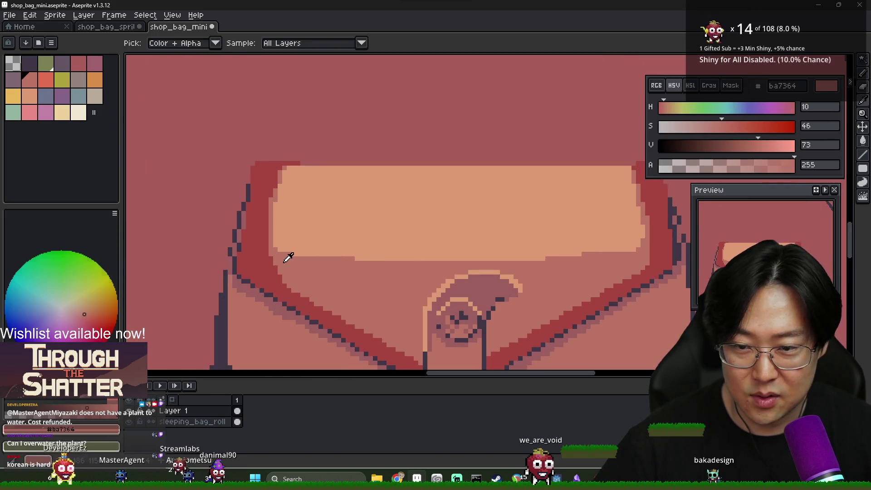
{"action": "scroll", "coordinate": [318, 267], "scroll_direction": "down", "scroll_amount": 3}
{"action": "scroll", "coordinate": [389, 271], "scroll_direction": "up", "scroll_amount": 2}
Draw a straight darker line across the flap's light top edge
{"action": "left_click", "coordinate": [337, 211]}
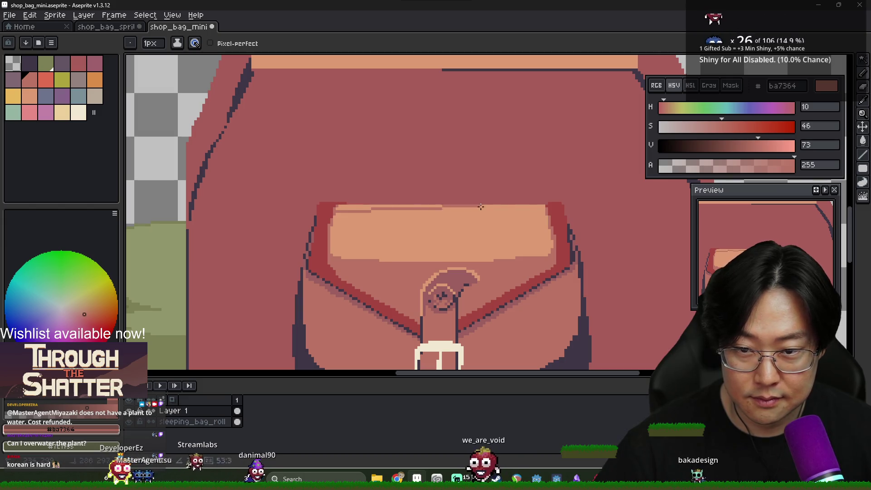
{"action": "left_click", "coordinate": [530, 209], "text": "shift"}
{"action": "scroll", "coordinate": [454, 226], "scroll_direction": "down", "scroll_amount": 3}
{"action": "key", "text": "g"}
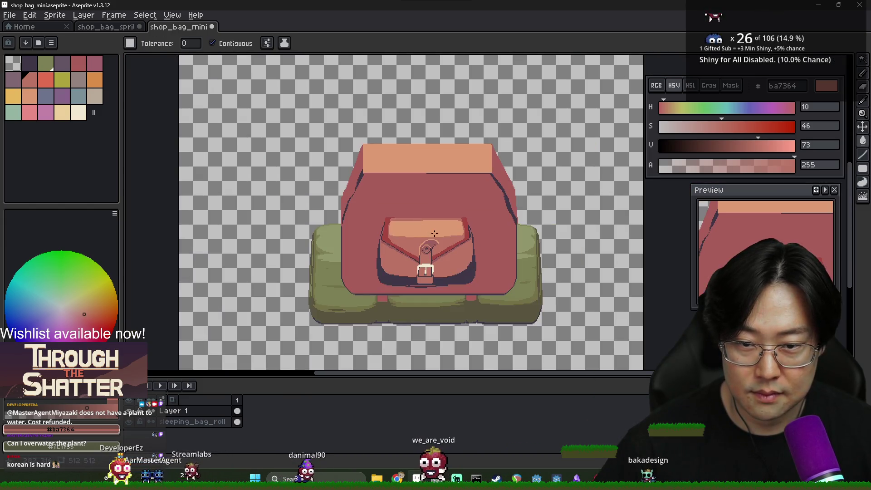
{"action": "scroll", "coordinate": [425, 232], "scroll_direction": "up", "scroll_amount": 2}
{"action": "key", "text": "b"}
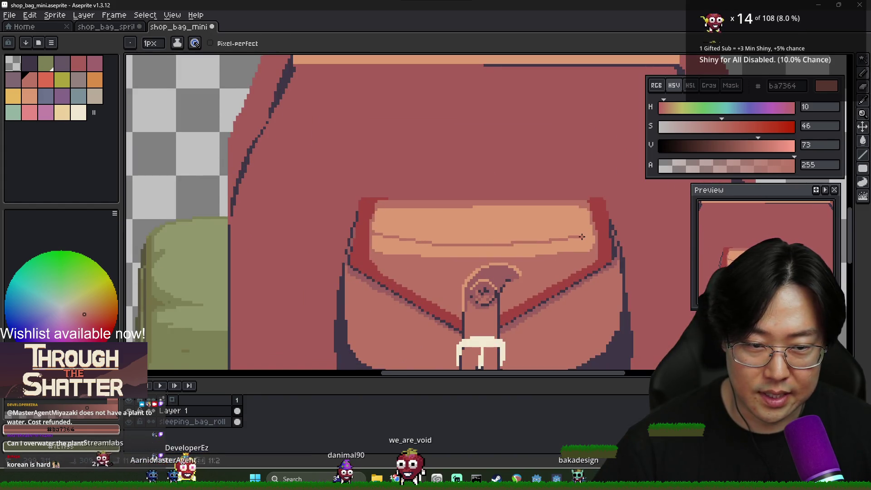
{"action": "key", "text": "g"}
{"action": "scroll", "coordinate": [548, 227], "scroll_direction": "down", "scroll_amount": 2}
{"action": "scroll", "coordinate": [566, 254], "scroll_direction": "up", "scroll_amount": 3}
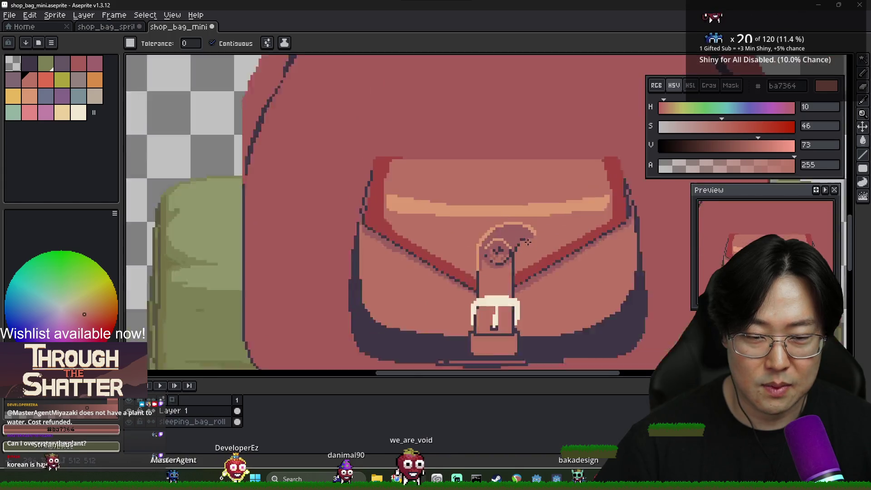
{"action": "key", "text": "b"}
Thin the dc9a72 highlight into a curved strip by painting over part of it in ba7364
{"action": "left_click", "coordinate": [418, 201], "text": "alt"}
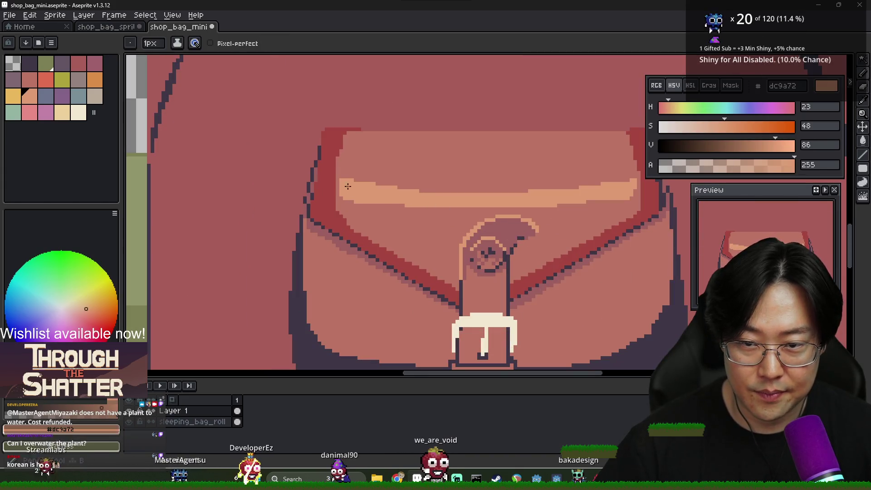
{"action": "left_click", "coordinate": [384, 173], "text": "alt"}
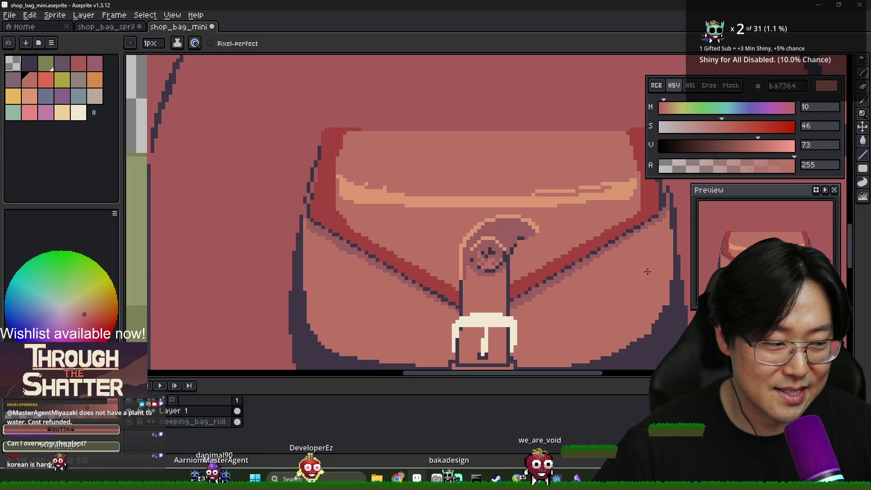
{"action": "left_click", "coordinate": [609, 186]}
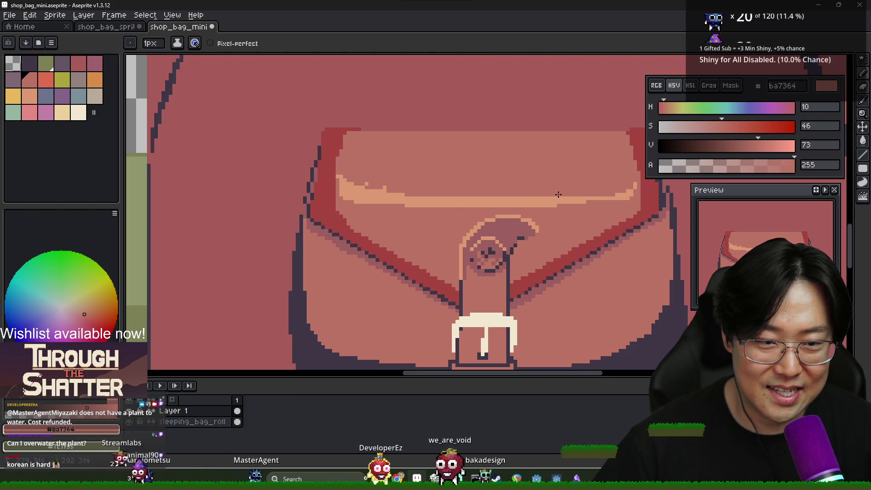
{"action": "left_click_drag", "start_coordinate": [415, 195], "coordinate": [539, 196]}
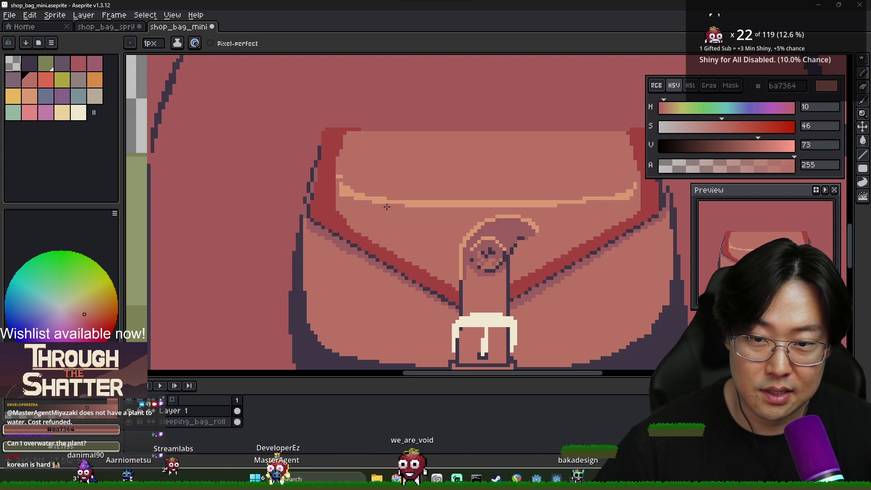
{"action": "left_click", "coordinate": [371, 196], "text": "alt"}
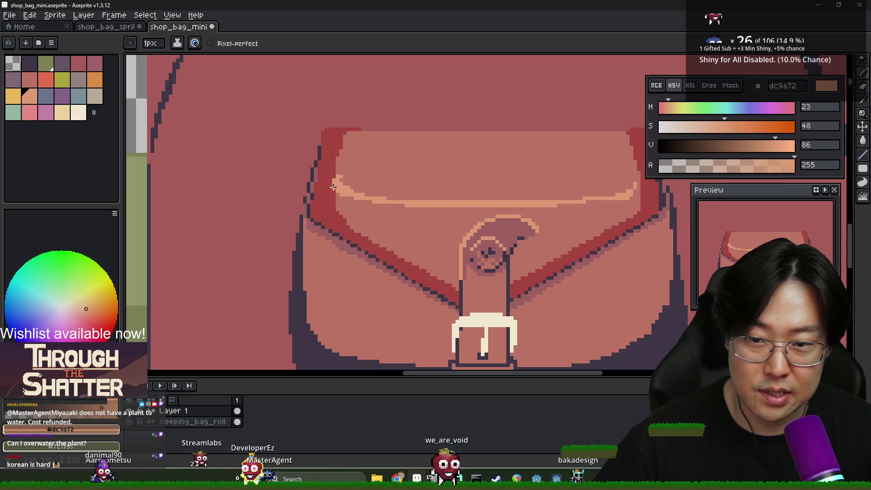
{"action": "left_click", "coordinate": [326, 187], "text": "alt"}
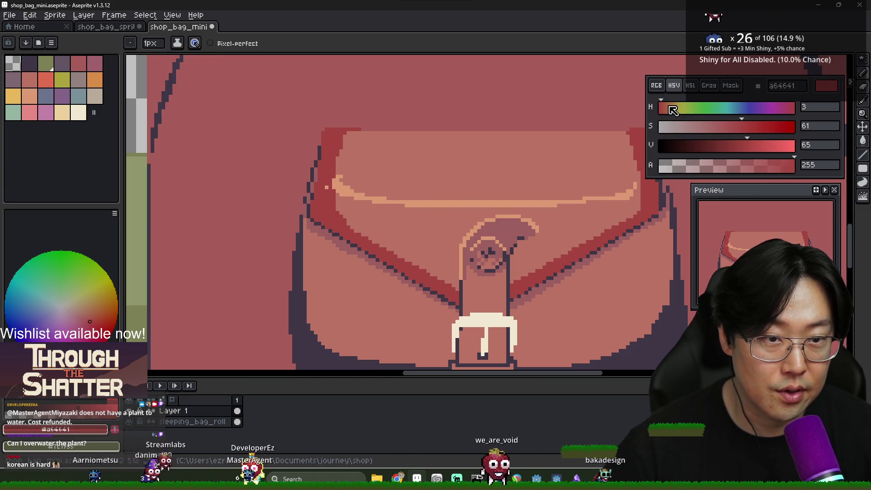
Adjust the picked dark red to be lighter, less saturated and slightly brighter
{"action": "left_click", "coordinate": [736, 127]}
{"action": "left_click", "coordinate": [754, 144]}
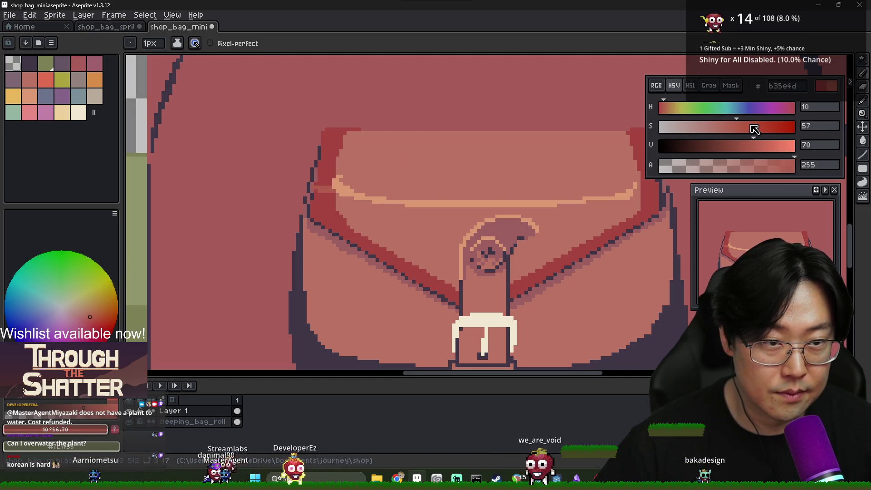
{"action": "left_click", "coordinate": [759, 146]}
{"action": "scroll", "coordinate": [308, 187], "scroll_direction": "up", "scroll_amount": 1}
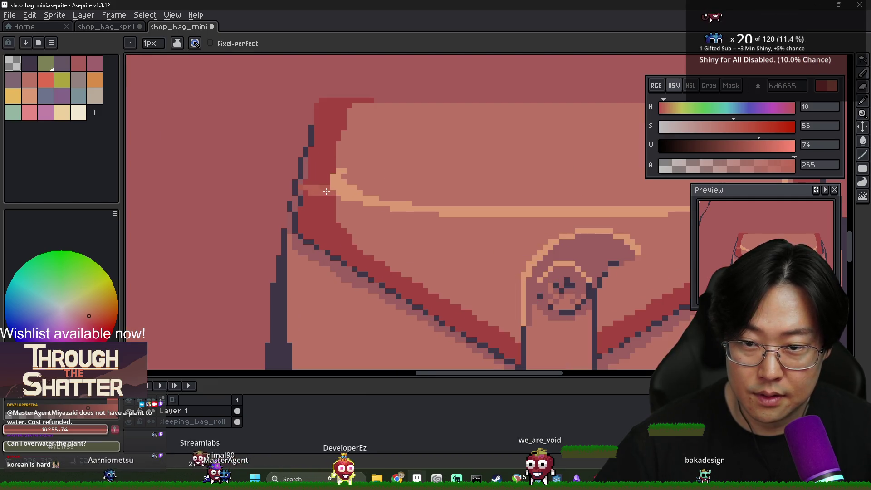
{"action": "scroll", "coordinate": [326, 192], "scroll_direction": "down", "scroll_amount": 1}
{"action": "scroll", "coordinate": [352, 181], "scroll_direction": "up", "scroll_amount": 1}
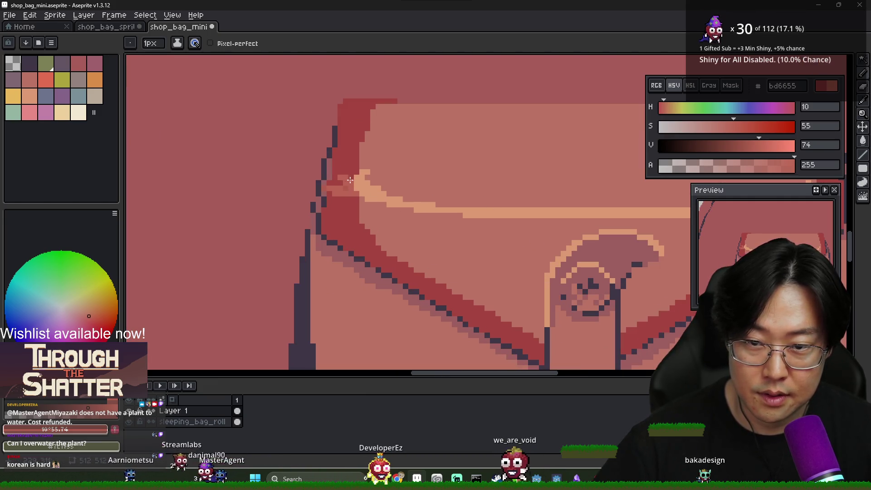
{"action": "scroll", "coordinate": [348, 185], "scroll_direction": "down", "scroll_amount": 2}
{"action": "scroll", "coordinate": [499, 196], "scroll_direction": "up", "scroll_amount": 1}
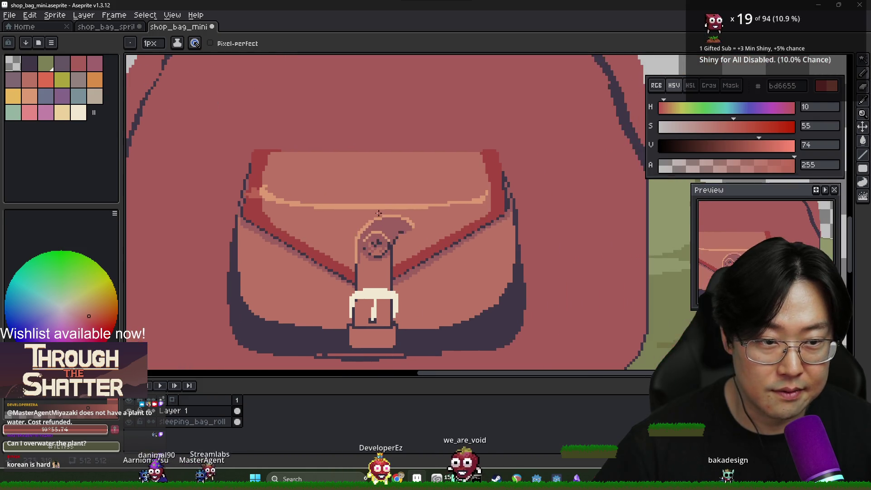
{"action": "scroll", "coordinate": [498, 196], "scroll_direction": "up", "scroll_amount": 1}
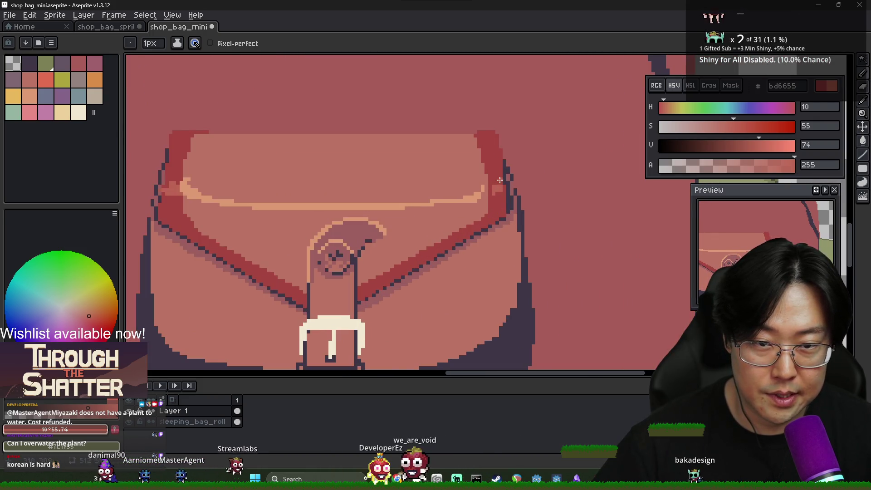
{"action": "scroll", "coordinate": [493, 198], "scroll_direction": "up", "scroll_amount": 1}
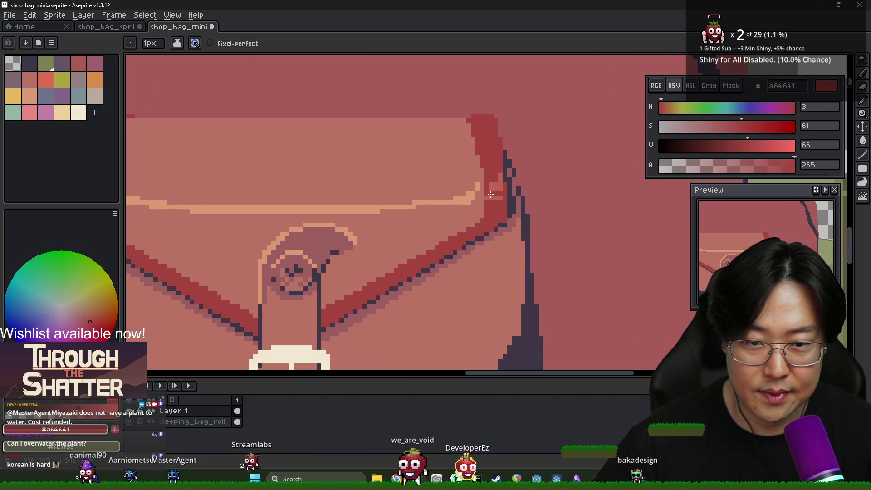
{"action": "scroll", "coordinate": [498, 192], "scroll_direction": "down", "scroll_amount": 2}
{"action": "scroll", "coordinate": [337, 203], "scroll_direction": "up", "scroll_amount": 2}
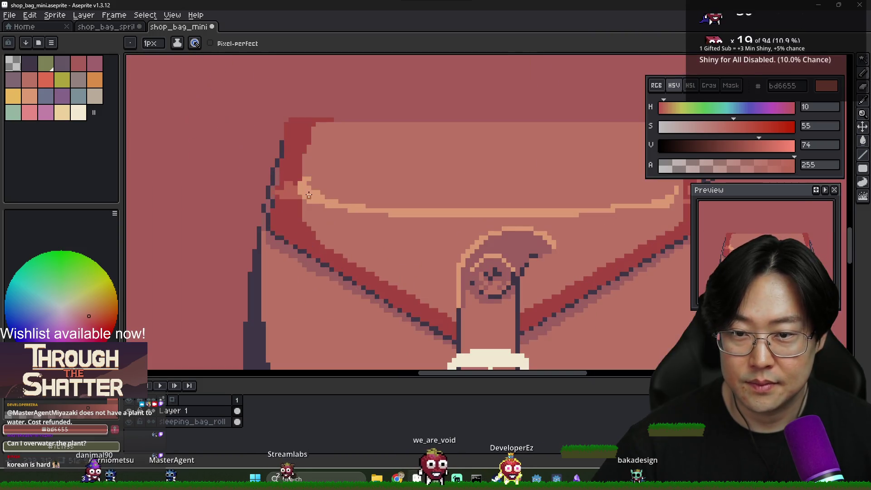
Retouch the flap's corner pixels with its dark red, muted edge red and purple outline colour
{"action": "left_click", "coordinate": [294, 184], "text": "alt"}
{"action": "left_click", "coordinate": [291, 185], "text": "alt"}
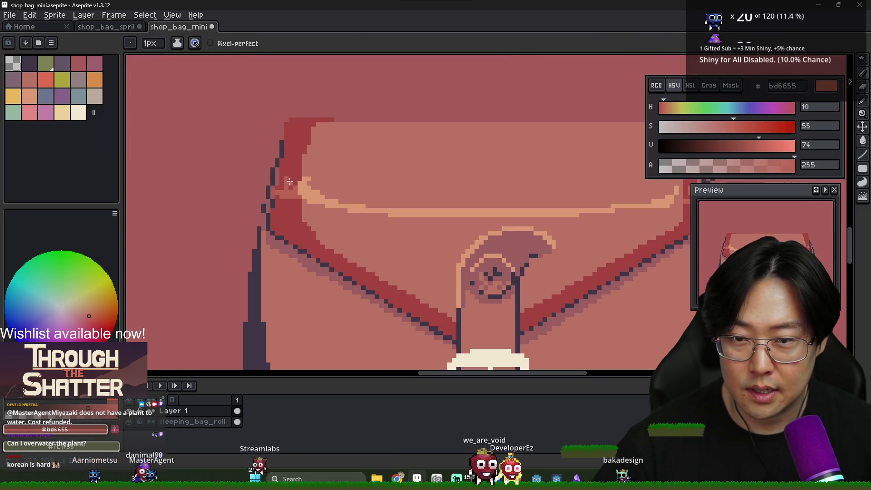
{"action": "left_click", "coordinate": [285, 186], "text": "alt"}
{"action": "scroll", "coordinate": [285, 186], "scroll_direction": "down", "scroll_amount": 1}
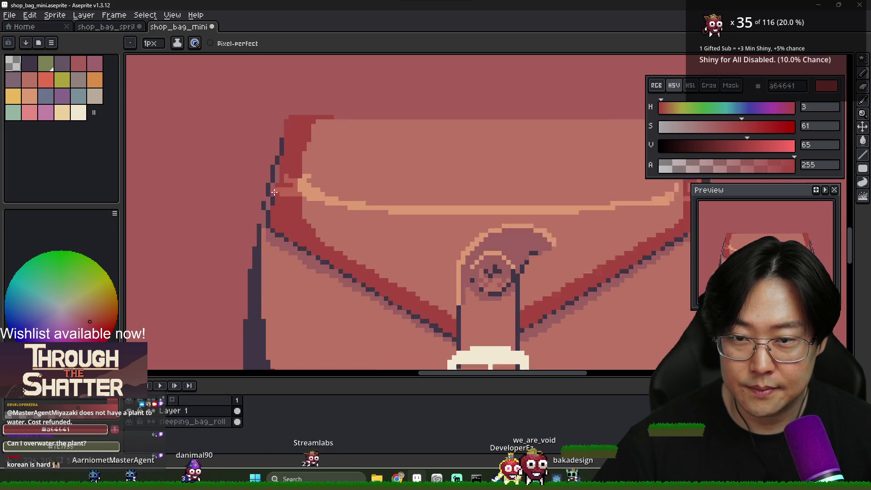
{"action": "scroll", "coordinate": [277, 182], "scroll_direction": "up", "scroll_amount": 2}
{"action": "left_click", "coordinate": [275, 177], "text": "alt"}
{"action": "left_click", "coordinate": [276, 197], "text": "alt"}
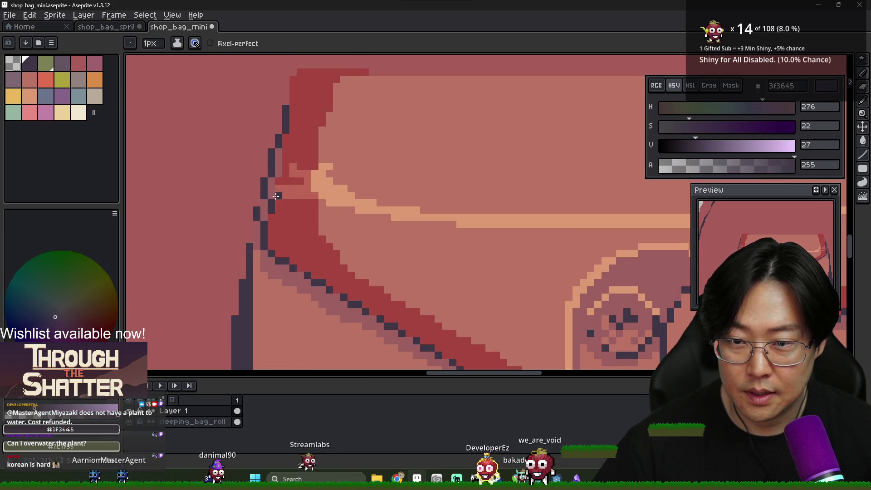
{"action": "scroll", "coordinate": [275, 178], "scroll_direction": "down", "scroll_amount": 2}
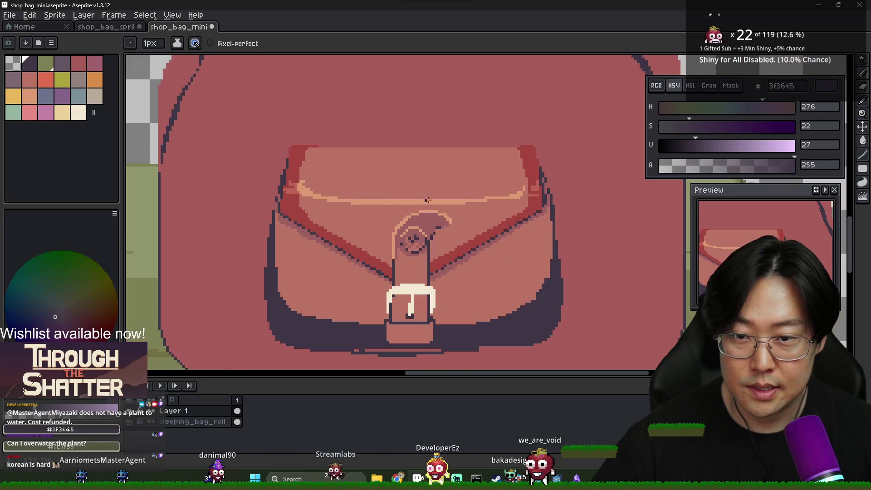
{"action": "scroll", "coordinate": [542, 183], "scroll_direction": "up", "scroll_amount": 2}
{"action": "scroll", "coordinate": [552, 205], "scroll_direction": "down", "scroll_amount": 2}
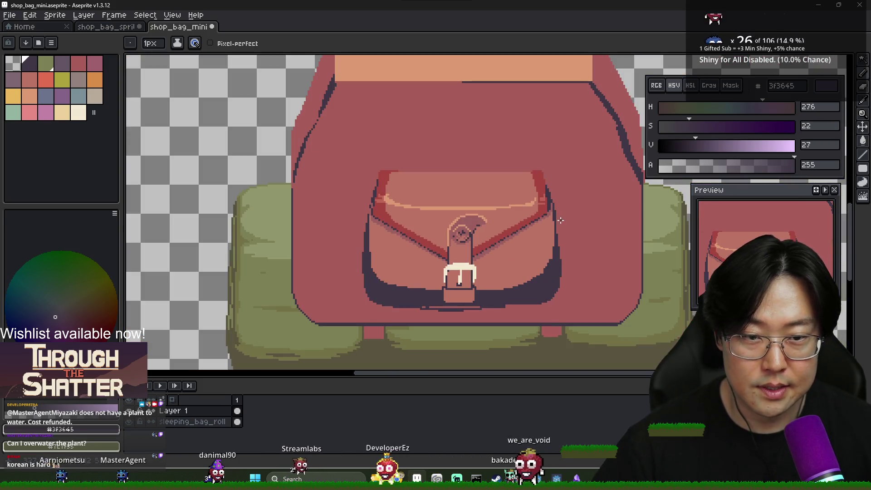
{"action": "scroll", "coordinate": [361, 203], "scroll_direction": "up", "scroll_amount": 2}
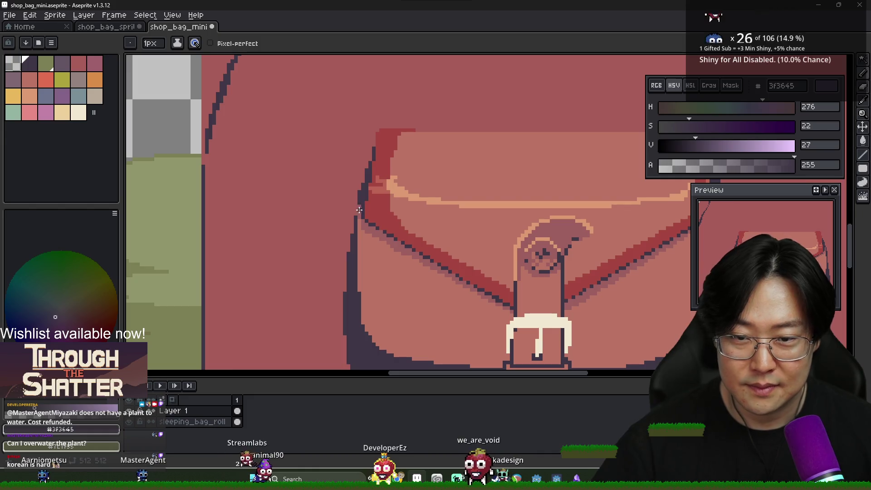
{"action": "scroll", "coordinate": [359, 223], "scroll_direction": "down", "scroll_amount": 2}
{"action": "scroll", "coordinate": [527, 245], "scroll_direction": "down", "scroll_amount": 2}
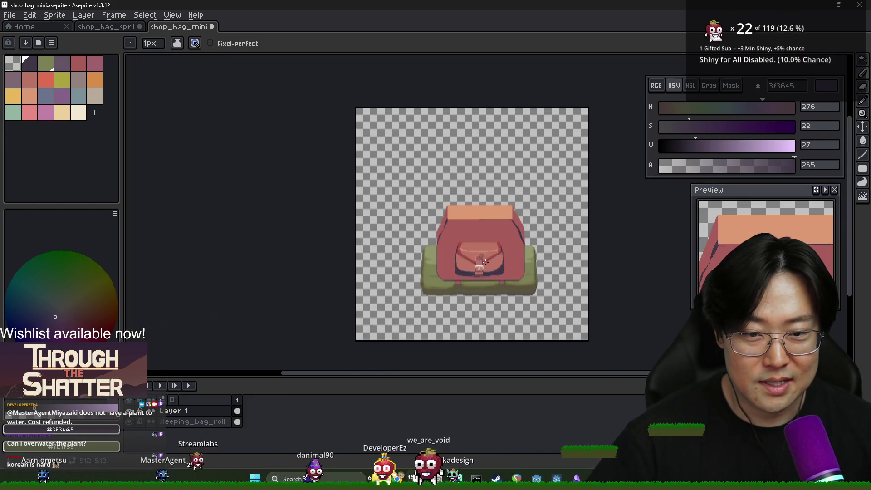
Flood-fill the cream buckle with mint green, then reselect the cream colour
{"action": "scroll", "coordinate": [488, 266], "scroll_direction": "up", "scroll_amount": 1}
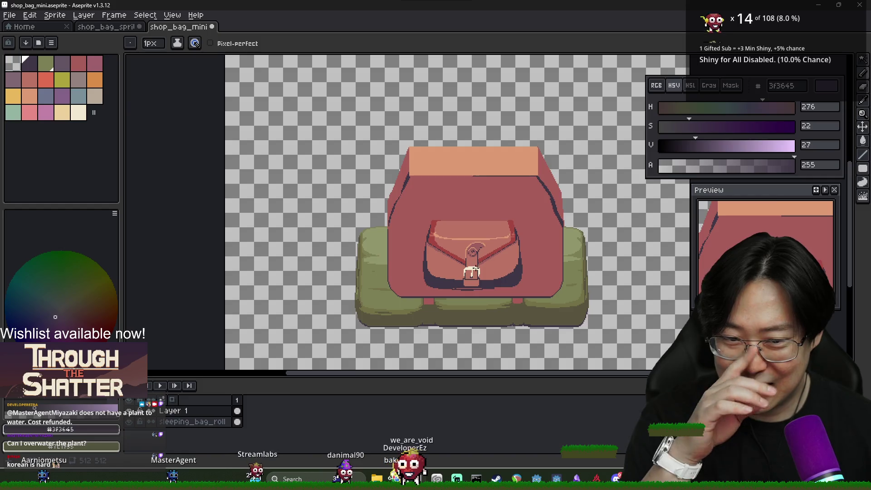
{"action": "scroll", "coordinate": [475, 264], "scroll_direction": "up", "scroll_amount": 2}
{"action": "scroll", "coordinate": [483, 271], "scroll_direction": "up", "scroll_amount": 1}
{"action": "left_click", "coordinate": [459, 257], "text": "alt"}
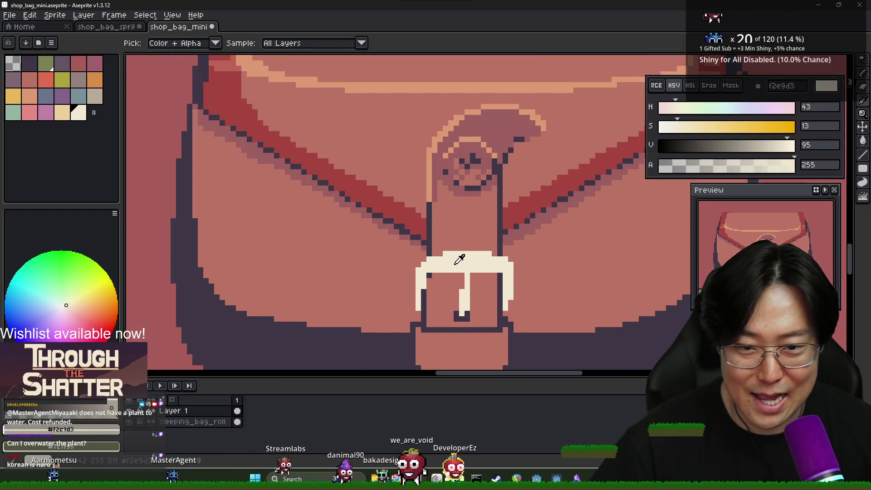
{"action": "left_click", "coordinate": [13, 112]}
{"action": "key", "text": "g"}
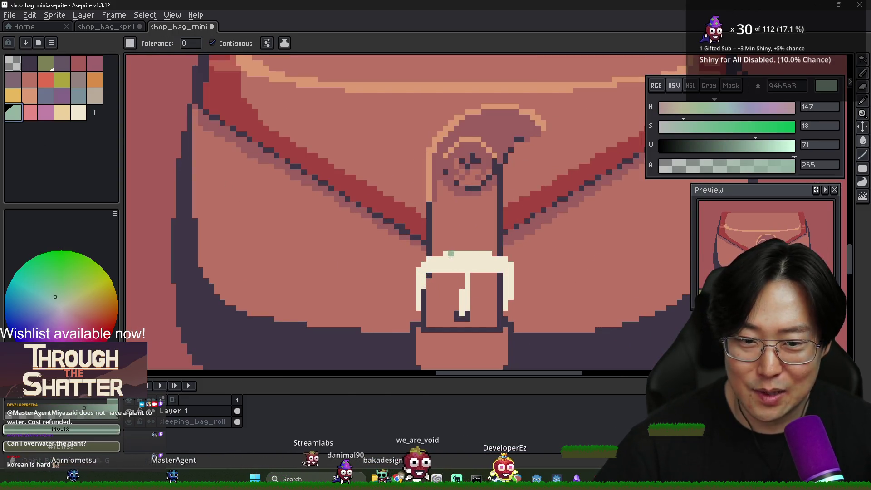
{"action": "left_click", "coordinate": [459, 263]}
{"action": "left_click", "coordinate": [82, 113]}
{"action": "key", "text": "b"}
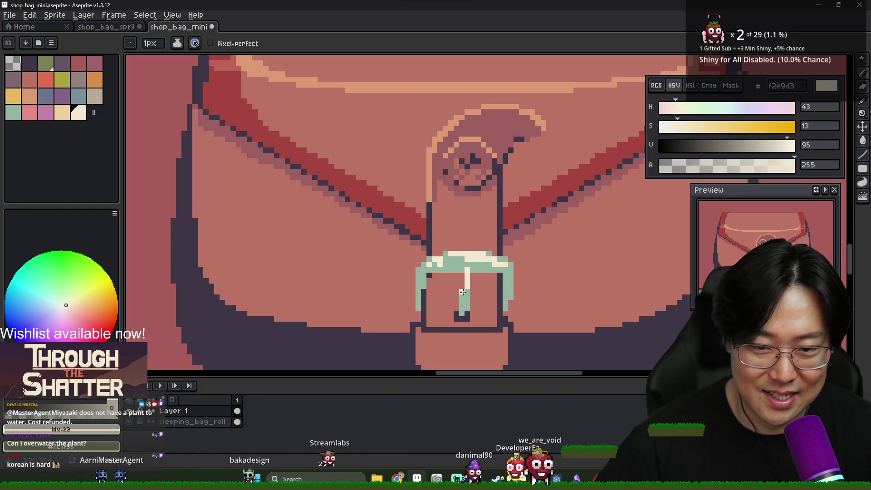
Shade the buckle's top band with grey-blue and choose a darker blue-grey
{"action": "scroll", "coordinate": [461, 303], "scroll_direction": "down", "scroll_amount": 2}
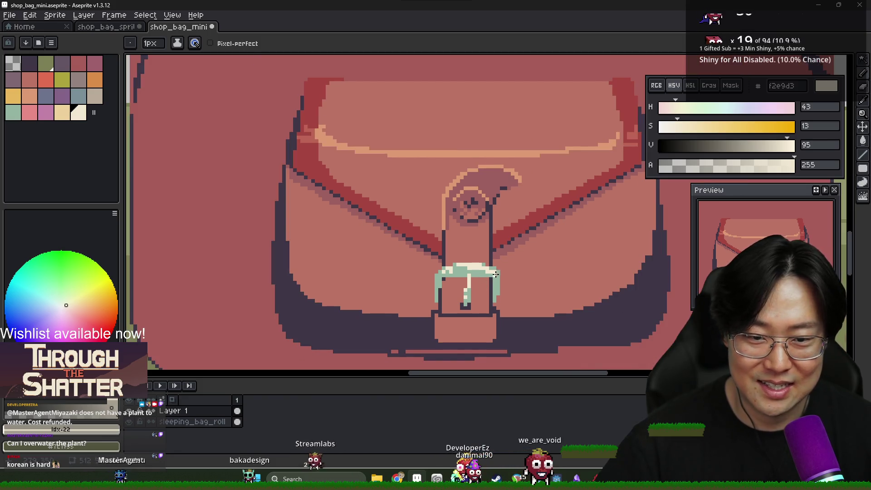
{"action": "left_click", "coordinate": [484, 275], "text": "alt"}
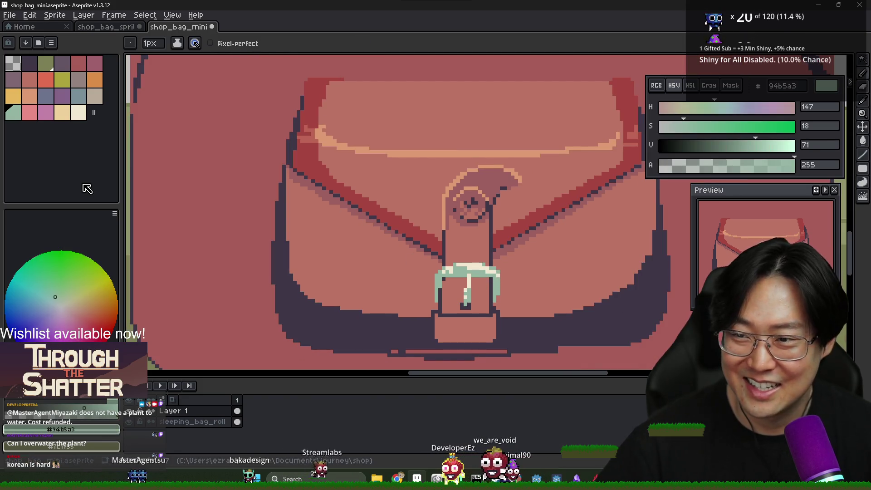
{"action": "left_click", "coordinate": [78, 95]}
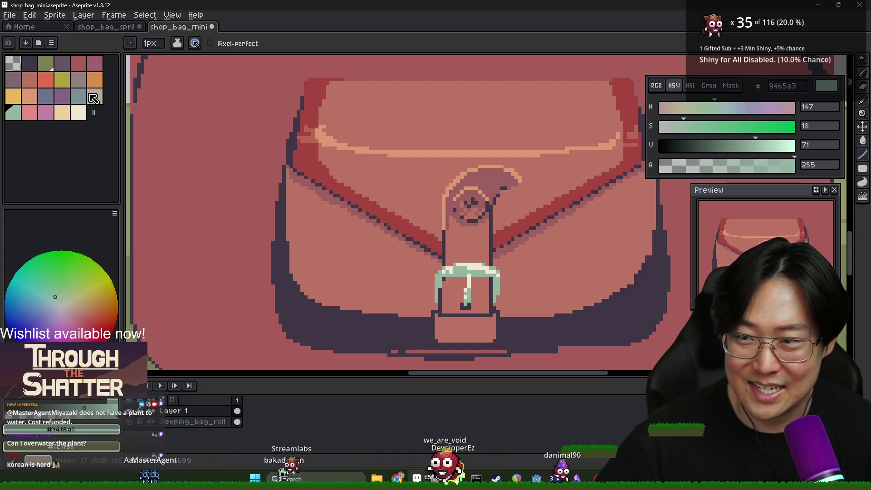
{"action": "scroll", "coordinate": [445, 241], "scroll_direction": "up", "scroll_amount": 1}
{"action": "left_click_drag", "start_coordinate": [448, 295], "coordinate": [519, 295]}
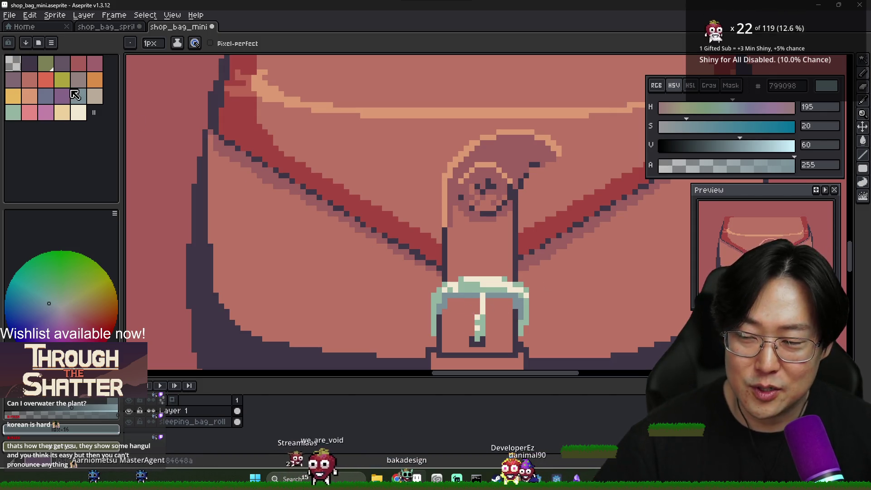
{"action": "left_click", "coordinate": [46, 96]}
{"action": "scroll", "coordinate": [414, 304], "scroll_direction": "up", "scroll_amount": 2}
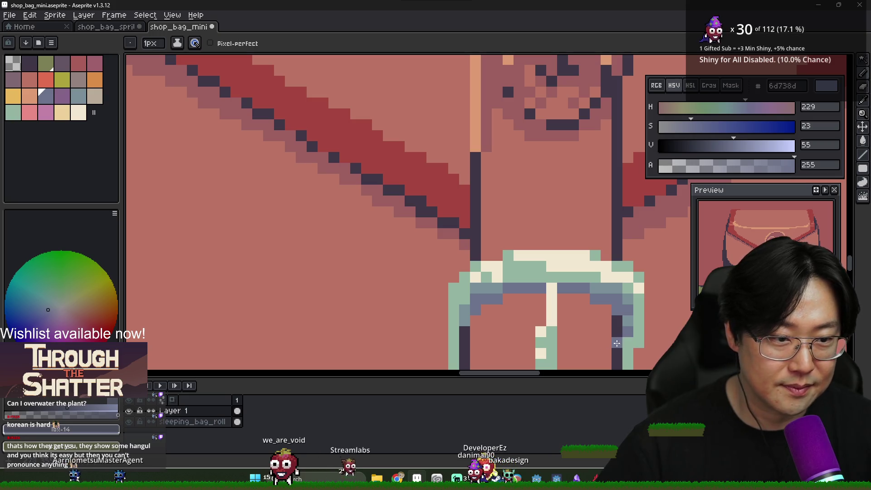
{"action": "scroll", "coordinate": [457, 347], "scroll_direction": "down", "scroll_amount": 3}
{"action": "scroll", "coordinate": [463, 335], "scroll_direction": "up", "scroll_amount": 1}
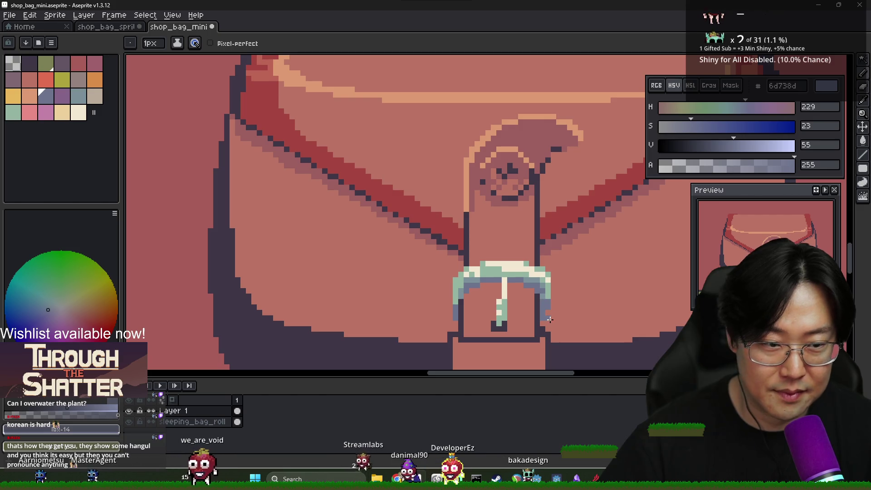
Sample the outline purple, the buckle's blue-grey and its mint green from the canvas
{"action": "left_click", "coordinate": [296, 346], "text": "alt"}
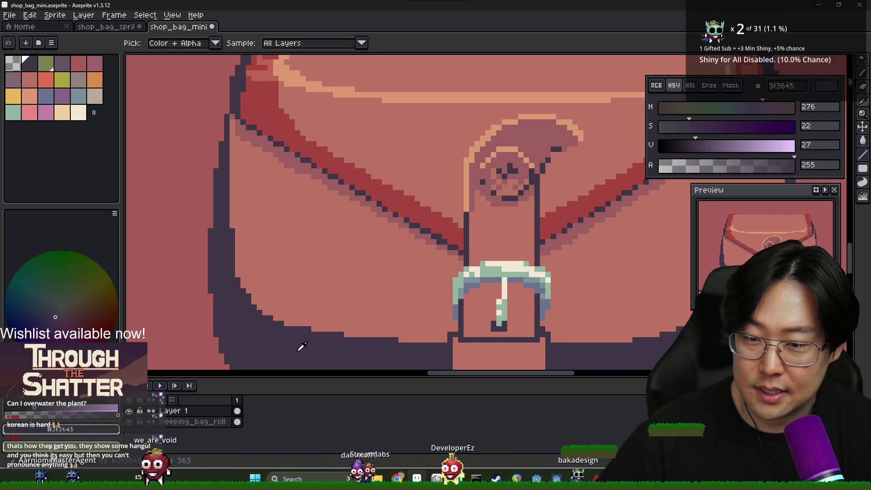
{"action": "left_click", "coordinate": [456, 302], "text": "alt"}
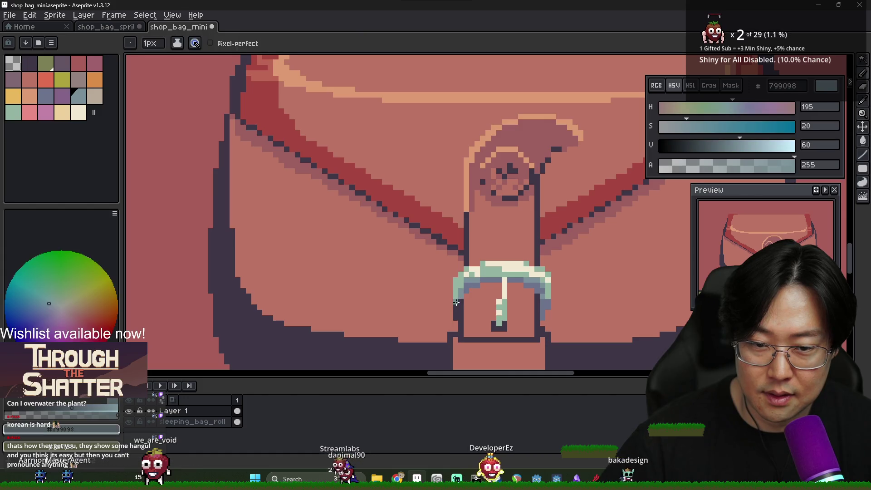
{"action": "left_click", "coordinate": [538, 315], "text": "alt"}
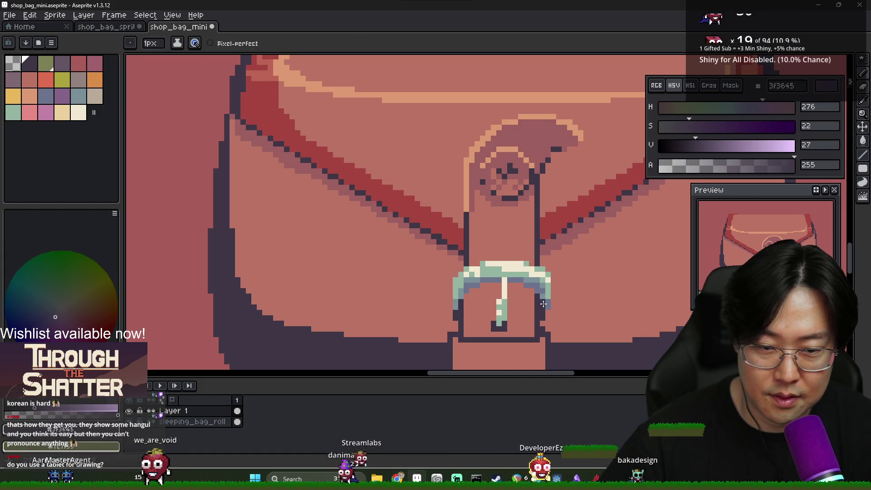
{"action": "scroll", "coordinate": [542, 302], "scroll_direction": "down", "scroll_amount": 4}
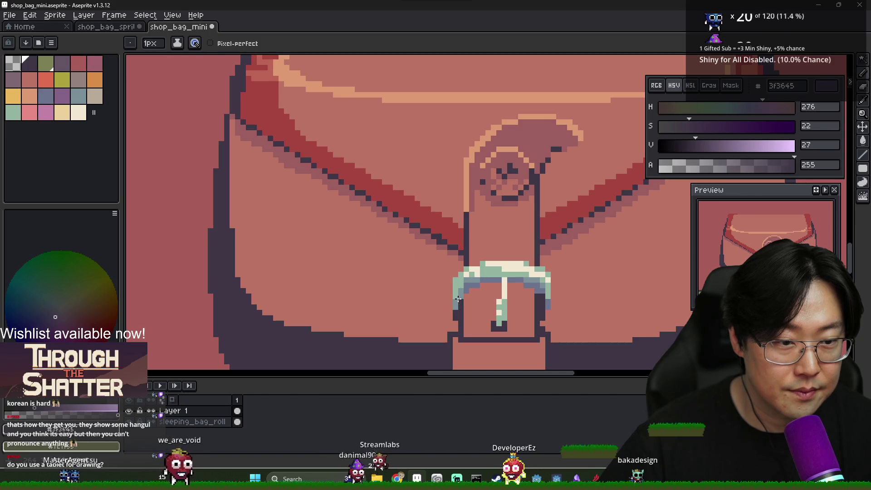
{"action": "scroll", "coordinate": [511, 307], "scroll_direction": "down", "scroll_amount": 2}
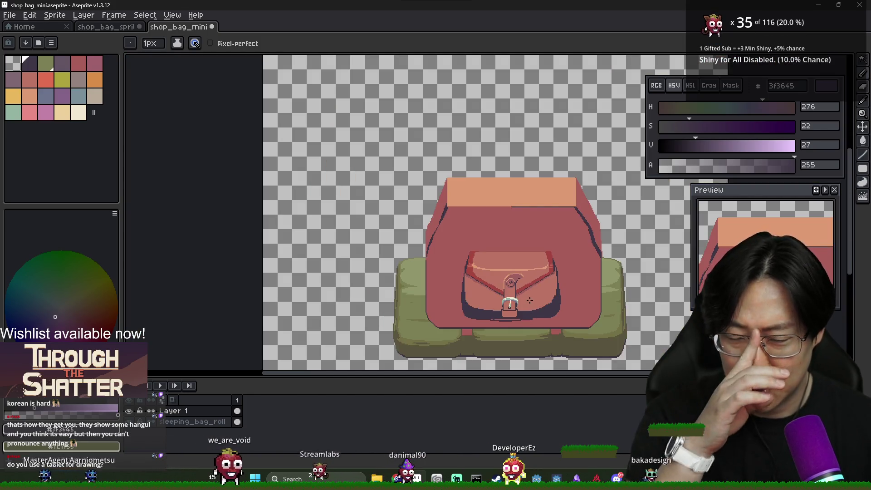
{"action": "scroll", "coordinate": [481, 305], "scroll_direction": "up", "scroll_amount": 4}
{"action": "scroll", "coordinate": [481, 305], "scroll_direction": "up", "scroll_amount": 2}
{"action": "left_click", "coordinate": [480, 308], "text": "alt"}
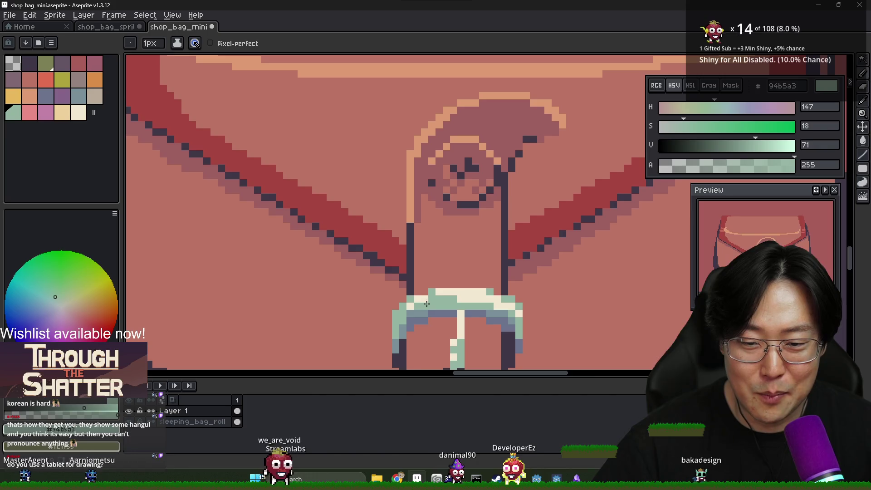
{"action": "scroll", "coordinate": [481, 306], "scroll_direction": "down", "scroll_amount": 5}
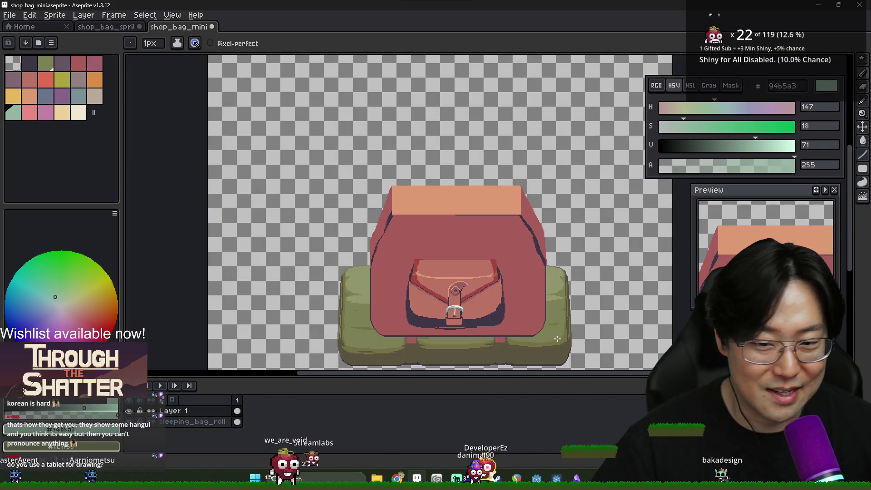
{"action": "scroll", "coordinate": [485, 301], "scroll_direction": "up", "scroll_amount": 5}
{"action": "scroll", "coordinate": [614, 292], "scroll_direction": "down", "scroll_amount": 1}
{"action": "scroll", "coordinate": [484, 290], "scroll_direction": "up", "scroll_amount": 6}
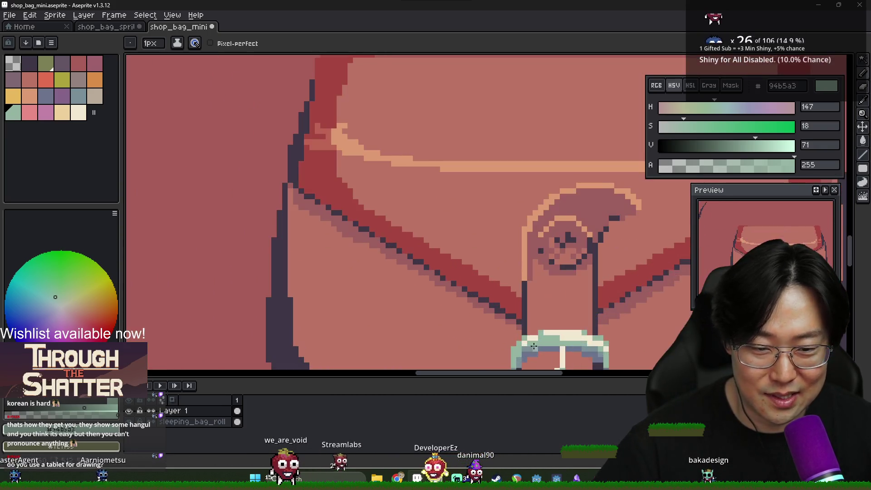
Refine the buckle ring, turning cream pixels mint and darkening mint pixels to slate
{"action": "left_click", "coordinate": [482, 295], "text": "alt"}
{"action": "left_click", "coordinate": [471, 280]}
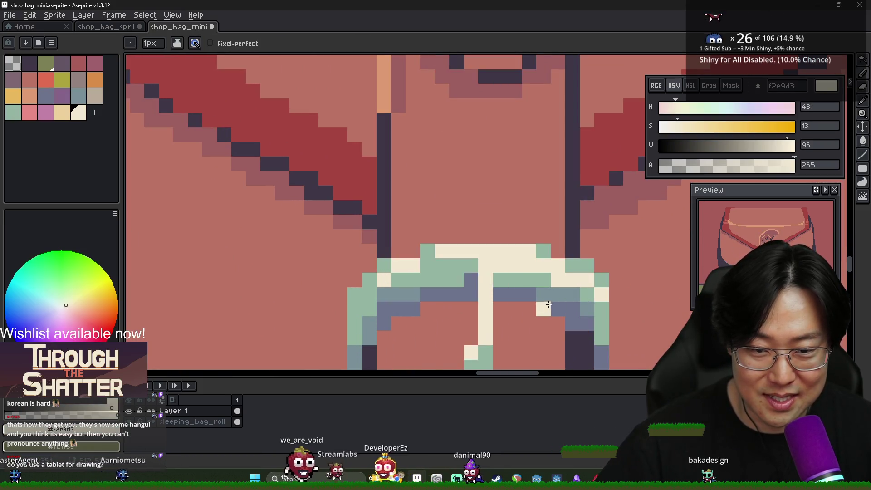
{"action": "left_click", "coordinate": [454, 265], "text": "alt"}
{"action": "left_click", "coordinate": [486, 265]}
{"action": "left_click", "coordinate": [477, 280], "text": "alt"}
{"action": "scroll", "coordinate": [529, 296], "scroll_direction": "down", "scroll_amount": 4}
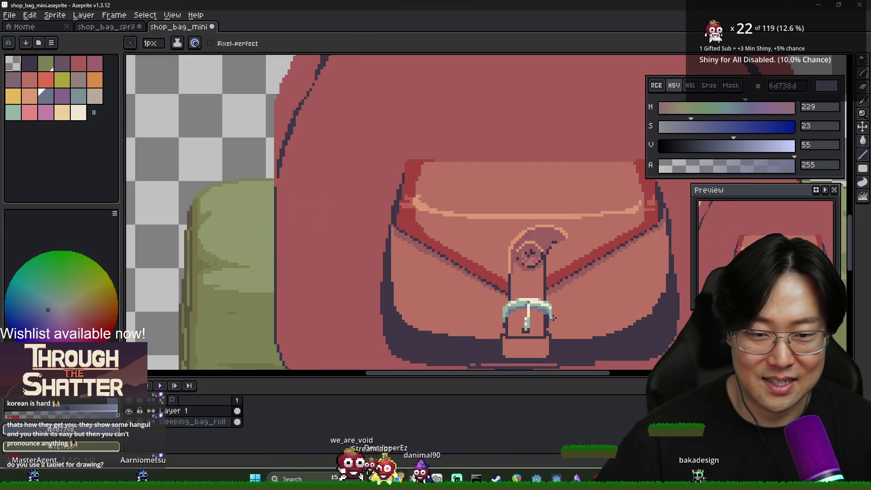
{"action": "scroll", "coordinate": [573, 326], "scroll_direction": "up", "scroll_amount": 2}
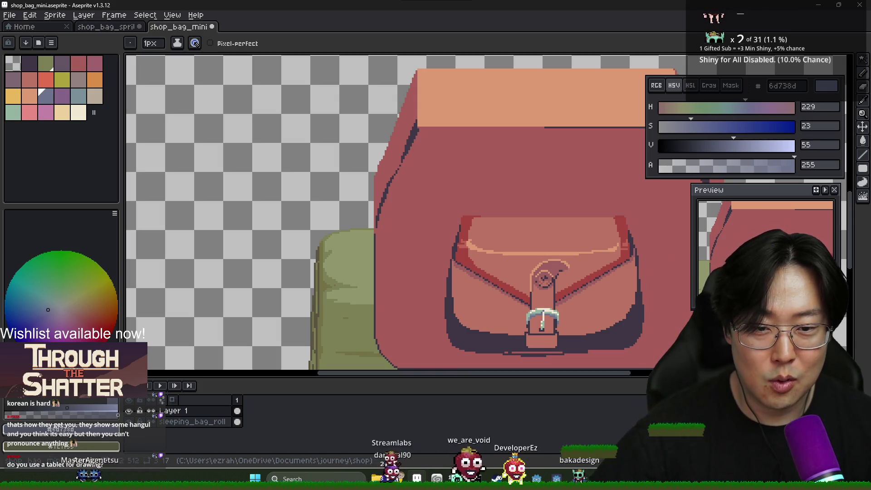
Repaint both dark strap side outlines in the bag's mauve, from the buckle up to the clasp
{"action": "scroll", "coordinate": [551, 306], "scroll_direction": "up", "scroll_amount": 2}
{"action": "scroll", "coordinate": [469, 276], "scroll_direction": "up", "scroll_amount": 2}
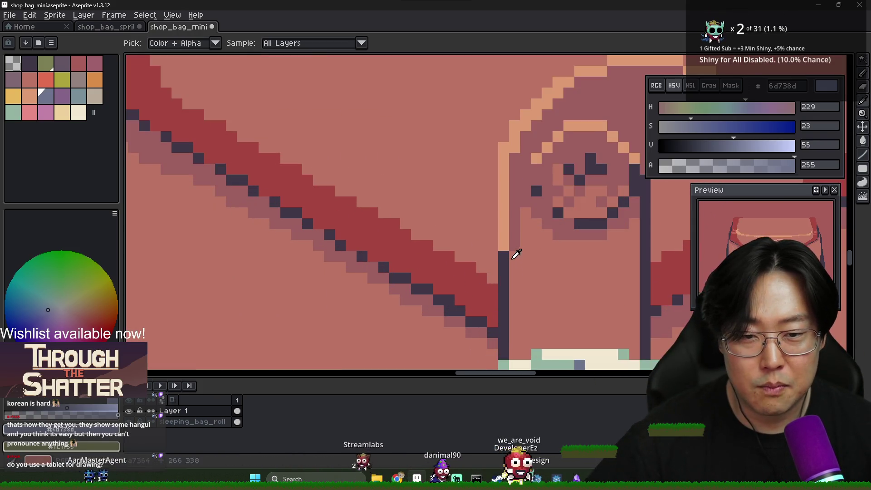
{"action": "left_click", "coordinate": [508, 253], "text": "alt"}
{"action": "left_click_drag", "start_coordinate": [497, 181], "coordinate": [497, 285]}
{"action": "mouse_move", "coordinate": [634, 245]}
{"action": "left_mouse_down"}
{"action": "mouse_move", "coordinate": [535, 268]}
{"action": "mouse_move", "coordinate": [515, 121]}
{"action": "mouse_move", "coordinate": [481, 207]}
{"action": "left_mouse_up"}
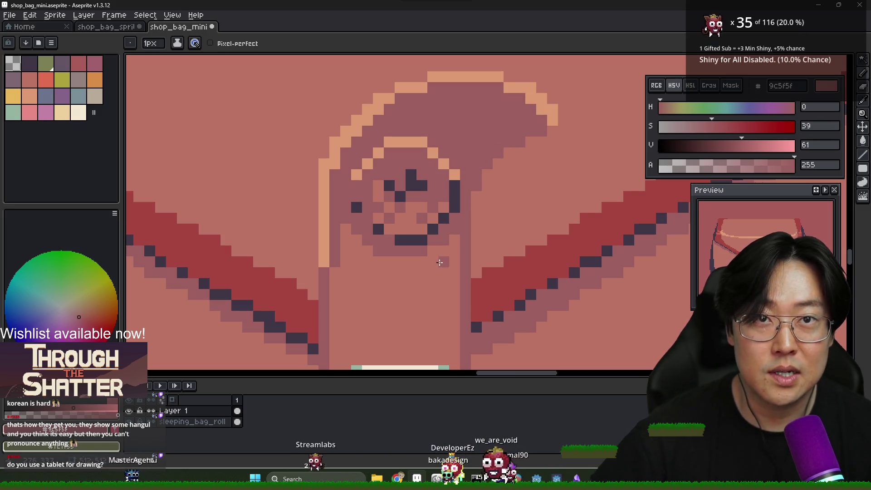
Sample the bag's rose, peach highlight and mauve colours from the canvas
{"action": "scroll", "coordinate": [399, 268], "scroll_direction": "down", "scroll_amount": 2}
{"action": "scroll", "coordinate": [360, 271], "scroll_direction": "up", "scroll_amount": 2}
{"action": "left_click", "coordinate": [363, 218], "text": "alt"}
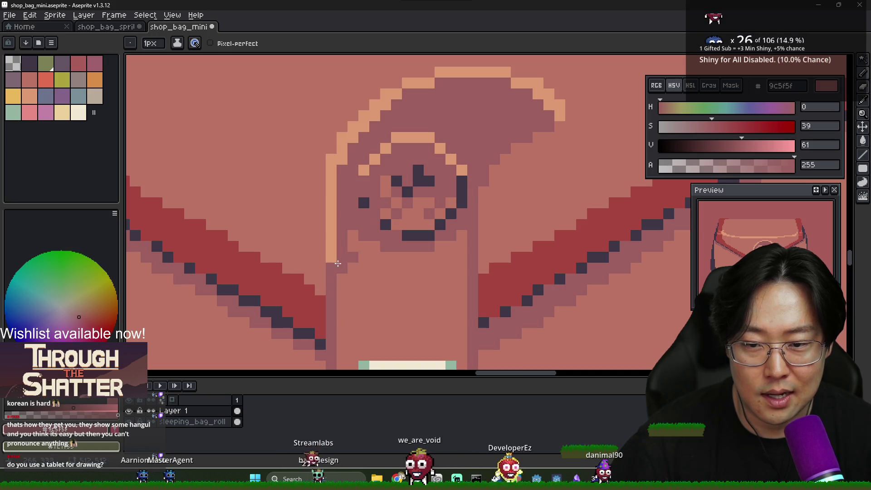
{"action": "left_click", "coordinate": [340, 268], "text": "alt"}
{"action": "left_click", "coordinate": [334, 260], "text": "alt"}
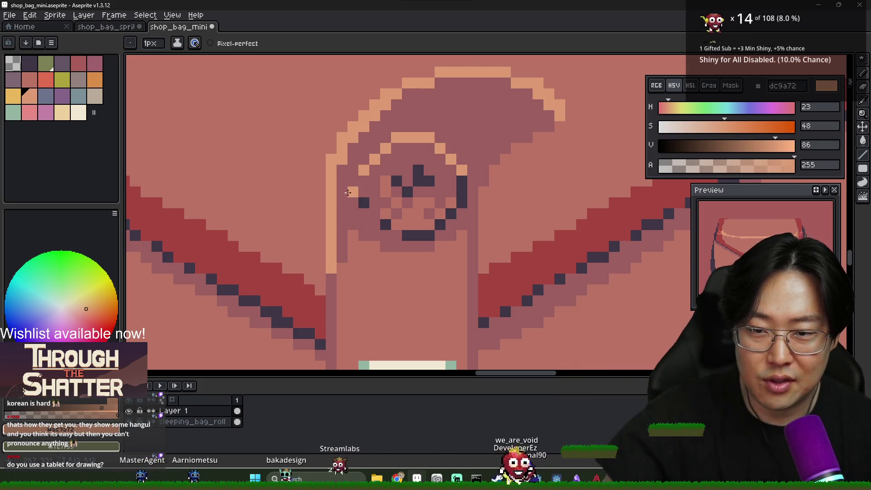
{"action": "left_click", "coordinate": [345, 168], "text": "alt"}
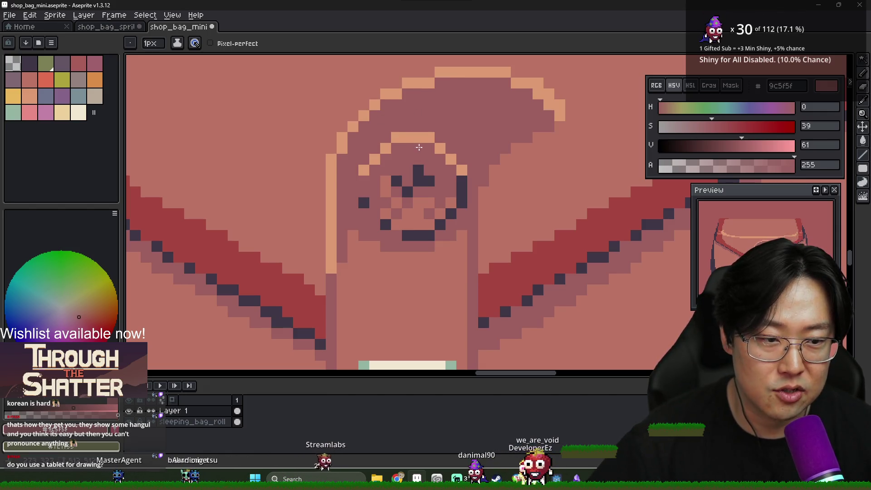
{"action": "scroll", "coordinate": [458, 129], "scroll_direction": "down", "scroll_amount": 2}
{"action": "scroll", "coordinate": [433, 113], "scroll_direction": "down", "scroll_amount": 2}
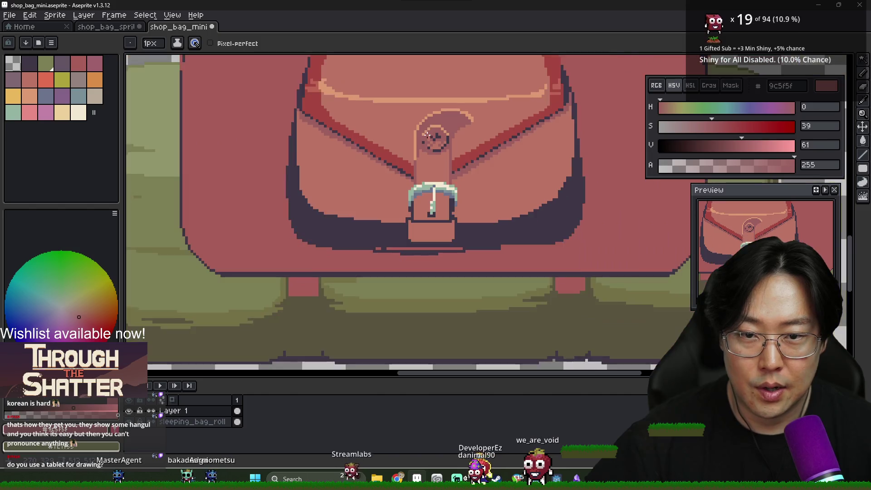
Repaint the strap's lower peach left edge in the bag's rose colour and lighten the strap tip's dark pixel with mauve
{"action": "scroll", "coordinate": [425, 145], "scroll_direction": "up", "scroll_amount": 3}
{"action": "left_click", "coordinate": [403, 143], "text": "alt"}
{"action": "left_click", "coordinate": [415, 152], "text": "alt"}
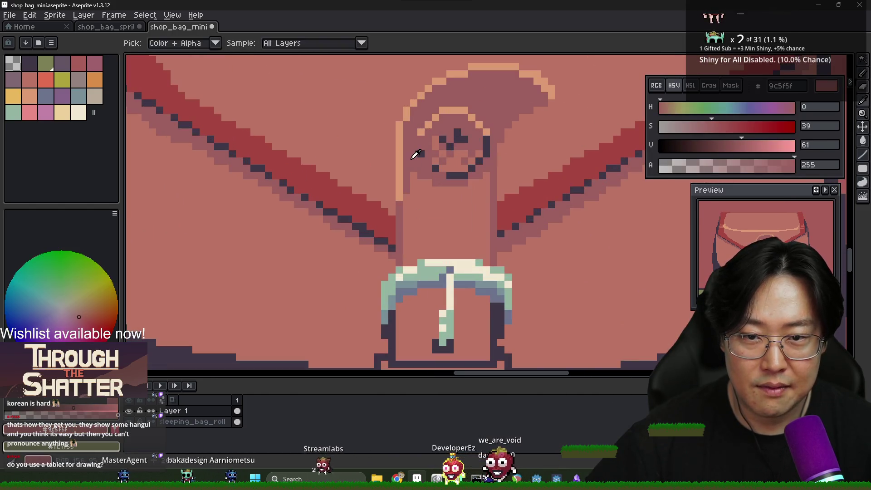
{"action": "left_click", "coordinate": [402, 190], "text": "alt"}
{"action": "left_click_drag", "start_coordinate": [401, 196], "coordinate": [400, 178]}
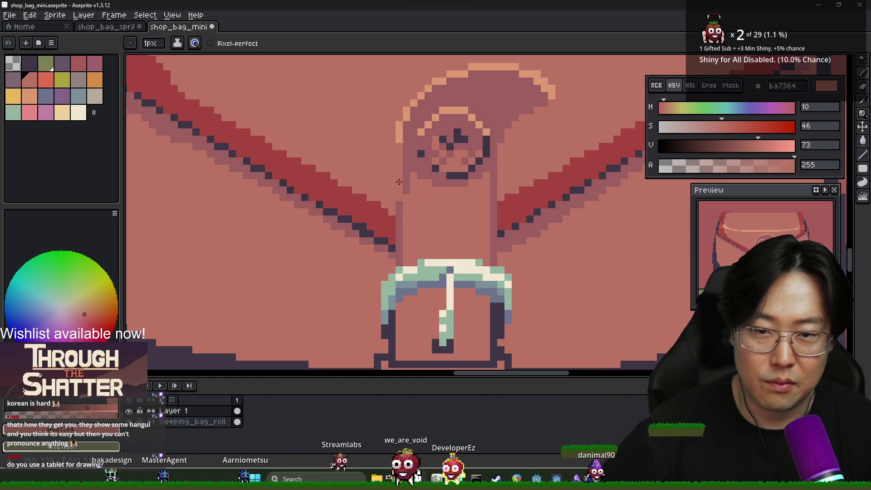
{"action": "left_click", "coordinate": [392, 142], "text": "alt"}
{"action": "left_click", "coordinate": [393, 247]}
Sample strap colours to compare the shades along the strap
{"action": "scroll", "coordinate": [393, 262], "scroll_direction": "down", "scroll_amount": 2}
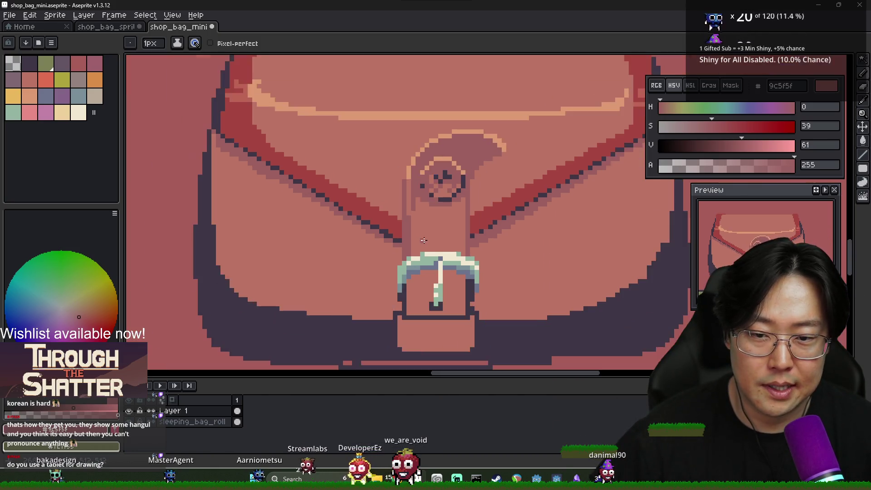
{"action": "scroll", "coordinate": [418, 236], "scroll_direction": "up", "scroll_amount": 1}
{"action": "scroll", "coordinate": [427, 225], "scroll_direction": "down", "scroll_amount": 1}
{"action": "scroll", "coordinate": [427, 225], "scroll_direction": "up", "scroll_amount": 2}
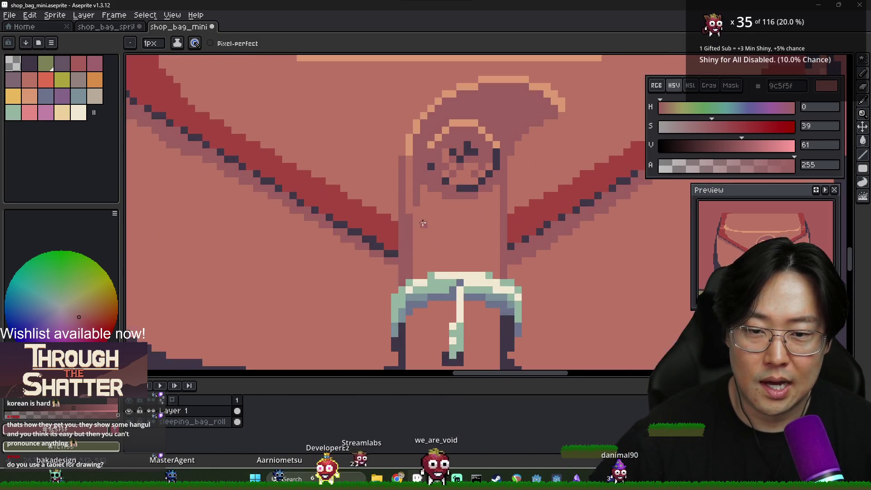
{"action": "left_click", "coordinate": [414, 222], "text": "alt"}
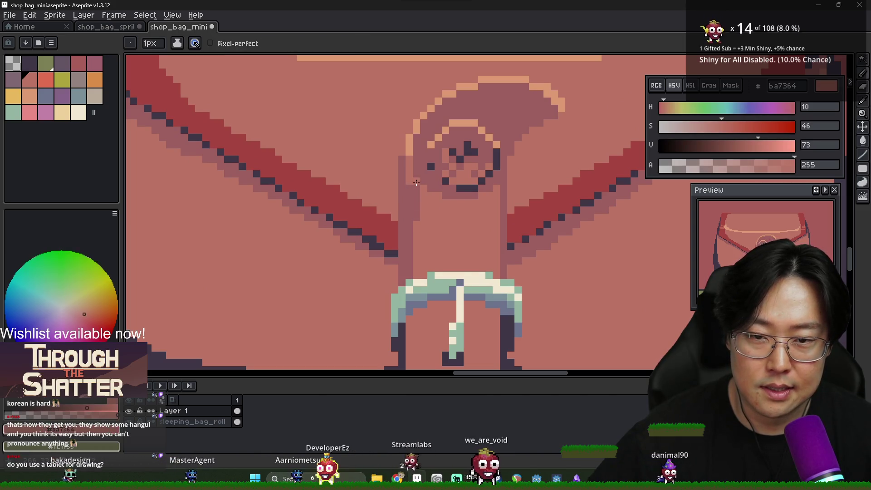
{"action": "left_click", "coordinate": [410, 179], "text": "alt"}
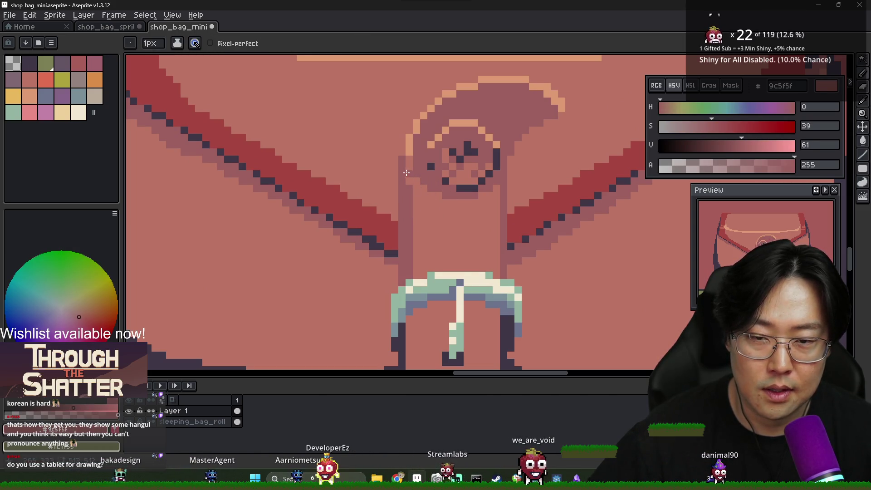
{"action": "scroll", "coordinate": [451, 211], "scroll_direction": "down", "scroll_amount": 2}
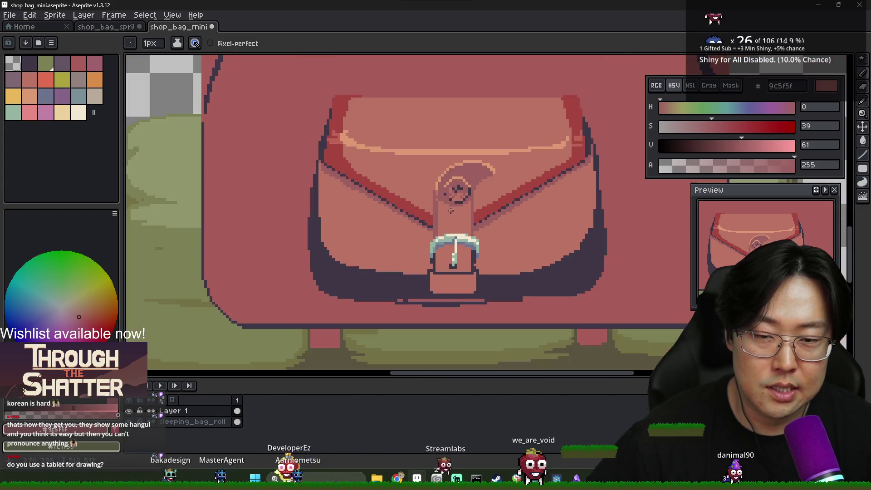
{"action": "scroll", "coordinate": [444, 201], "scroll_direction": "up", "scroll_amount": 3}
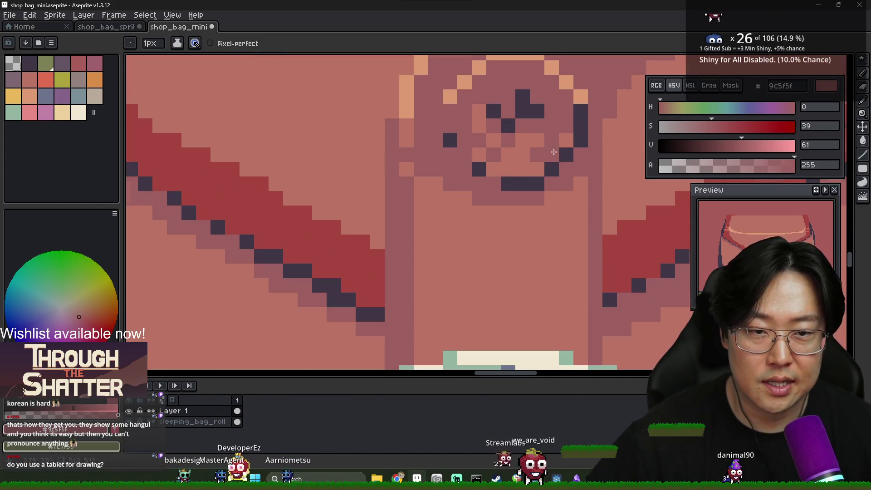
{"action": "scroll", "coordinate": [434, 200], "scroll_direction": "down", "scroll_amount": 2}
{"action": "scroll", "coordinate": [431, 202], "scroll_direction": "up", "scroll_amount": 2}
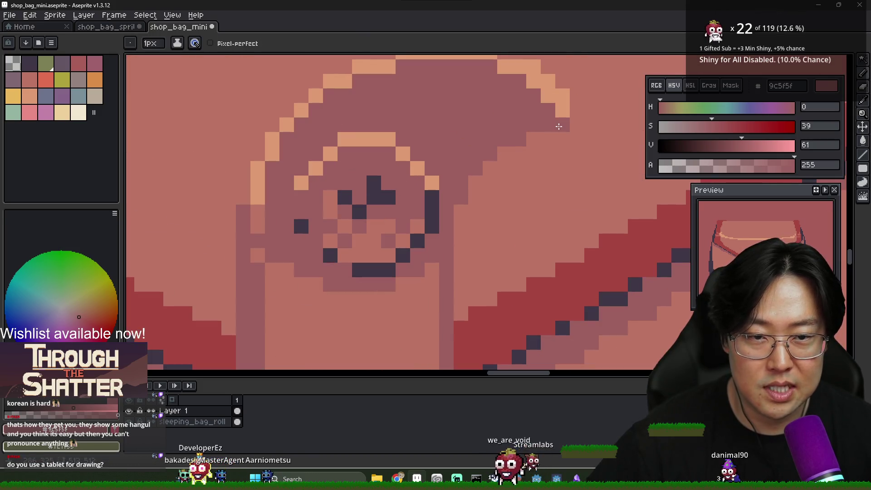
{"action": "scroll", "coordinate": [522, 136], "scroll_direction": "down", "scroll_amount": 2}
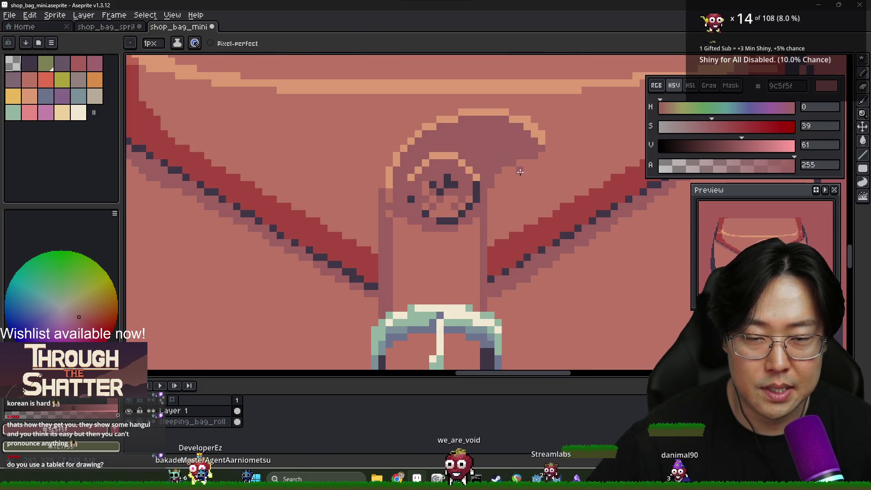
{"action": "scroll", "coordinate": [490, 157], "scroll_direction": "down", "scroll_amount": 2}
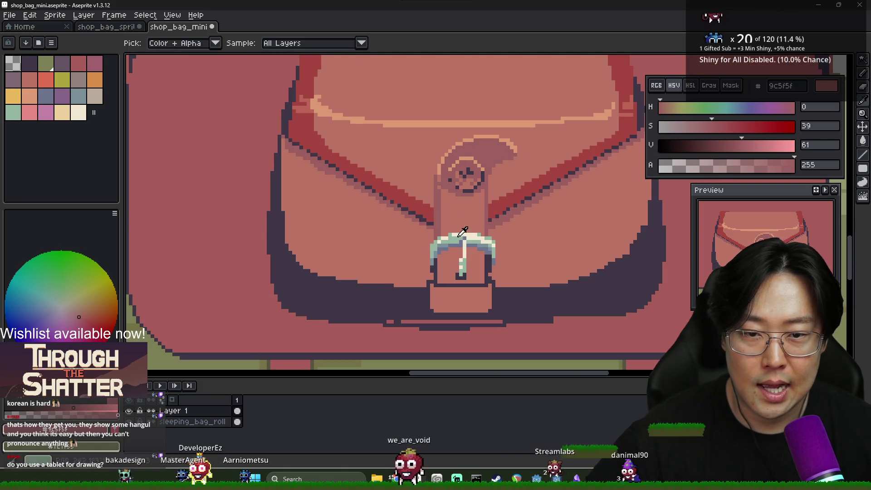
{"action": "scroll", "coordinate": [439, 197], "scroll_direction": "up", "scroll_amount": 2}
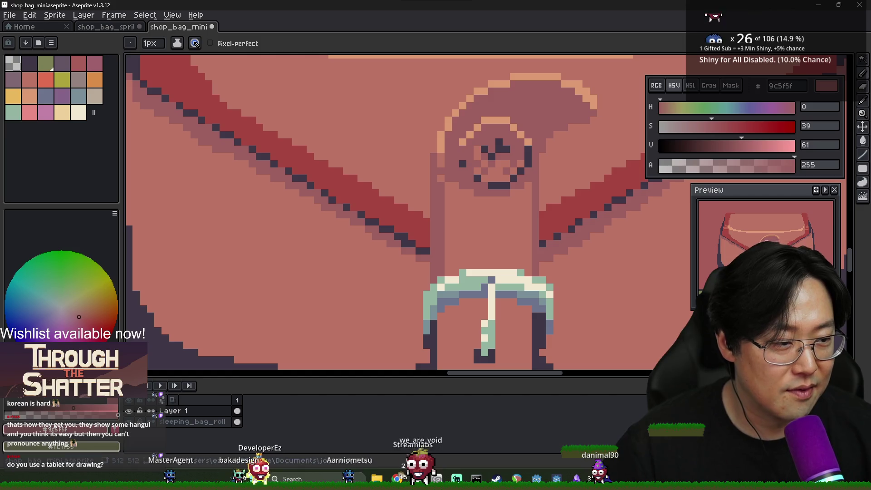
{"action": "key", "text": "alt+Tab"}
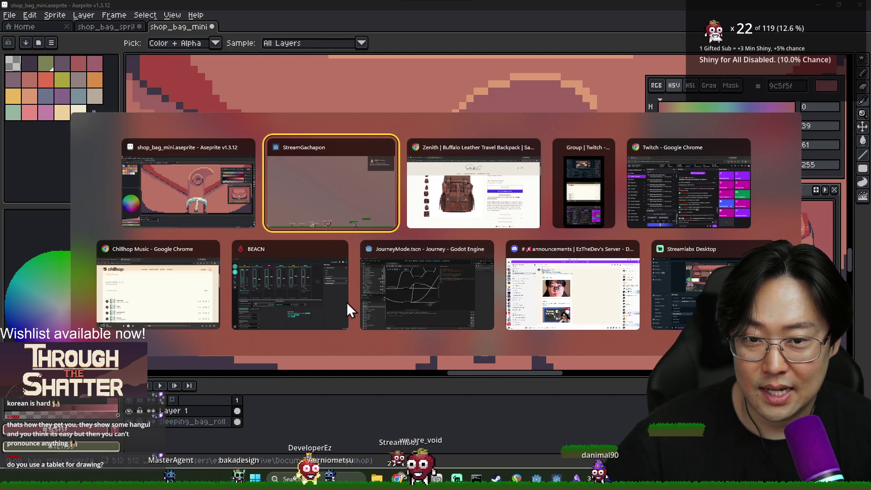
Run Journey from the Godot editor with F5, then return to the backpack sprite in Aseprite
{"action": "left_click", "coordinate": [376, 297]}
{"action": "key", "text": "F5"}
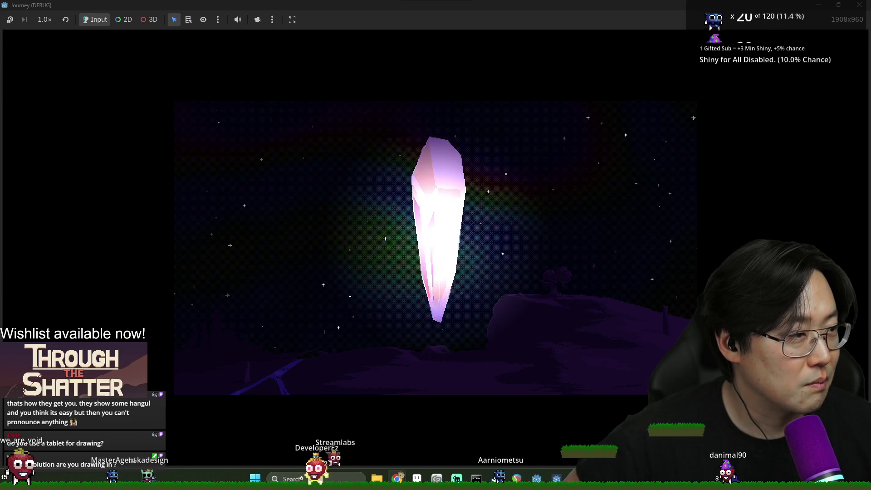
{"action": "key", "text": "alt+Tab"}
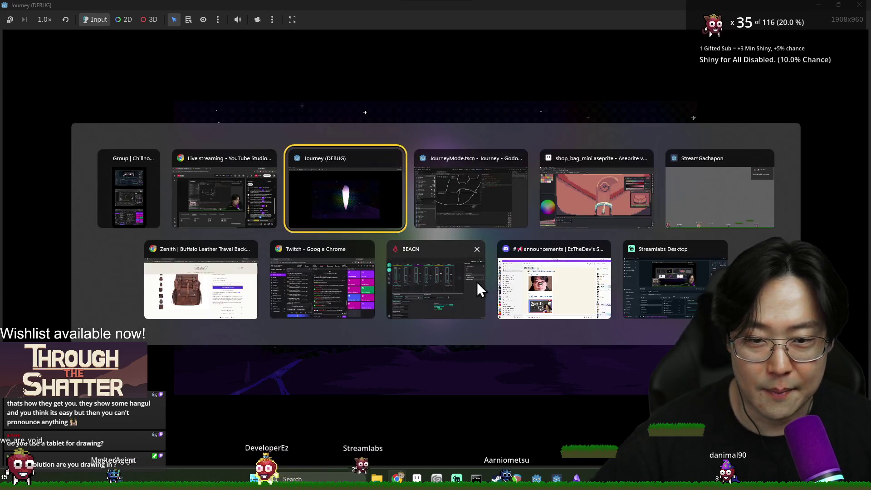
{"action": "left_click", "coordinate": [609, 192]}
{"action": "scroll", "coordinate": [539, 273], "scroll_direction": "down", "scroll_amount": 1}
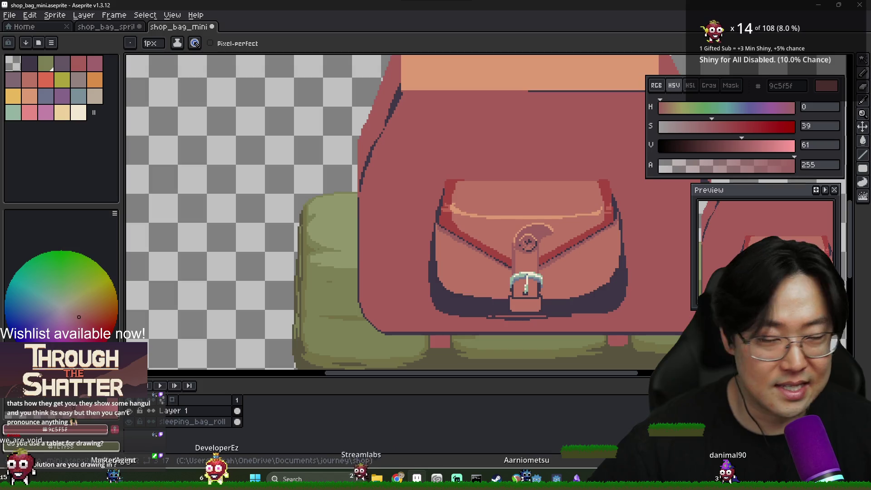
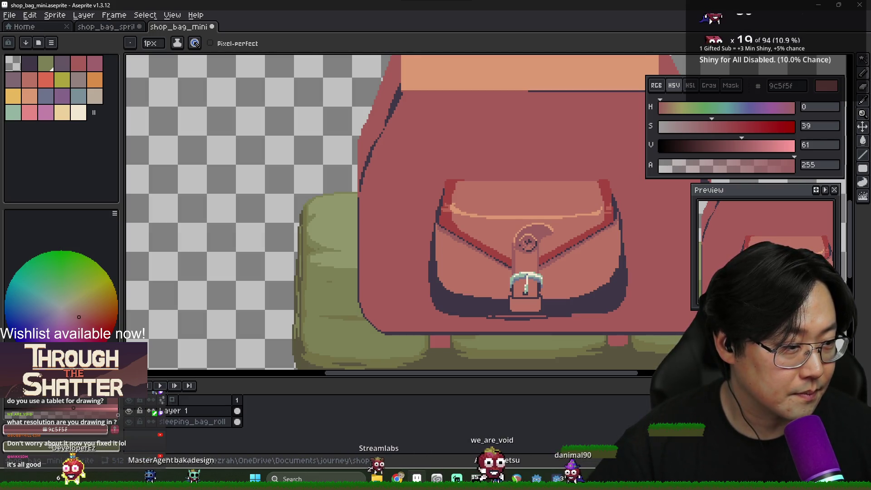
Switch from the backpack sprite to the running Journey (DEBUG) game window
{"action": "key", "text": "alt+Tab"}
{"action": "left_click", "coordinate": [467, 215]}
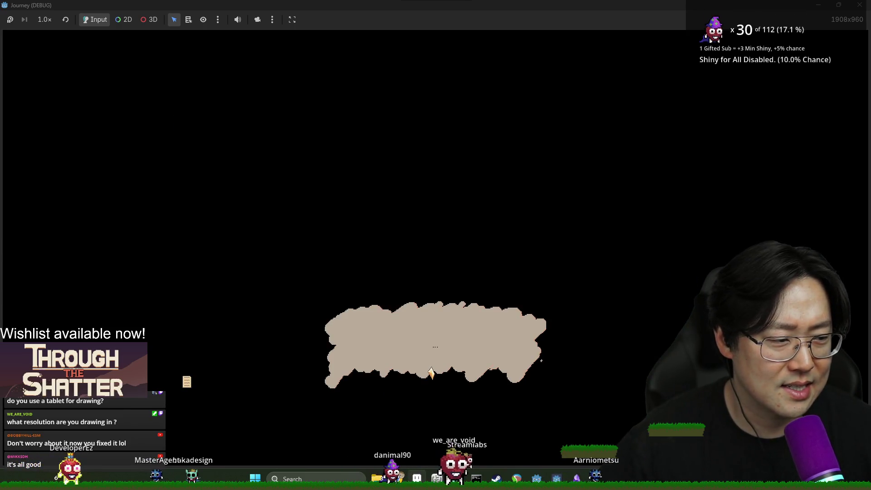
In Journey, take the provision (supplies 1/5), move to a map node, then return to Aseprite
{"action": "left_click", "coordinate": [528, 368]}
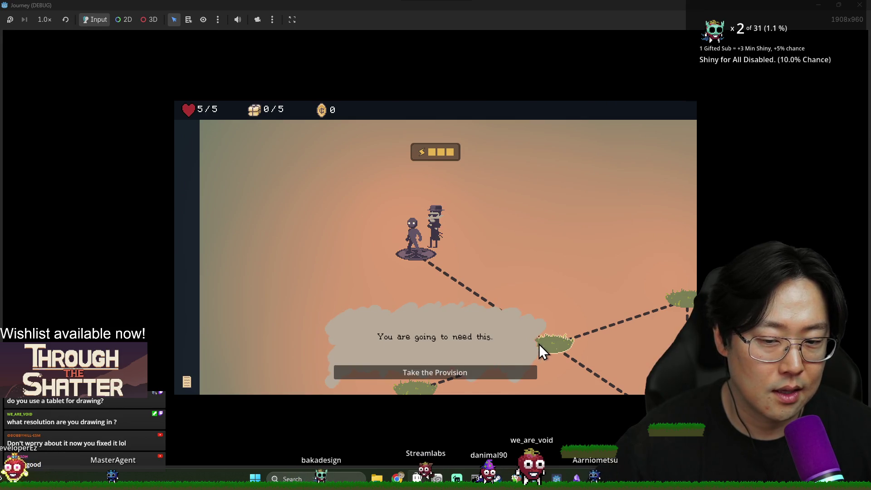
{"action": "left_click", "coordinate": [475, 371]}
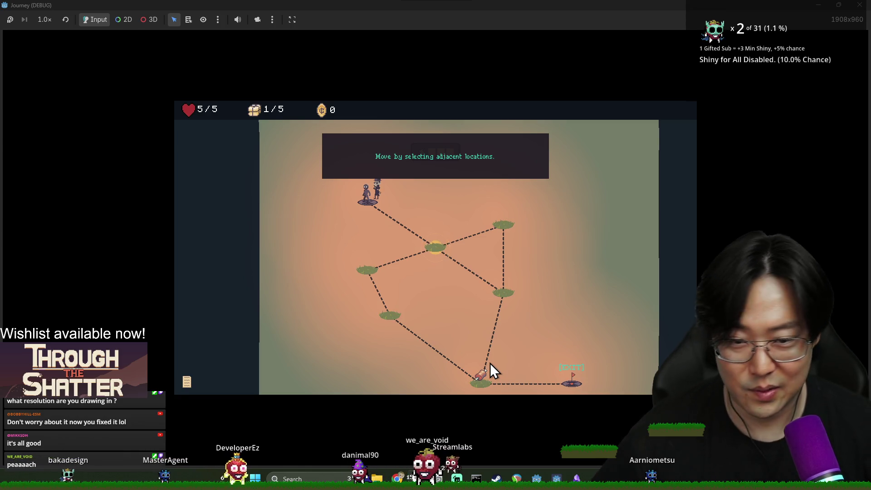
{"action": "left_click", "coordinate": [426, 258]}
{"action": "key", "text": "alt+Tab"}
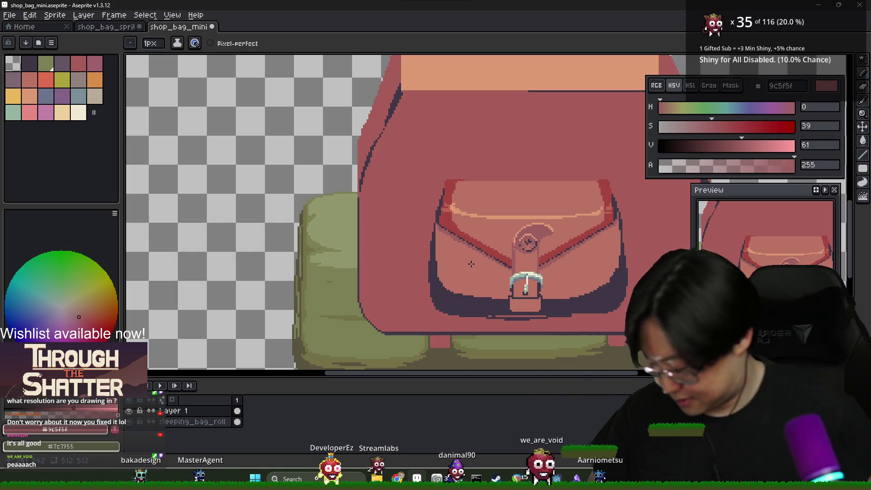
{"action": "key", "text": "alt+Tab"}
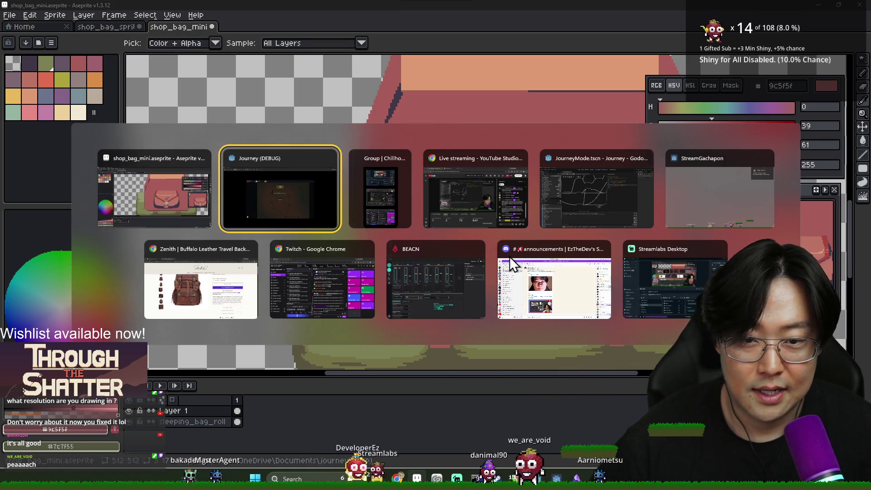
{"action": "key", "text": "Escape"}
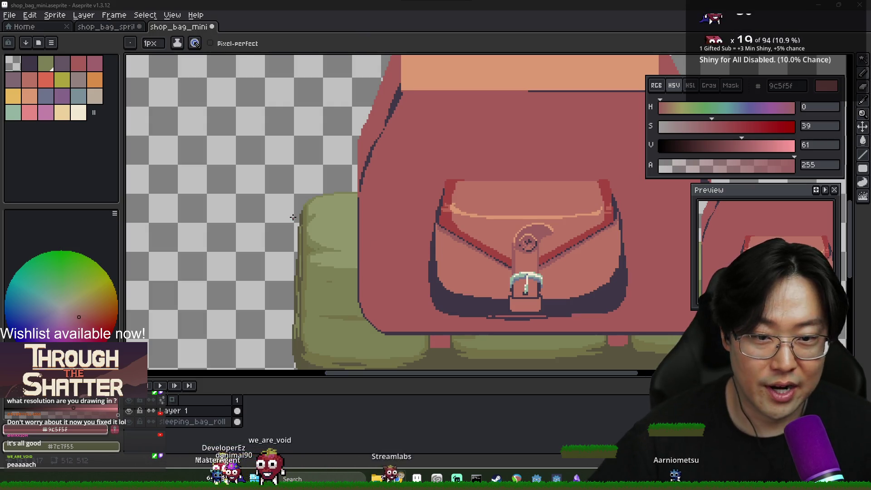
{"action": "scroll", "coordinate": [325, 194], "scroll_direction": "down", "scroll_amount": 3}
{"action": "scroll", "coordinate": [325, 194], "scroll_direction": "up", "scroll_amount": 1}
{"action": "scroll", "coordinate": [325, 193], "scroll_direction": "up", "scroll_amount": 2}
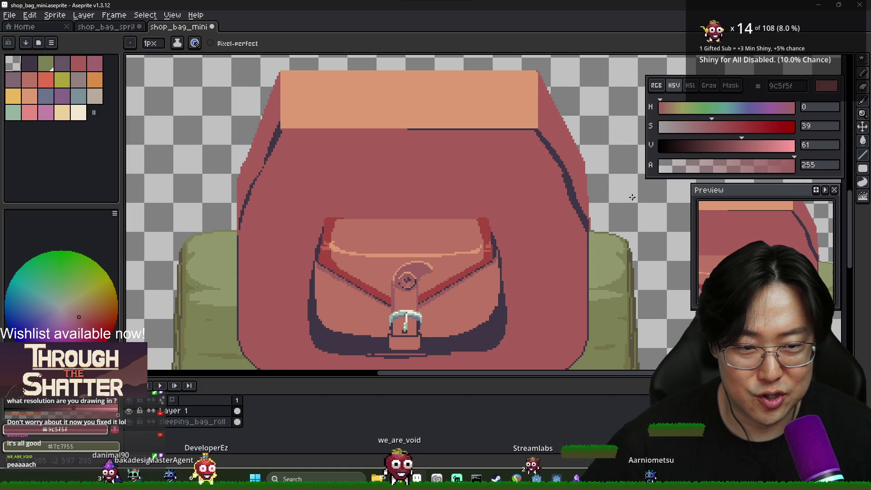
{"action": "scroll", "coordinate": [620, 306], "scroll_direction": "down", "scroll_amount": 2}
{"action": "key", "text": "ctrl"}
{"action": "scroll", "coordinate": [650, 226], "scroll_direction": "right", "scroll_amount": 3}
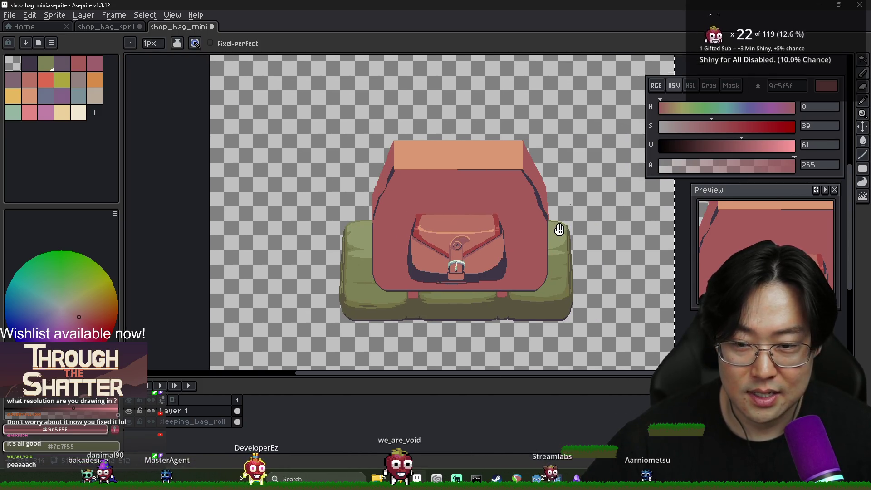
{"action": "scroll", "coordinate": [409, 266], "scroll_direction": "down", "scroll_amount": 2}
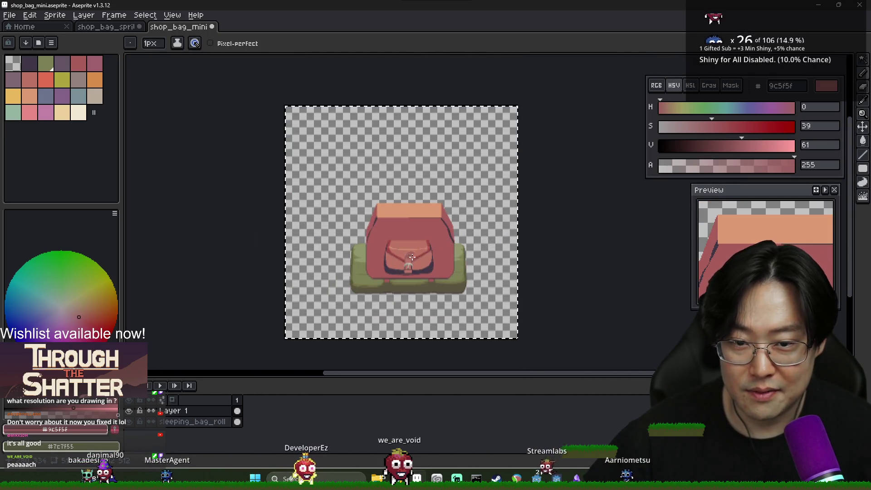
{"action": "scroll", "coordinate": [420, 249], "scroll_direction": "up", "scroll_amount": 2}
{"action": "scroll", "coordinate": [426, 239], "scroll_direction": "up", "scroll_amount": 2}
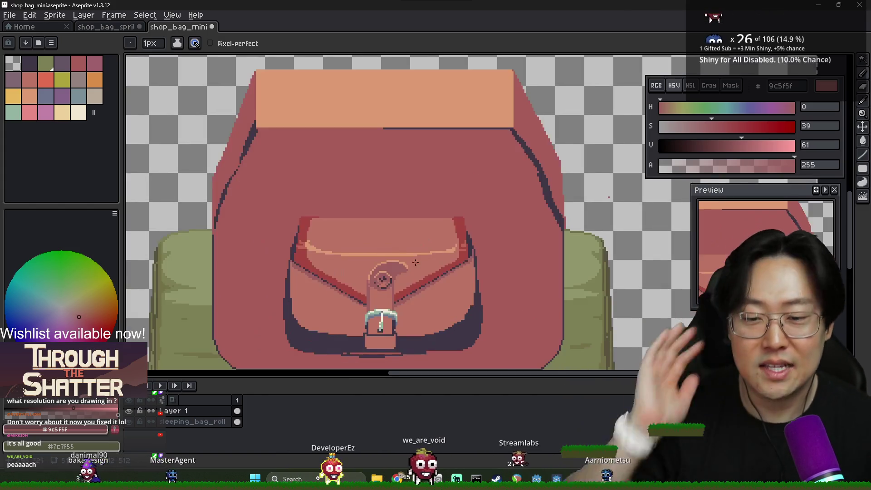
{"action": "scroll", "coordinate": [392, 290], "scroll_direction": "down", "scroll_amount": 1}
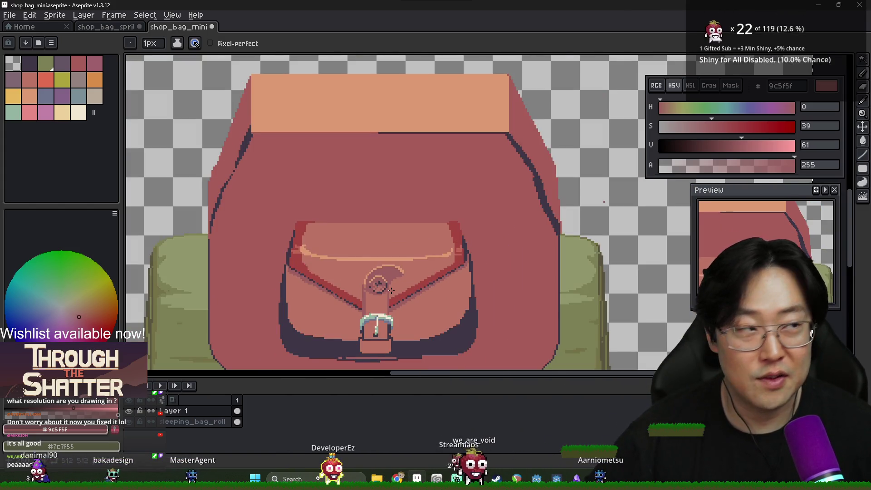
{"action": "scroll", "coordinate": [393, 290], "scroll_direction": "down", "scroll_amount": 2}
{"action": "scroll", "coordinate": [385, 240], "scroll_direction": "left", "scroll_amount": 1}
{"action": "scroll", "coordinate": [386, 240], "scroll_direction": "down", "scroll_amount": 1}
{"action": "scroll", "coordinate": [375, 285], "scroll_direction": "up", "scroll_amount": 2}
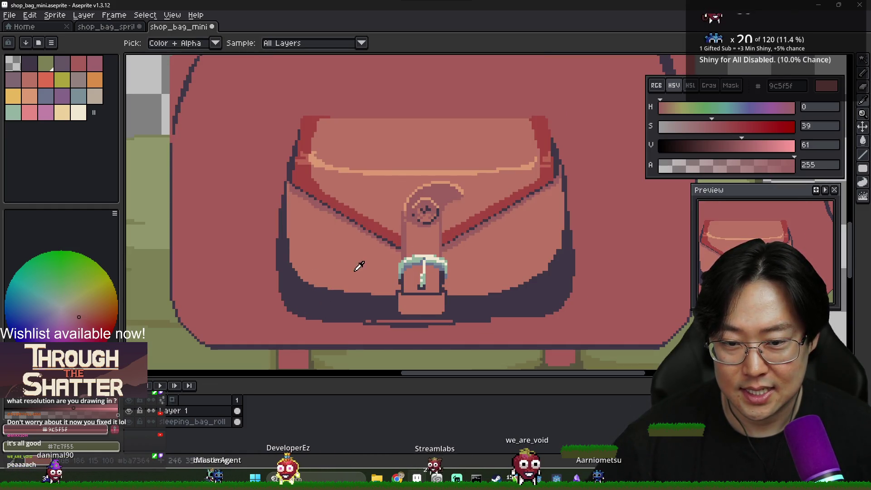
{"action": "key", "text": "g"}
{"action": "left_click", "coordinate": [330, 302]}
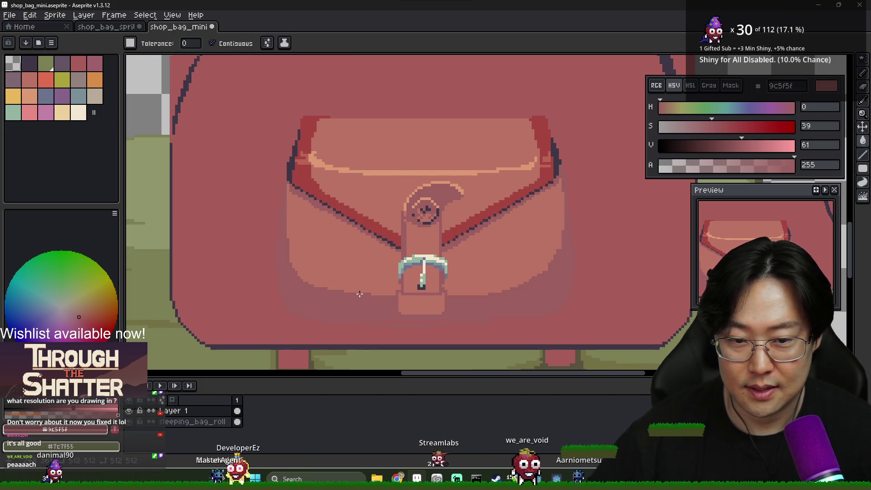
{"action": "left_click", "coordinate": [307, 294], "text": "alt"}
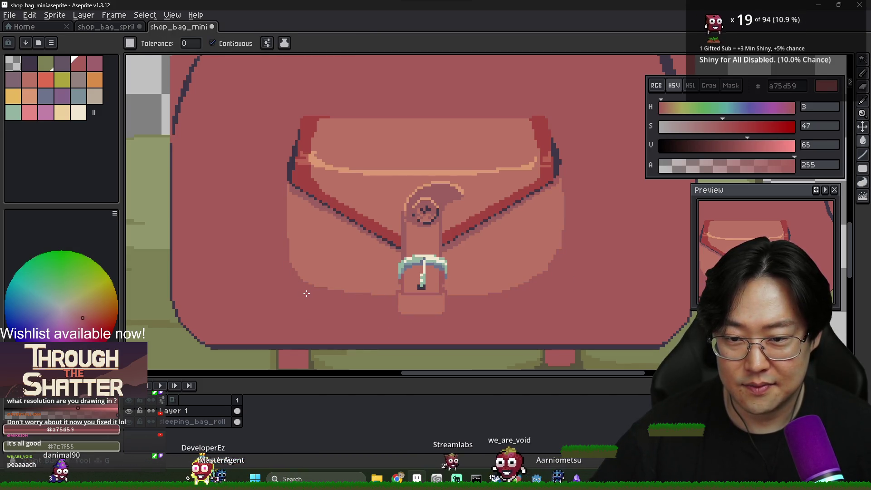
{"action": "key", "text": "ctrl+z"}
{"action": "left_click", "coordinate": [318, 208], "text": "alt"}
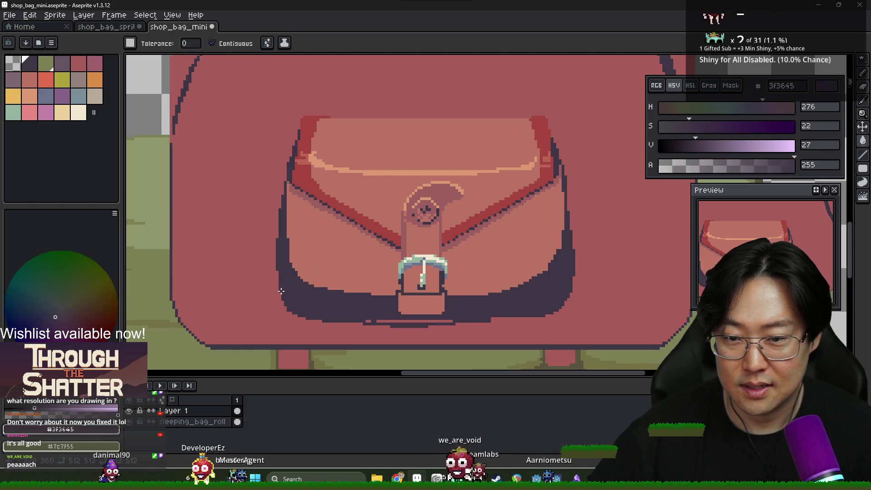
{"action": "left_click", "coordinate": [253, 212], "text": "alt"}
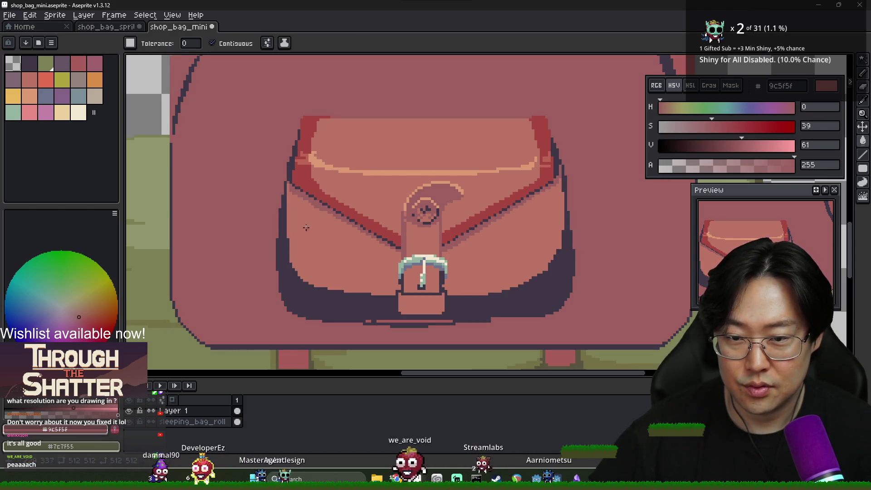
{"action": "scroll", "coordinate": [306, 232], "scroll_direction": "down", "scroll_amount": 2}
{"action": "scroll", "coordinate": [304, 233], "scroll_direction": "up", "scroll_amount": 2}
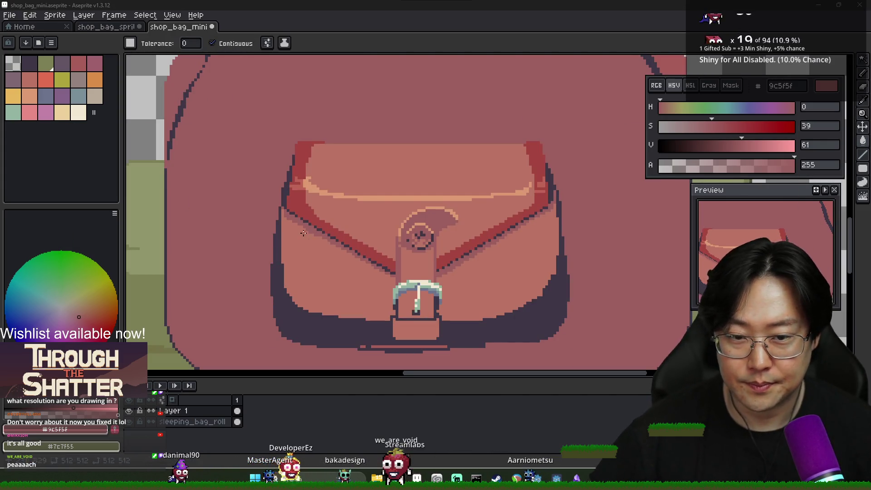
{"action": "key", "text": "alt+Tab"}
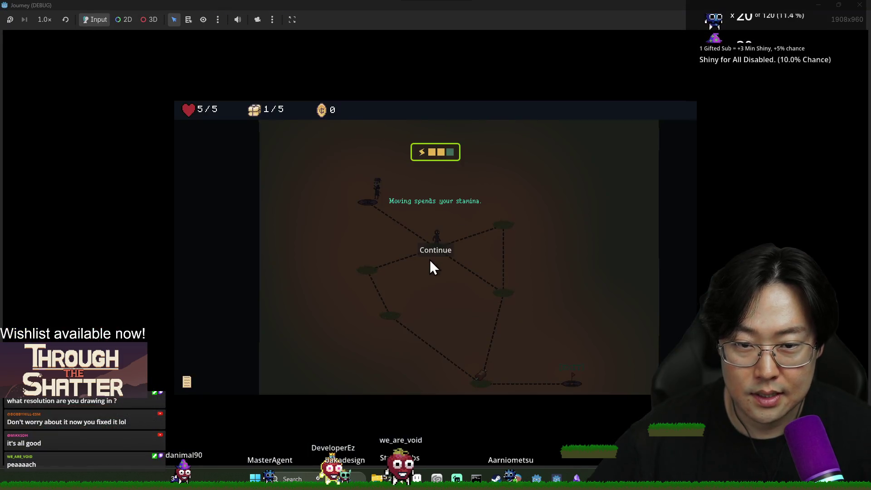
{"action": "left_click", "coordinate": [429, 260]}
{"action": "key", "text": "alt+Tab"}
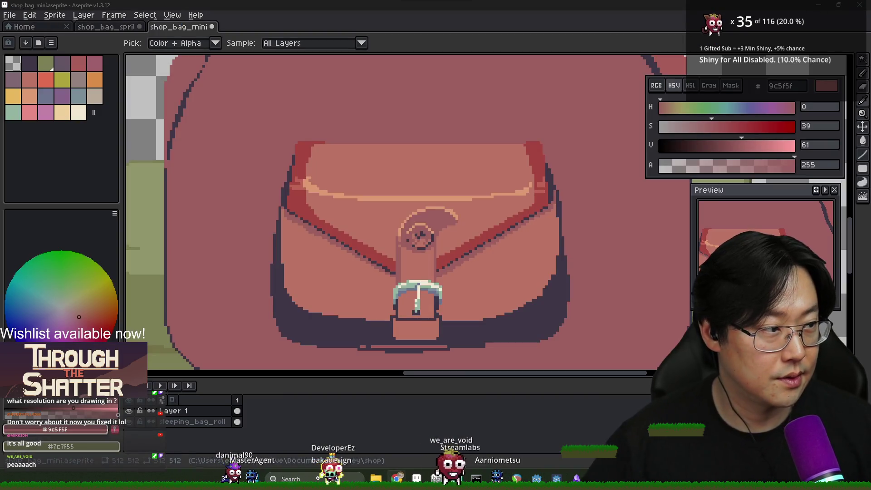
{"action": "key", "text": "alt+Tab"}
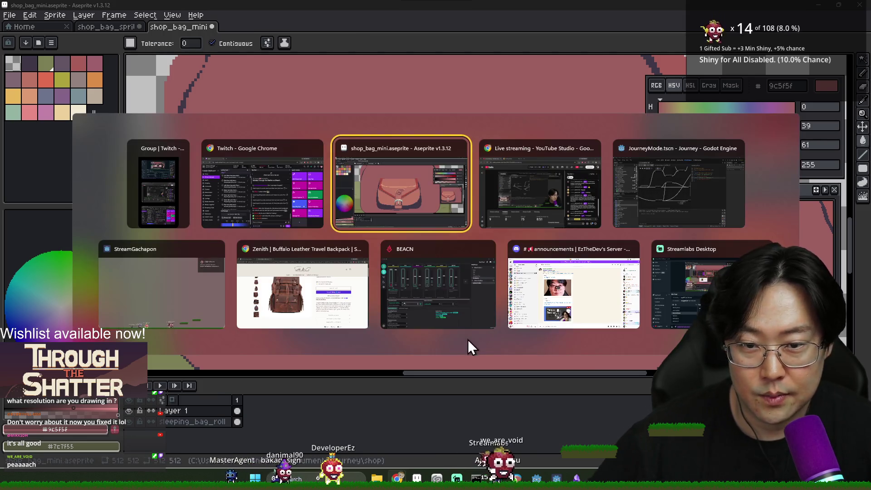
{"action": "left_click", "coordinate": [286, 299]}
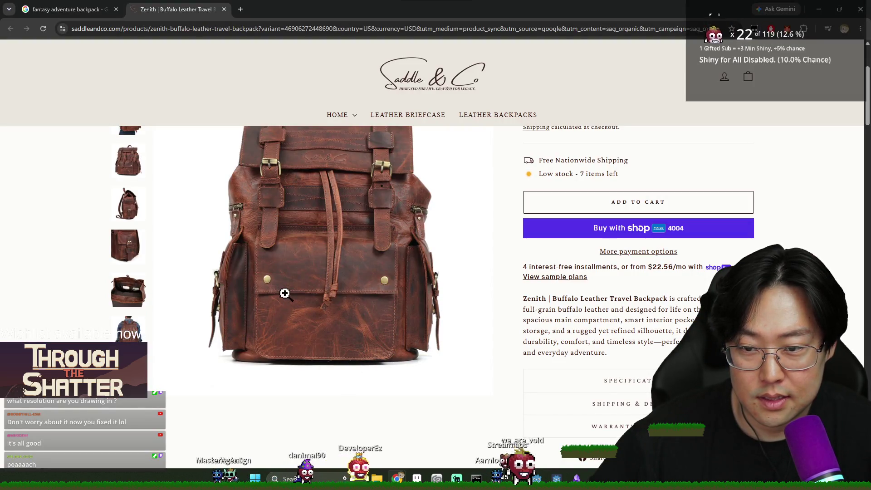
{"action": "key", "text": "alt+Tab"}
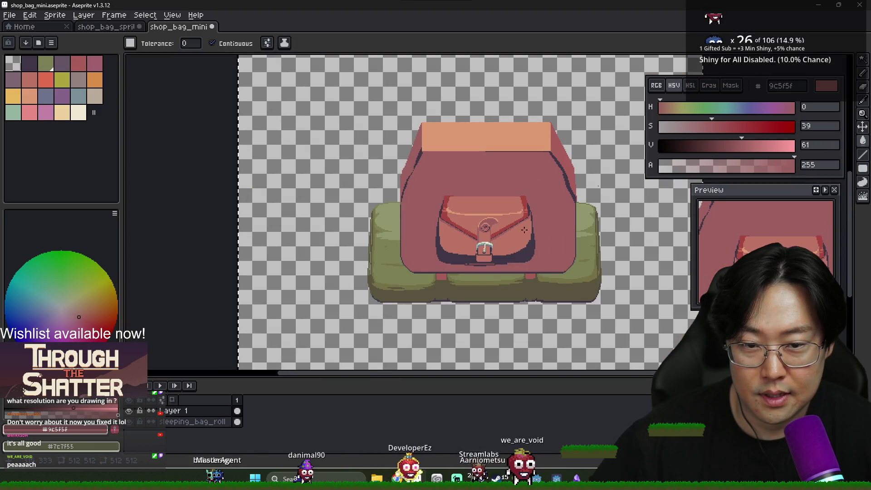
{"action": "scroll", "coordinate": [530, 215], "scroll_direction": "up", "scroll_amount": 3}
{"action": "scroll", "coordinate": [449, 205], "scroll_direction": "up", "scroll_amount": 1}
{"action": "scroll", "coordinate": [409, 204], "scroll_direction": "down", "scroll_amount": 1}
{"action": "scroll", "coordinate": [318, 205], "scroll_direction": "up", "scroll_amount": 1}
Draw a thin 9c5f5f line across the pocket flap's top and fill the strip above it darker
{"action": "left_click", "coordinate": [262, 206], "text": "alt"}
{"action": "key", "text": "b"}
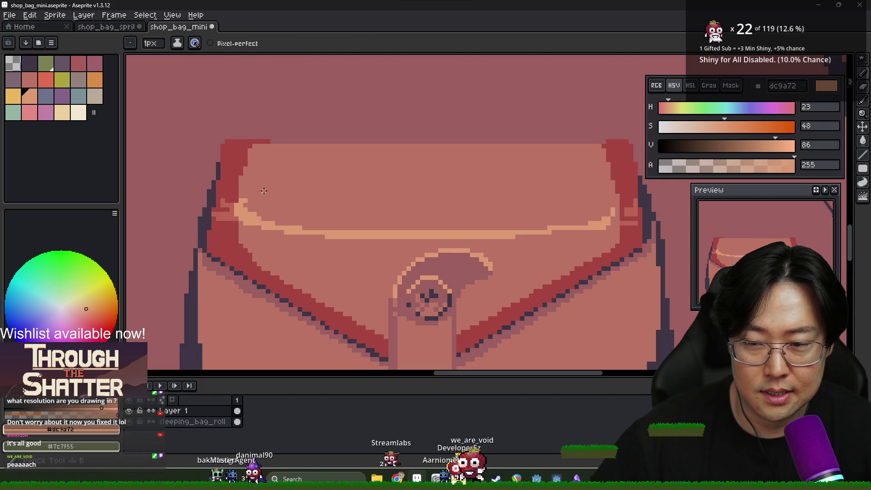
{"action": "left_click", "coordinate": [271, 180], "text": "alt"}
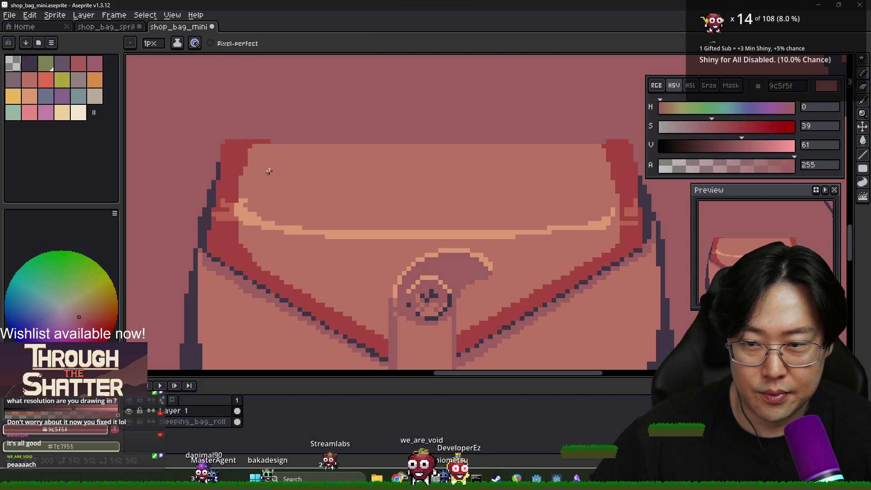
{"action": "left_click_drag", "start_coordinate": [247, 171], "coordinate": [446, 151]}
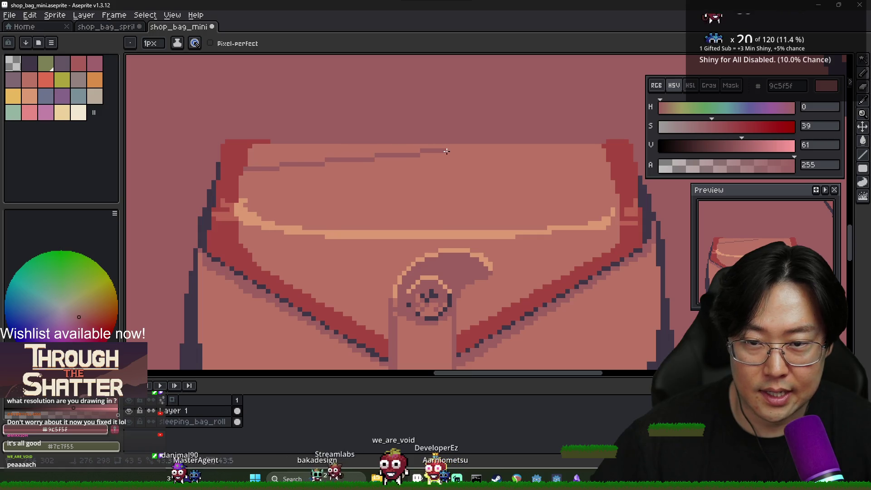
{"action": "key", "text": "g"}
{"action": "left_click", "coordinate": [599, 155]}
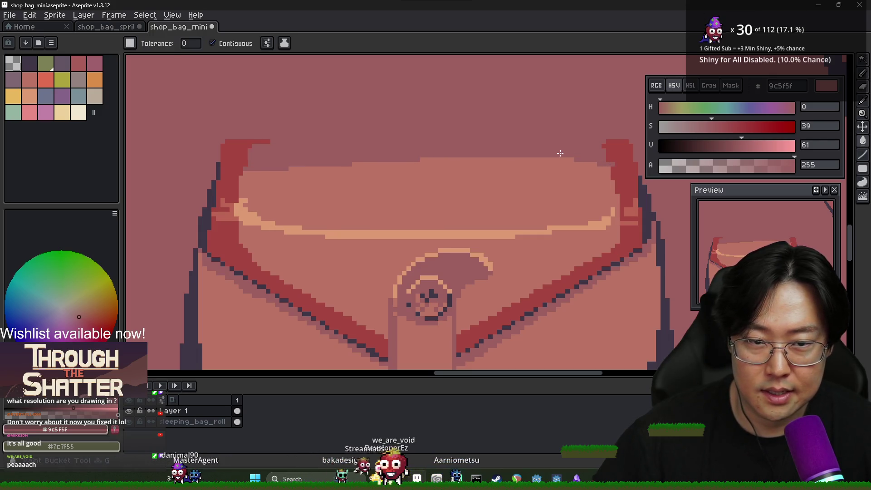
{"action": "scroll", "coordinate": [462, 183], "scroll_direction": "down", "scroll_amount": 6}
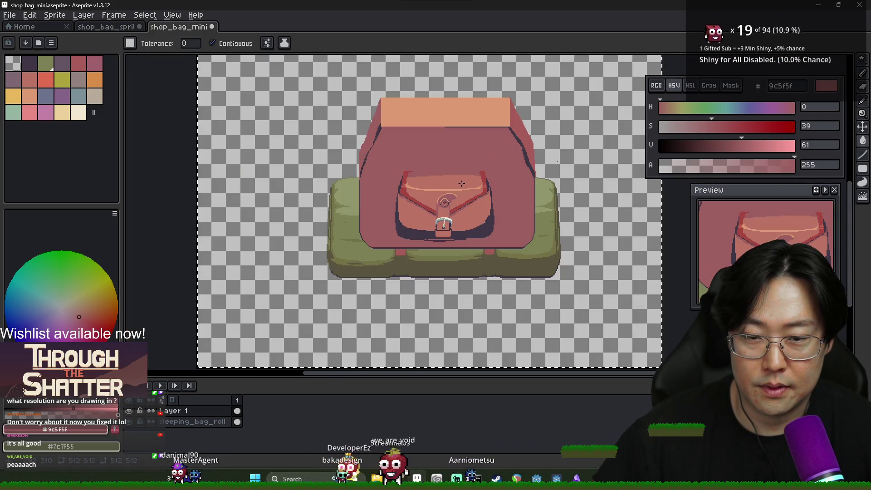
{"action": "scroll", "coordinate": [438, 209], "scroll_direction": "up", "scroll_amount": 3}
{"action": "key", "text": "b"}
Darken the flap's red to 803d3d and fill the flap's left red side with it
{"action": "scroll", "coordinate": [388, 184], "scroll_direction": "up", "scroll_amount": 2}
{"action": "left_click", "coordinate": [383, 183], "text": "alt"}
{"action": "scroll", "coordinate": [382, 183], "scroll_direction": "down", "scroll_amount": 4}
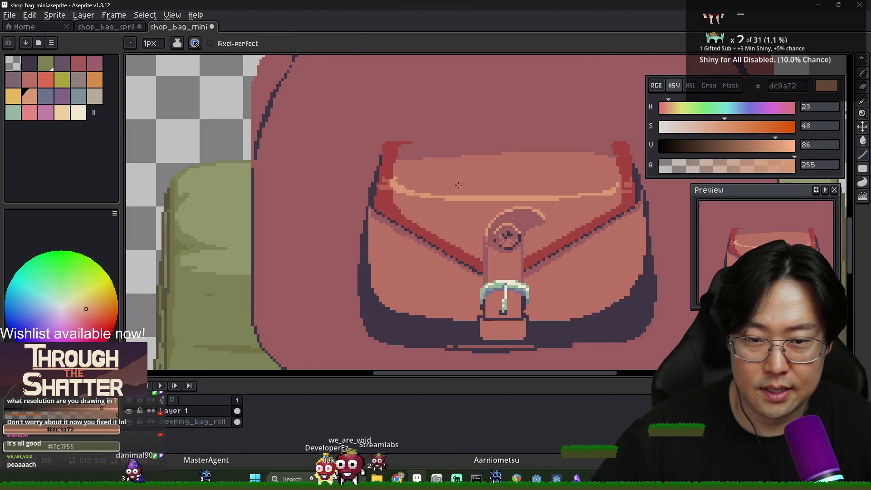
{"action": "scroll", "coordinate": [504, 189], "scroll_direction": "up", "scroll_amount": 3}
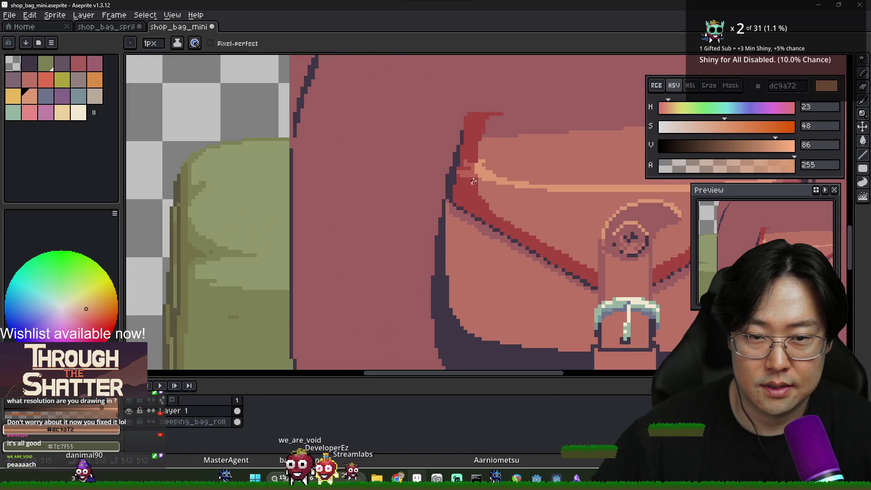
{"action": "scroll", "coordinate": [454, 191], "scroll_direction": "down", "scroll_amount": 3}
{"action": "scroll", "coordinate": [328, 174], "scroll_direction": "up", "scroll_amount": 4}
{"action": "left_click", "coordinate": [325, 178], "text": "alt"}
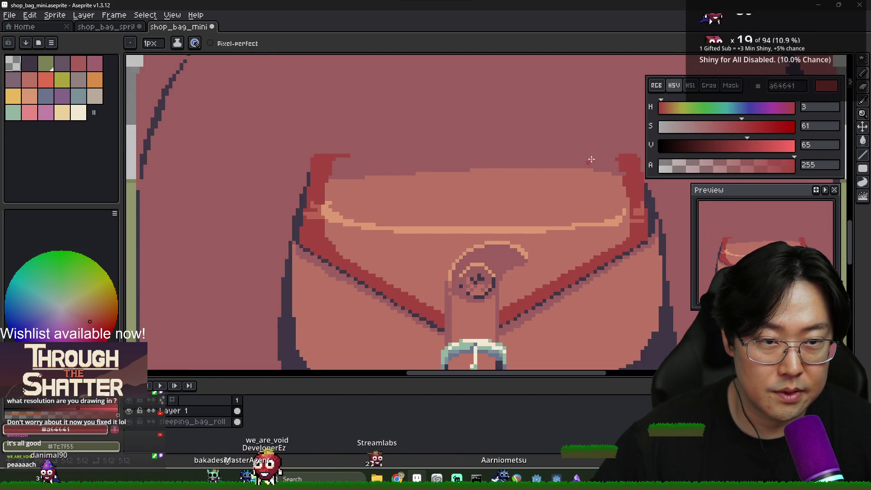
{"action": "left_click_drag", "start_coordinate": [750, 151], "coordinate": [727, 145]}
{"action": "scroll", "coordinate": [324, 180], "scroll_direction": "up", "scroll_amount": 2}
{"action": "key", "text": "g"}
{"action": "left_click", "coordinate": [310, 183]}
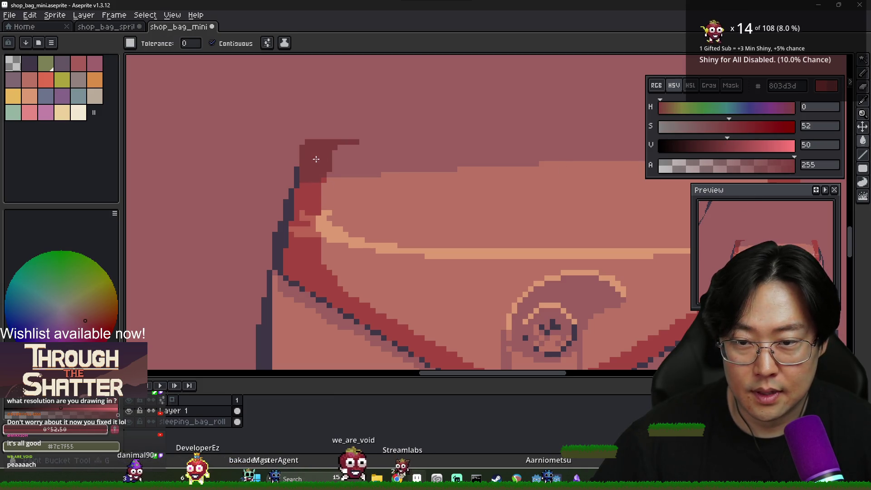
{"action": "scroll", "coordinate": [424, 179], "scroll_direction": "down", "scroll_amount": 1}
Fill the flap's top-right red corner with 803d3d, recentre on the pocket, and sample its mid-tone
{"action": "key", "text": "b"}
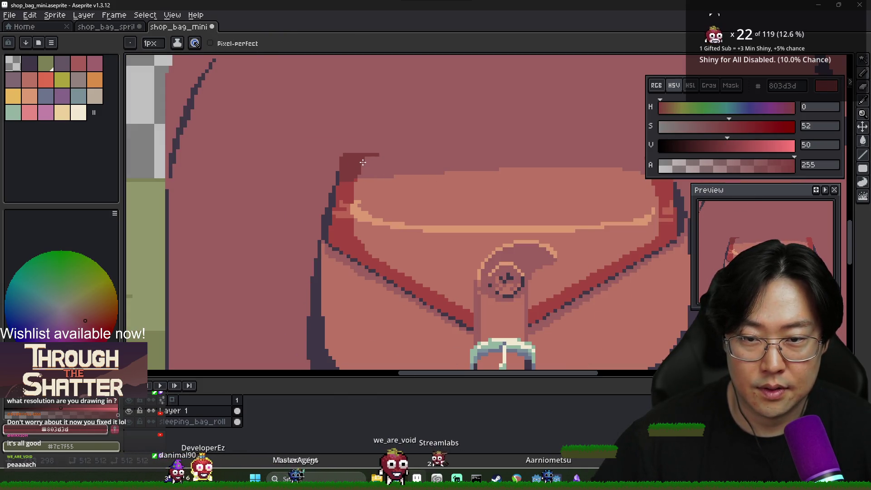
{"action": "scroll", "coordinate": [460, 168], "scroll_direction": "up", "scroll_amount": 1}
{"action": "scroll", "coordinate": [505, 172], "scroll_direction": "down", "scroll_amount": 1}
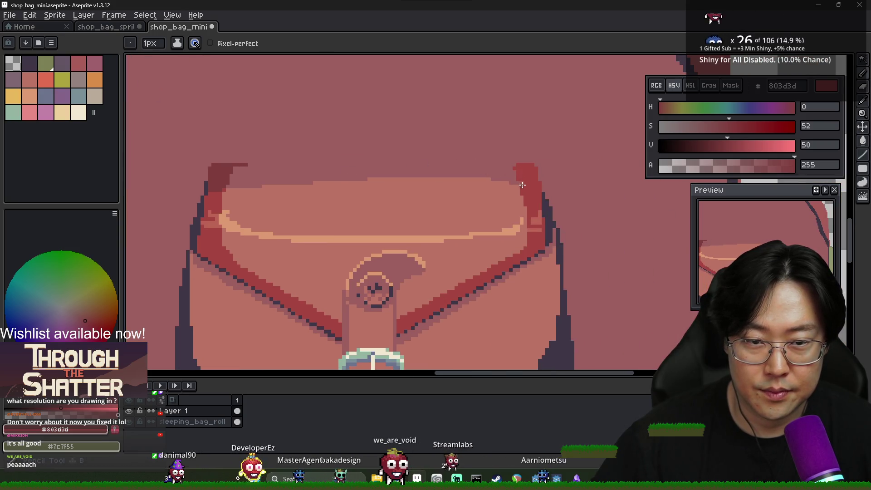
{"action": "key", "text": "g"}
{"action": "left_click", "coordinate": [539, 188]}
{"action": "scroll", "coordinate": [542, 191], "scroll_direction": "down", "scroll_amount": 2}
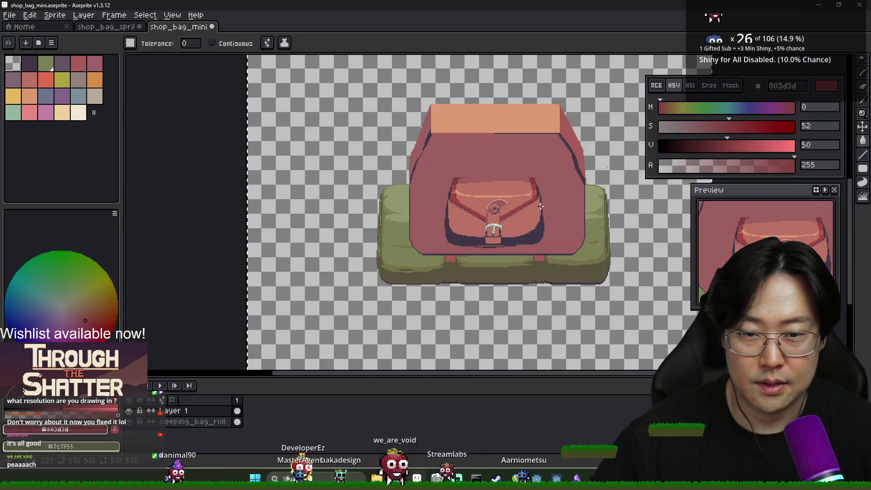
{"action": "scroll", "coordinate": [541, 205], "scroll_direction": "up", "scroll_amount": 3}
{"action": "key", "text": "b"}
{"action": "scroll", "coordinate": [487, 157], "scroll_direction": "down", "scroll_amount": 1}
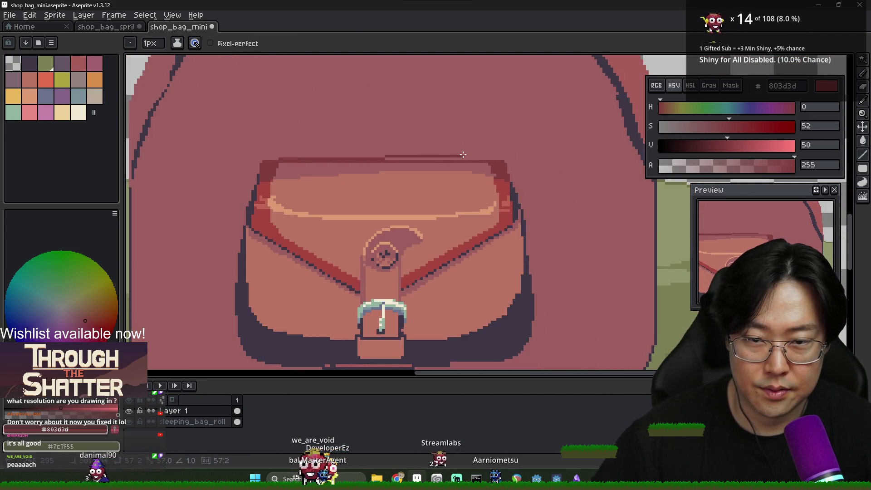
{"action": "scroll", "coordinate": [507, 194], "scroll_direction": "down", "scroll_amount": 3}
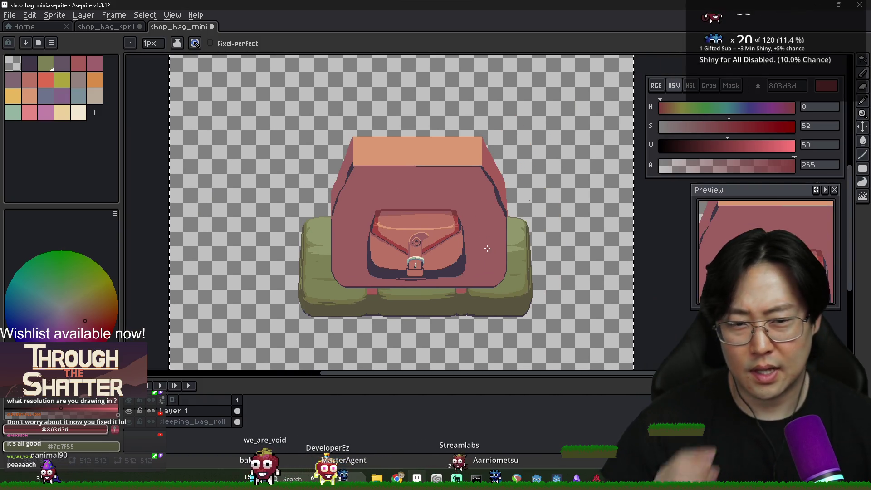
{"action": "left_click_drag", "start_coordinate": [538, 216], "coordinate": [496, 250]}
{"action": "scroll", "coordinate": [383, 261], "scroll_direction": "up", "scroll_amount": 3}
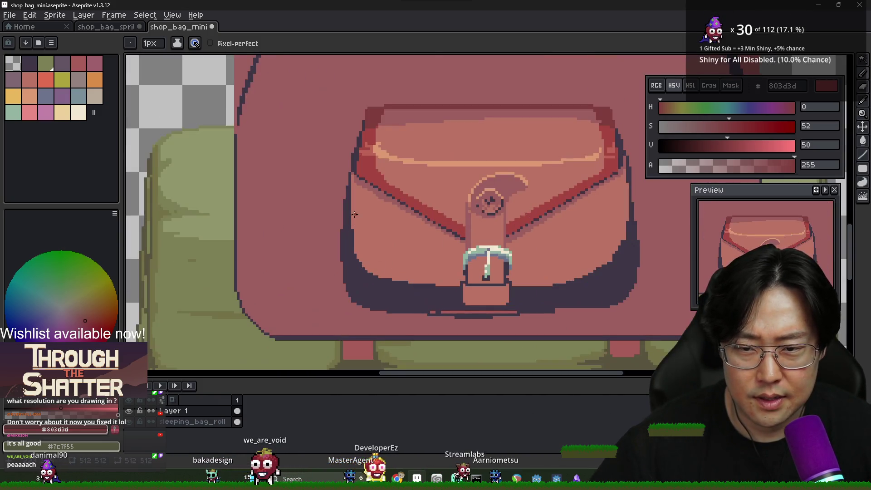
{"action": "left_click", "coordinate": [351, 192], "text": "alt"}
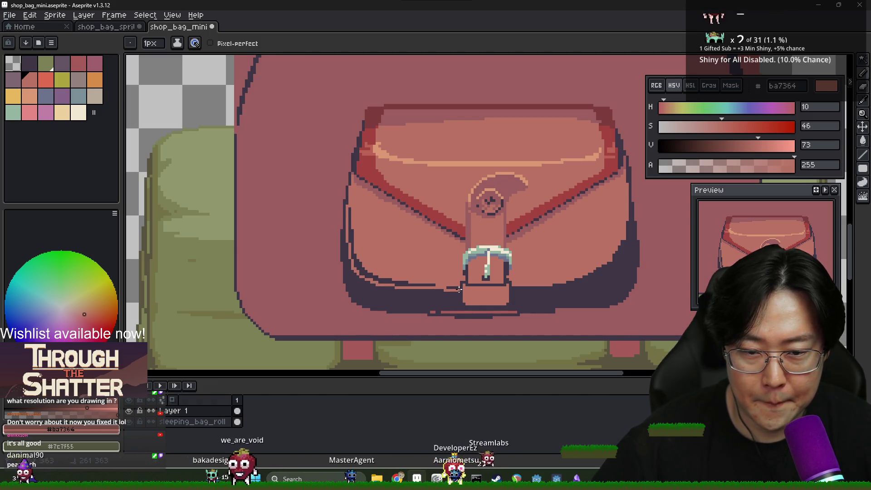
Fill a pocket area with the lighter mid-tone
{"action": "key", "text": "g"}
{"action": "left_click", "coordinate": [388, 277]}
{"action": "key", "text": "b"}
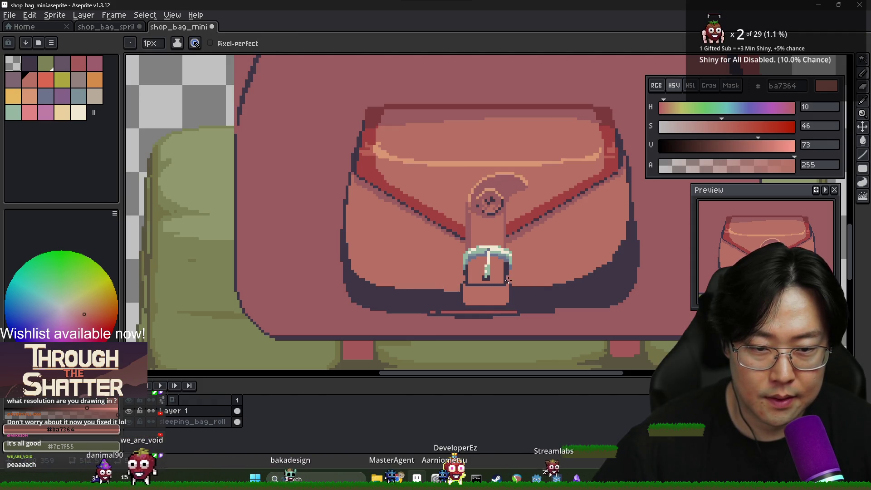
{"action": "left_click_drag", "start_coordinate": [564, 295], "coordinate": [496, 294]}
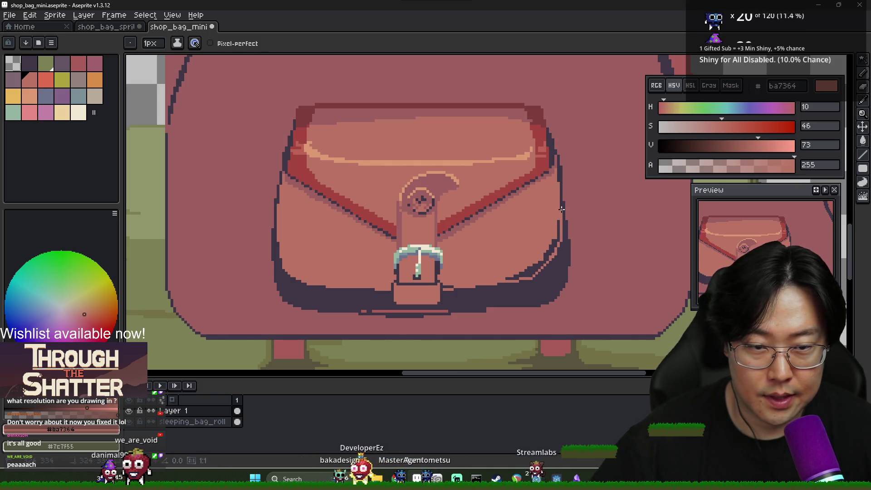
Try filling the pocket's dark bottom shadow with the 9c5f5f body colour, then undo it
{"action": "key", "text": "g"}
{"action": "scroll", "coordinate": [500, 202], "scroll_direction": "down", "scroll_amount": 2}
{"action": "scroll", "coordinate": [462, 195], "scroll_direction": "up", "scroll_amount": 1}
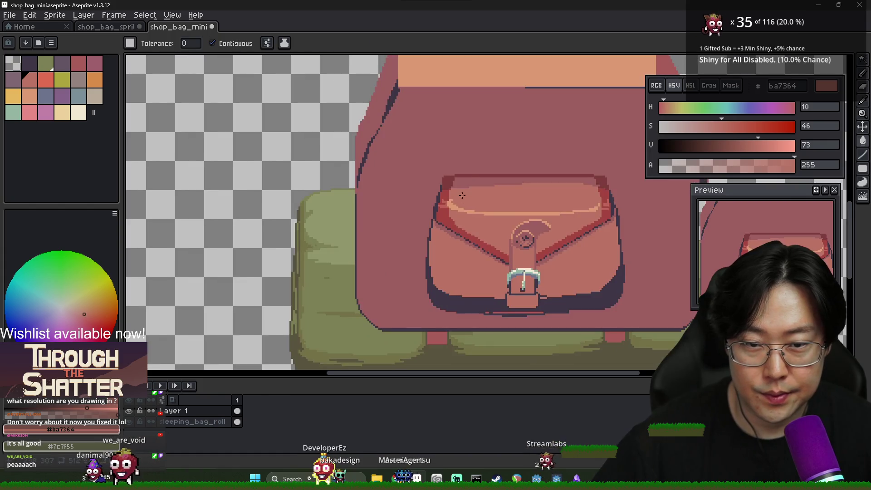
{"action": "left_click", "coordinate": [459, 168], "text": "alt"}
{"action": "scroll", "coordinate": [458, 181], "scroll_direction": "up", "scroll_amount": 1}
{"action": "left_click", "coordinate": [440, 311]}
{"action": "scroll", "coordinate": [556, 298], "scroll_direction": "down", "scroll_amount": 1}
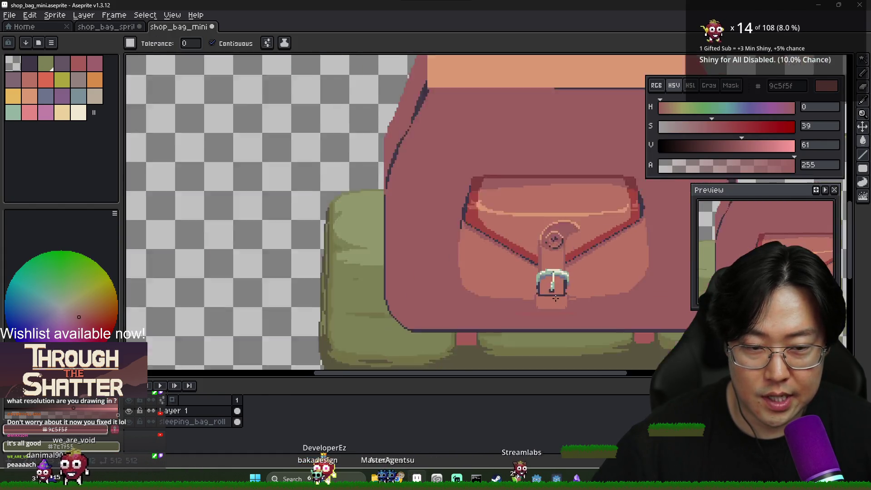
{"action": "scroll", "coordinate": [555, 298], "scroll_direction": "down", "scroll_amount": 1}
{"action": "key", "text": "ctrl+z"}
{"action": "scroll", "coordinate": [516, 295], "scroll_direction": "up", "scroll_amount": 2}
{"action": "key", "text": "b"}
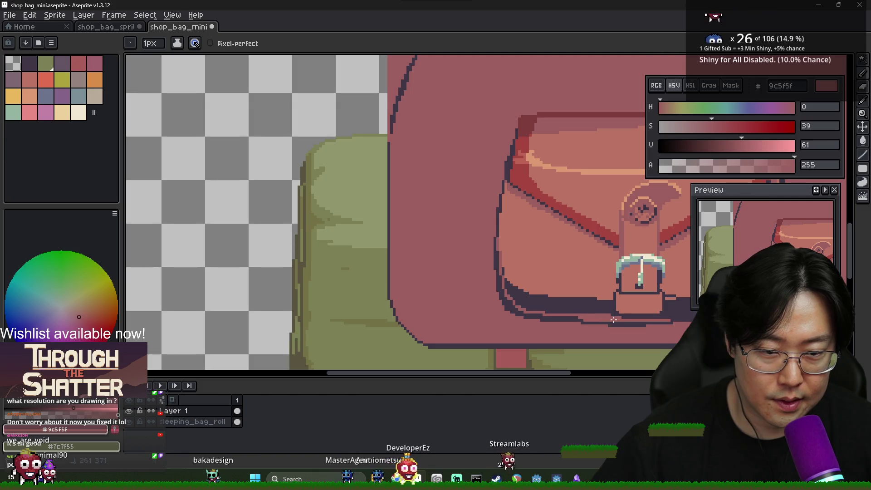
Lighten the pocket's dark bottom shadow
{"action": "left_click_drag", "start_coordinate": [613, 320], "coordinate": [456, 304]}
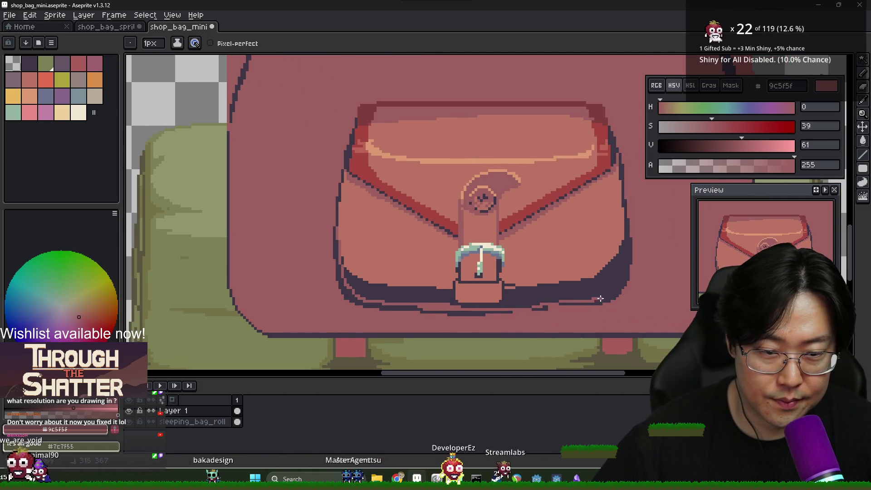
{"action": "left_click", "coordinate": [622, 249]}
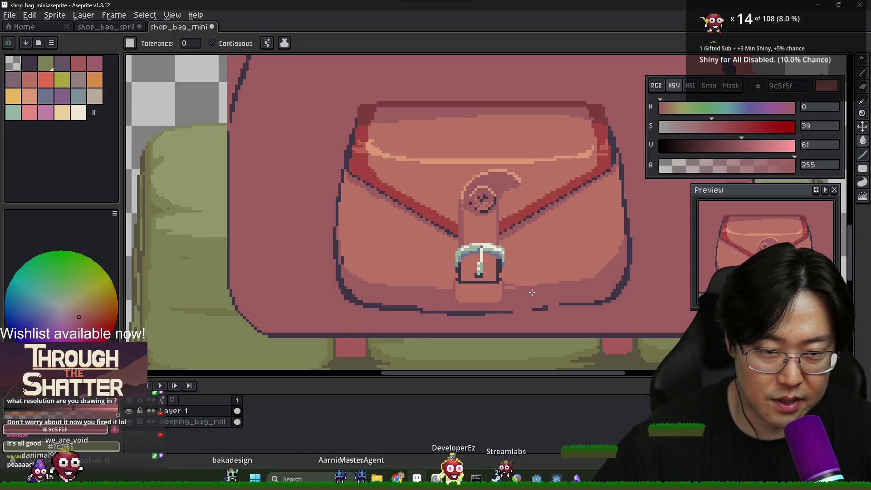
{"action": "scroll", "coordinate": [545, 252], "scroll_direction": "down", "scroll_amount": 2}
{"action": "scroll", "coordinate": [435, 256], "scroll_direction": "up", "scroll_amount": 3}
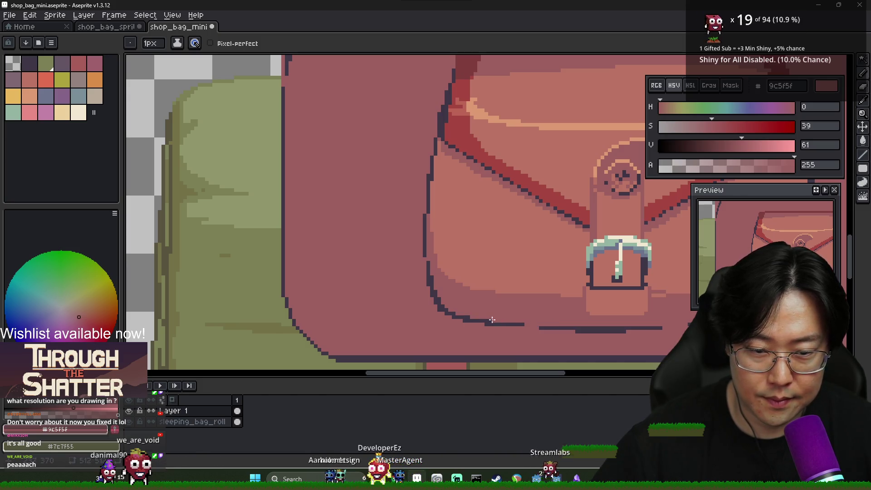
Touch up the pocket's lower outline, alternating 3f3645 outline and 9c5f5f body colour
{"action": "left_click", "coordinate": [537, 326], "text": "alt"}
{"action": "scroll", "coordinate": [538, 320], "scroll_direction": "down", "scroll_amount": 2}
{"action": "left_click", "coordinate": [531, 320], "text": "alt"}
{"action": "scroll", "coordinate": [529, 323], "scroll_direction": "up", "scroll_amount": 3}
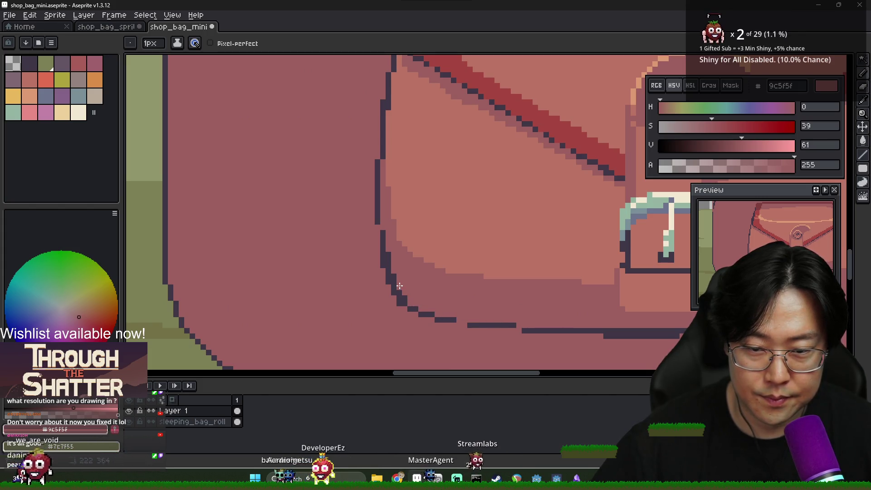
{"action": "scroll", "coordinate": [408, 270], "scroll_direction": "down", "scroll_amount": 3}
{"action": "scroll", "coordinate": [484, 286], "scroll_direction": "up", "scroll_amount": 2}
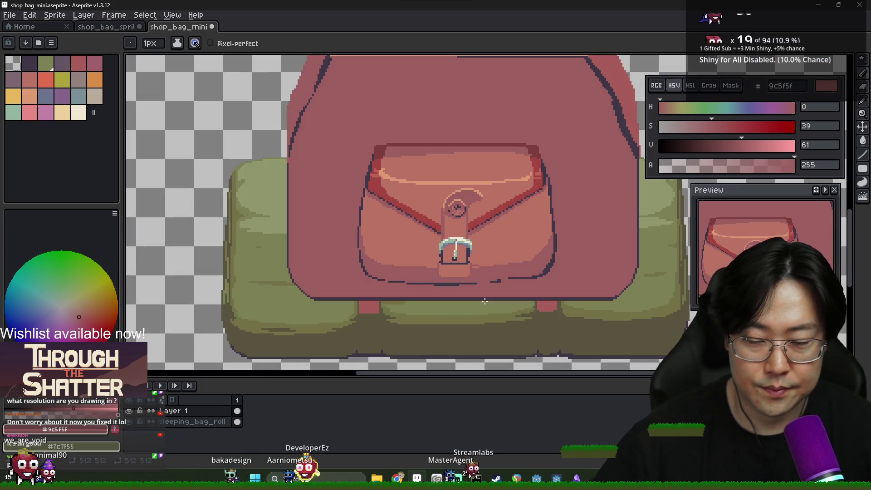
{"action": "scroll", "coordinate": [461, 275], "scroll_direction": "up", "scroll_amount": 1}
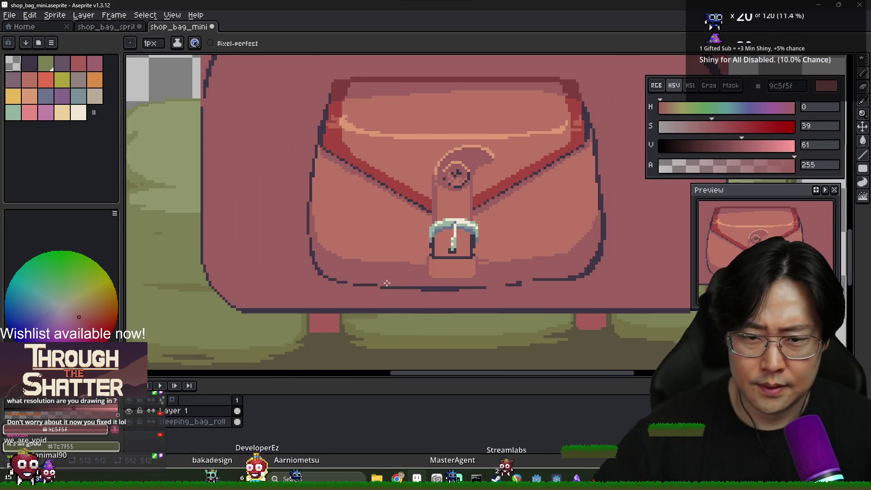
{"action": "left_click", "coordinate": [346, 281], "text": "alt"}
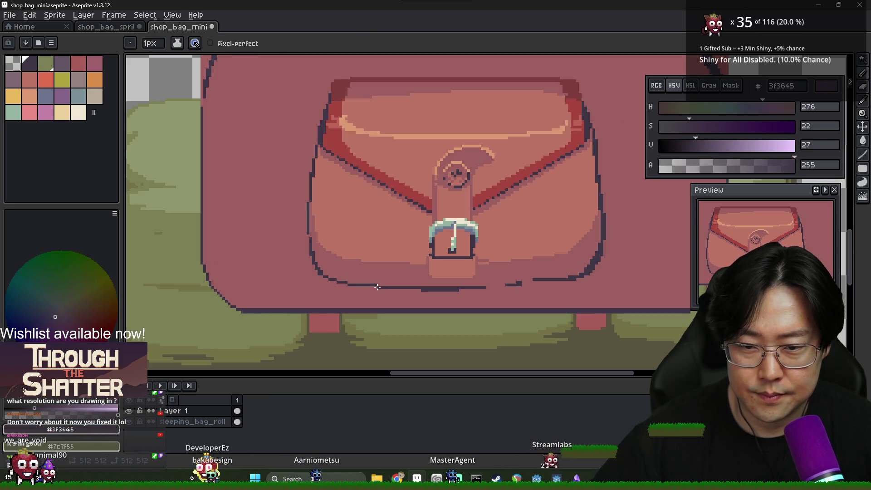
{"action": "left_click", "coordinate": [444, 276], "text": "alt"}
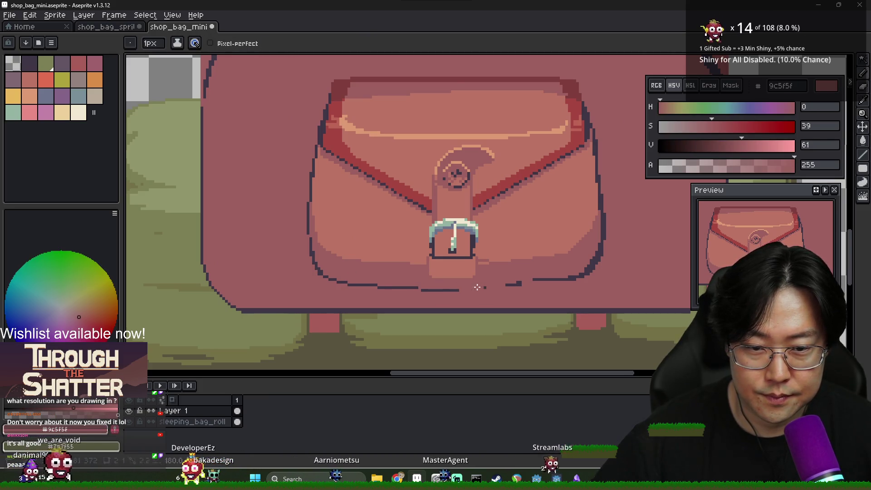
{"action": "scroll", "coordinate": [481, 287], "scroll_direction": "up", "scroll_amount": 1}
{"action": "left_click", "coordinate": [489, 289], "text": "alt"}
{"action": "key", "text": "alt"}
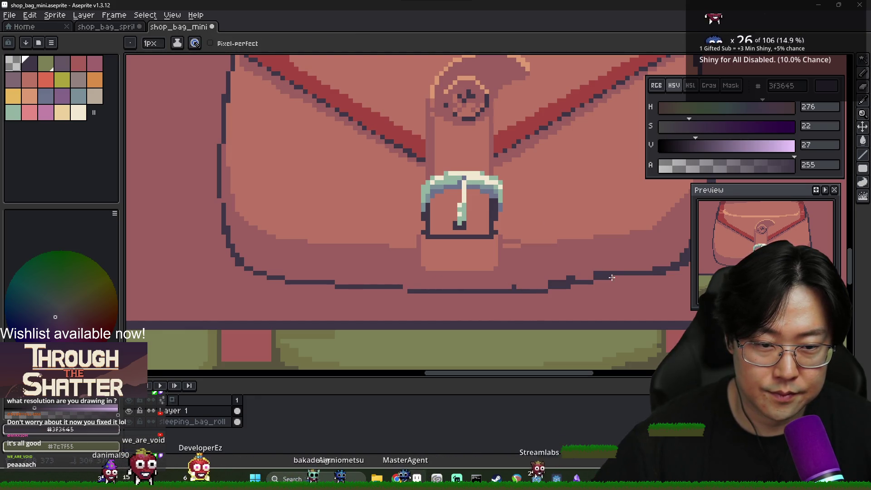
{"action": "left_click", "coordinate": [512, 286], "text": "alt"}
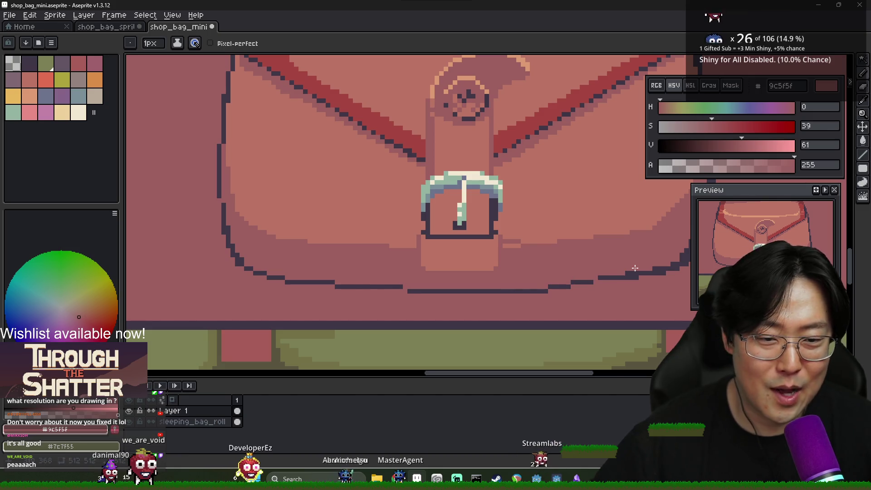
Paint over stray bottom outline pixels and the old corner outline in 9c5f5f
{"action": "scroll", "coordinate": [633, 268], "scroll_direction": "down", "scroll_amount": 2}
{"action": "scroll", "coordinate": [518, 272], "scroll_direction": "up", "scroll_amount": 3}
{"action": "left_click", "coordinate": [512, 277], "text": "alt"}
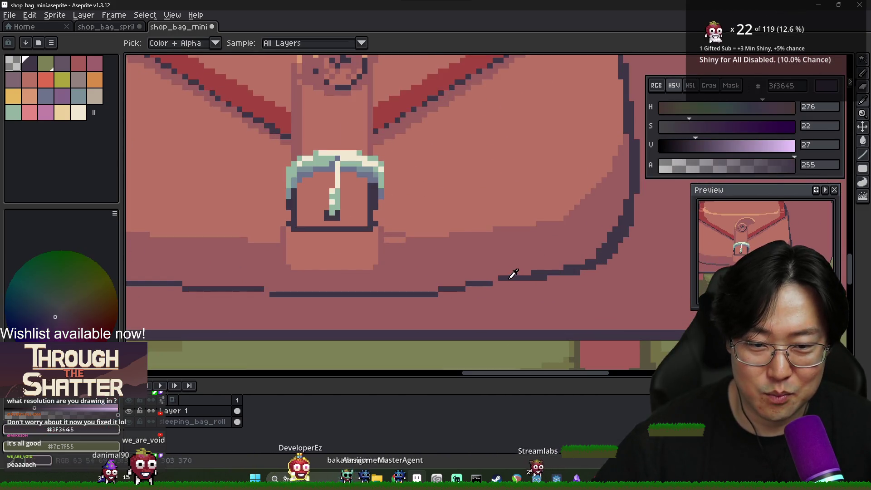
{"action": "left_click", "coordinate": [537, 255], "text": "alt"}
{"action": "left_click_drag", "start_coordinate": [533, 272], "coordinate": [562, 273]}
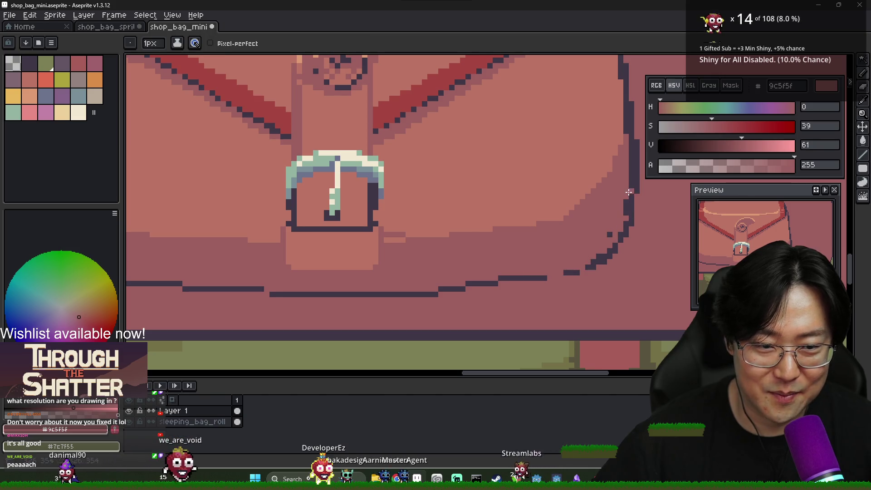
{"action": "left_click_drag", "start_coordinate": [630, 212], "coordinate": [593, 266]}
Redraw the pocket's lower-right corner as a 3f3645 diagonal and touch up its pixels
{"action": "left_click", "coordinate": [576, 273], "text": "alt"}
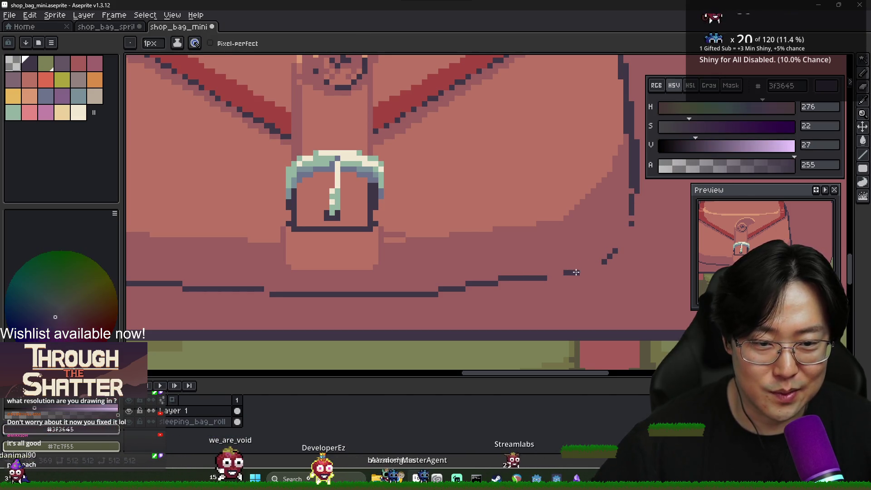
{"action": "left_click_drag", "start_coordinate": [631, 226], "coordinate": [594, 268]}
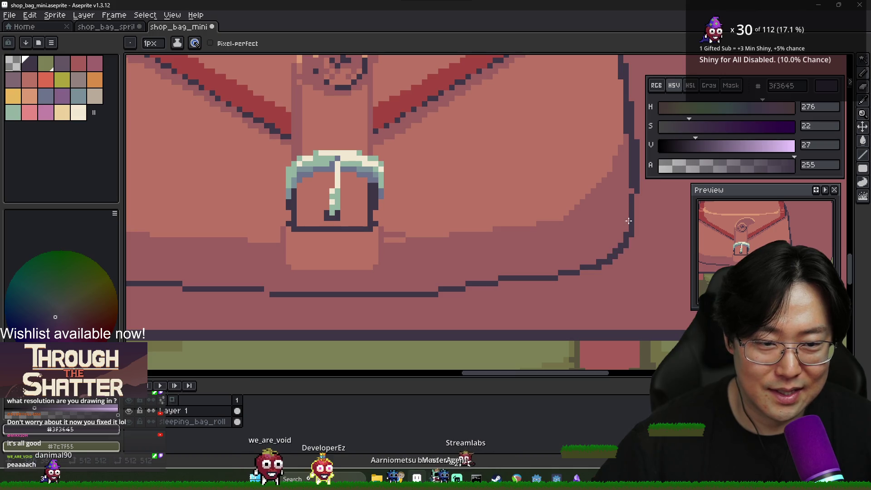
{"action": "left_click", "coordinate": [594, 268], "text": "alt"}
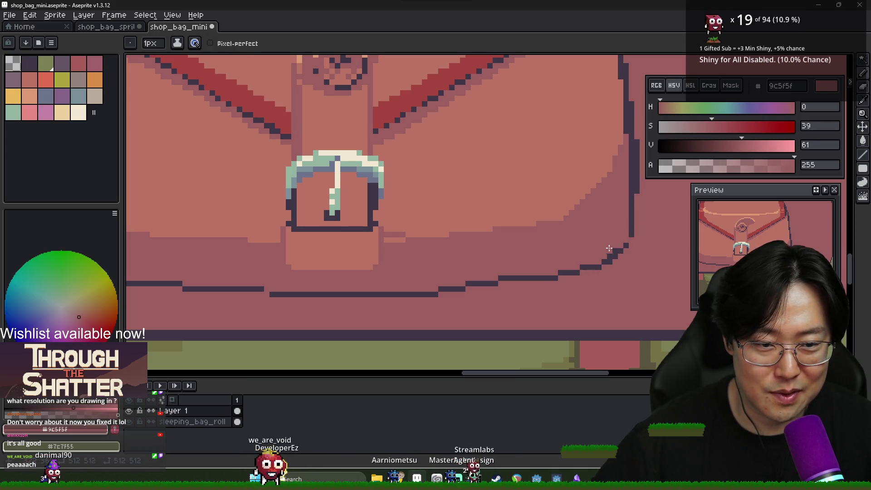
{"action": "left_click", "coordinate": [603, 265], "text": "alt"}
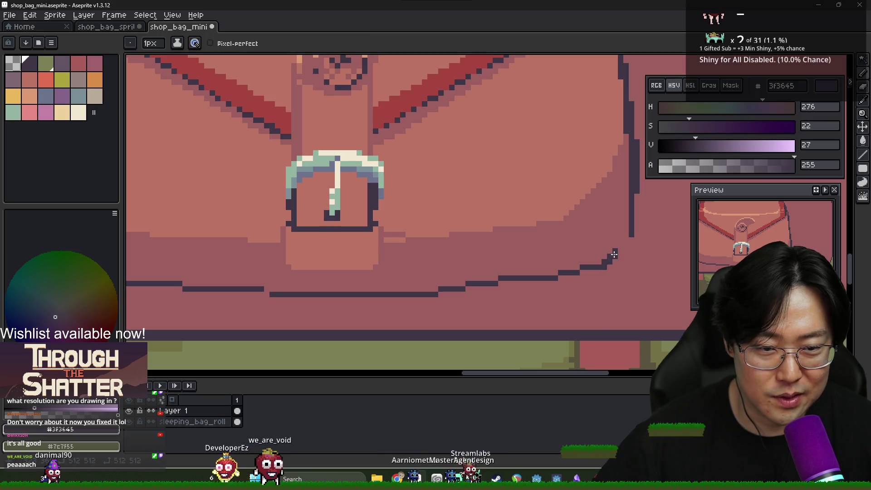
{"action": "left_click", "coordinate": [602, 262], "text": "alt"}
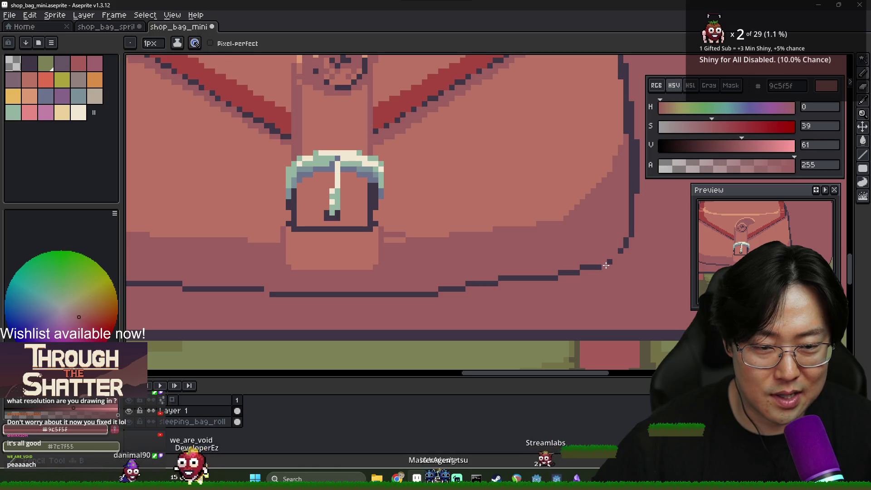
{"action": "left_click", "coordinate": [600, 267], "text": "alt"}
{"action": "scroll", "coordinate": [623, 253], "scroll_direction": "down", "scroll_amount": 3}
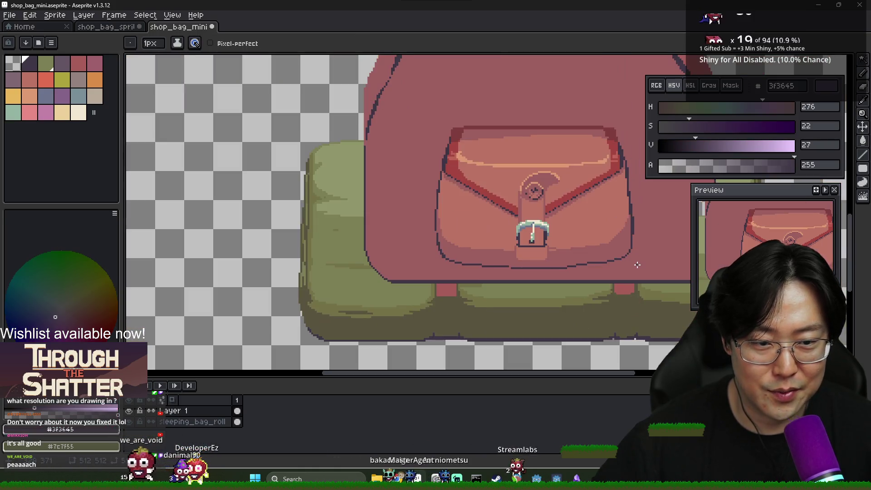
{"action": "scroll", "coordinate": [480, 247], "scroll_direction": "up", "scroll_amount": 2}
Fill the one-pixel gap in the outline with 3f3645 and zoom to check the result
{"action": "left_click", "coordinate": [475, 251], "text": "alt"}
{"action": "scroll", "coordinate": [473, 255], "scroll_direction": "up", "scroll_amount": 1}
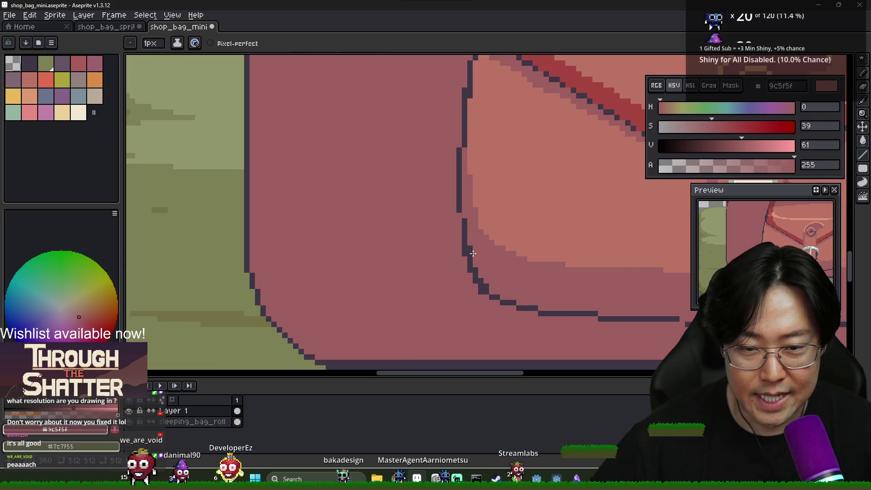
{"action": "left_click", "coordinate": [481, 292], "text": "alt"}
{"action": "scroll", "coordinate": [486, 252], "scroll_direction": "up", "scroll_amount": 1}
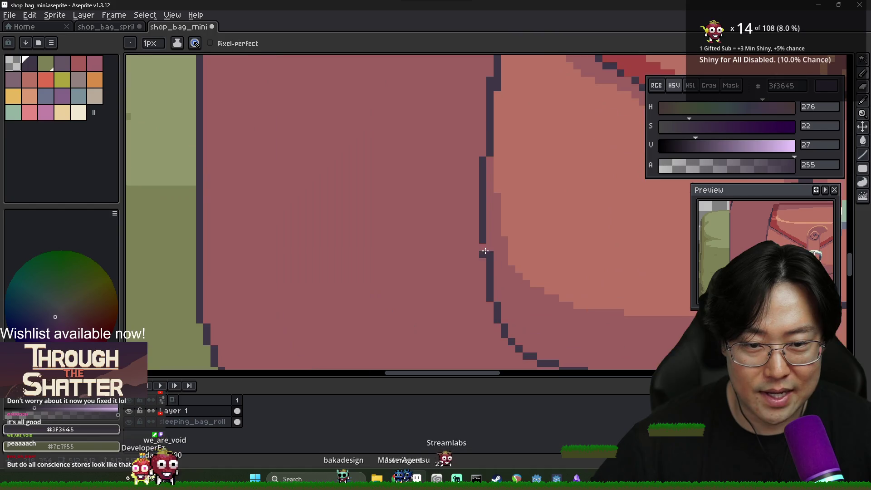
{"action": "left_click", "coordinate": [485, 251]}
{"action": "scroll", "coordinate": [486, 250], "scroll_direction": "down", "scroll_amount": 3}
{"action": "scroll", "coordinate": [493, 234], "scroll_direction": "up", "scroll_amount": 2}
{"action": "left_click", "coordinate": [495, 232], "text": "alt"}
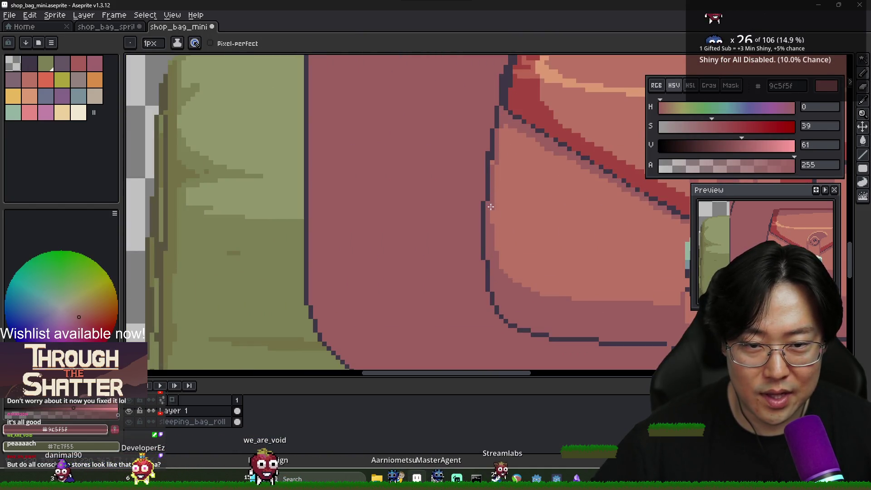
{"action": "scroll", "coordinate": [508, 234], "scroll_direction": "down", "scroll_amount": 3}
{"action": "scroll", "coordinate": [436, 264], "scroll_direction": "up", "scroll_amount": 3}
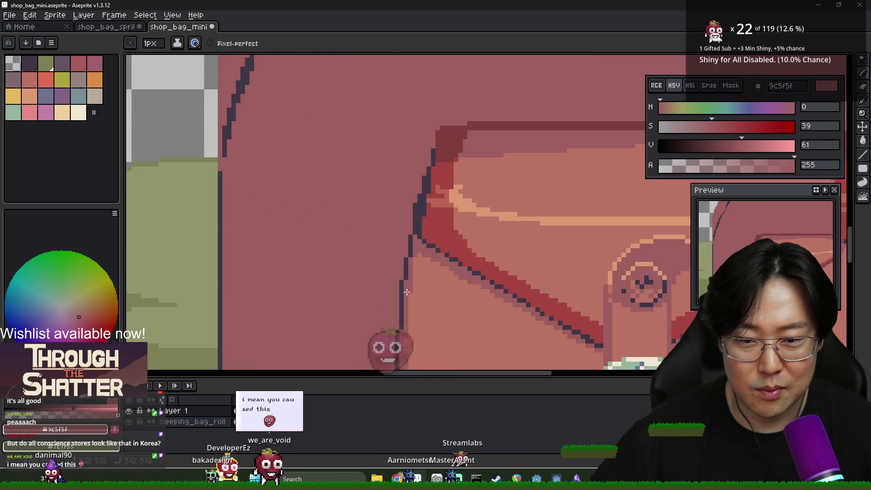
{"action": "scroll", "coordinate": [410, 286], "scroll_direction": "down", "scroll_amount": 3}
{"action": "scroll", "coordinate": [543, 285], "scroll_direction": "up", "scroll_amount": 3}
{"action": "scroll", "coordinate": [542, 284], "scroll_direction": "up", "scroll_amount": 2}
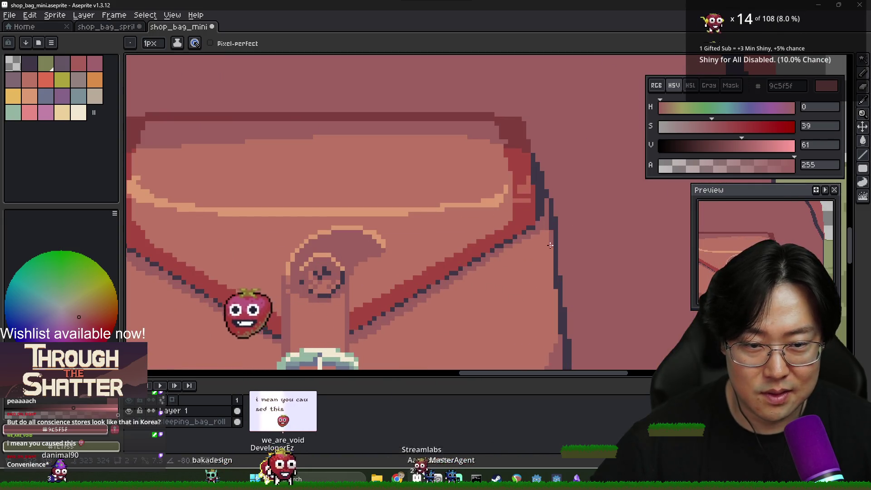
{"action": "scroll", "coordinate": [550, 224], "scroll_direction": "down", "scroll_amount": 3}
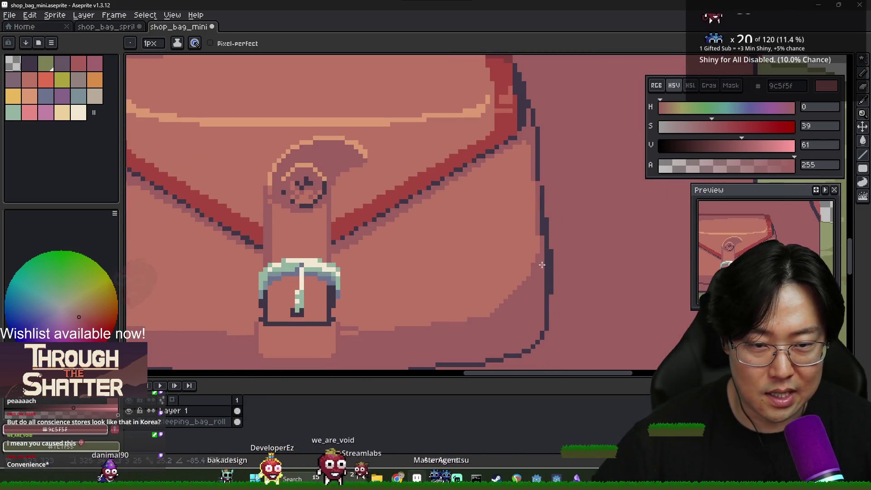